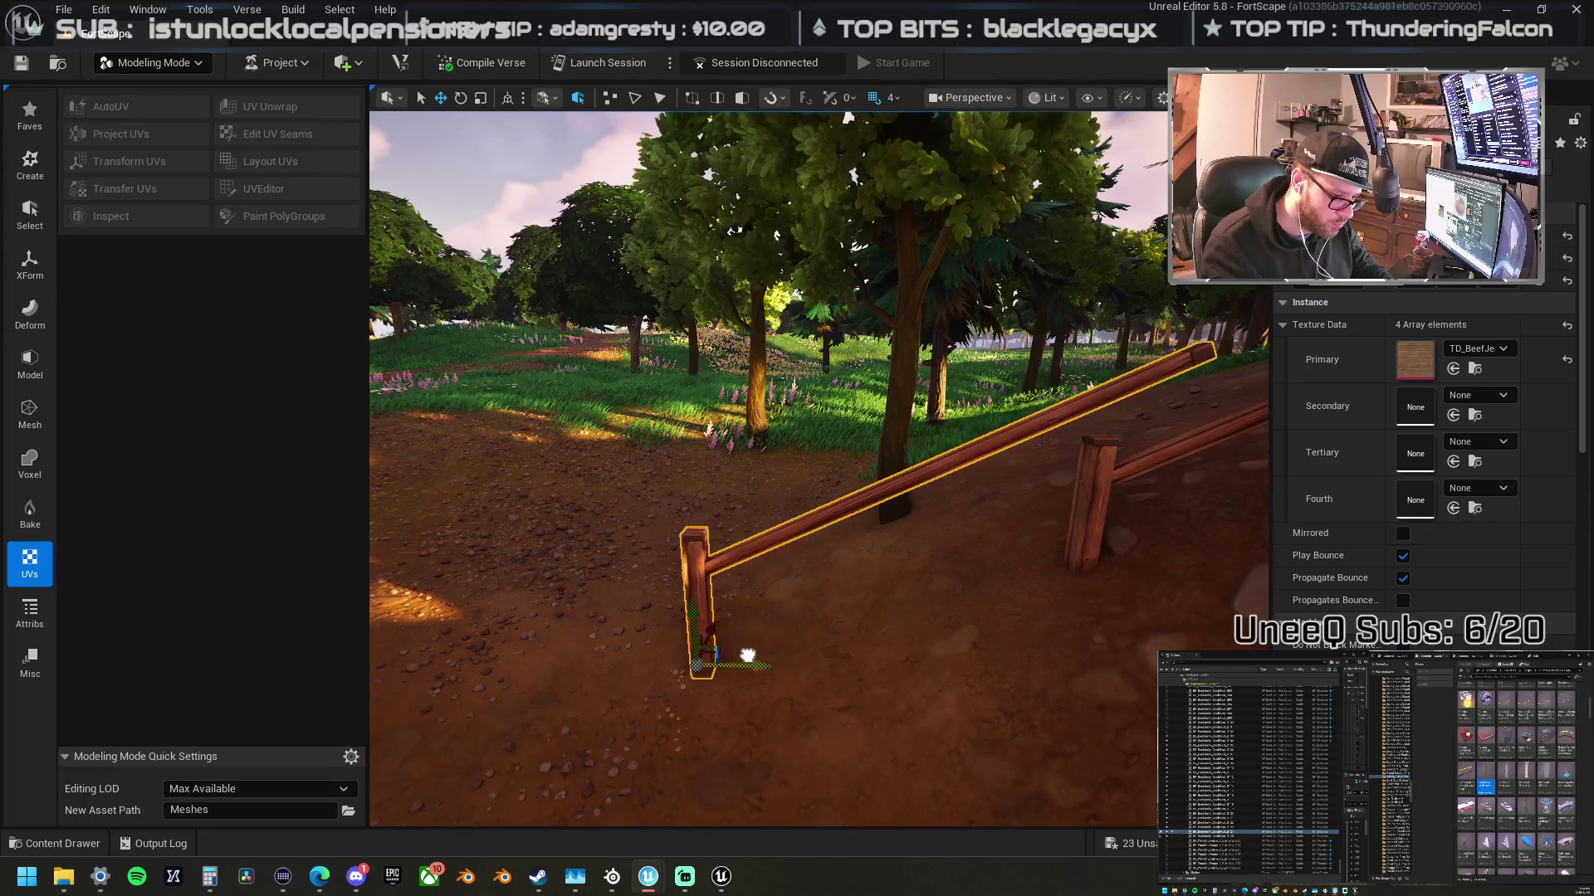
- Tilt the fence rail down toward the post with the rotate gizmo
{"action": "left_click", "coordinate": [766, 536]}
{"action": "key", "text": "e"}
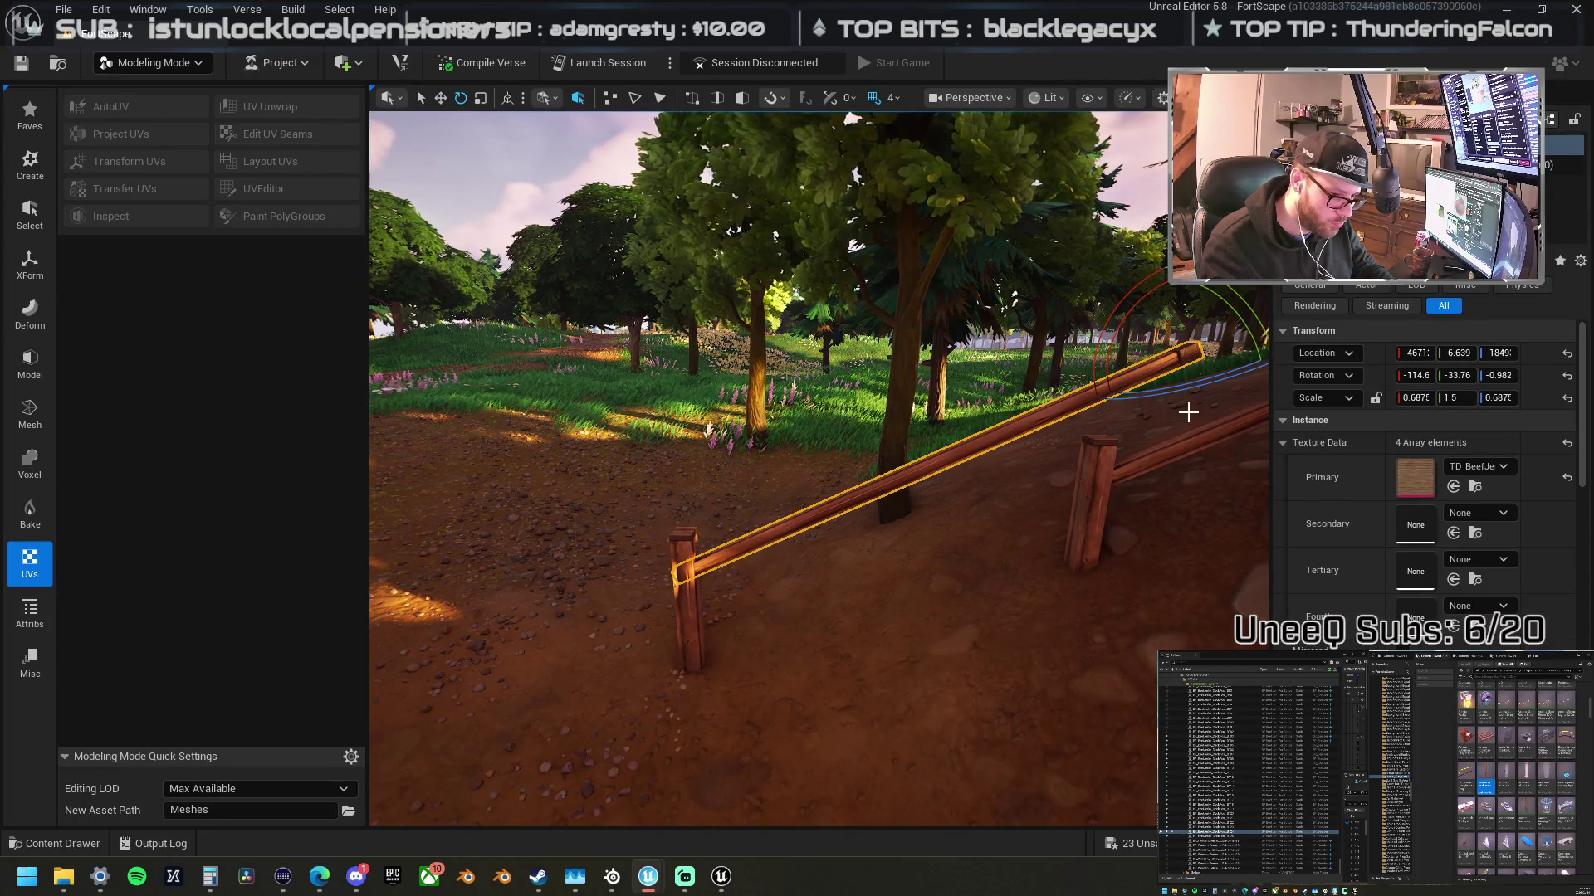
{"action": "mouse_move", "coordinate": [1166, 353]}
{"action": "left_mouse_down"}
{"action": "mouse_move", "coordinate": [1050, 431]}
{"action": "mouse_move", "coordinate": [1030, 502]}
{"action": "mouse_move", "coordinate": [780, 482]}
{"action": "mouse_move", "coordinate": [772, 581]}
{"action": "mouse_move", "coordinate": [833, 527]}
{"action": "left_mouse_up"}
{"action": "key", "text": "e"}
{"action": "key", "text": "r"}
- Swing the rail and its post around and slide them along the path
{"action": "left_click", "coordinate": [688, 505]}
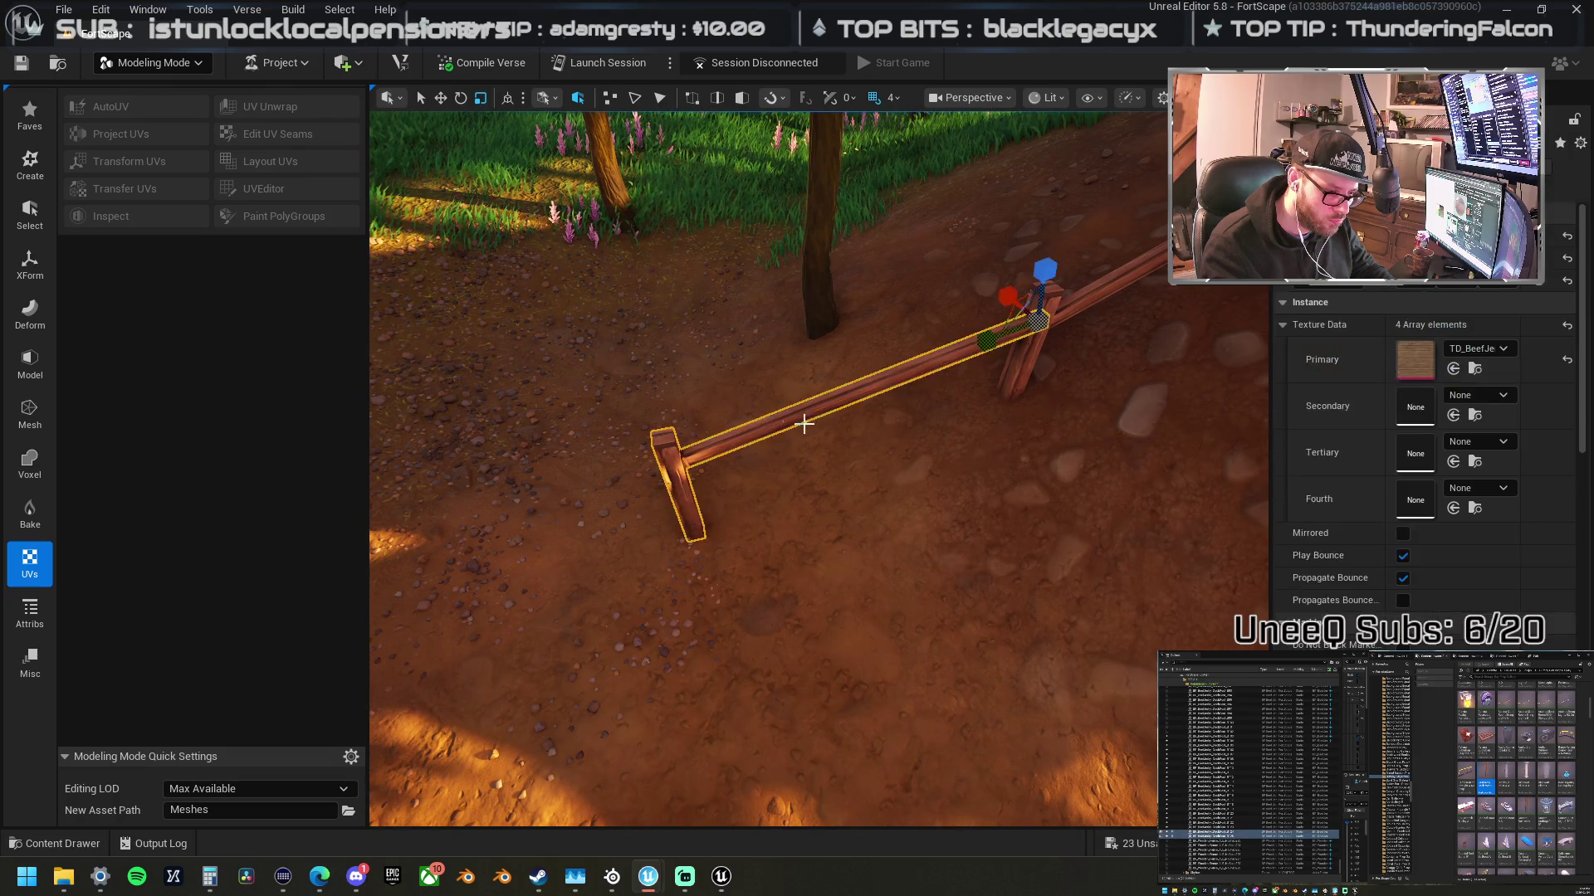
{"action": "key", "text": "e"}
{"action": "left_click_drag", "start_coordinate": [1045, 381], "coordinate": [985, 389]}
{"action": "left_click_drag", "start_coordinate": [1006, 315], "coordinate": [870, 356]}
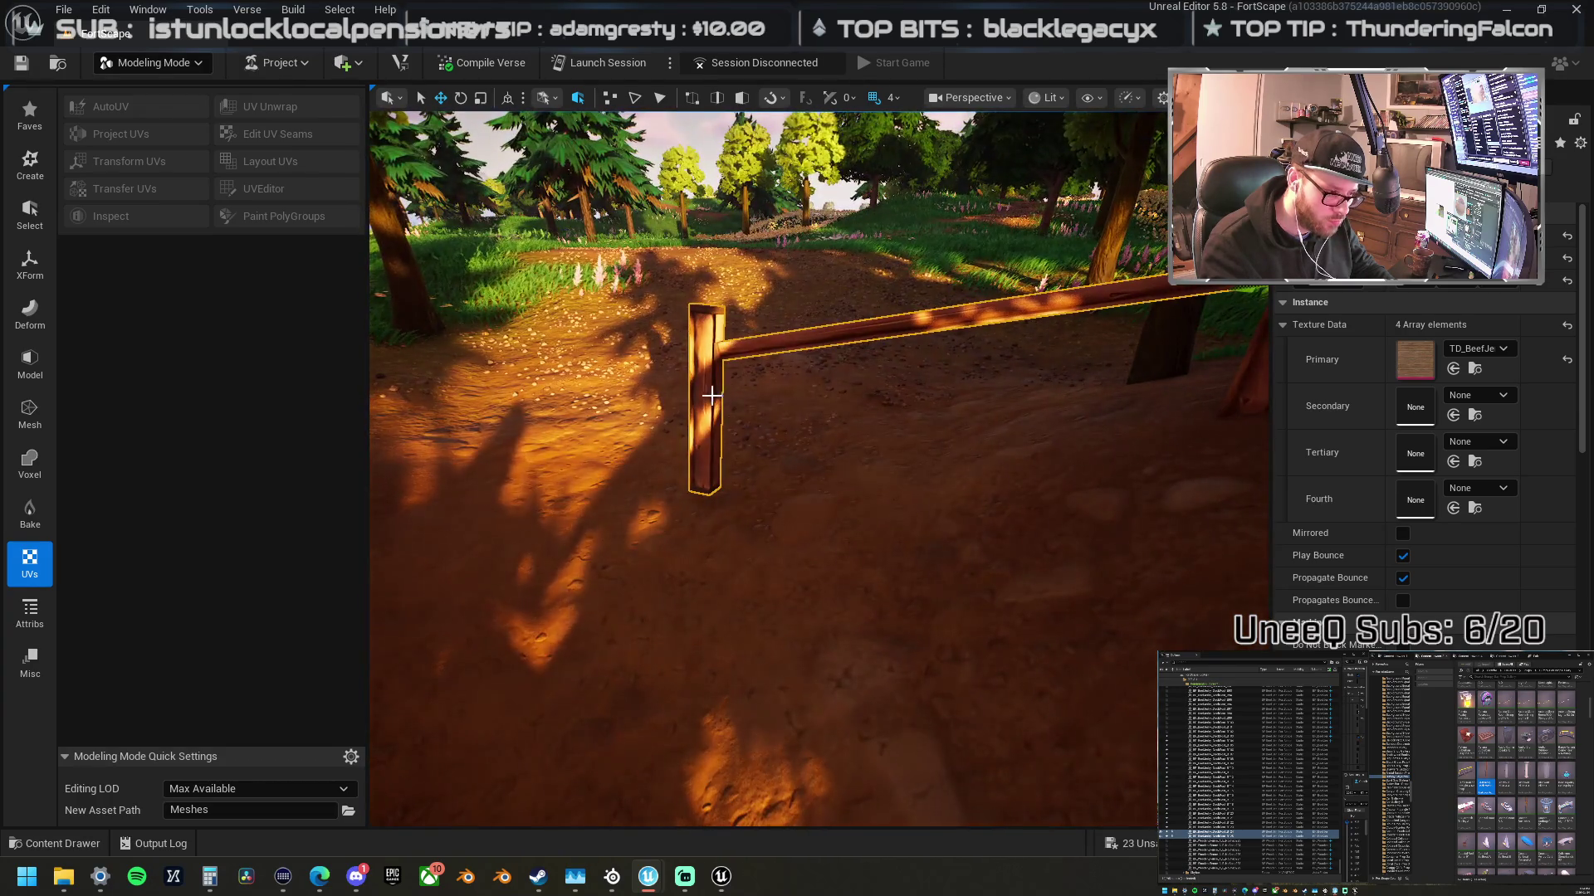
- Reset the post's rotation to 0 so it stands upright, then move it to the rail's end
{"action": "left_click", "coordinate": [711, 395]}
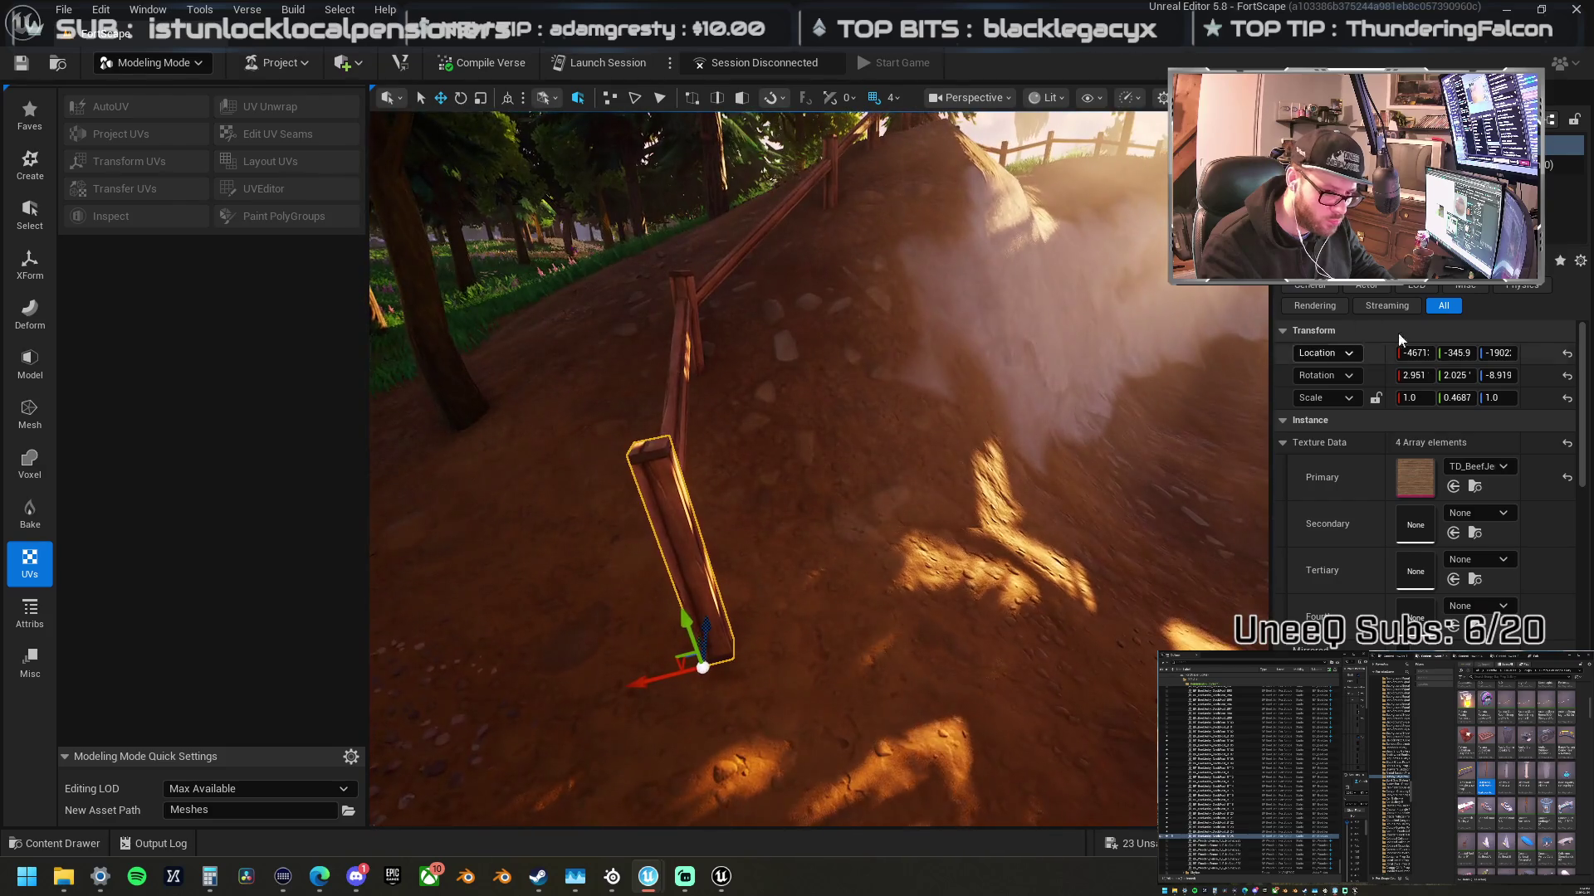
{"action": "left_click", "coordinate": [1566, 375]}
{"action": "left_click_drag", "start_coordinate": [850, 597], "coordinate": [821, 594]}
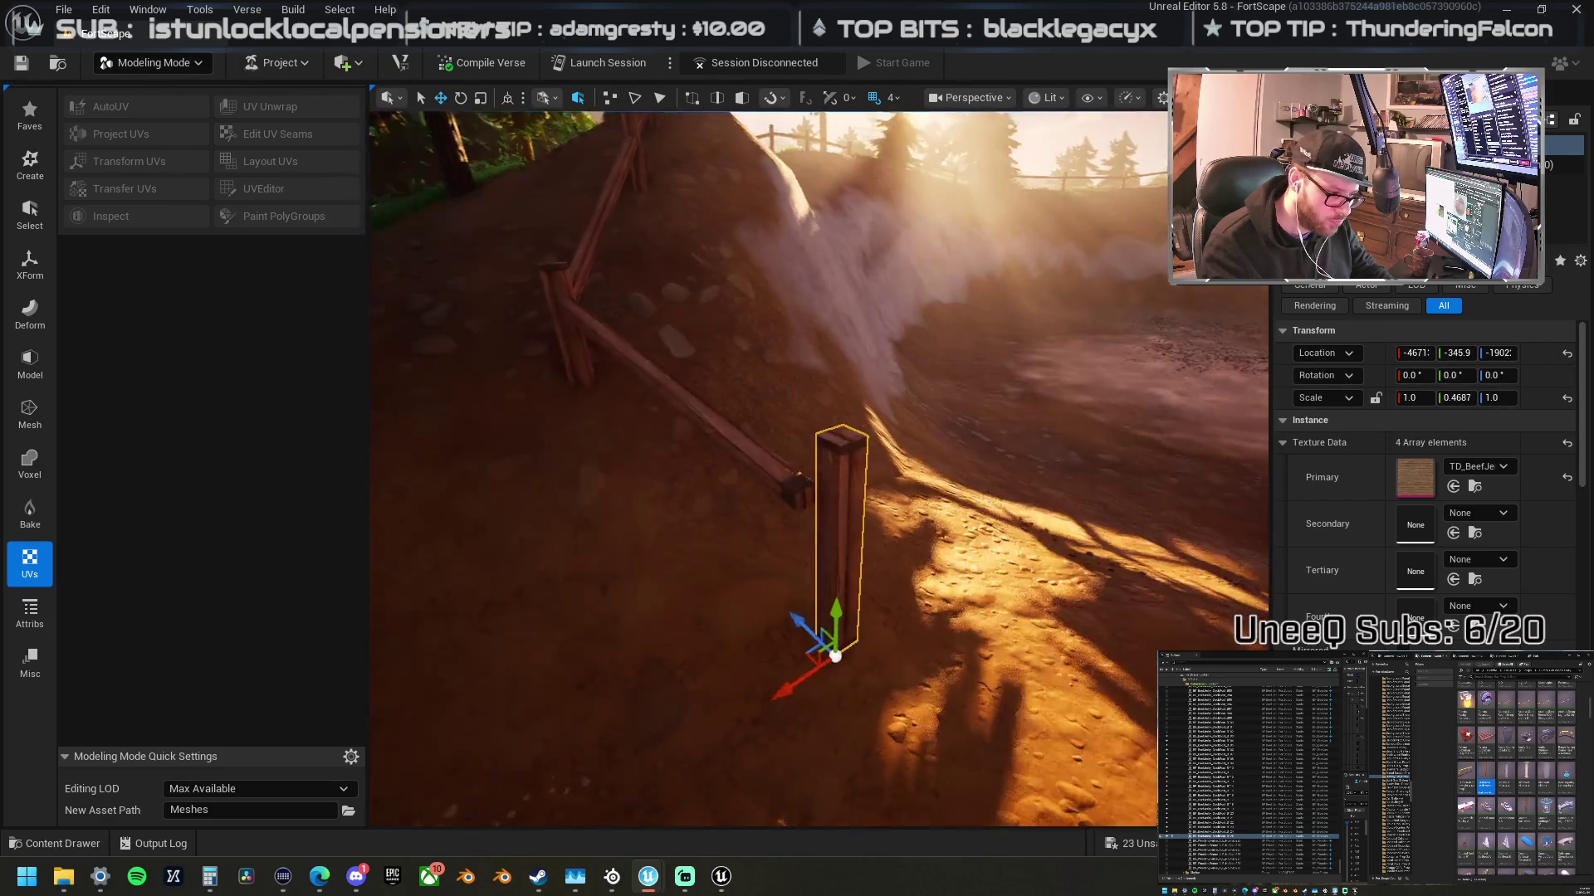
{"action": "left_click_drag", "start_coordinate": [924, 558], "coordinate": [924, 604]}
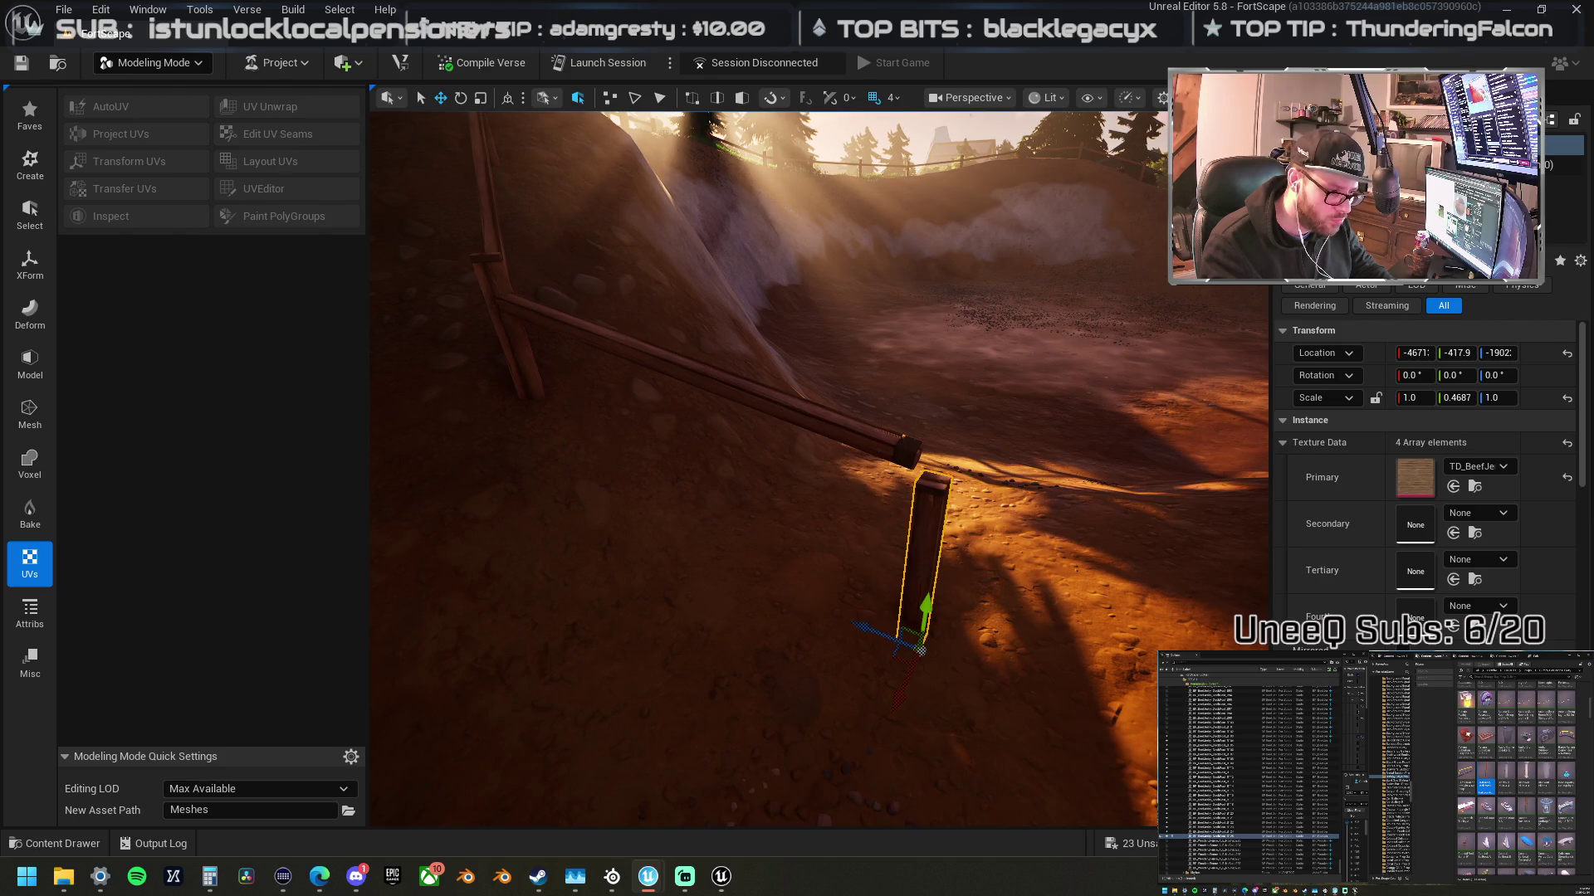
- Tilt the rail down onto the post and nudge the post slightly along X
{"action": "left_click", "coordinate": [820, 391]}
{"action": "key", "text": "e"}
{"action": "left_click_drag", "start_coordinate": [594, 208], "coordinate": [609, 274]}
{"action": "key", "text": "w"}
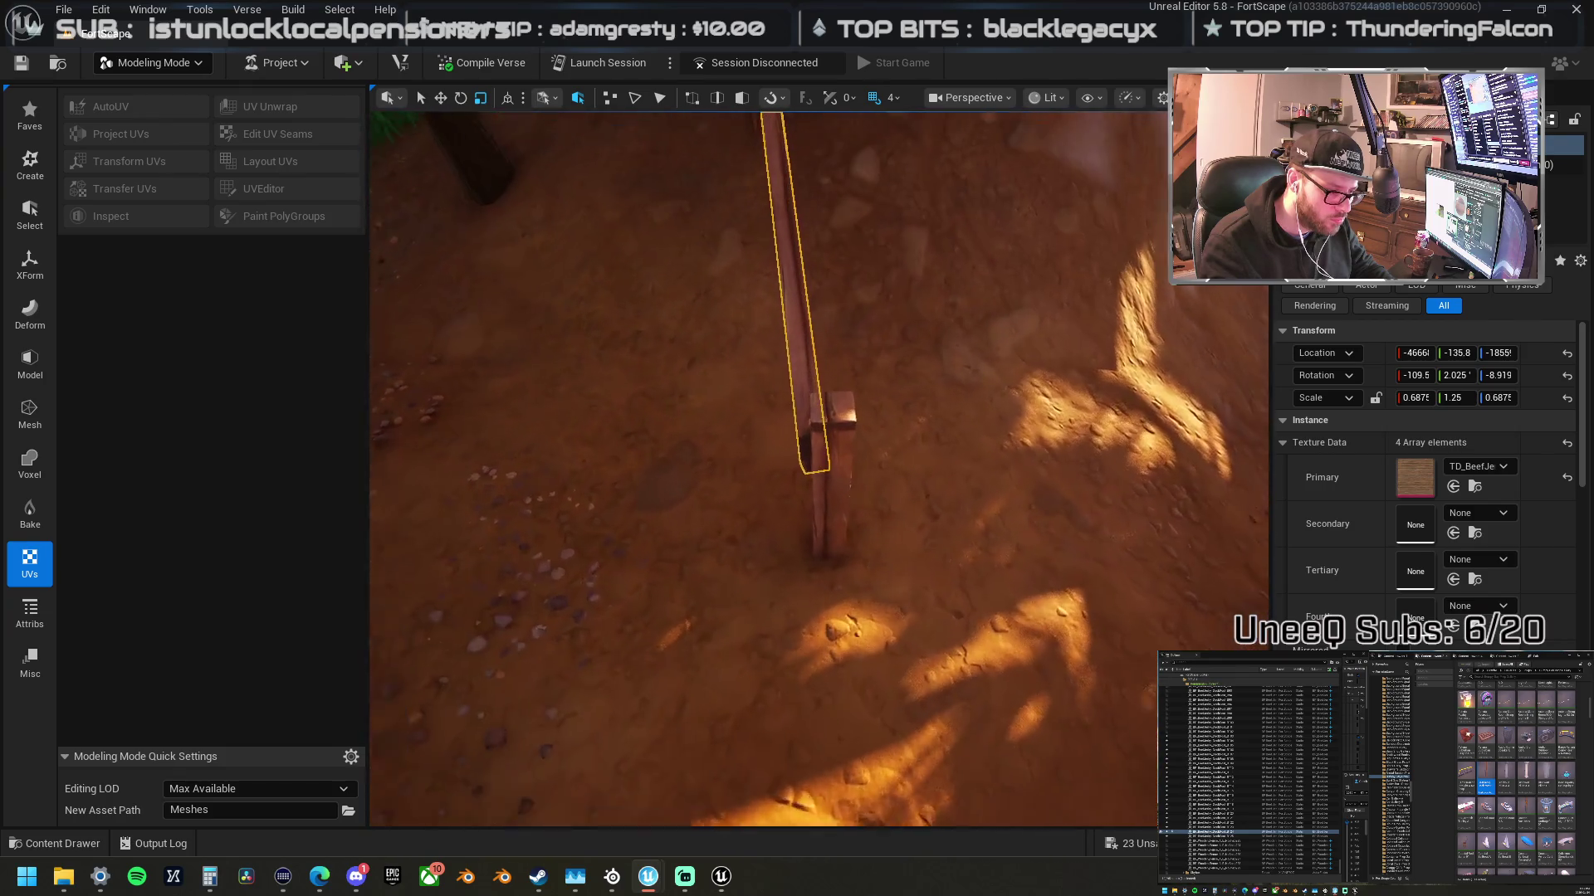
{"action": "left_click", "coordinate": [821, 506]}
{"action": "left_click_drag", "start_coordinate": [754, 586], "coordinate": [743, 614]}
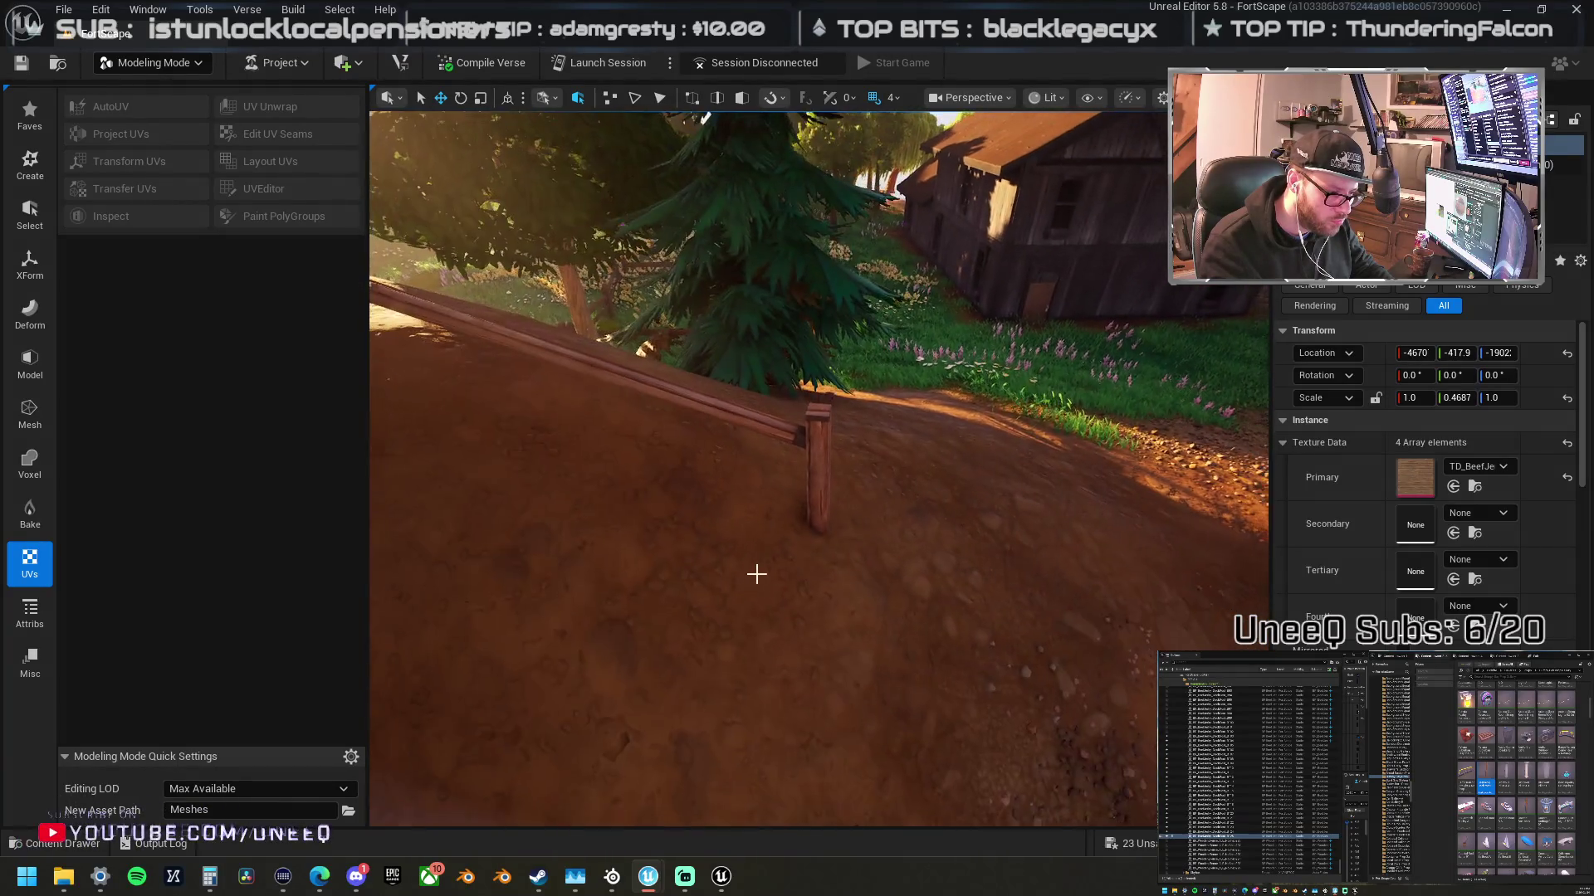
{"action": "left_click", "coordinate": [814, 449]}
- Duplicate the rail and its end post, placing the copy further along the path
{"action": "left_click", "coordinate": [786, 436]}
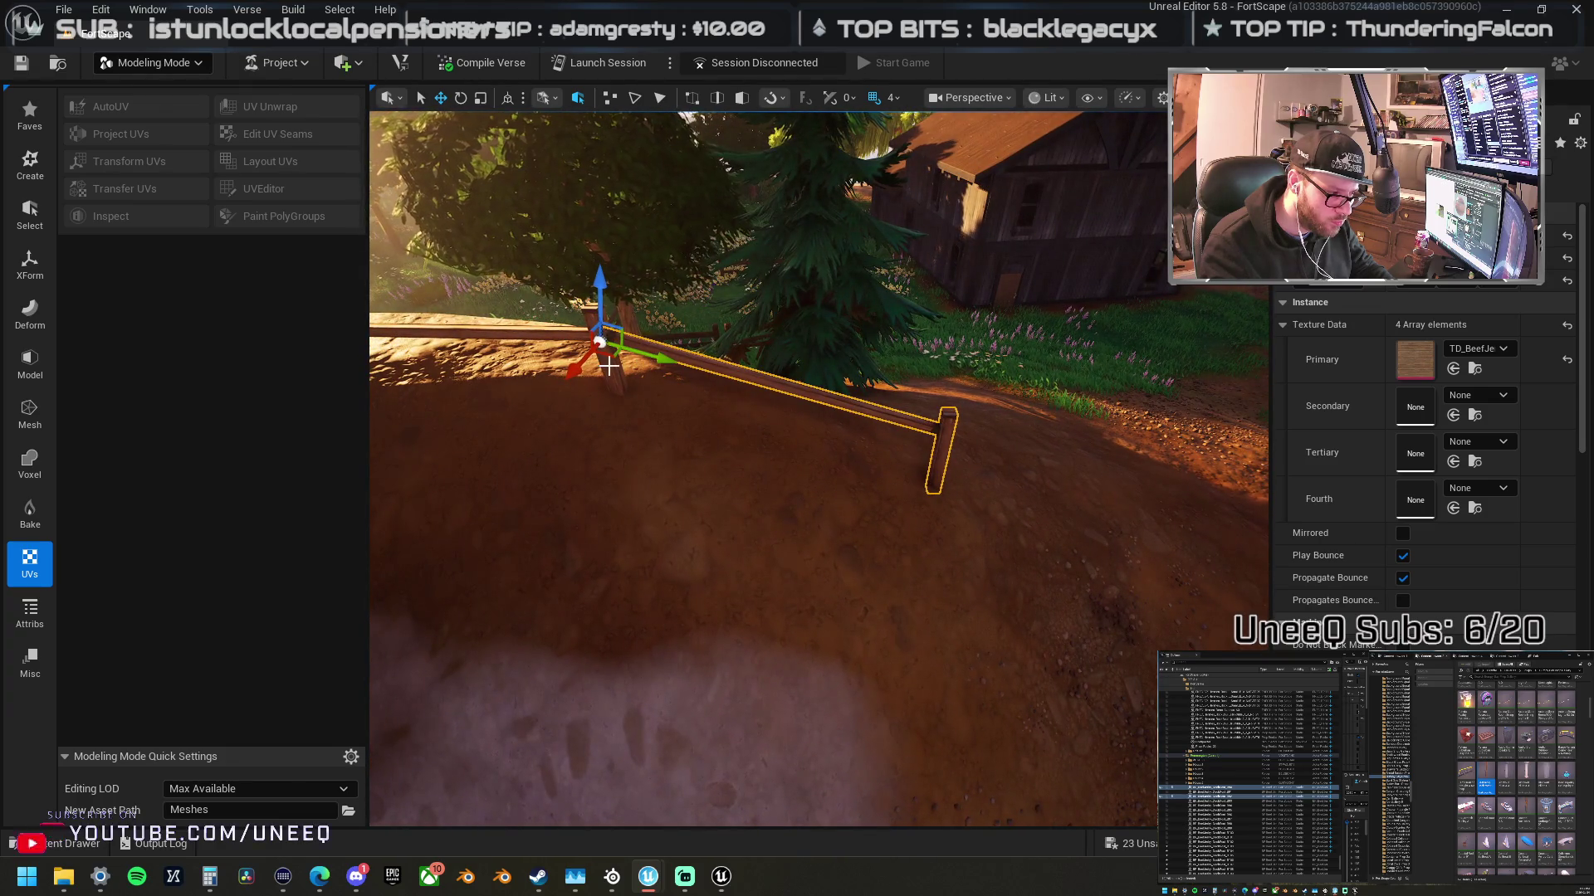
{"action": "left_click", "coordinate": [613, 358]}
{"action": "scroll", "coordinate": [682, 360], "scroll_direction": "up", "scroll_amount": 3}
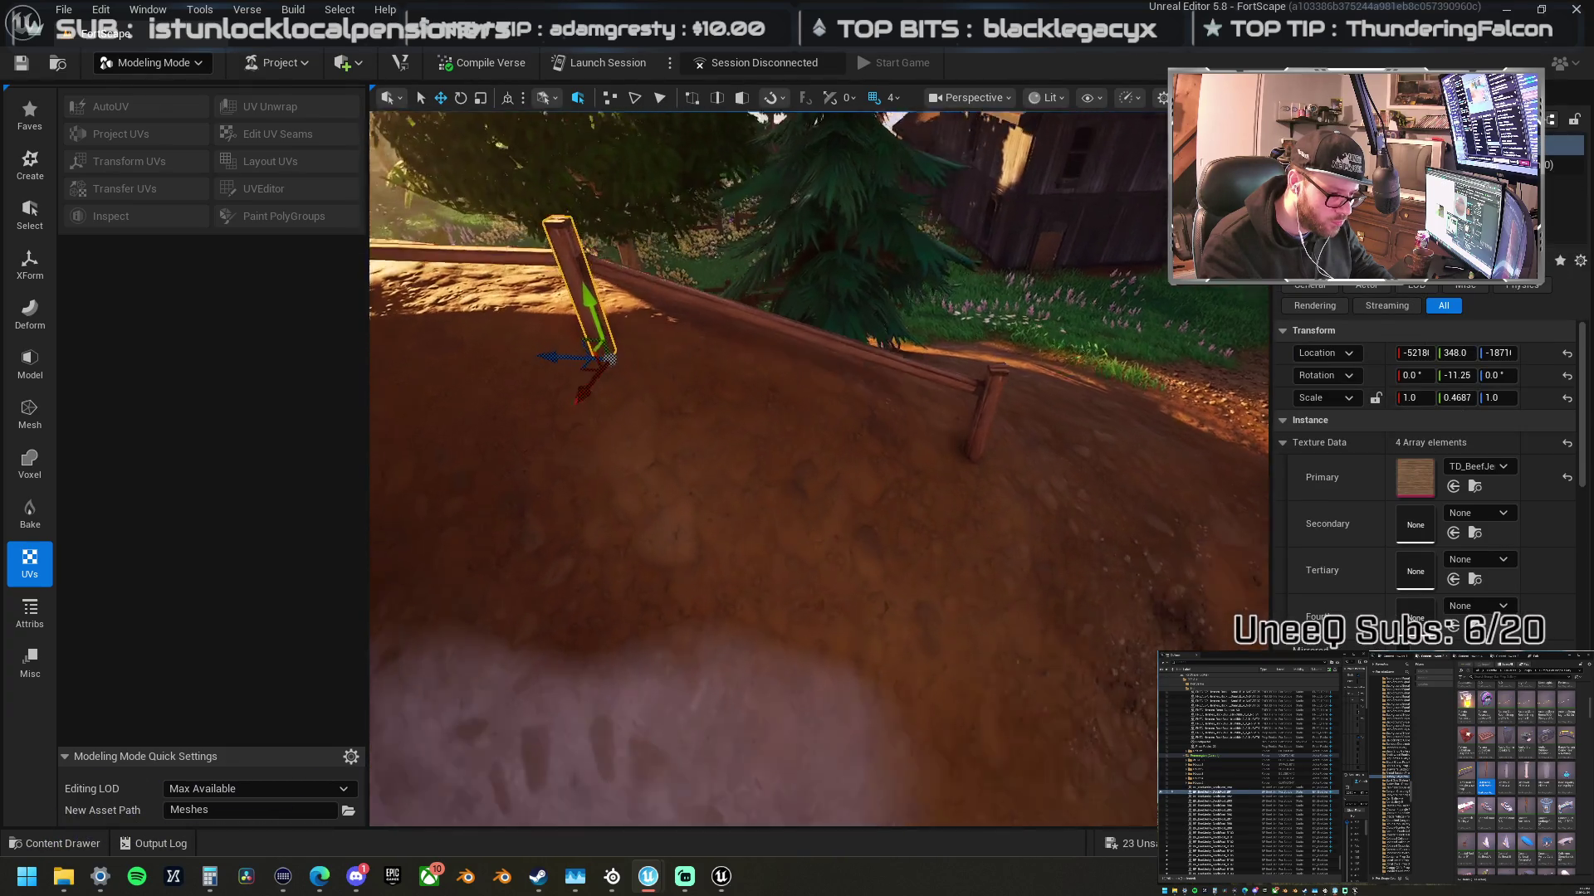
{"action": "left_click", "coordinate": [935, 435]}
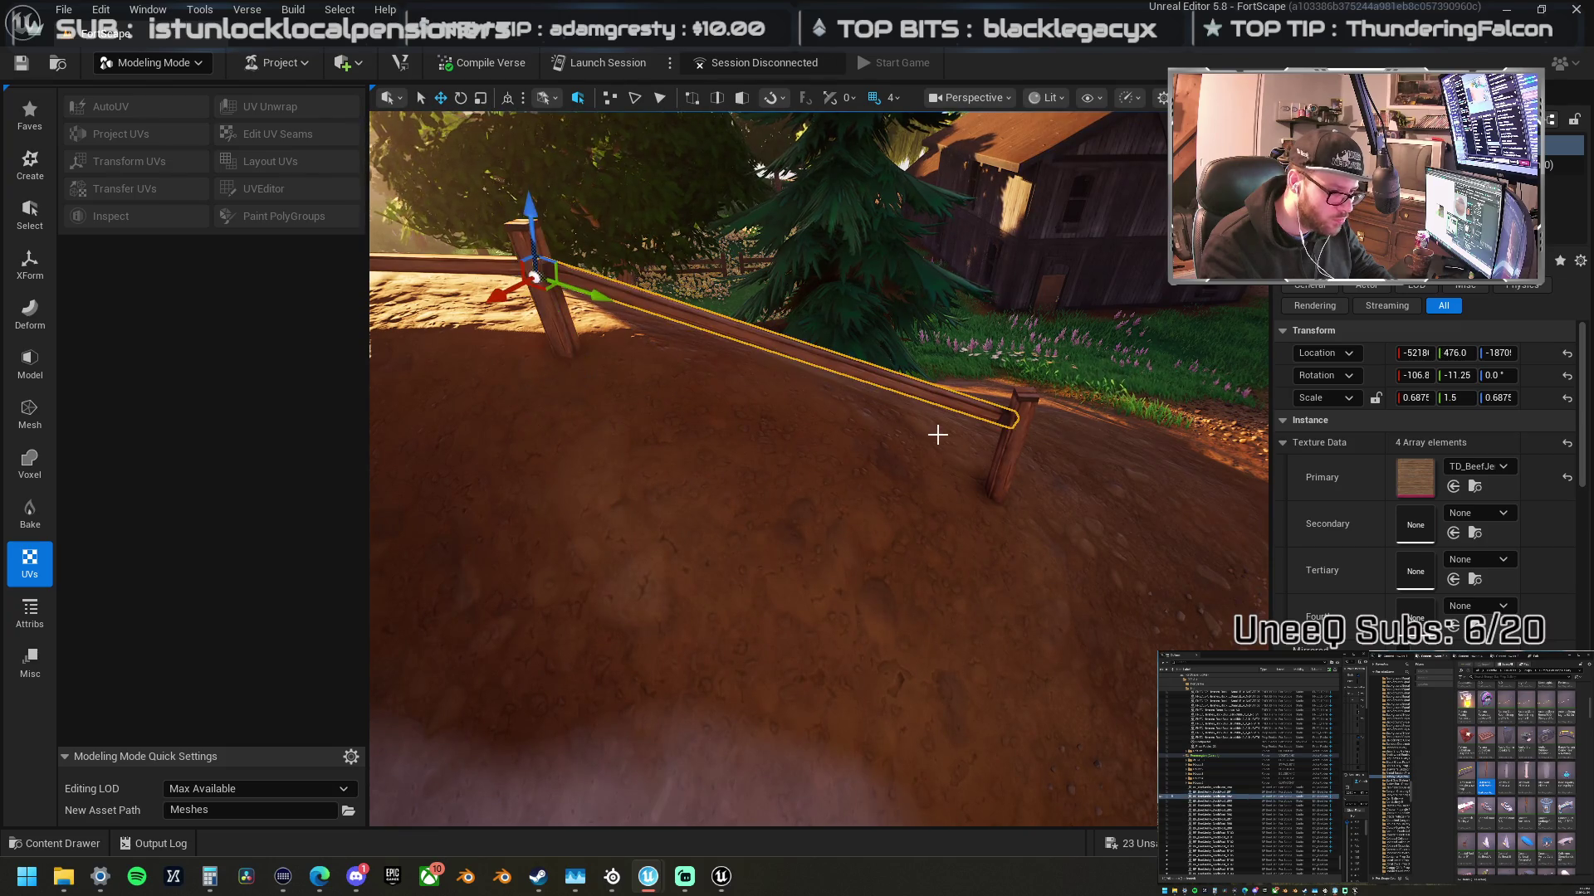
{"action": "left_click", "coordinate": [900, 420], "text": "ctrl"}
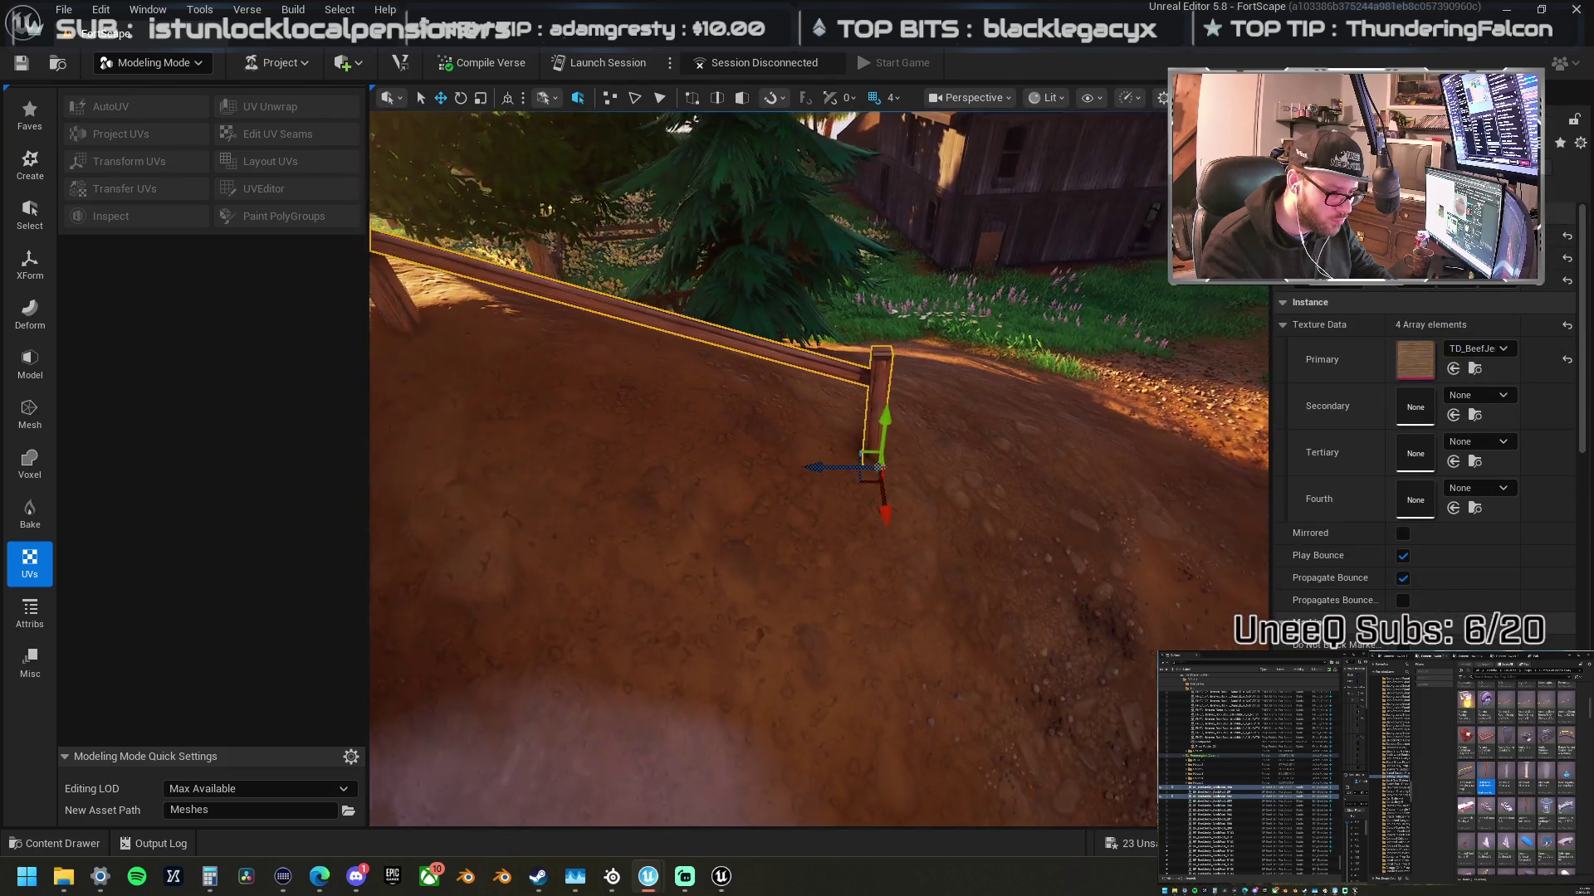
{"action": "mouse_move", "coordinate": [681, 459]}
{"action": "left_mouse_down"}
{"action": "mouse_move", "coordinate": [1024, 463]}
{"action": "mouse_move", "coordinate": [1122, 423]}
{"action": "mouse_move", "coordinate": [1093, 457]}
{"action": "left_mouse_up"}
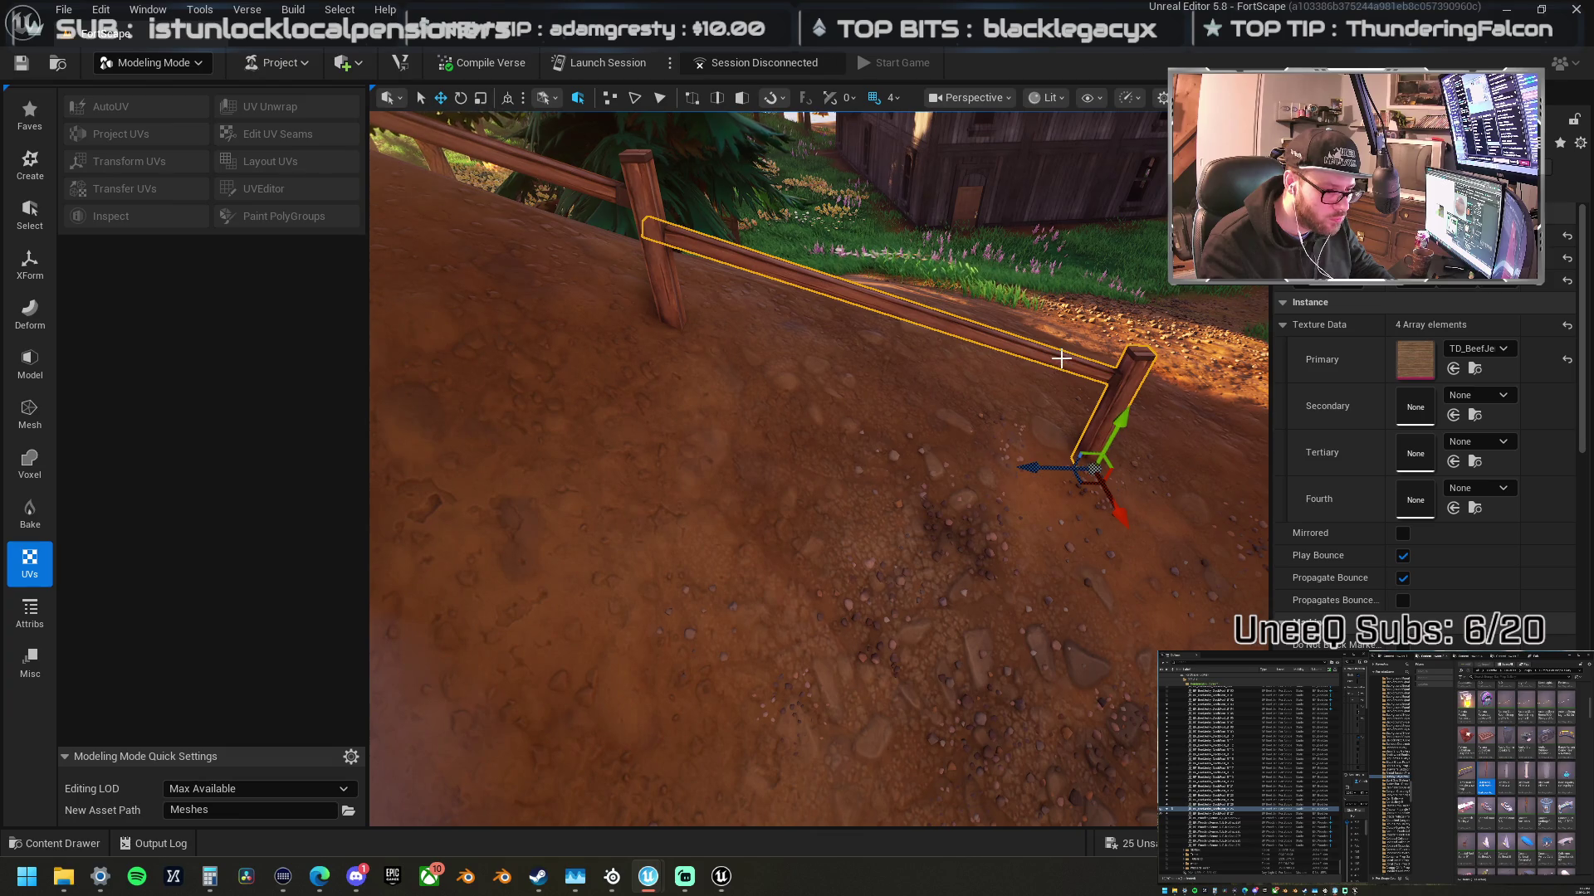
- Swing the copied rail and post around the upright post and frame them close-up
{"action": "left_click", "coordinate": [1012, 347]}
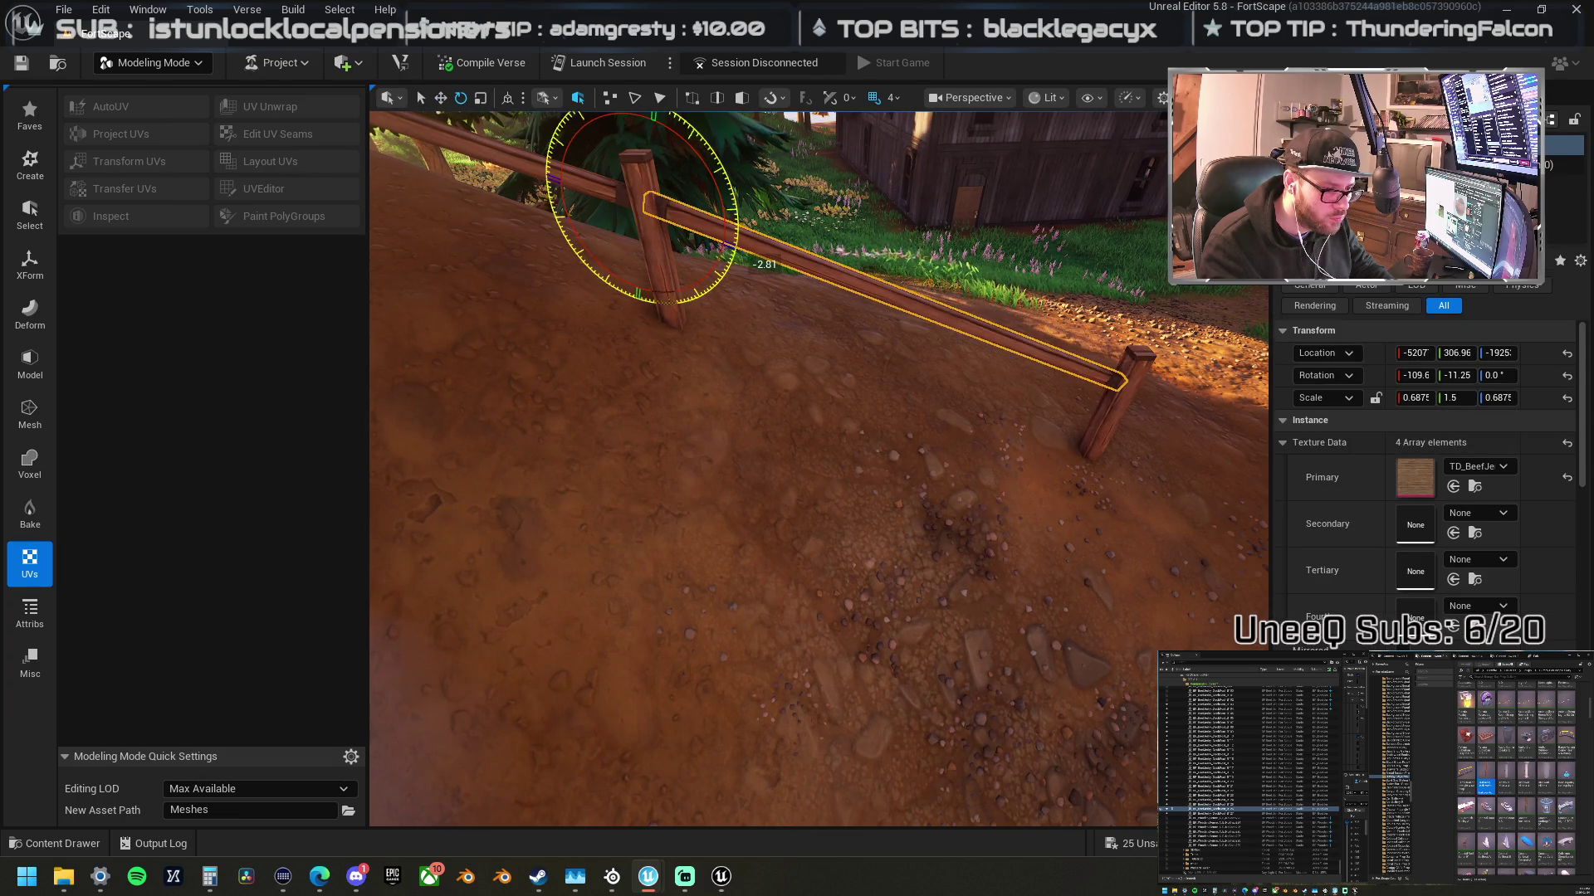
{"action": "left_click_drag", "start_coordinate": [717, 177], "coordinate": [721, 192]}
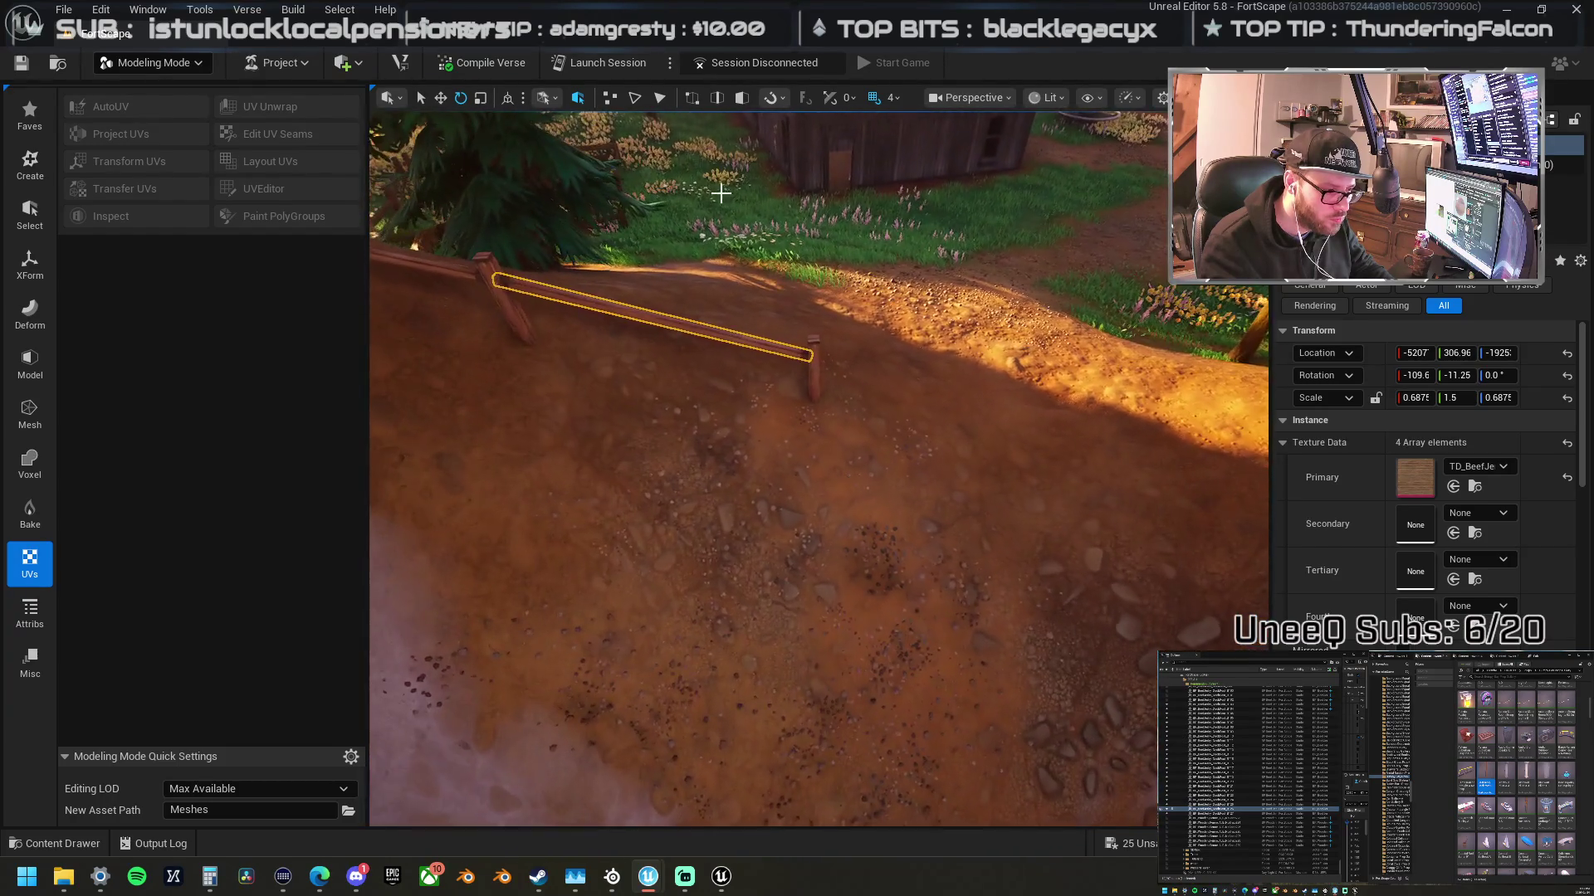
{"action": "left_click", "coordinate": [811, 347]}
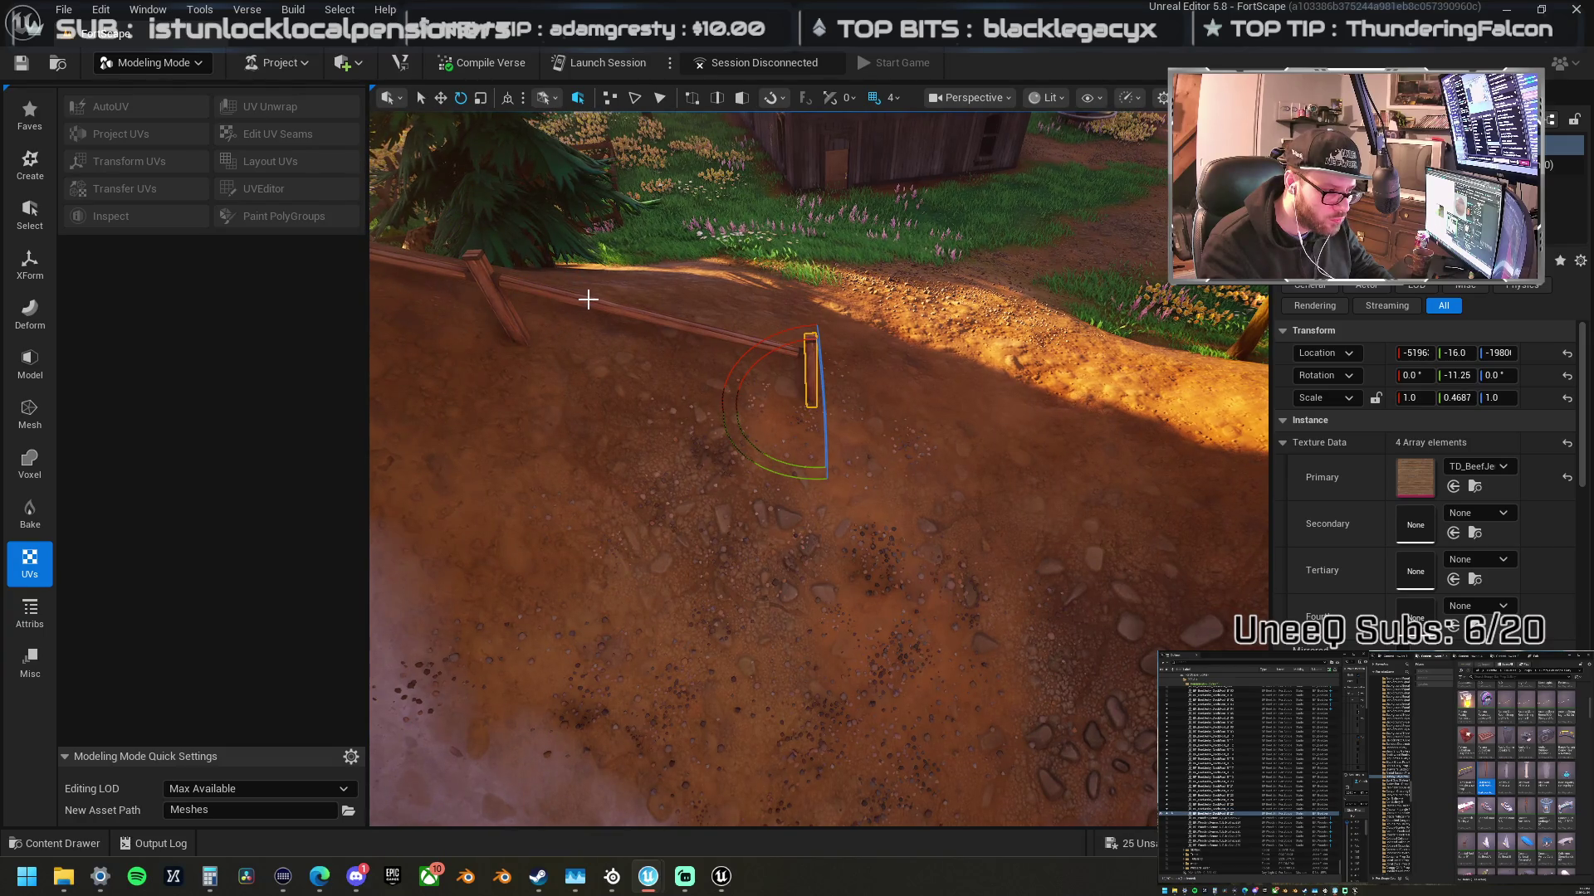
{"action": "left_click", "coordinate": [505, 305]}
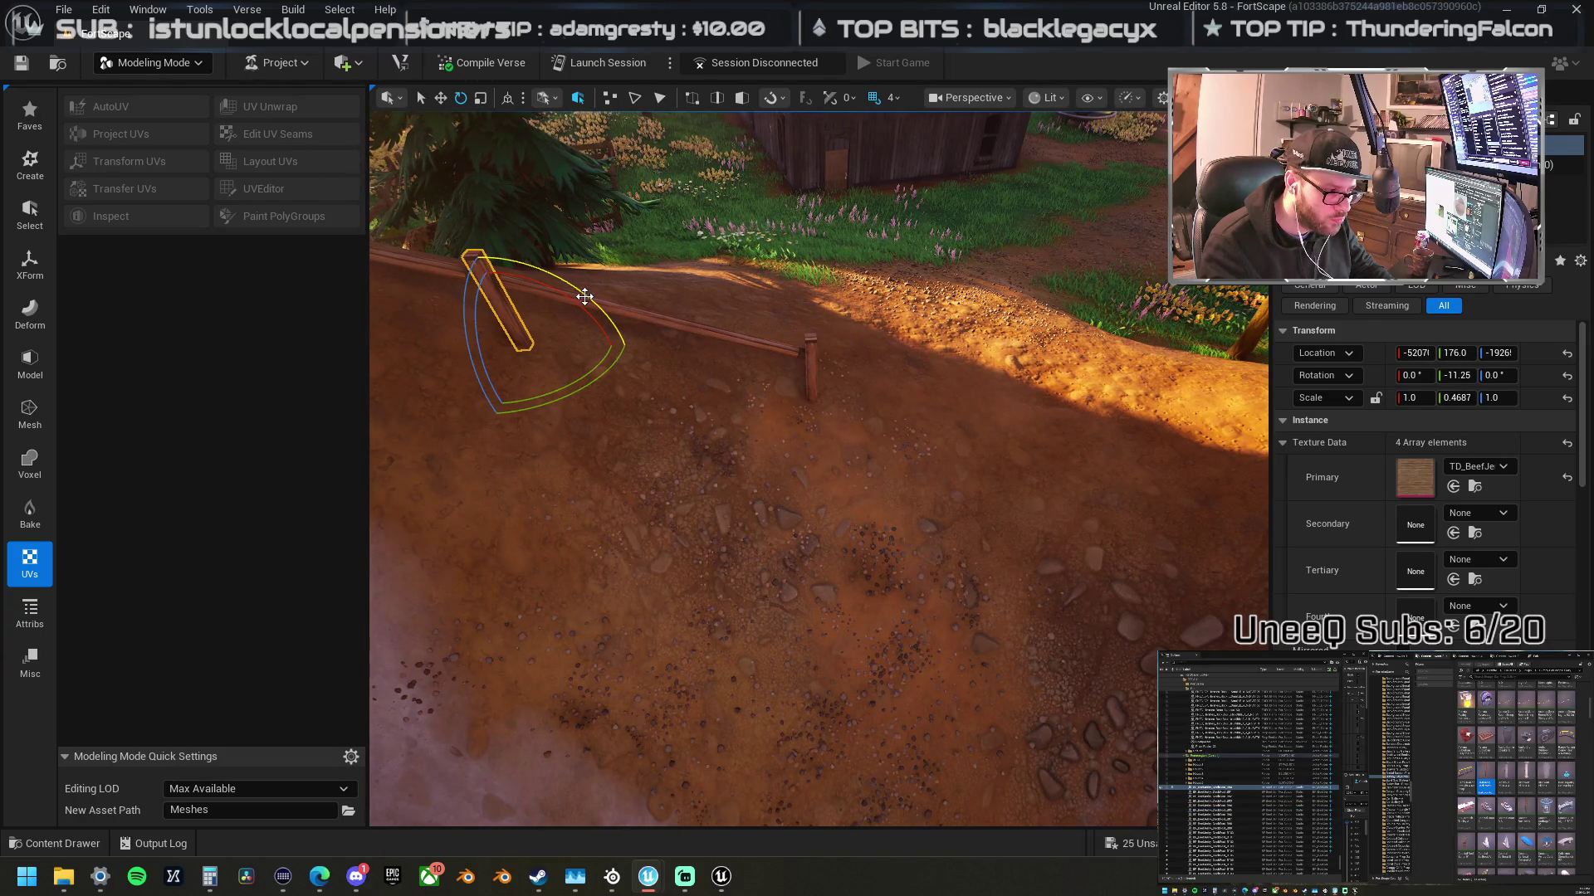
{"action": "left_click", "coordinate": [809, 366], "text": "ctrl"}
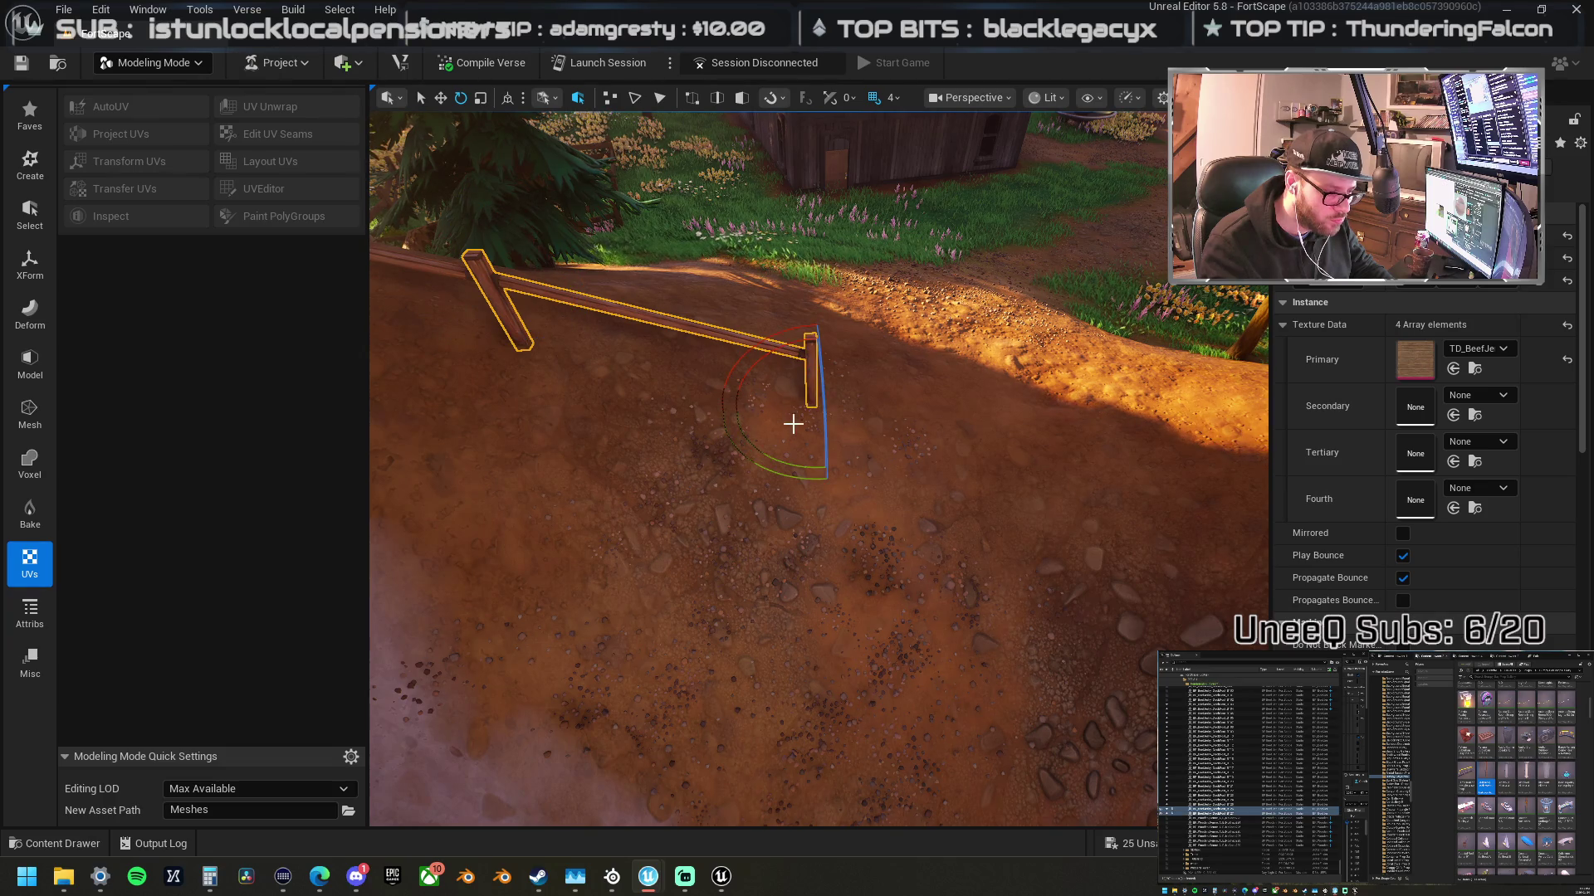
{"action": "mouse_move", "coordinate": [761, 457]}
{"action": "left_mouse_down"}
{"action": "mouse_move", "coordinate": [826, 531]}
{"action": "mouse_move", "coordinate": [950, 477]}
{"action": "mouse_move", "coordinate": [913, 453]}
{"action": "left_mouse_up"}
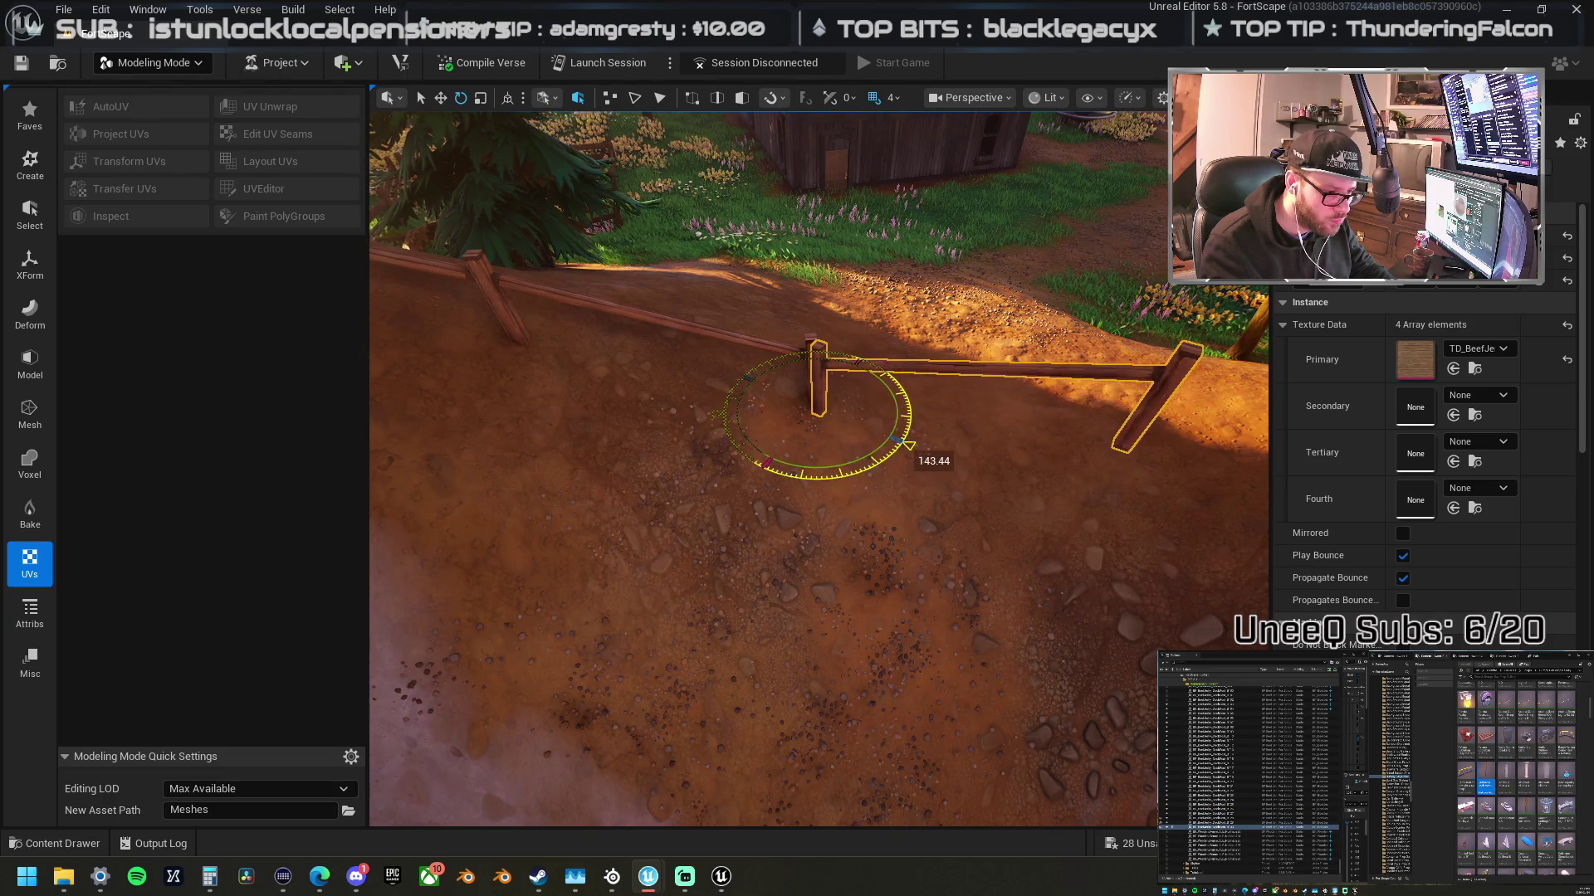
{"action": "key", "text": "w"}
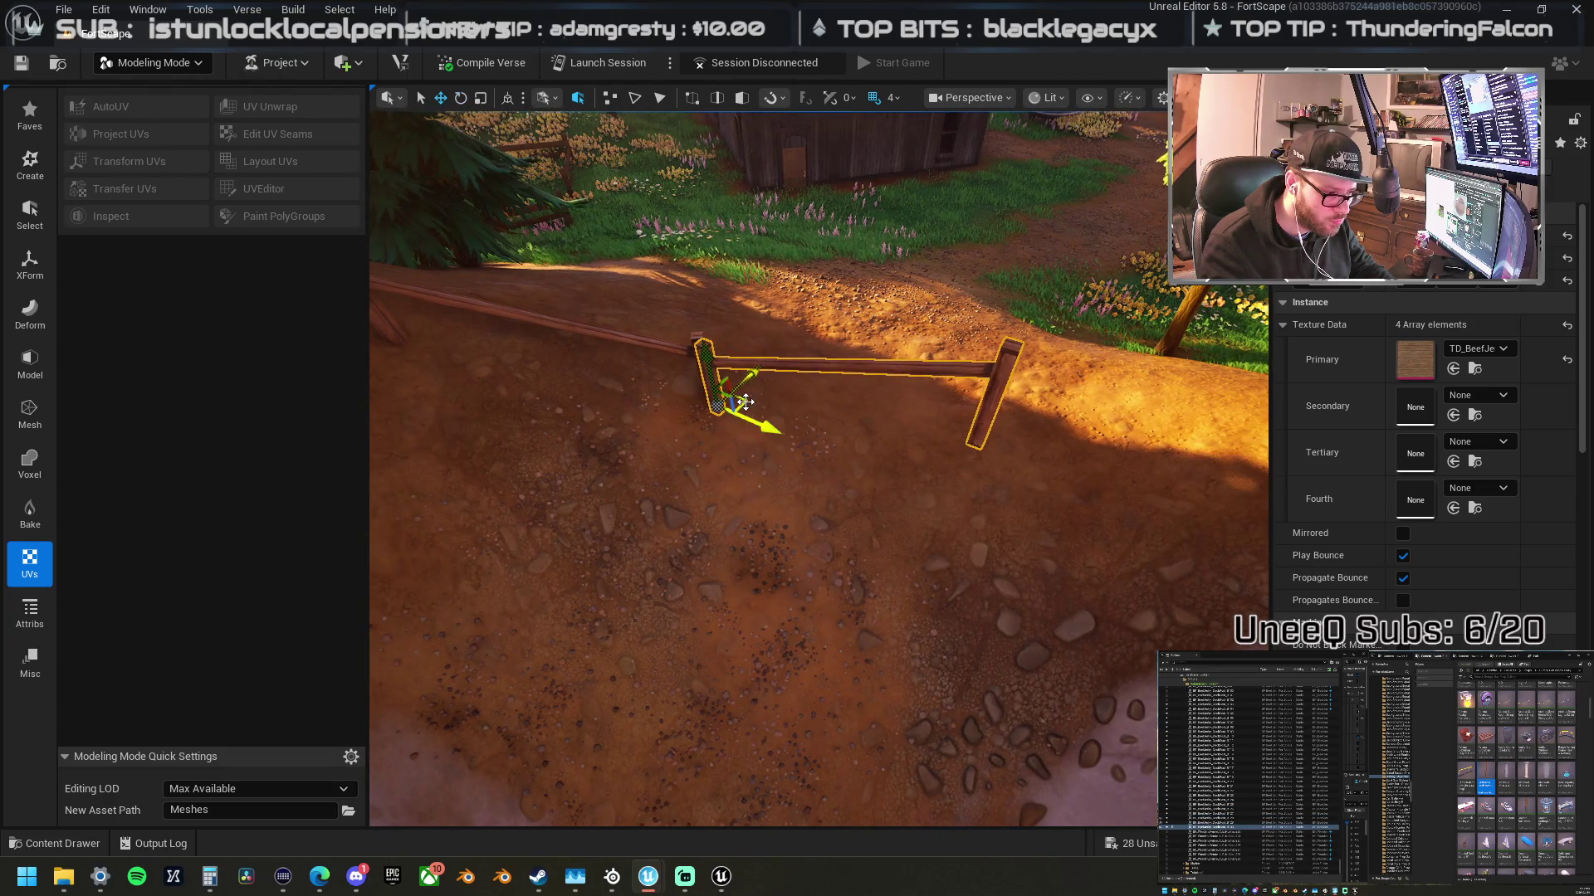
{"action": "key", "text": "f"}
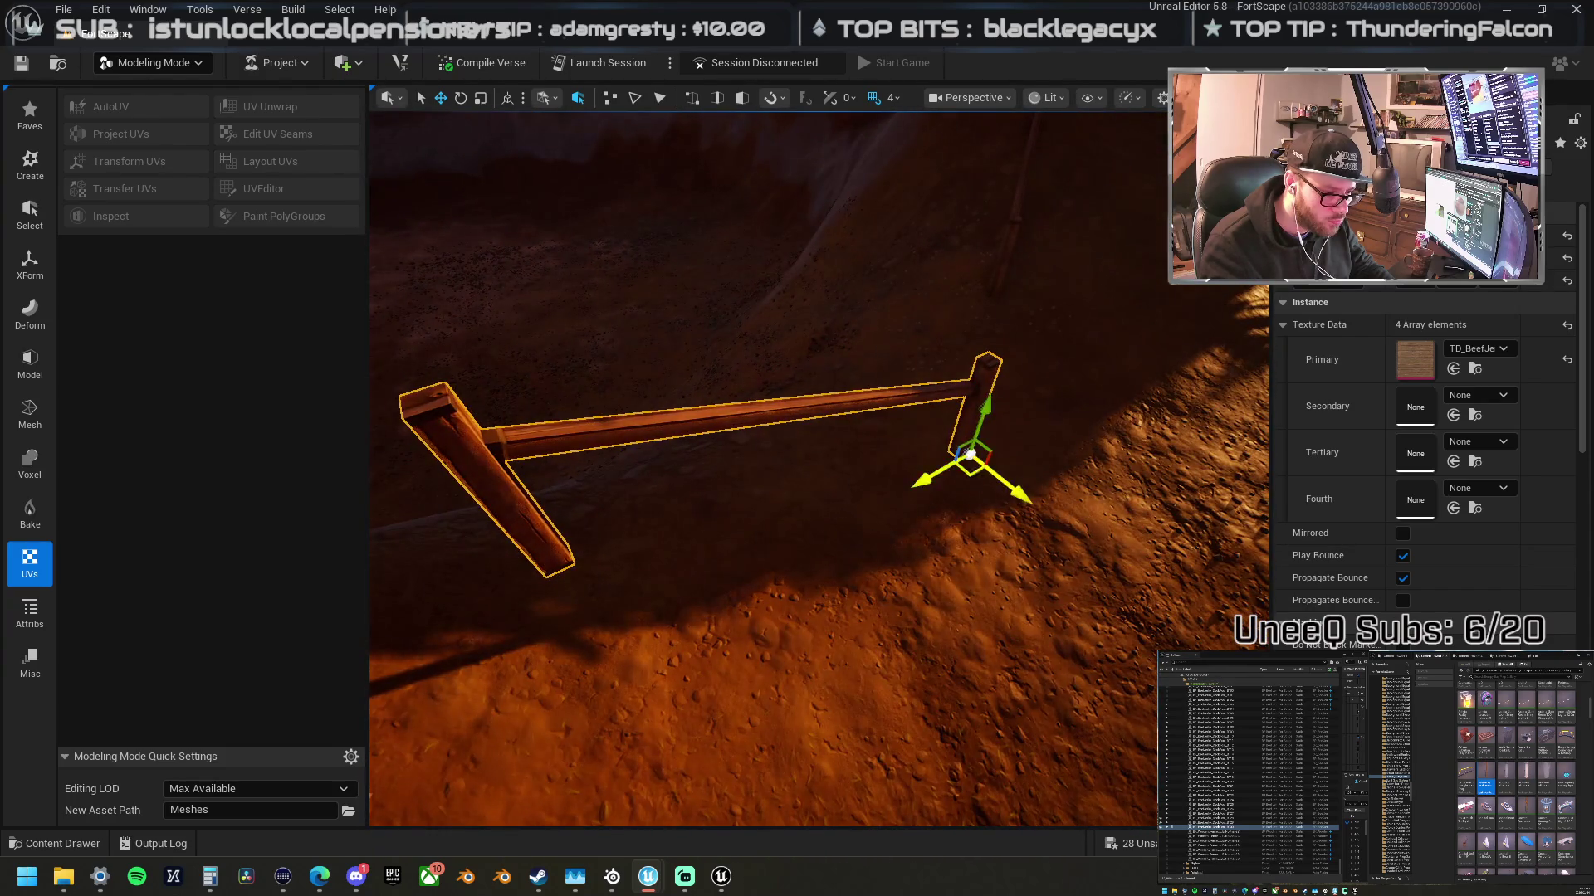
- Slide the copied section up to the fence and turn it to meet the original post
{"action": "left_click_drag", "start_coordinate": [967, 497], "coordinate": [812, 507]}
{"action": "mouse_move", "coordinate": [895, 421]}
{"action": "left_mouse_down"}
{"action": "mouse_move", "coordinate": [903, 454]}
{"action": "mouse_move", "coordinate": [896, 400]}
{"action": "mouse_move", "coordinate": [875, 394]}
{"action": "left_mouse_up"}
{"action": "left_click_drag", "start_coordinate": [557, 421], "coordinate": [571, 404]}
{"action": "mouse_move", "coordinate": [609, 473]}
{"action": "left_mouse_down"}
{"action": "mouse_move", "coordinate": [866, 472]}
{"action": "mouse_move", "coordinate": [807, 434]}
{"action": "mouse_move", "coordinate": [896, 514]}
{"action": "left_mouse_up"}
{"action": "left_click", "coordinate": [843, 479]}
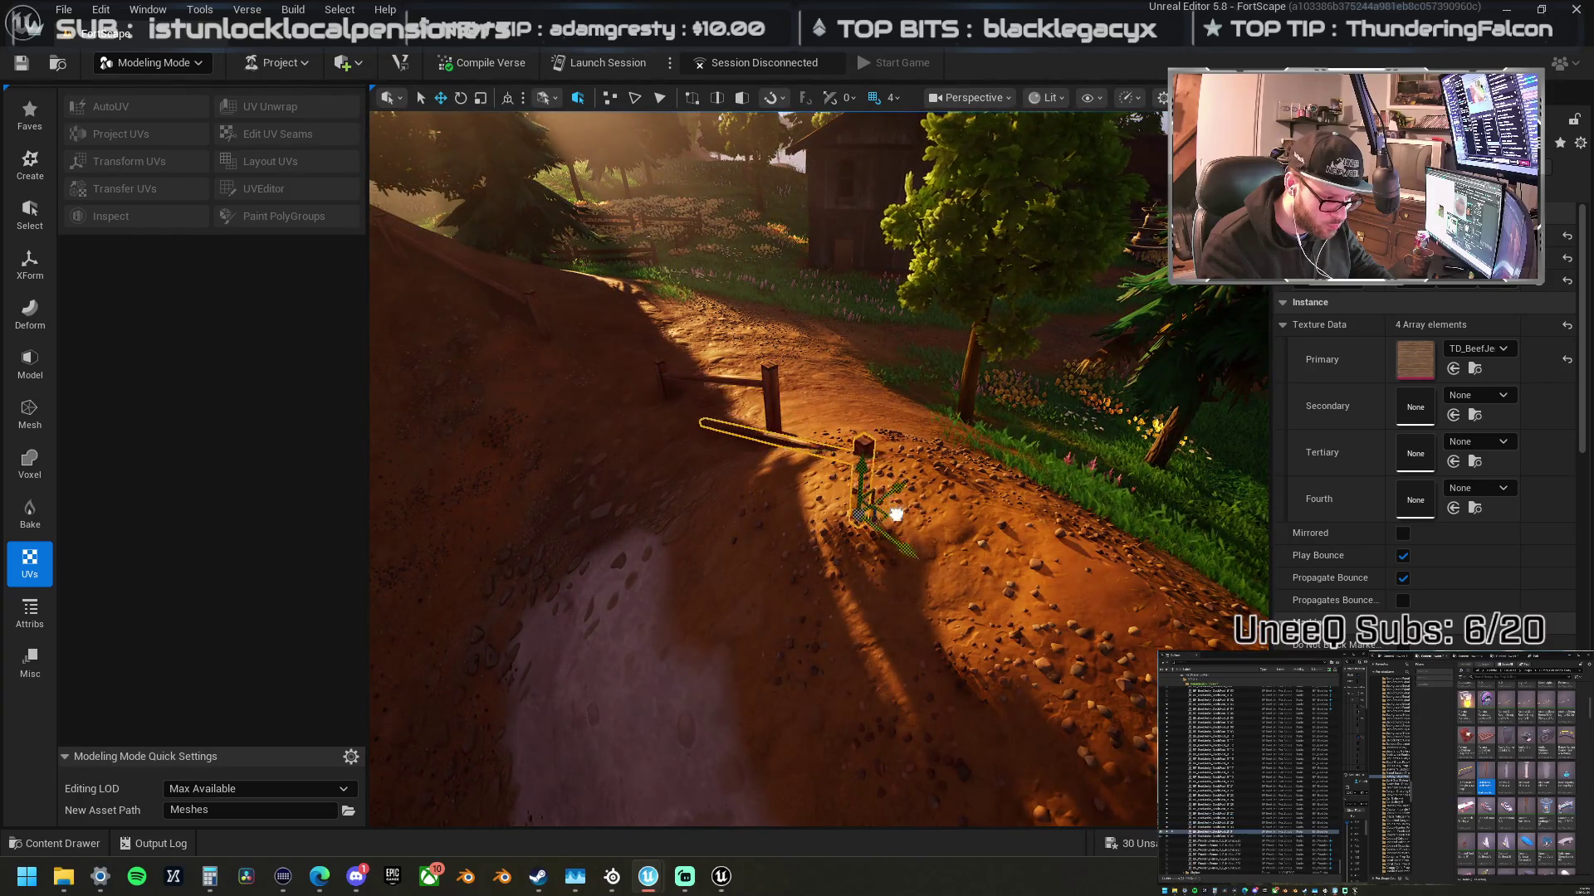
{"action": "left_click_drag", "start_coordinate": [920, 588], "coordinate": [883, 476]}
{"action": "mouse_move", "coordinate": [881, 556]}
{"action": "left_mouse_down"}
{"action": "mouse_move", "coordinate": [868, 581]}
{"action": "mouse_move", "coordinate": [801, 561]}
{"action": "left_mouse_up"}
{"action": "left_click_drag", "start_coordinate": [898, 598], "coordinate": [960, 548]}
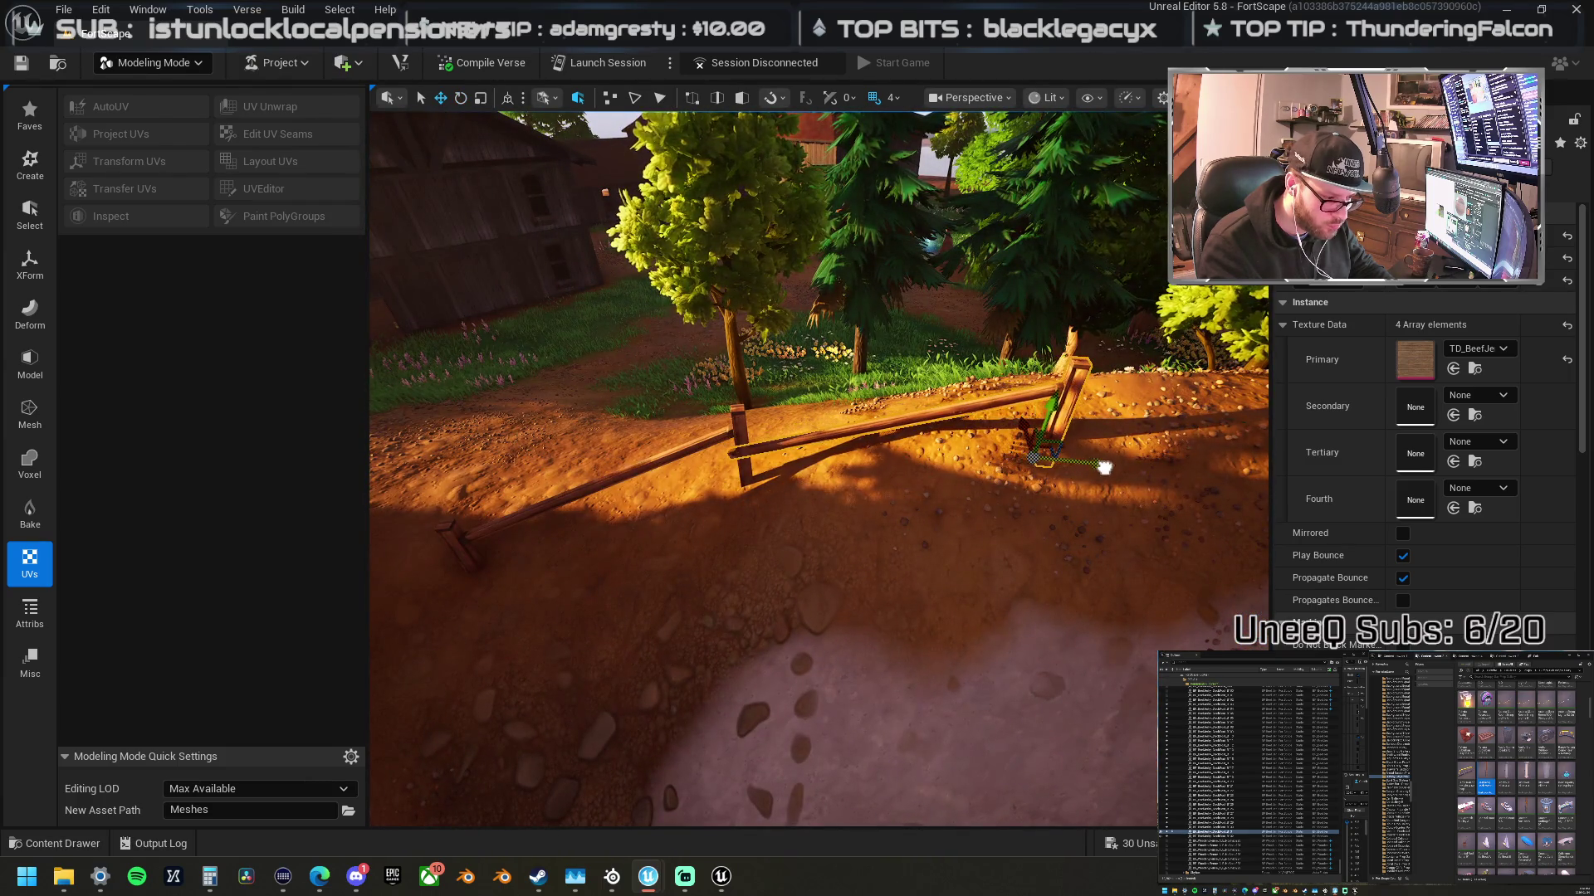
- Tilt the newest rail a few degrees and nudge it sideways onto its post
{"action": "left_click", "coordinate": [1007, 395]}
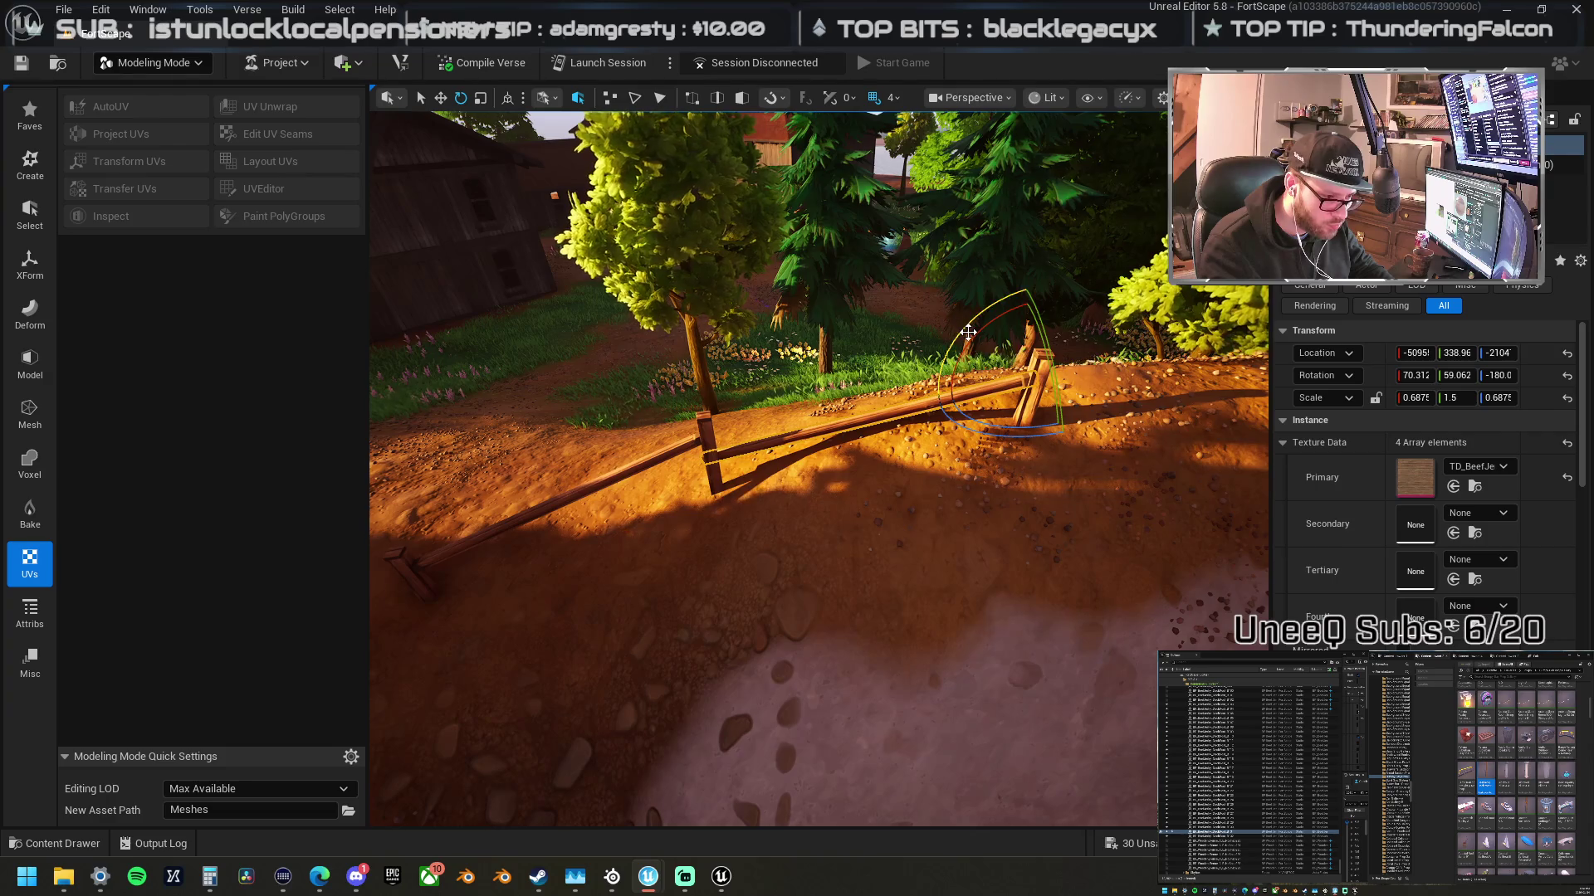
{"action": "left_click_drag", "start_coordinate": [1023, 341], "coordinate": [1029, 284]}
{"action": "key", "text": "w"}
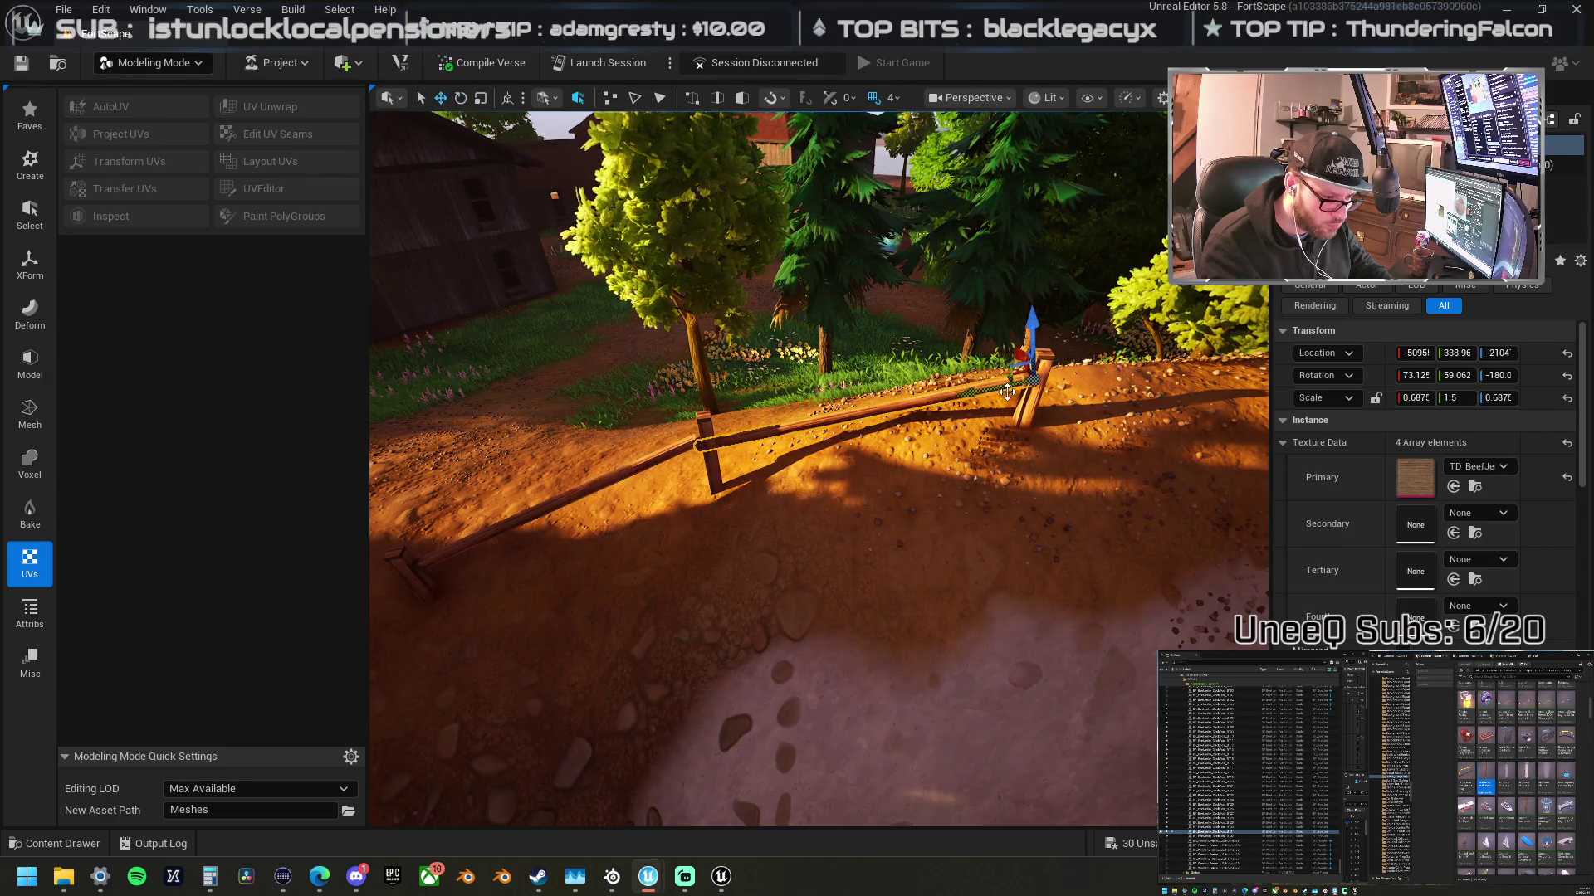
{"action": "left_click", "coordinate": [1025, 402]}
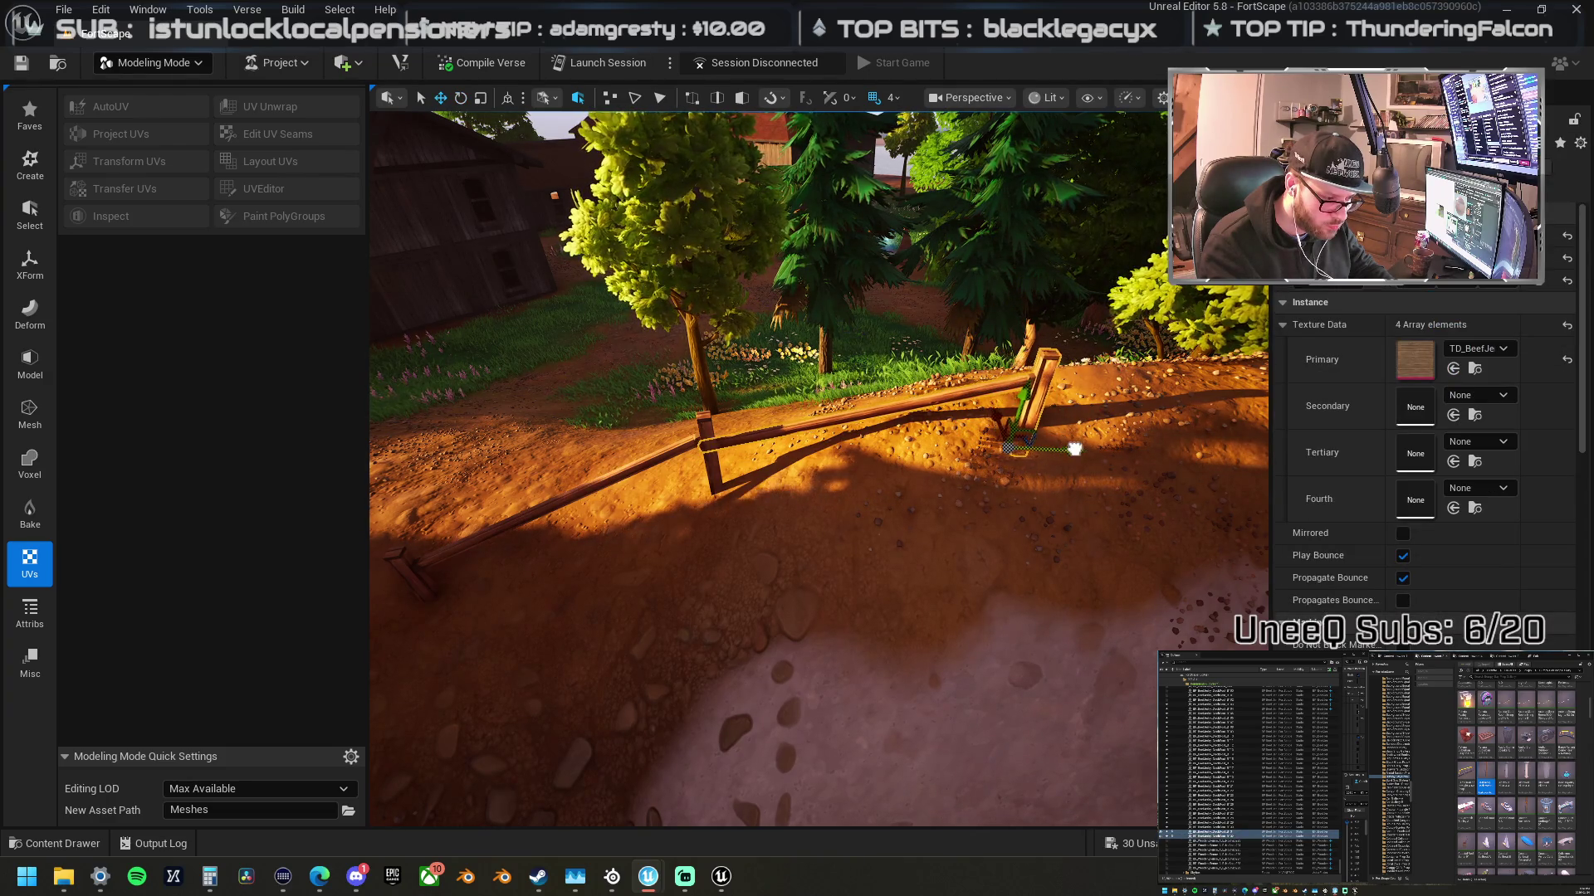
{"action": "left_click_drag", "start_coordinate": [1079, 449], "coordinate": [1027, 446]}
{"action": "left_click", "coordinate": [784, 448]}
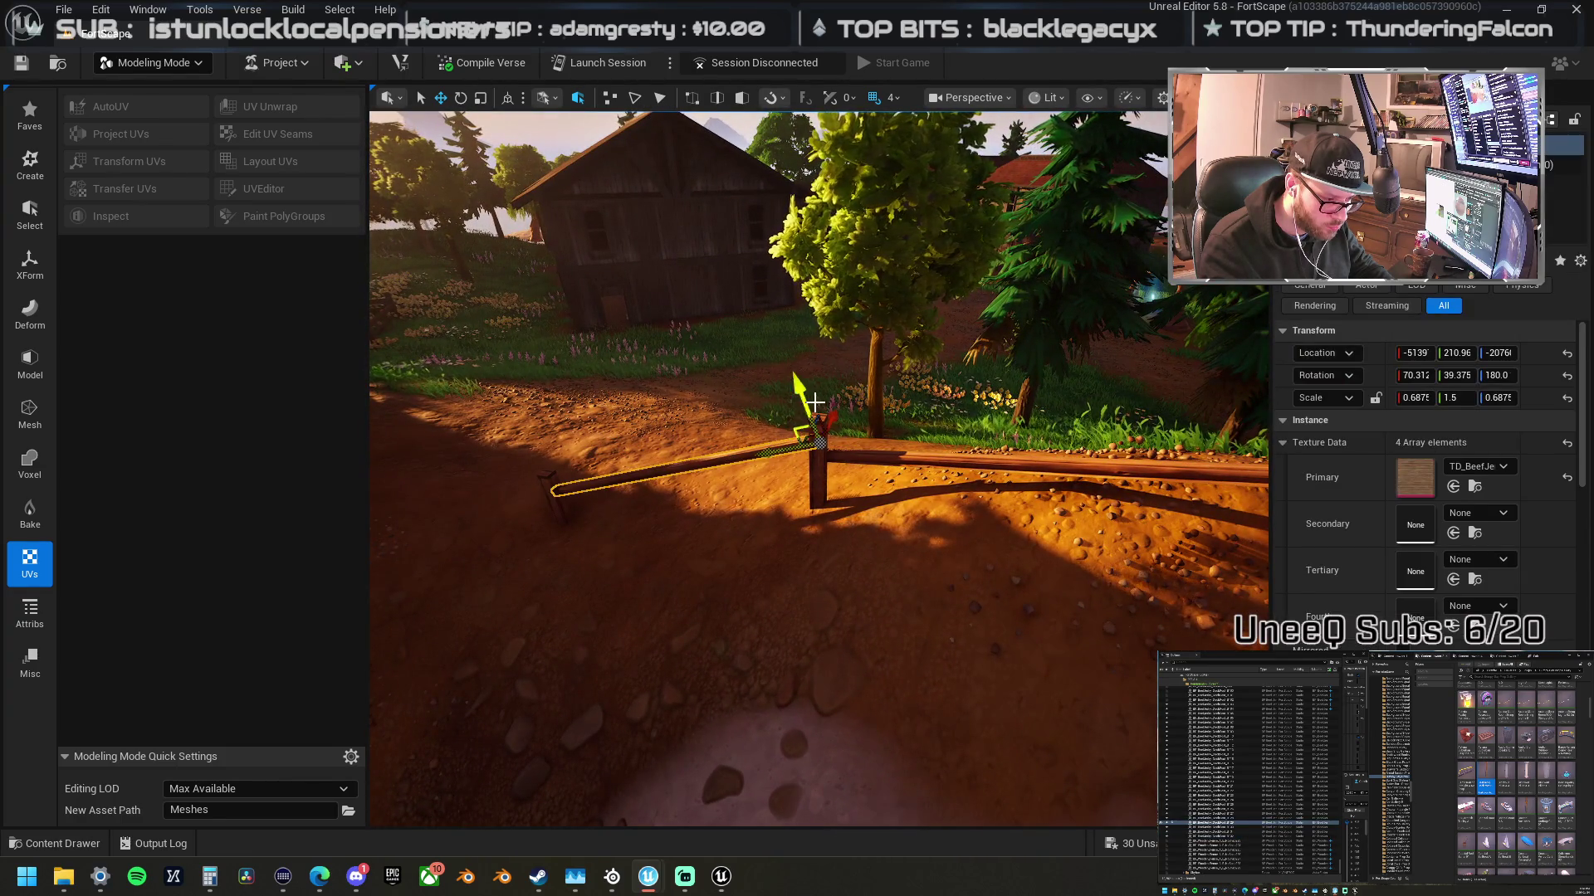
{"action": "left_click_drag", "start_coordinate": [814, 403], "coordinate": [810, 398]}
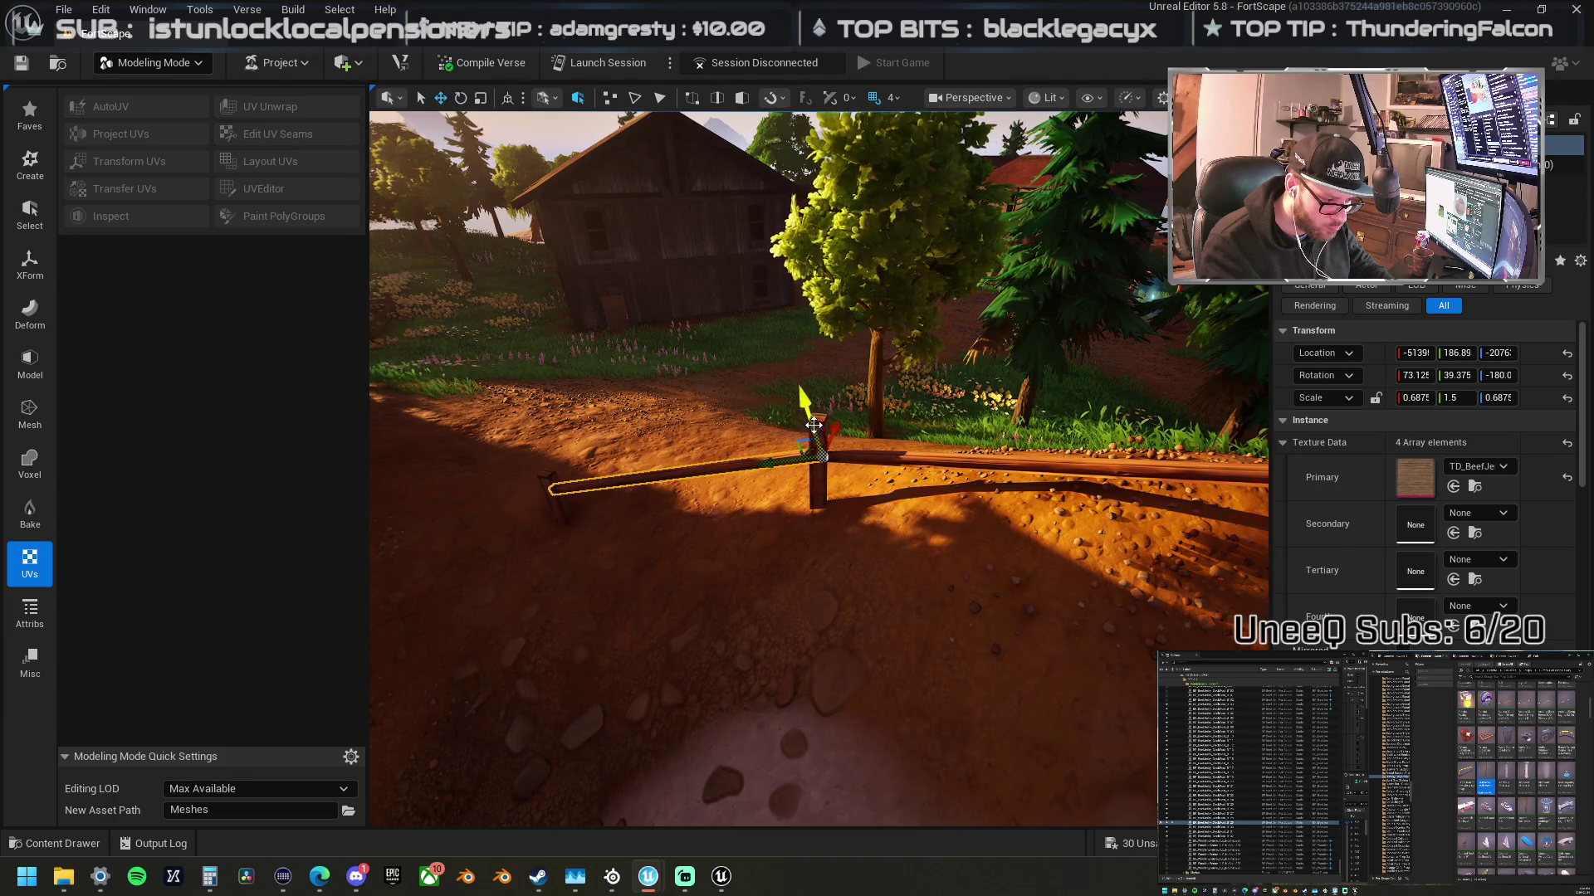
{"action": "left_click", "coordinate": [818, 423]}
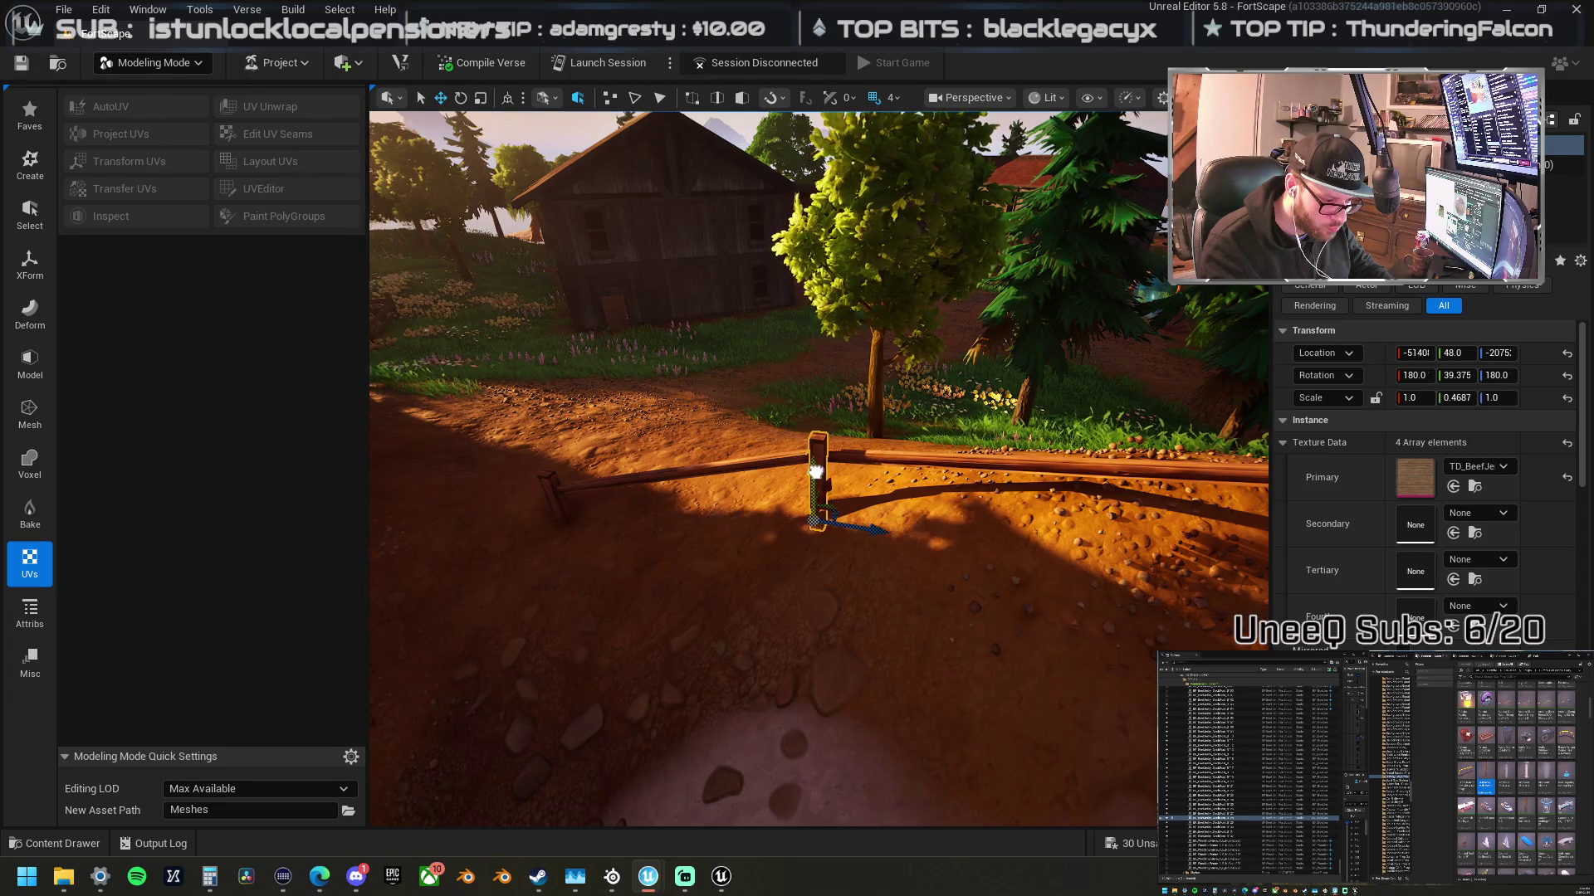
{"action": "left_click_drag", "start_coordinate": [815, 472], "coordinate": [929, 573]}
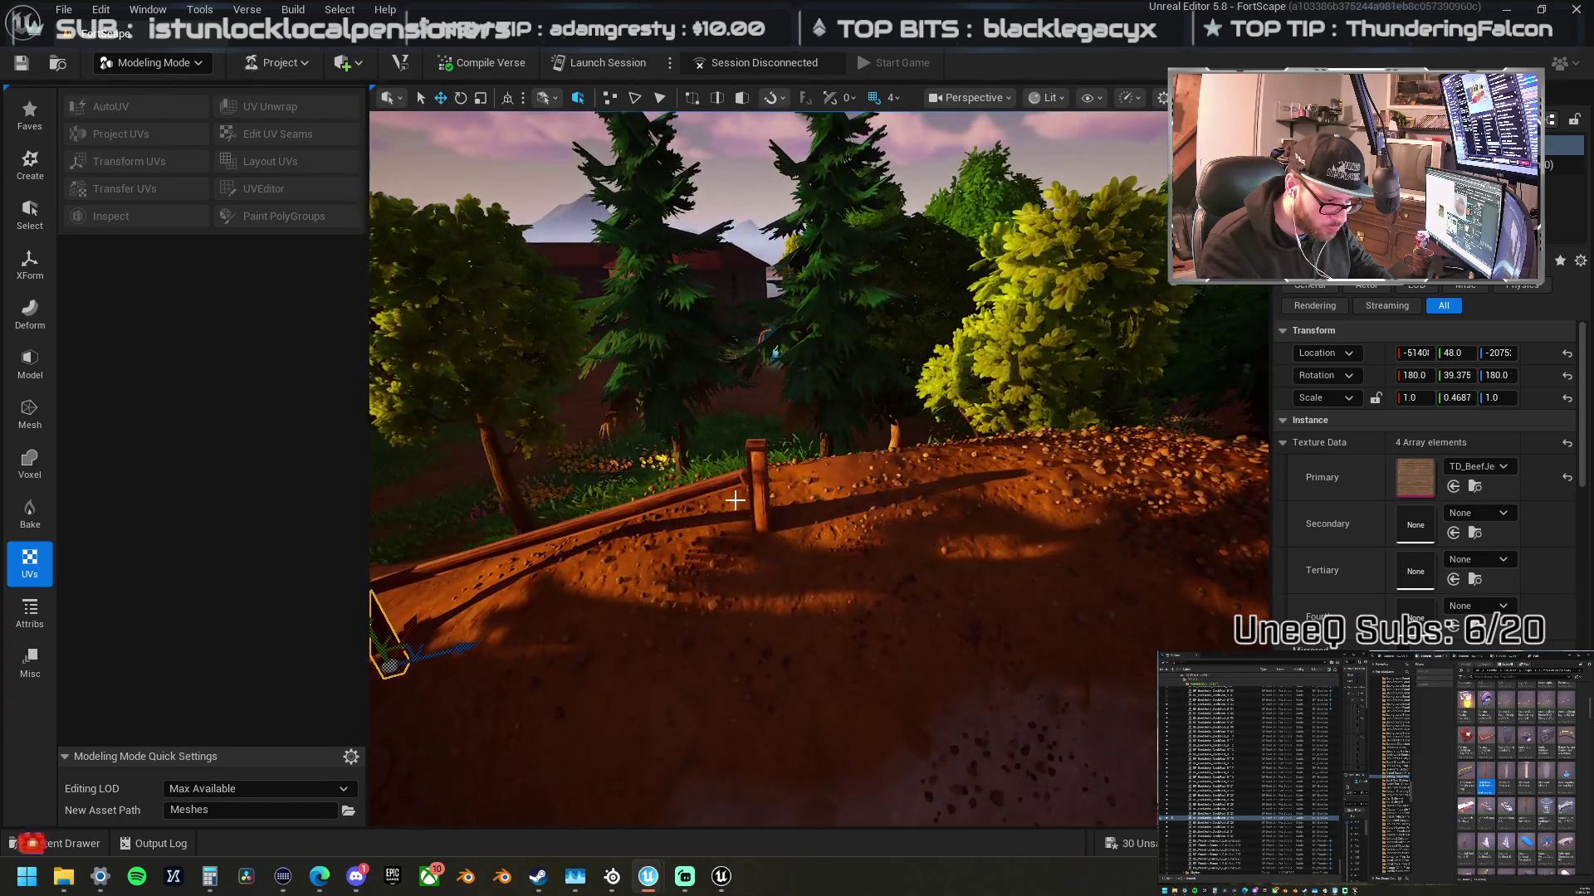
- Rotate the rail to about 87° on X so it lies level across both posts
{"action": "left_click", "coordinate": [760, 478]}
{"action": "left_click", "coordinate": [764, 519]}
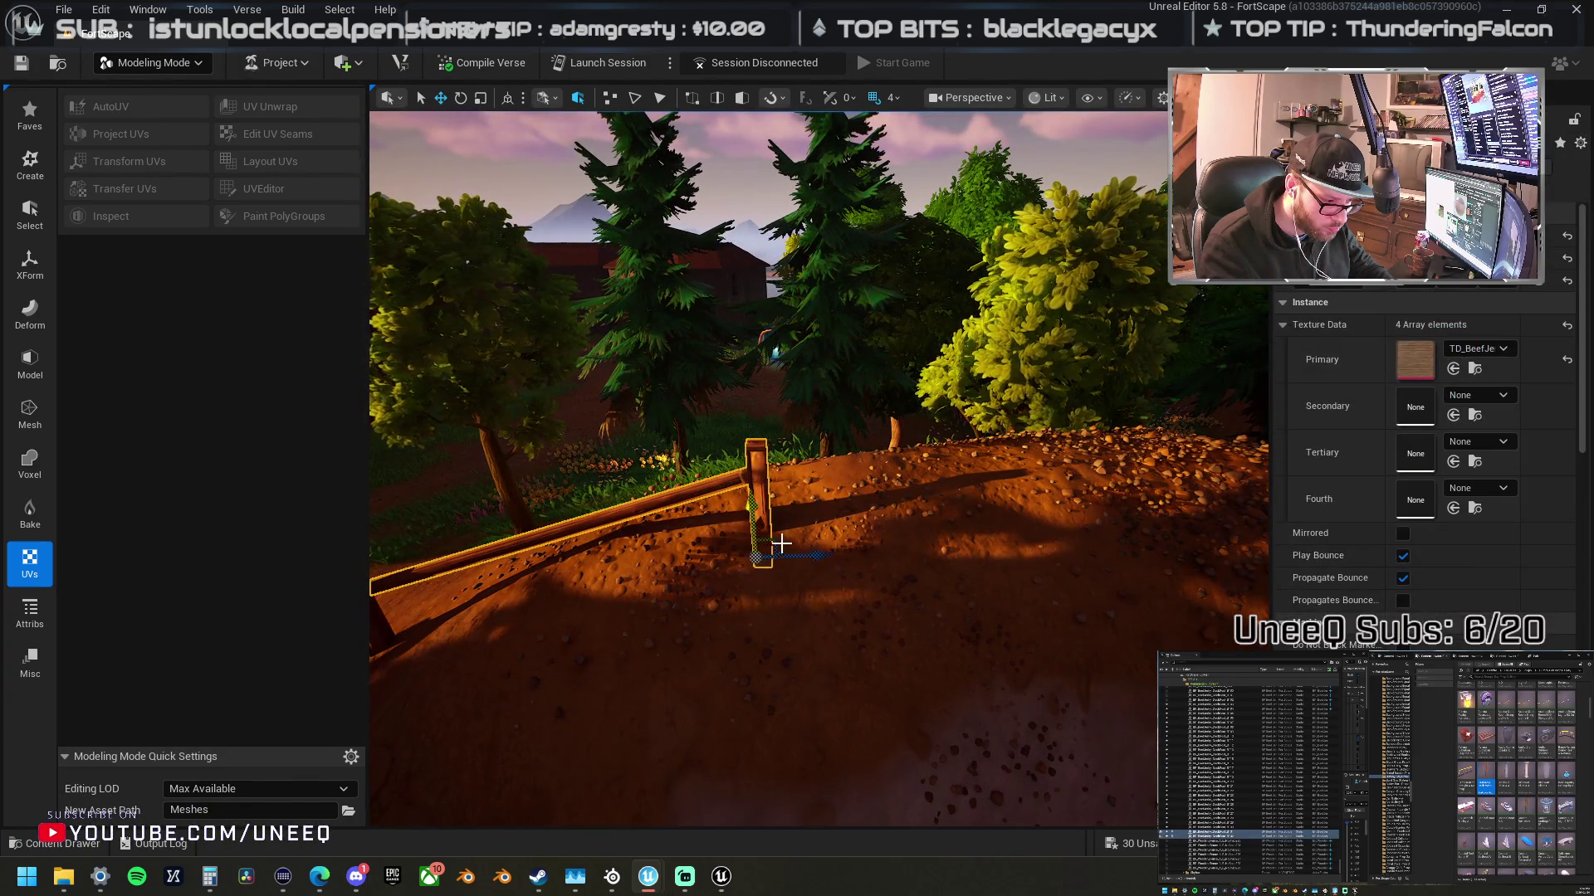
{"action": "left_click_drag", "start_coordinate": [829, 551], "coordinate": [904, 550]}
{"action": "key", "text": "e"}
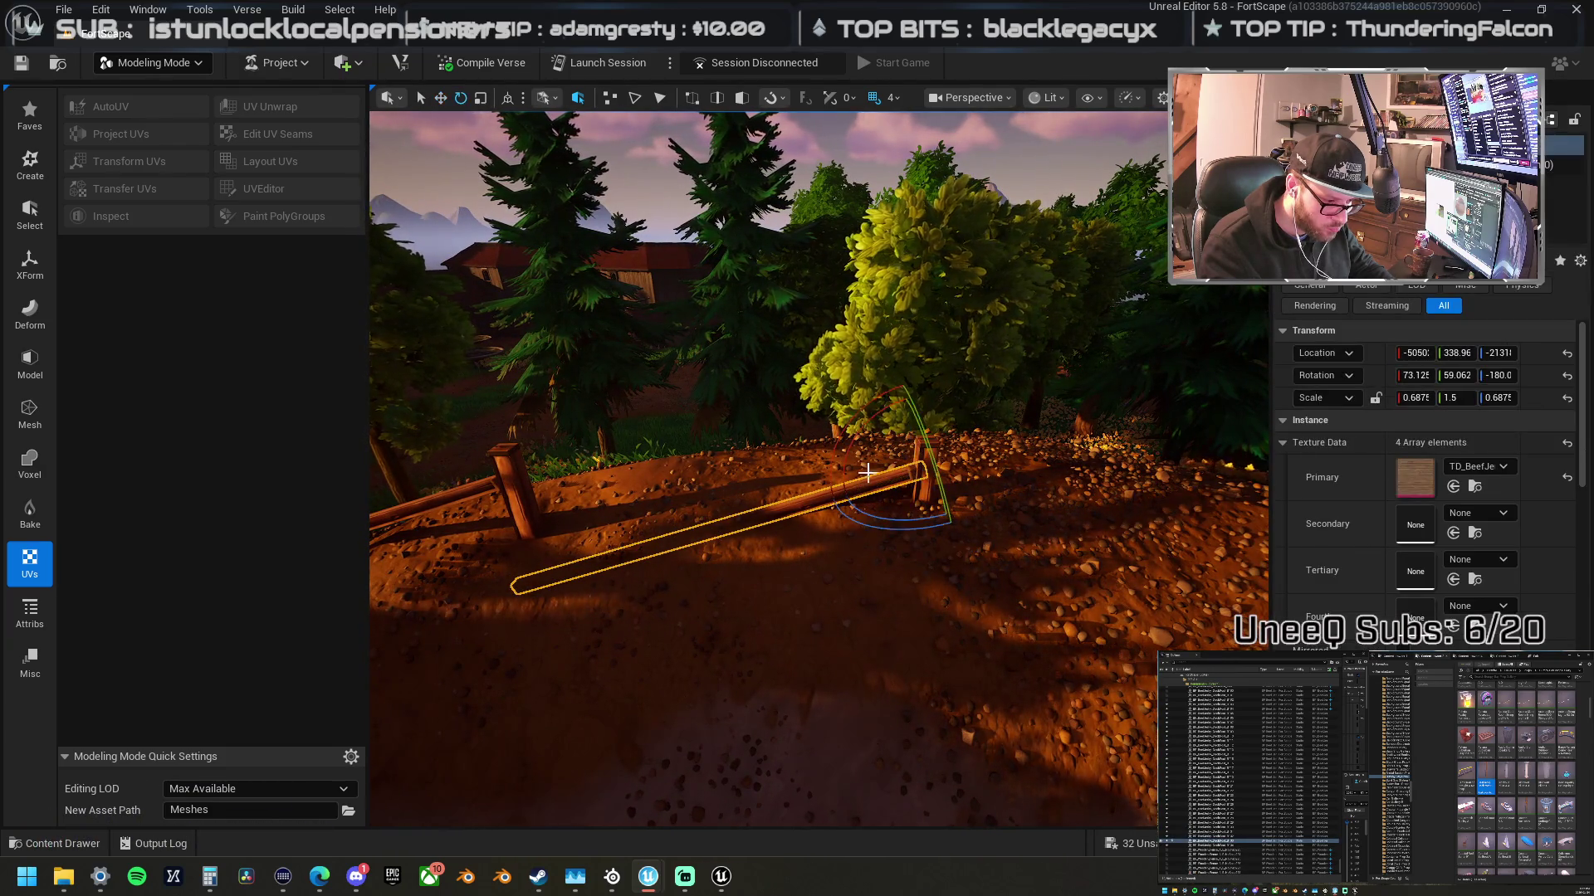
{"action": "left_click_drag", "start_coordinate": [866, 423], "coordinate": [917, 385]}
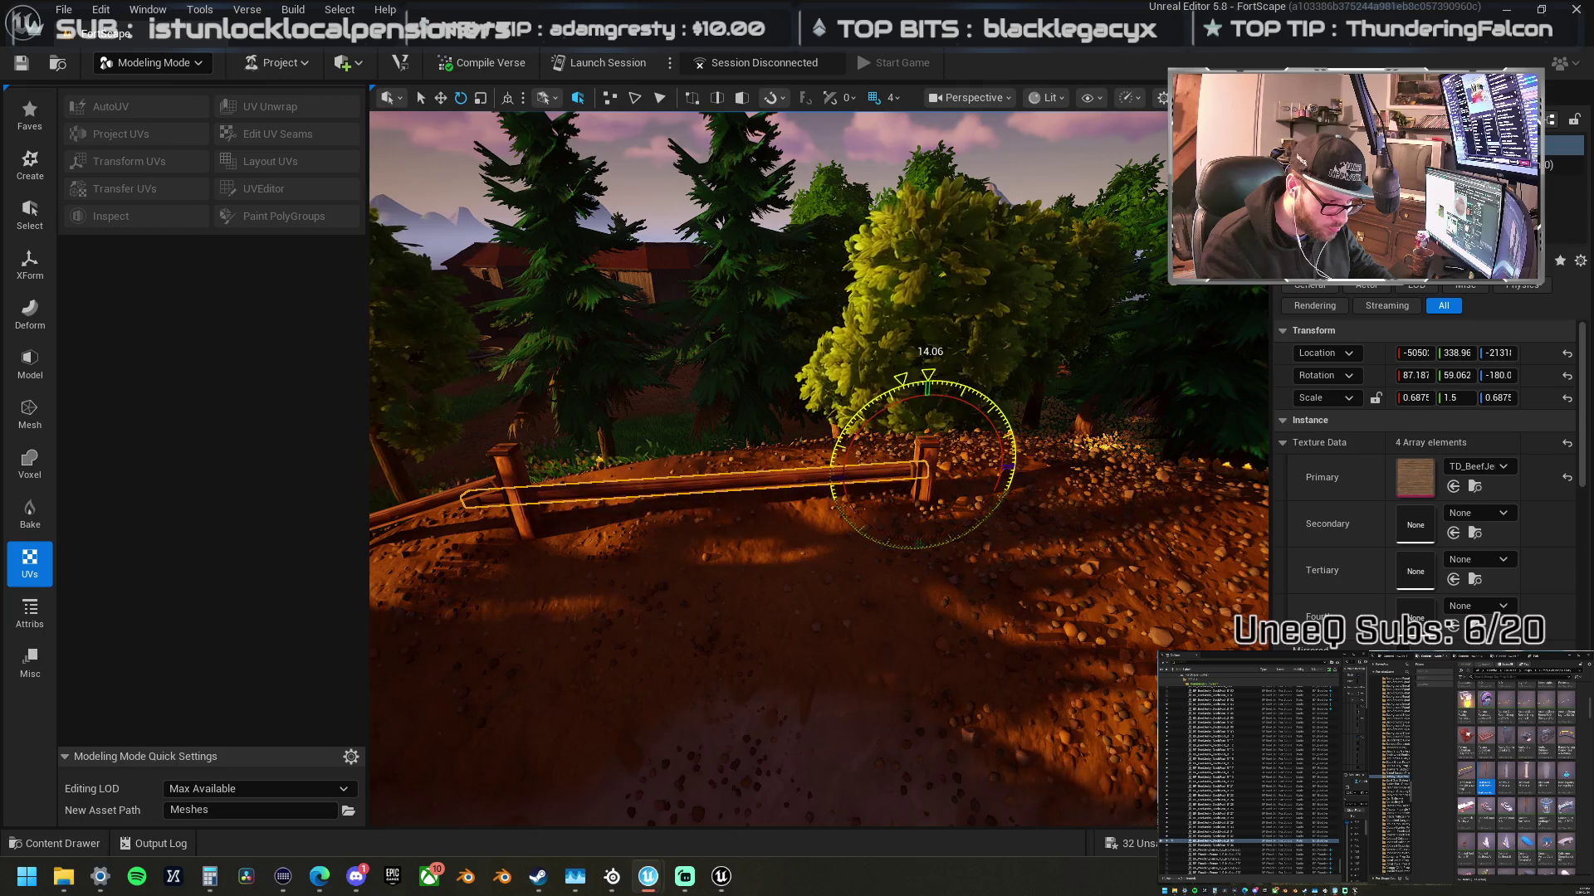
{"action": "left_click", "coordinate": [920, 496], "text": "ctrl"}
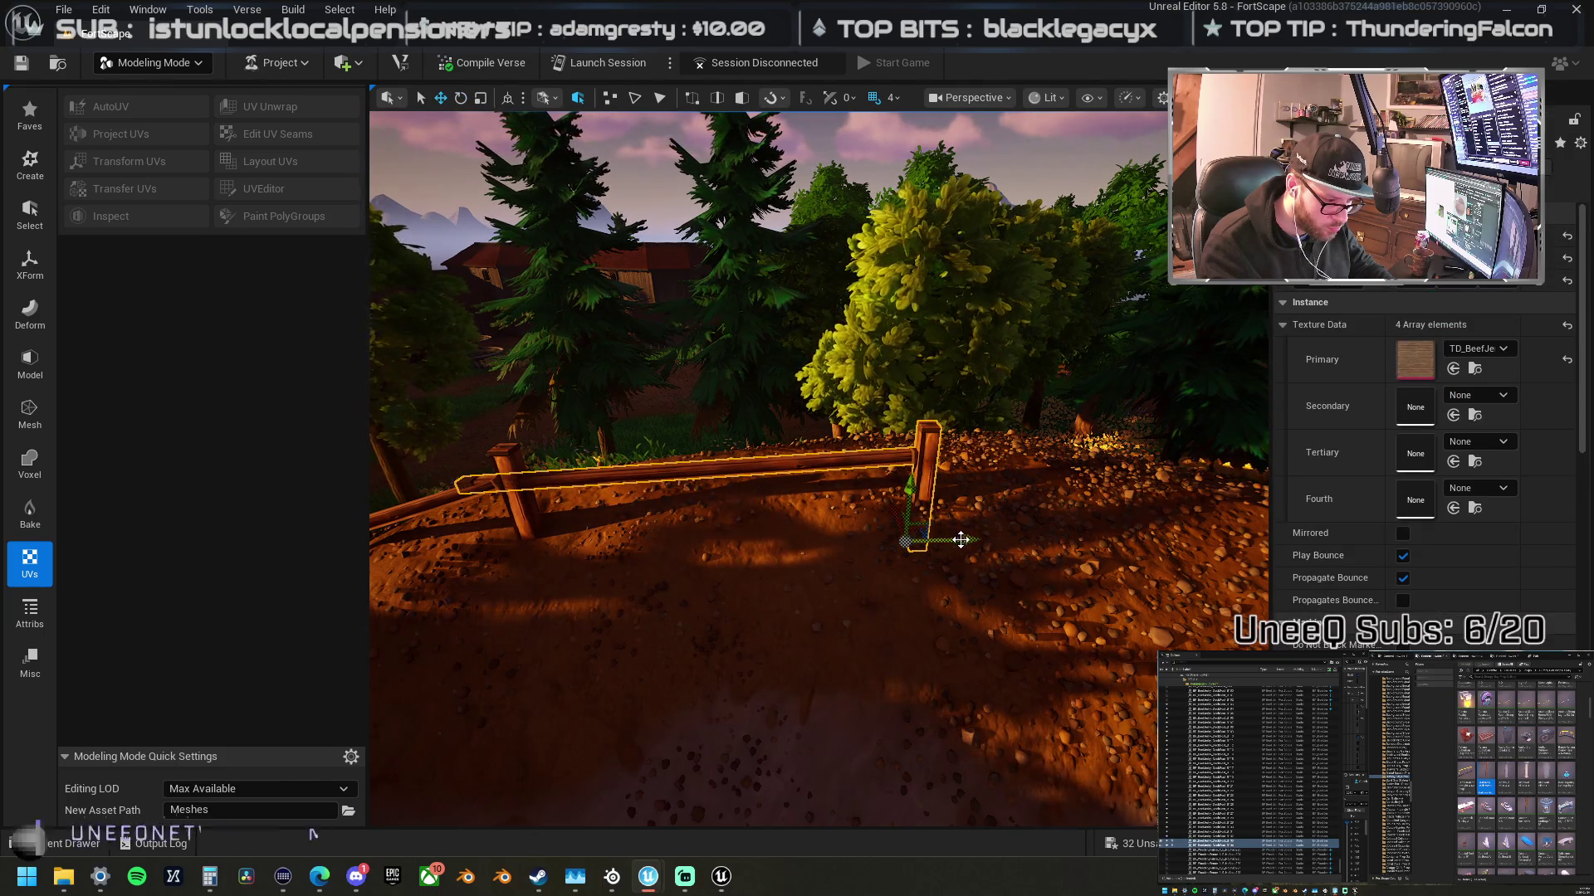
{"action": "mouse_move", "coordinate": [924, 507]}
{"action": "left_mouse_down"}
{"action": "mouse_move", "coordinate": [979, 498]}
{"action": "mouse_move", "coordinate": [788, 581]}
{"action": "mouse_move", "coordinate": [1039, 486]}
{"action": "left_mouse_up"}
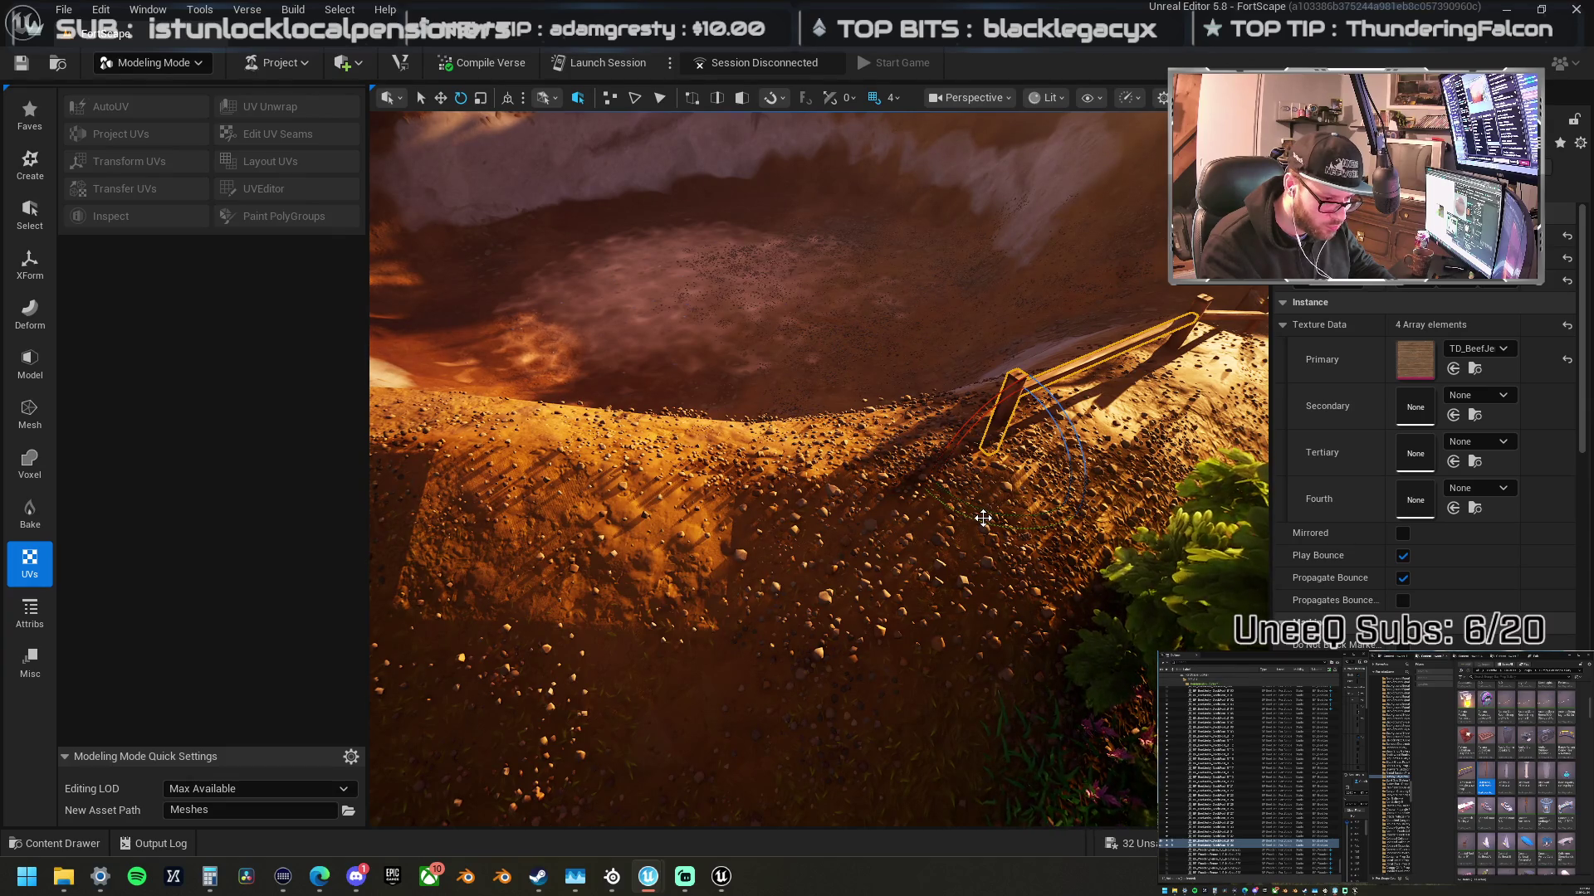
- Fly low over the slope to the crater and rotate the fence rail
{"action": "mouse_move", "coordinate": [982, 517]}
{"action": "left_mouse_down"}
{"action": "mouse_move", "coordinate": [921, 548]}
{"action": "mouse_move", "coordinate": [955, 515]}
{"action": "mouse_move", "coordinate": [880, 532]}
{"action": "mouse_move", "coordinate": [813, 502]}
{"action": "mouse_move", "coordinate": [863, 490]}
{"action": "mouse_move", "coordinate": [889, 498]}
{"action": "mouse_move", "coordinate": [553, 428]}
{"action": "left_mouse_up"}
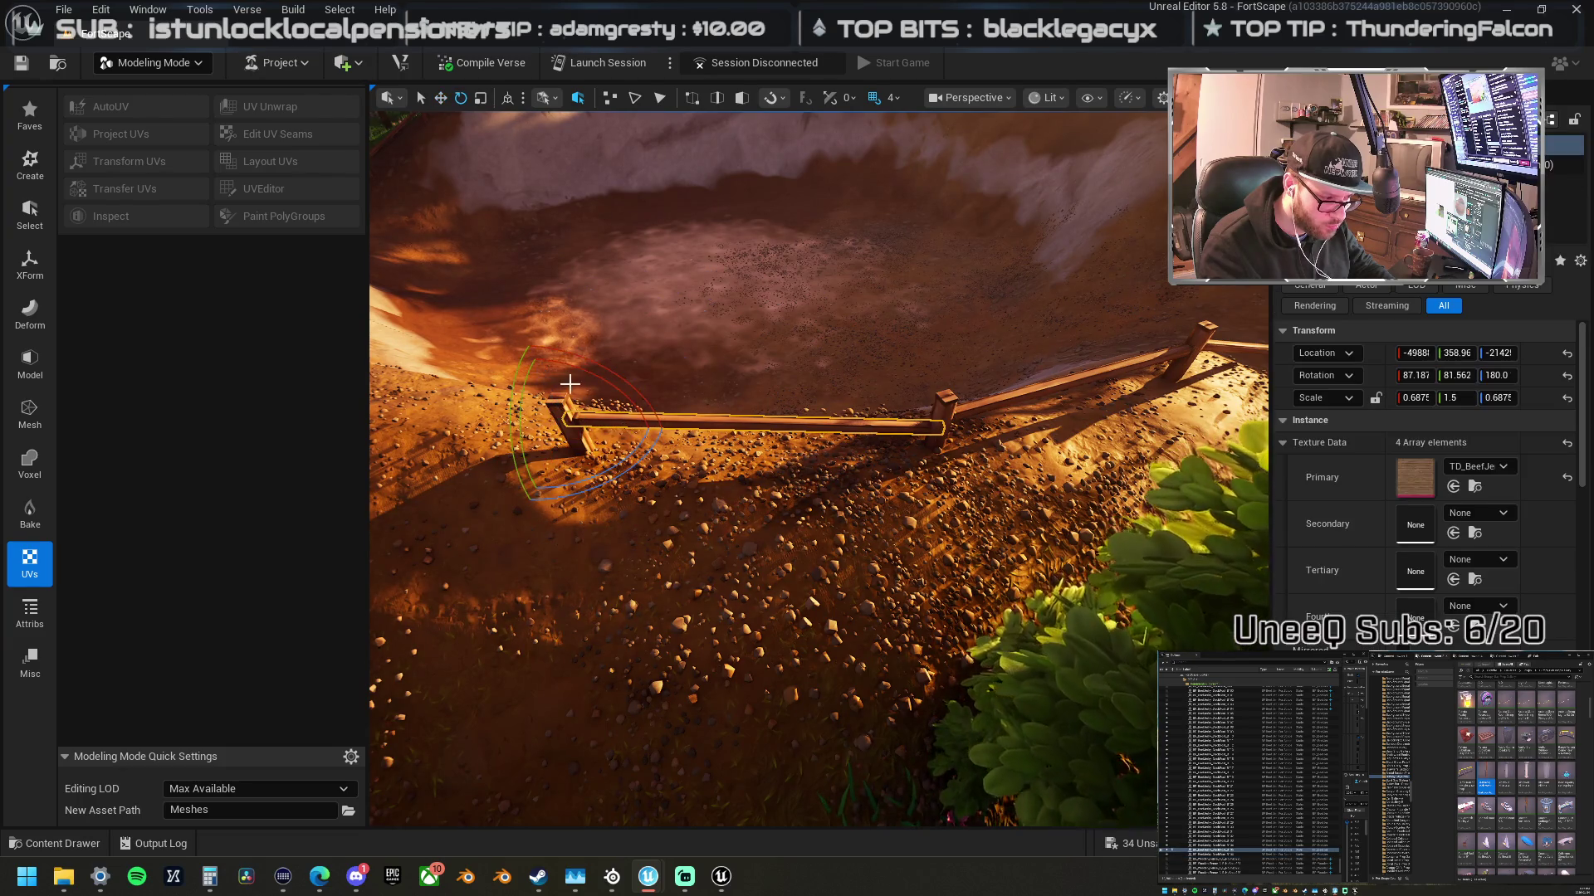
{"action": "key", "text": "e"}
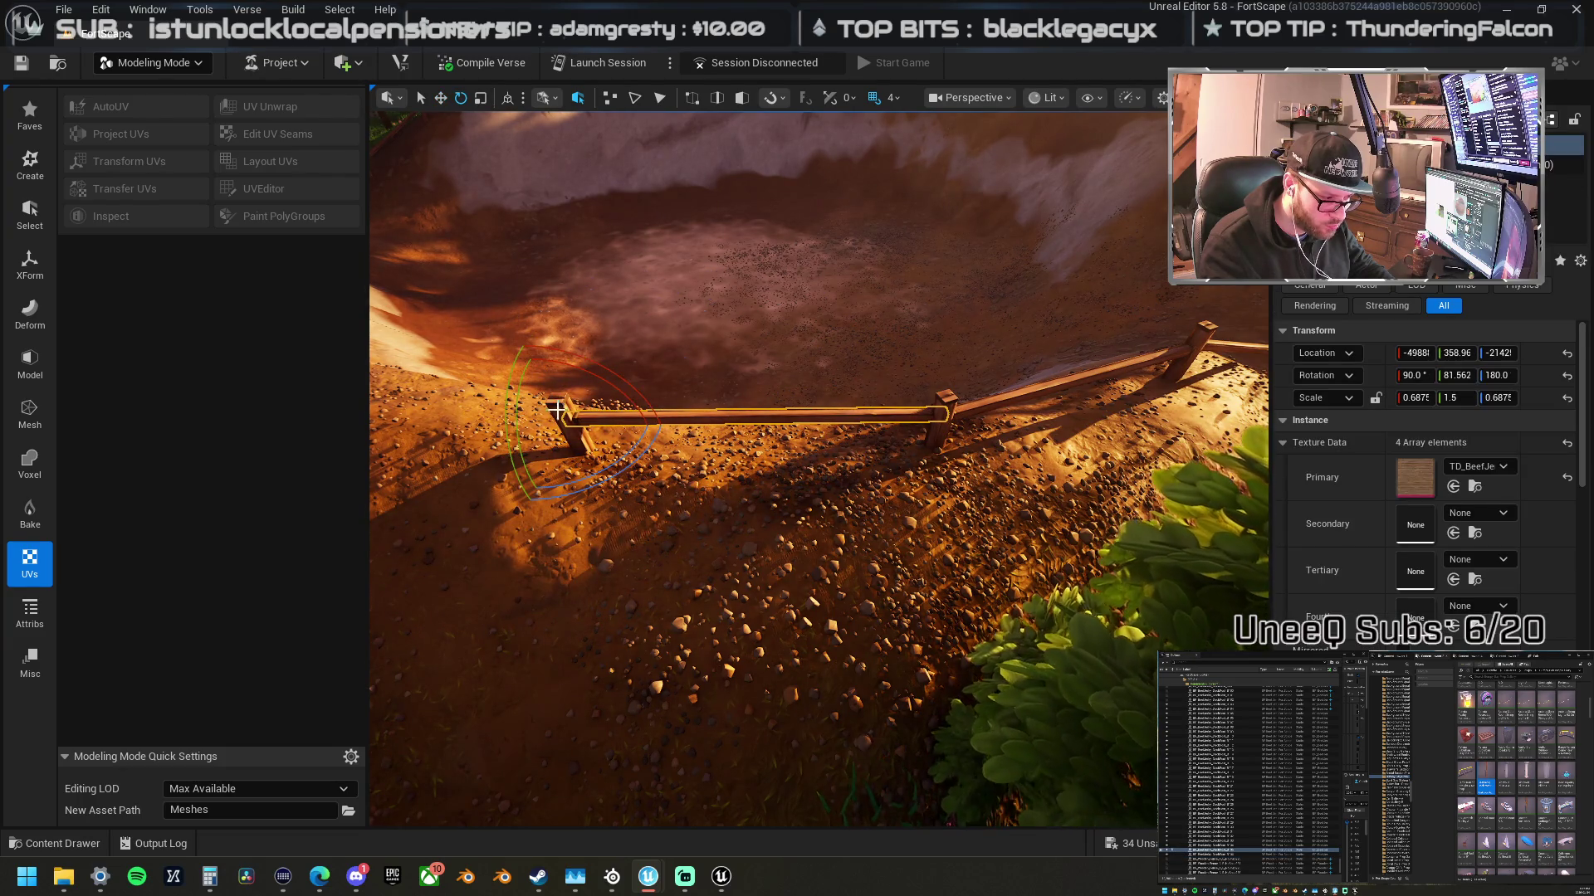
{"action": "left_click_drag", "start_coordinate": [563, 417], "coordinate": [874, 518]}
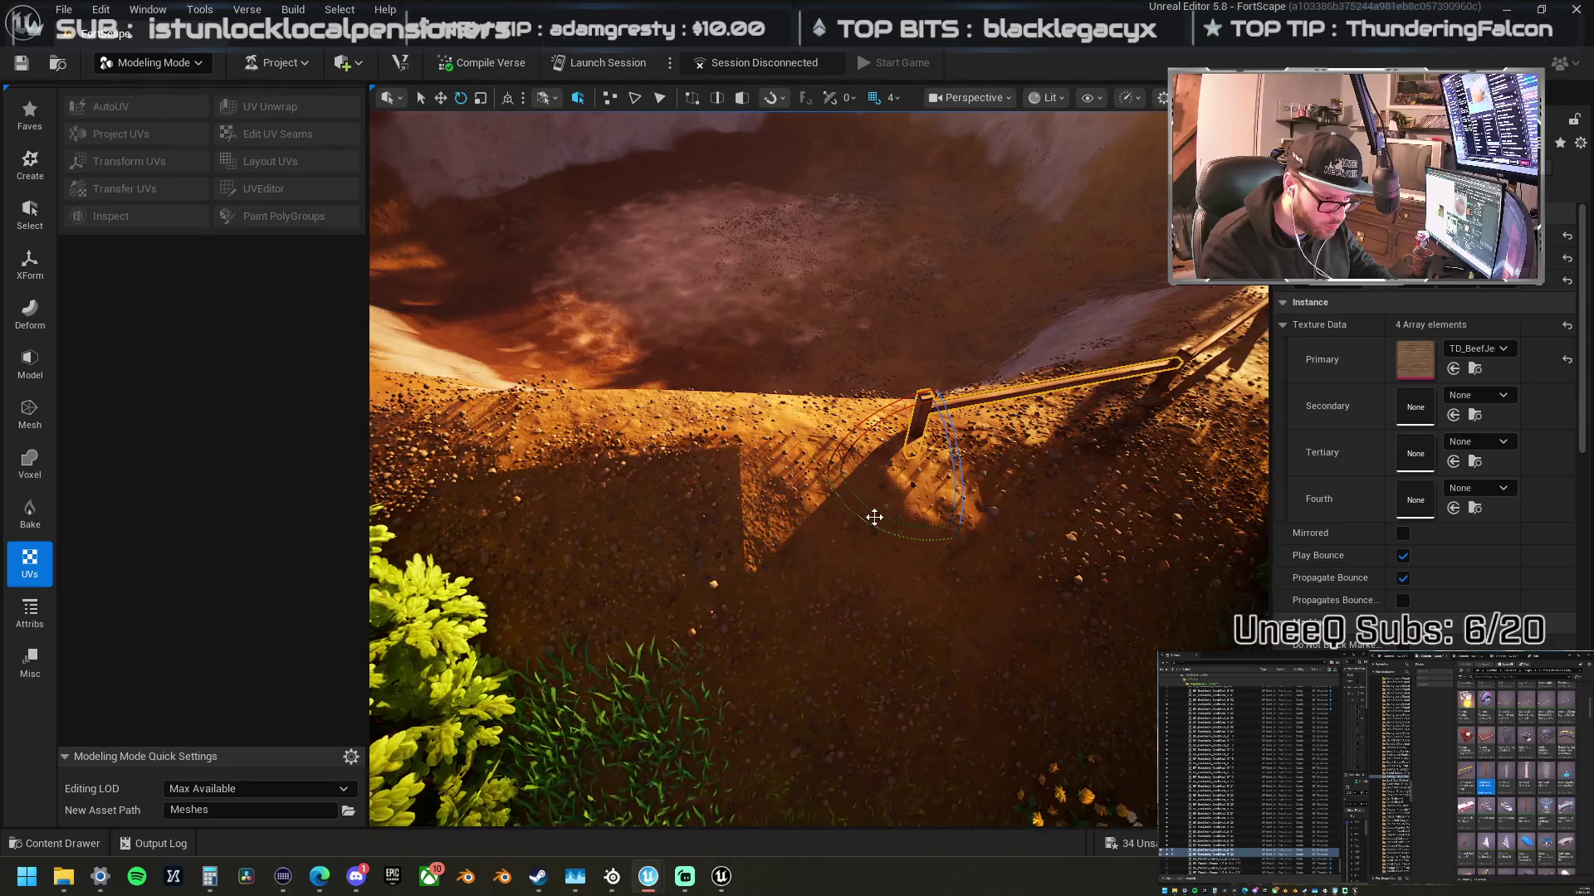
- Place a copy of the rail further left along the rim, tilted about -5.6° down the slope
{"action": "key", "text": "w"}
{"action": "mouse_move", "coordinate": [871, 455]}
{"action": "left_mouse_down"}
{"action": "mouse_move", "coordinate": [609, 455]}
{"action": "mouse_move", "coordinate": [637, 416]}
{"action": "left_mouse_up"}
{"action": "key", "text": "e"}
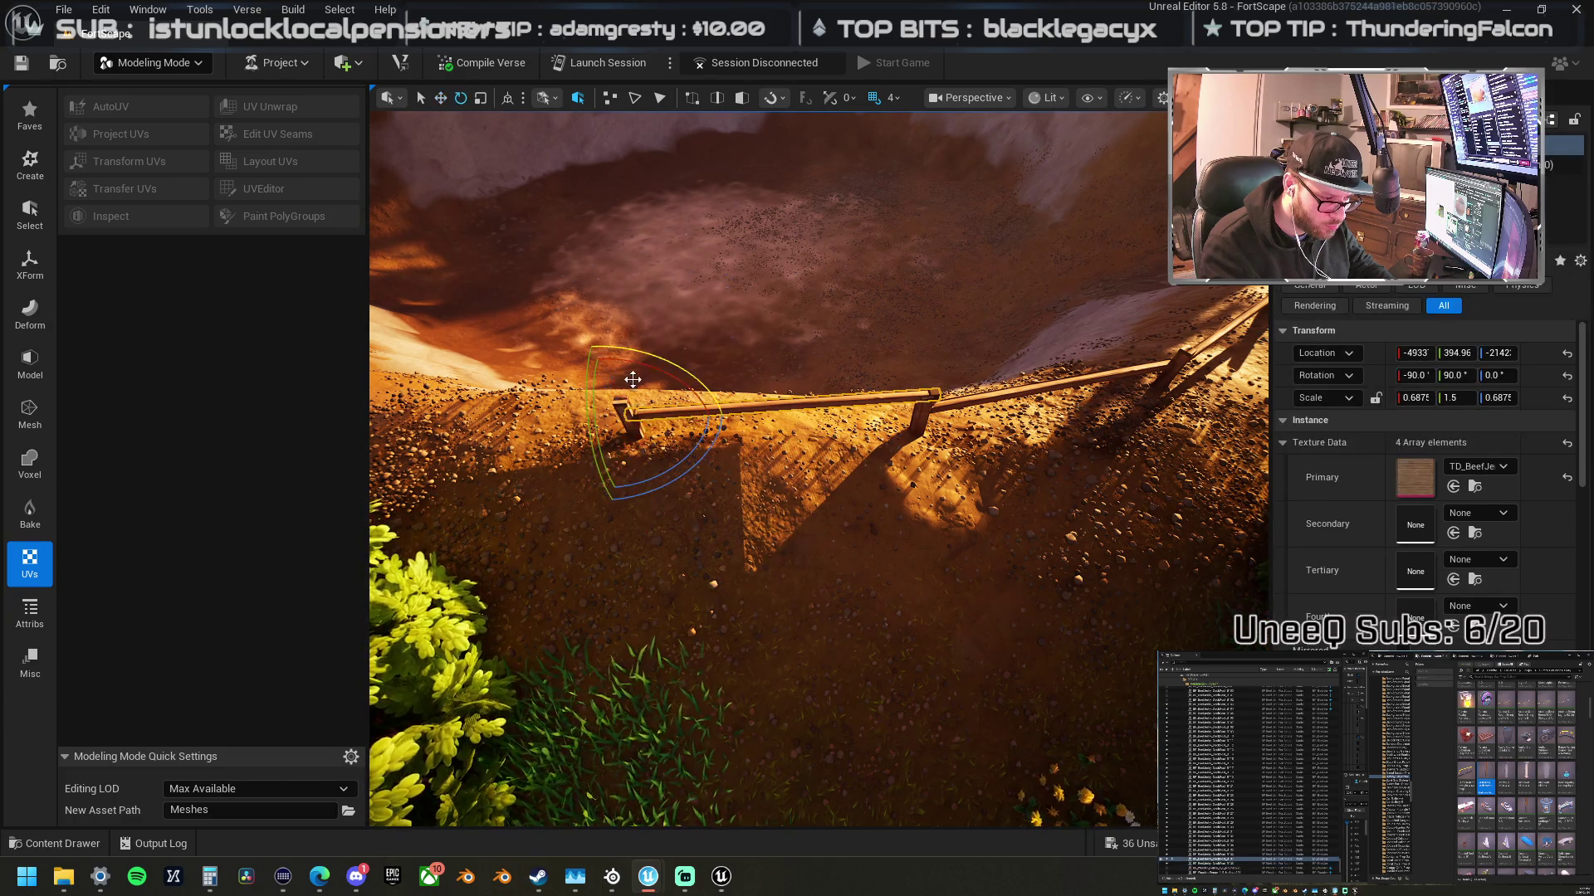
{"action": "mouse_move", "coordinate": [650, 361]}
{"action": "left_mouse_down"}
{"action": "mouse_move", "coordinate": [630, 417]}
{"action": "mouse_move", "coordinate": [584, 466]}
{"action": "mouse_move", "coordinate": [498, 452]}
{"action": "mouse_move", "coordinate": [920, 505]}
{"action": "left_mouse_up"}
{"action": "mouse_move", "coordinate": [914, 506]}
{"action": "left_mouse_down"}
{"action": "mouse_move", "coordinate": [651, 533]}
{"action": "mouse_move", "coordinate": [896, 509]}
{"action": "mouse_move", "coordinate": [955, 544]}
{"action": "mouse_move", "coordinate": [864, 487]}
{"action": "mouse_move", "coordinate": [625, 496]}
{"action": "mouse_move", "coordinate": [688, 471]}
{"action": "left_mouse_up"}
- Tilt the fence plank by 5.62°
{"action": "key", "text": "e"}
{"action": "key", "text": "w"}
{"action": "key", "text": "e"}
{"action": "mouse_move", "coordinate": [643, 396]}
{"action": "left_mouse_down"}
{"action": "mouse_move", "coordinate": [648, 490]}
{"action": "mouse_move", "coordinate": [954, 370]}
{"action": "mouse_move", "coordinate": [953, 392]}
{"action": "left_mouse_up"}
{"action": "right_click", "coordinate": [953, 392]}
- Rotate the plank by -16.88° and lower it onto the post
{"action": "key", "text": "w"}
{"action": "key", "text": "e"}
{"action": "mouse_move", "coordinate": [886, 491]}
{"action": "left_mouse_down"}
{"action": "mouse_move", "coordinate": [795, 411]}
{"action": "mouse_move", "coordinate": [501, 412]}
{"action": "left_mouse_up"}
{"action": "key", "text": "w"}
{"action": "mouse_move", "coordinate": [528, 360]}
{"action": "left_mouse_down"}
{"action": "mouse_move", "coordinate": [579, 417]}
{"action": "mouse_move", "coordinate": [553, 450]}
{"action": "left_mouse_up"}
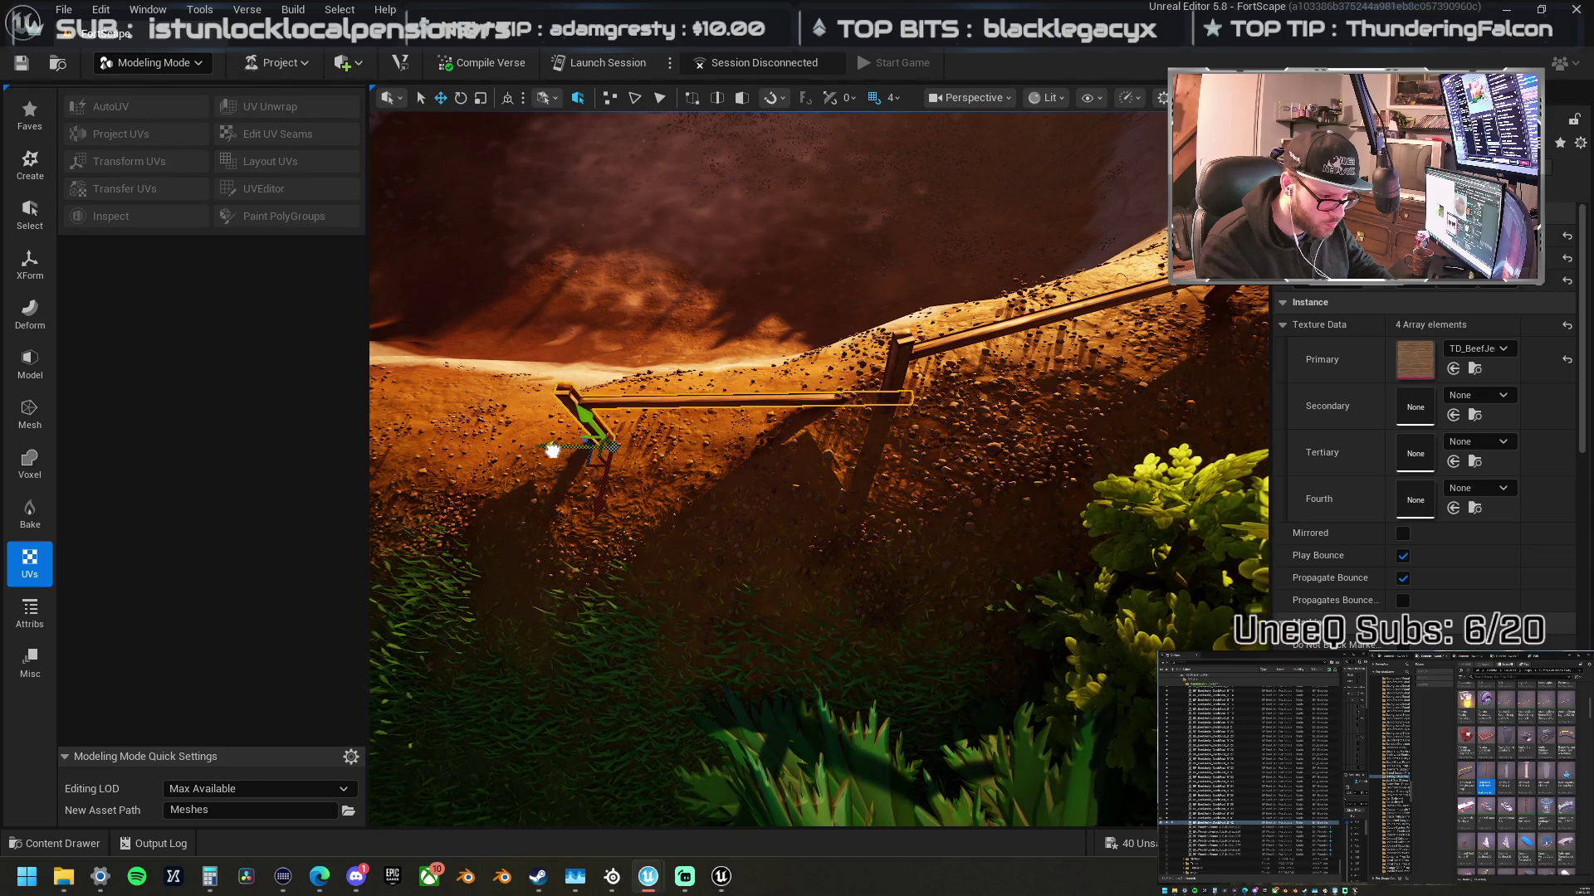
- Tilt the long plank 11.25° and angle the neighbouring rail -14.06° down to the next post
{"action": "left_click", "coordinate": [662, 404]}
{"action": "key", "text": "e"}
{"action": "mouse_move", "coordinate": [498, 353]}
{"action": "left_mouse_down"}
{"action": "mouse_move", "coordinate": [485, 345]}
{"action": "mouse_move", "coordinate": [884, 471]}
{"action": "mouse_move", "coordinate": [587, 485]}
{"action": "left_mouse_up"}
{"action": "left_click", "coordinate": [809, 452]}
{"action": "key", "text": "w"}
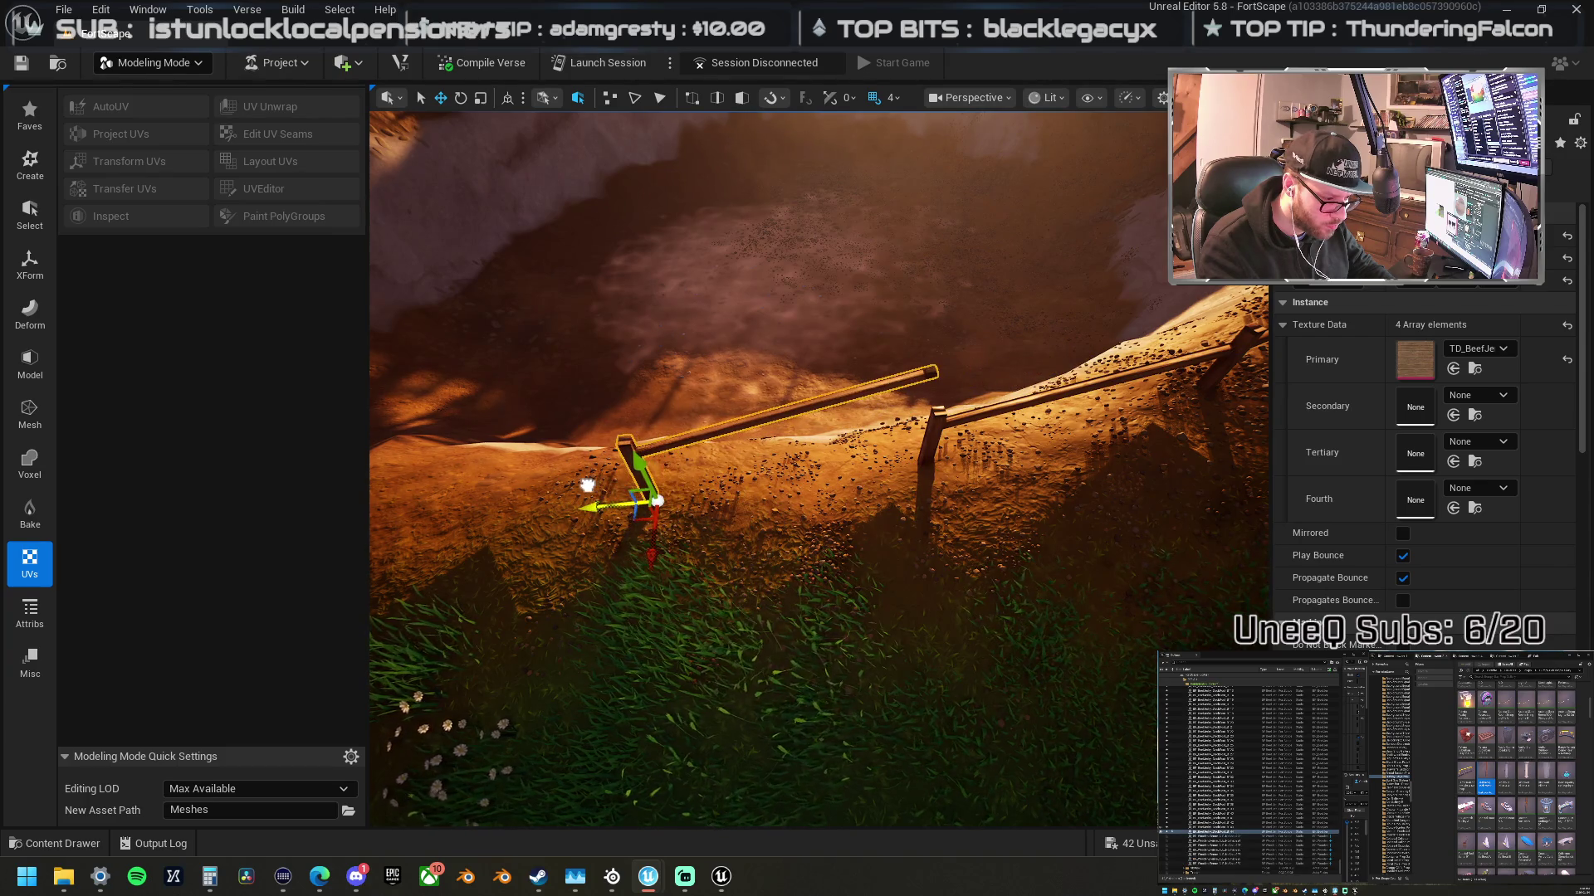
{"action": "left_click", "coordinate": [688, 435]}
{"action": "key", "text": "e"}
{"action": "mouse_move", "coordinate": [643, 395]}
{"action": "left_mouse_down"}
{"action": "mouse_move", "coordinate": [581, 388]}
{"action": "mouse_move", "coordinate": [596, 388]}
{"action": "left_mouse_up"}
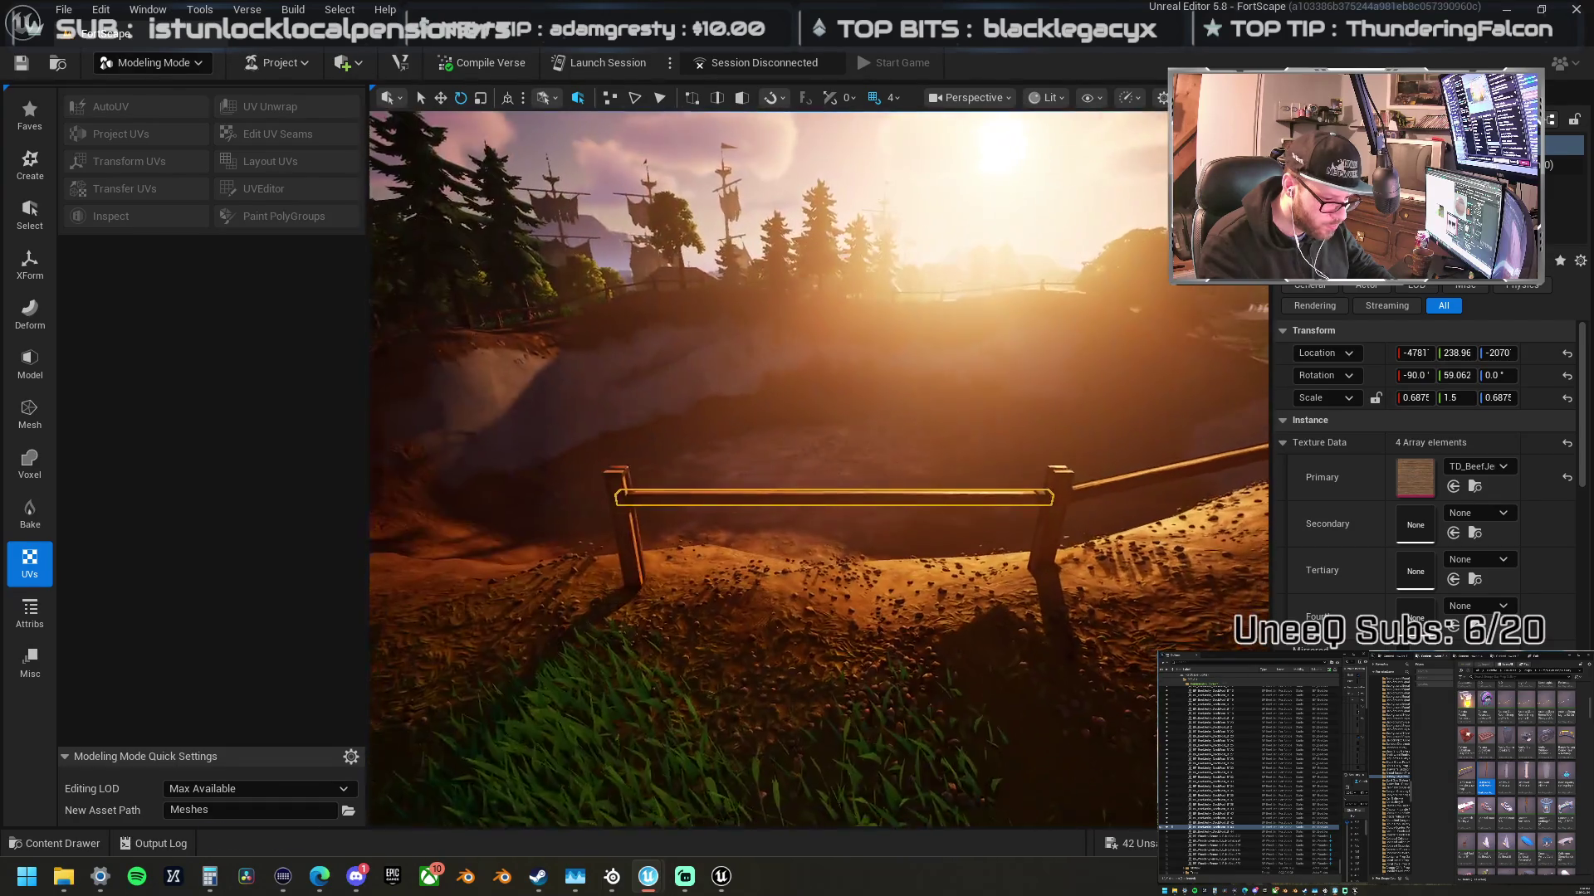
- Bring the rail near horizontal, then turn the end post and rail 5.62° and frame them
{"action": "mouse_move", "coordinate": [647, 448]}
{"action": "left_mouse_down"}
{"action": "mouse_move", "coordinate": [610, 390]}
{"action": "mouse_move", "coordinate": [639, 498]}
{"action": "mouse_move", "coordinate": [629, 583]}
{"action": "mouse_move", "coordinate": [606, 606]}
{"action": "mouse_move", "coordinate": [638, 647]}
{"action": "mouse_move", "coordinate": [785, 595]}
{"action": "left_mouse_up"}
{"action": "left_click", "coordinate": [626, 484]}
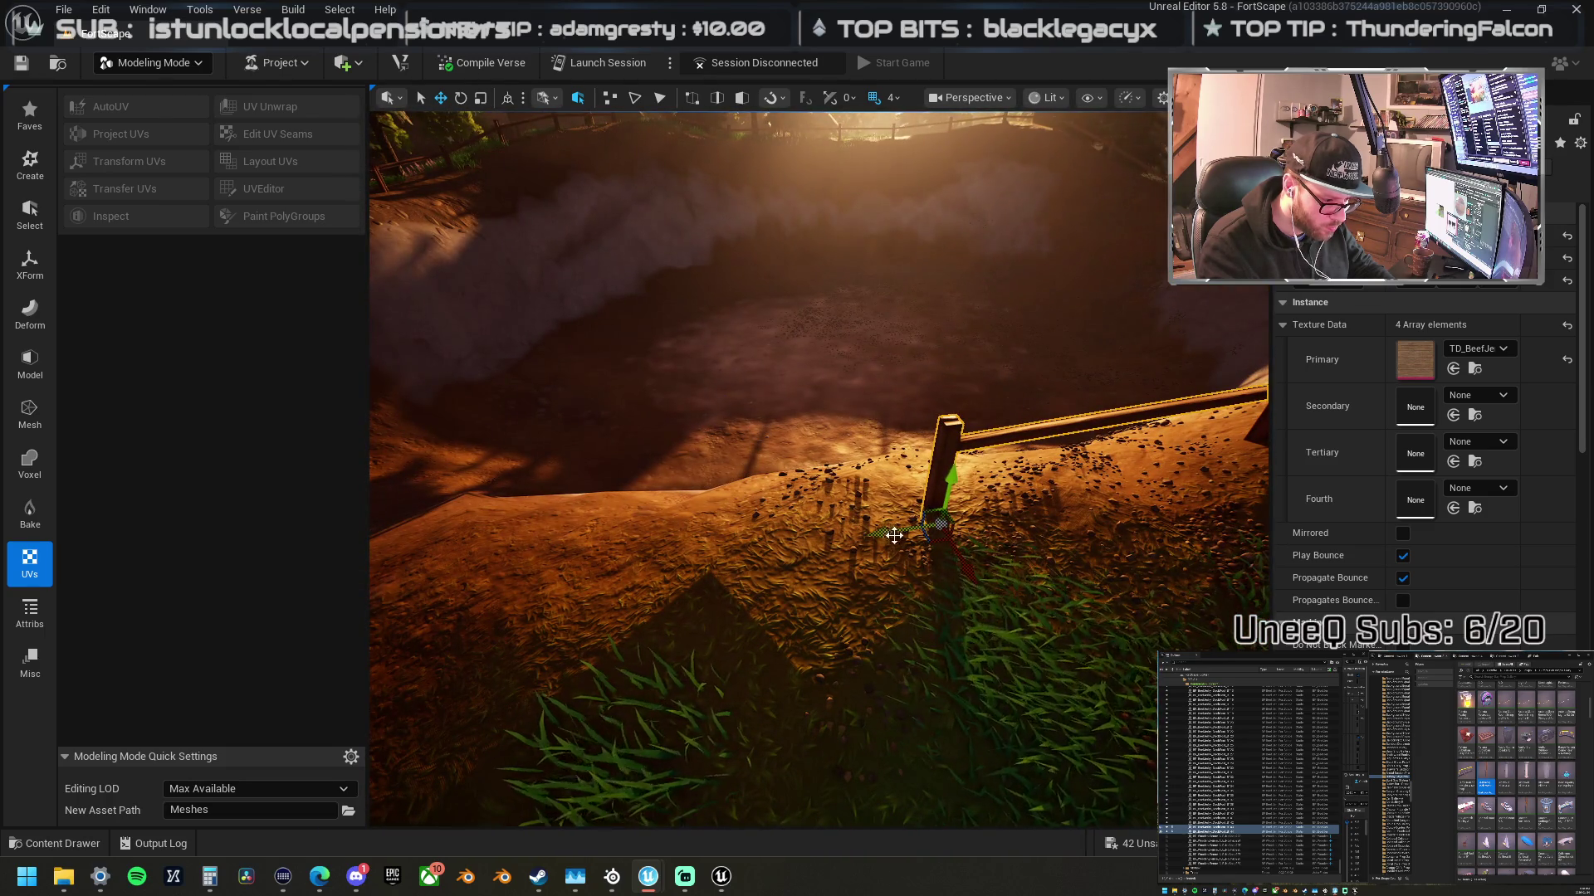
{"action": "mouse_move", "coordinate": [930, 592]}
{"action": "left_mouse_down"}
{"action": "mouse_move", "coordinate": [917, 562]}
{"action": "mouse_move", "coordinate": [510, 527]}
{"action": "mouse_move", "coordinate": [532, 498]}
{"action": "mouse_move", "coordinate": [555, 521]}
{"action": "mouse_move", "coordinate": [538, 575]}
{"action": "left_mouse_up"}
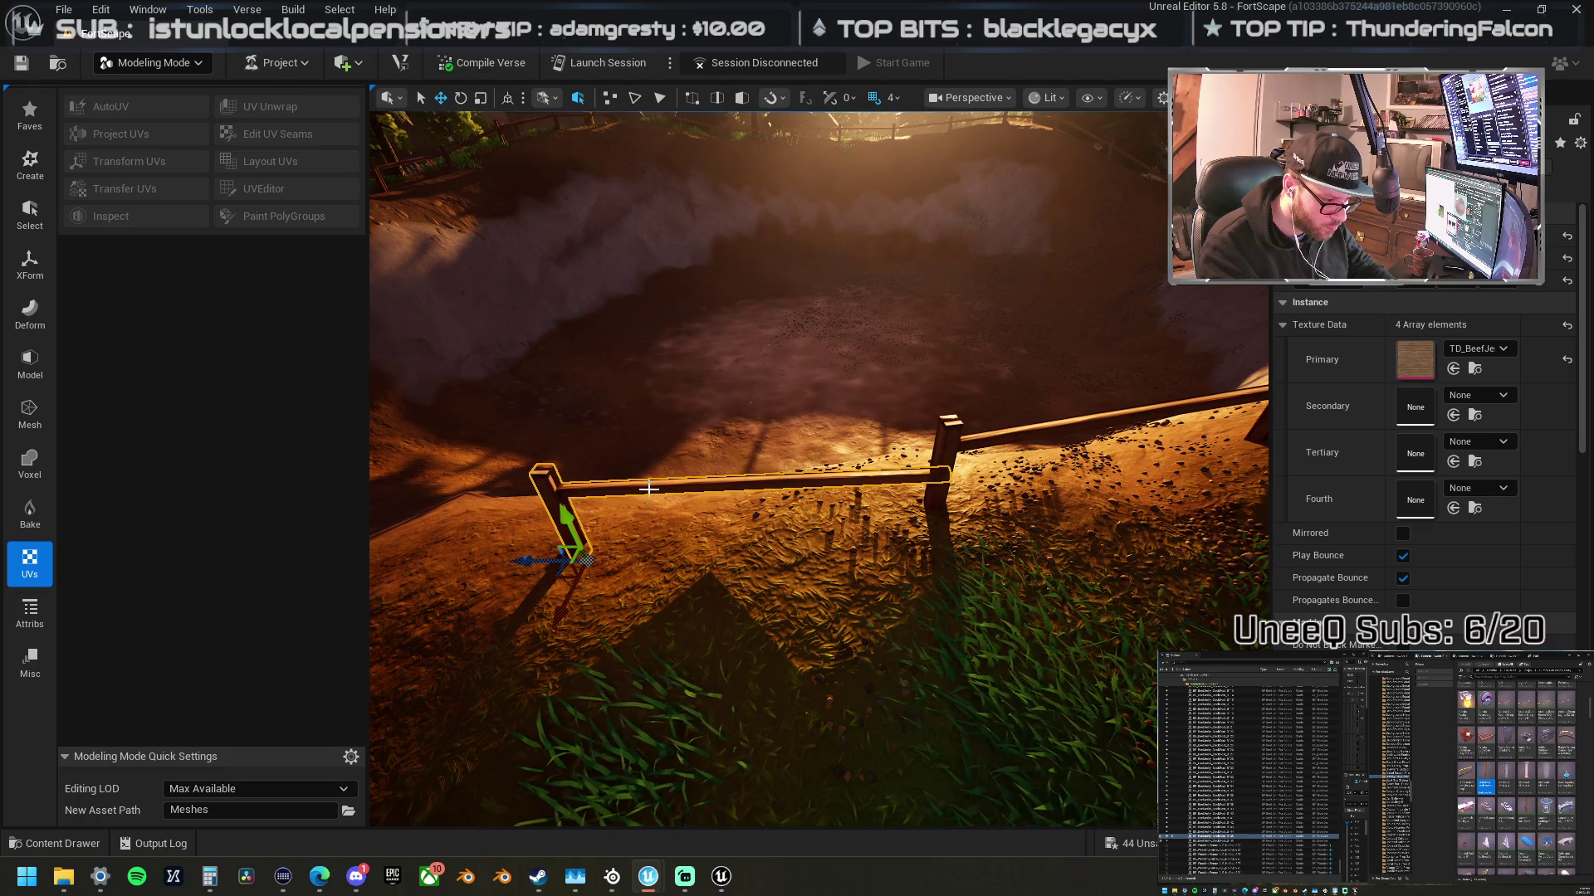
{"action": "key", "text": "e"}
{"action": "left_click_drag", "start_coordinate": [597, 456], "coordinate": [498, 415]}
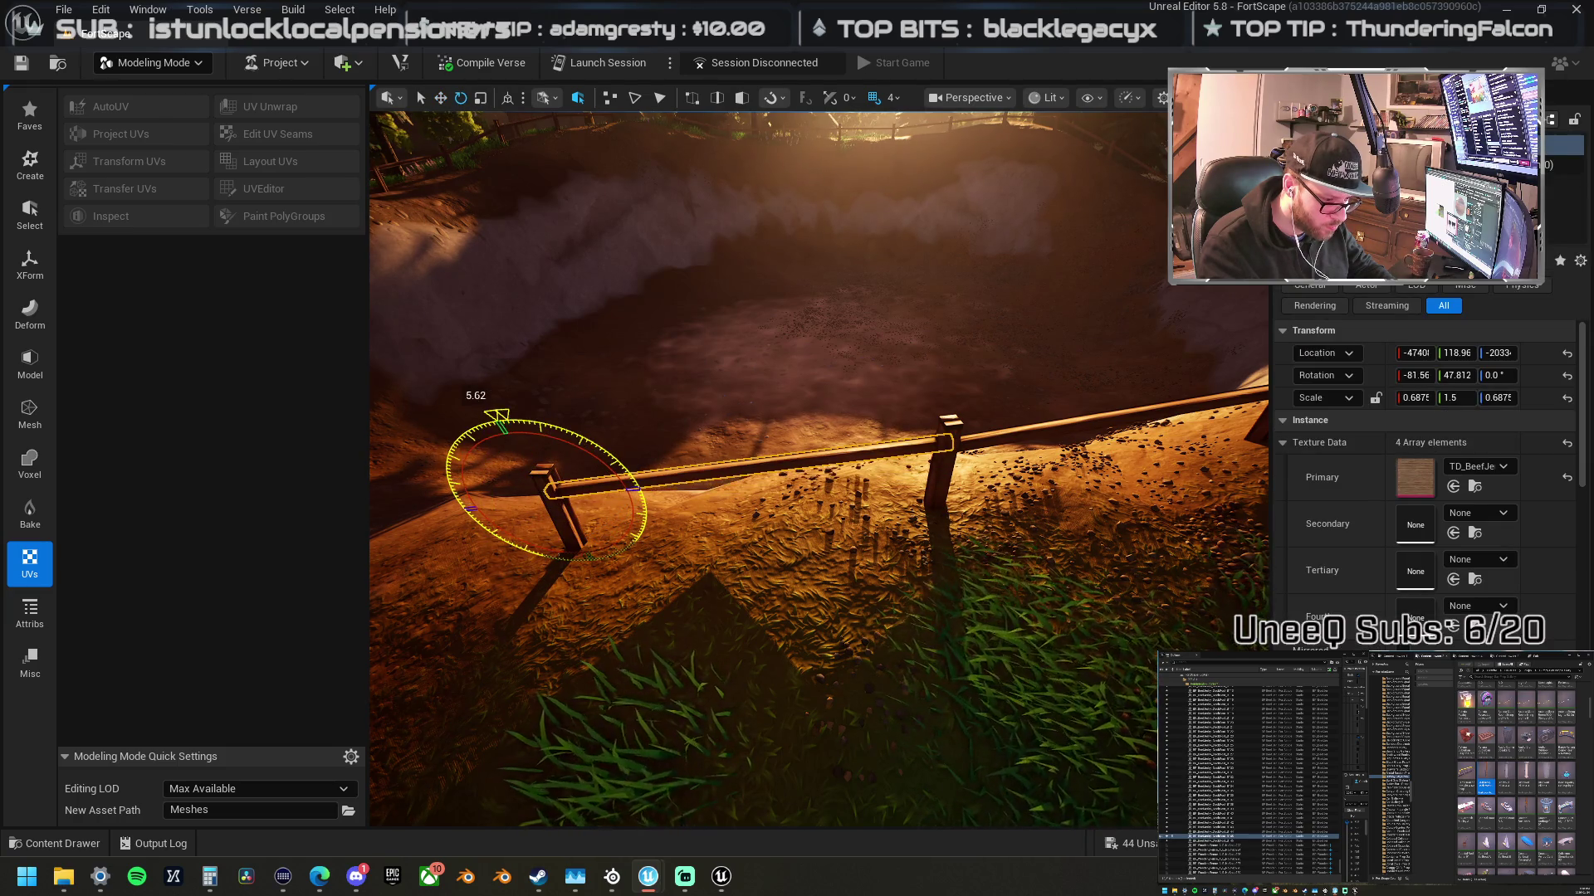
{"action": "key", "text": "f"}
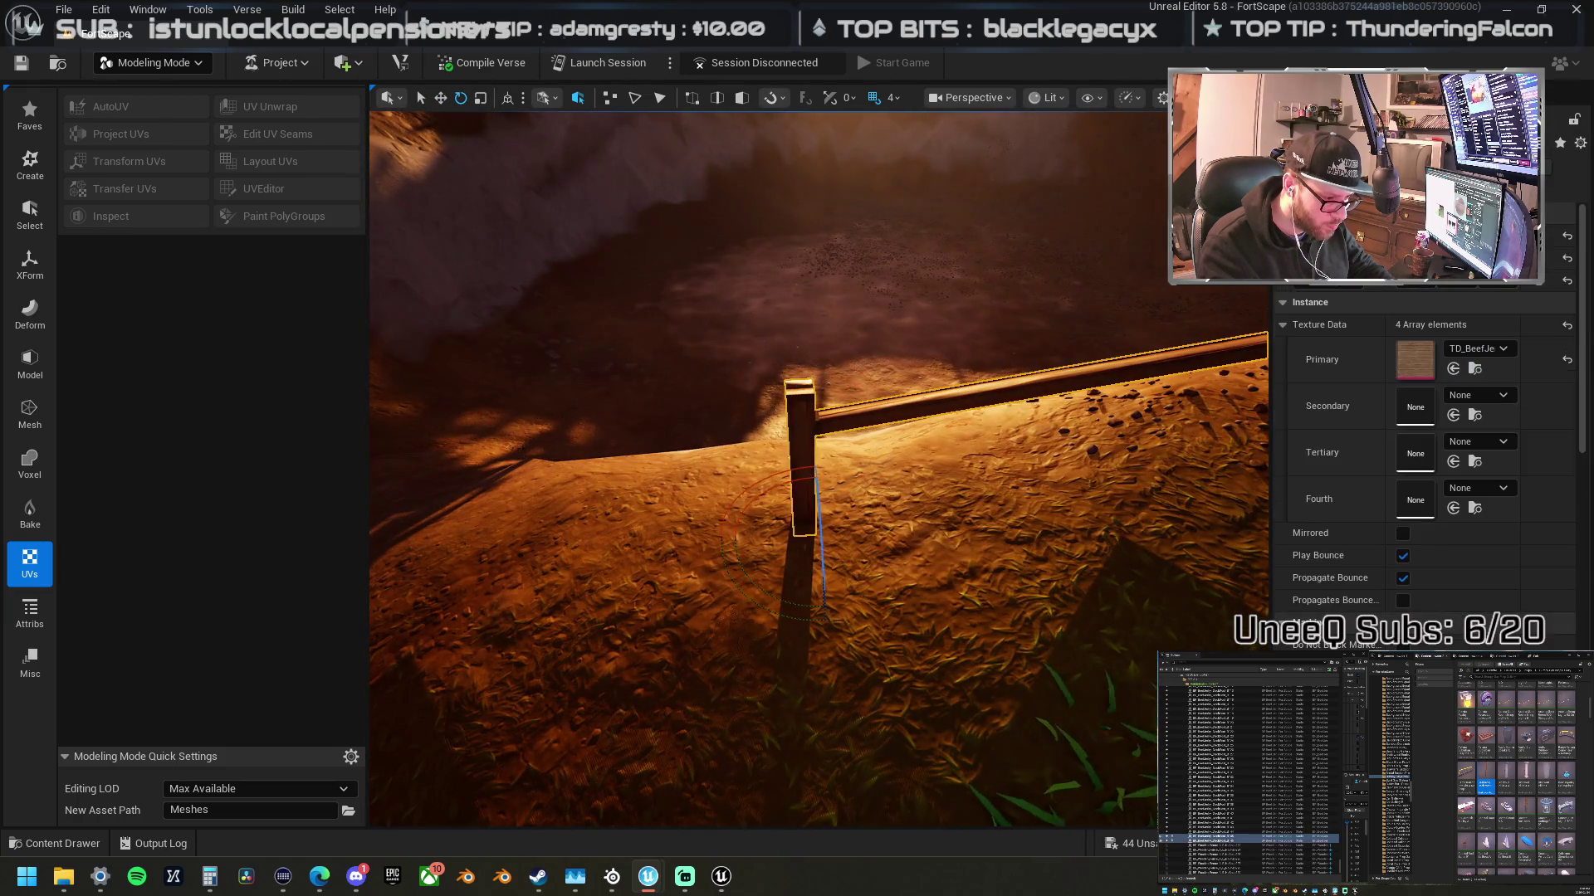
- Copy the post and rail, nudge them down and right, and turn the post about 8.44°
{"action": "mouse_move", "coordinate": [904, 485]}
{"action": "left_mouse_down"}
{"action": "mouse_move", "coordinate": [580, 487]}
{"action": "mouse_move", "coordinate": [606, 477]}
{"action": "mouse_move", "coordinate": [635, 531]}
{"action": "mouse_move", "coordinate": [648, 514]}
{"action": "mouse_move", "coordinate": [581, 545]}
{"action": "mouse_move", "coordinate": [664, 500]}
{"action": "mouse_move", "coordinate": [664, 455]}
{"action": "mouse_move", "coordinate": [685, 455]}
{"action": "left_mouse_up"}
{"action": "key", "text": "w"}
{"action": "key", "text": "e"}
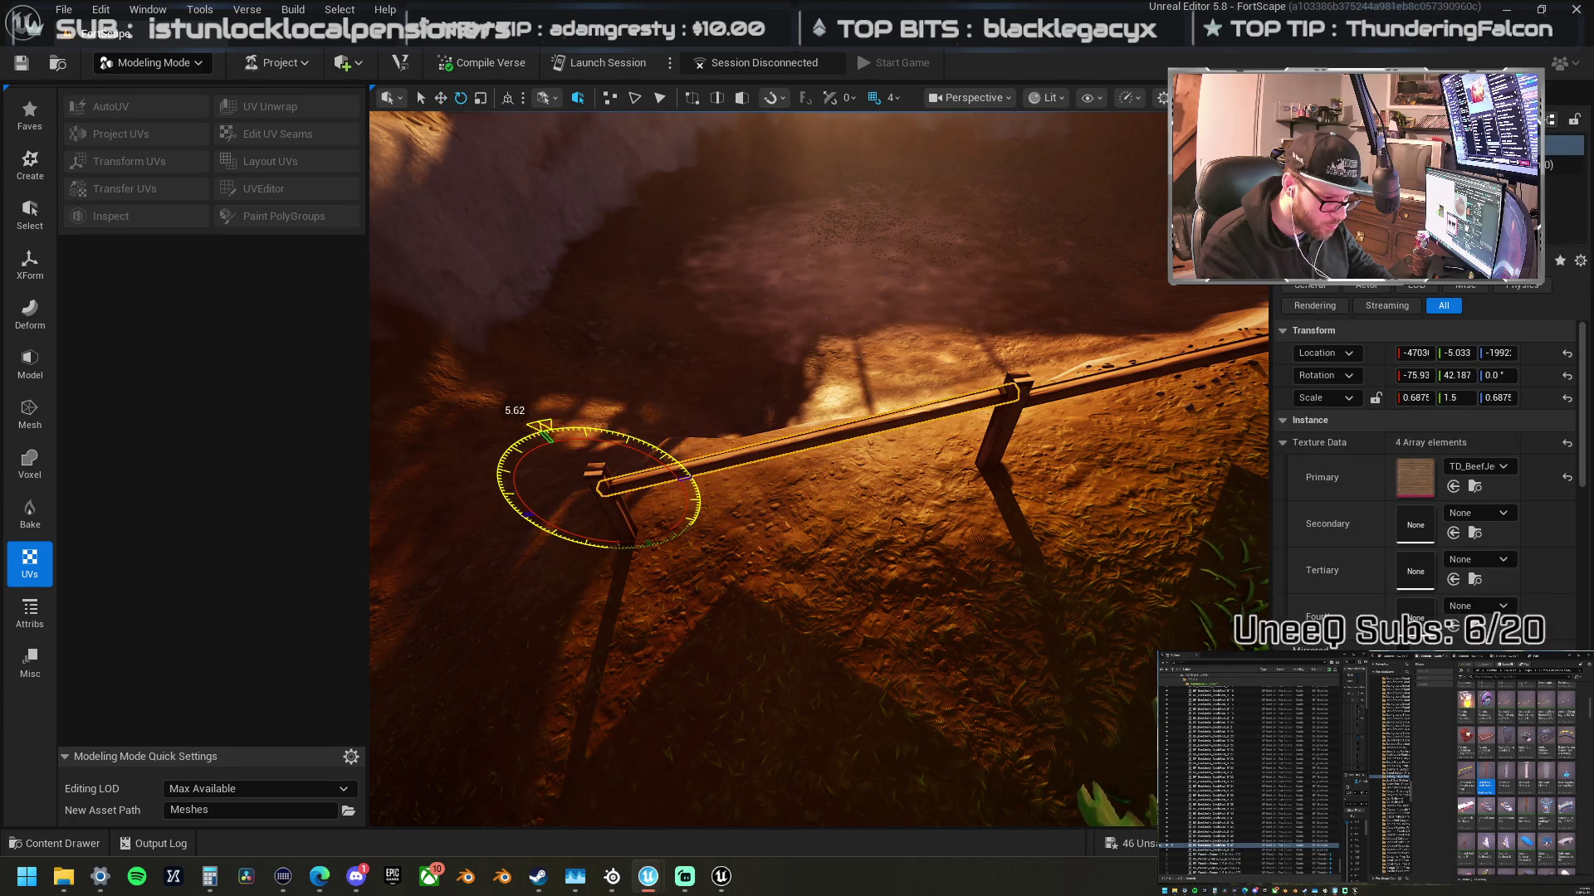
{"action": "key", "text": "w"}
{"action": "mouse_move", "coordinate": [621, 510]}
{"action": "left_mouse_down"}
{"action": "mouse_move", "coordinate": [589, 558]}
{"action": "mouse_move", "coordinate": [843, 526]}
{"action": "mouse_move", "coordinate": [1032, 640]}
{"action": "mouse_move", "coordinate": [1096, 565]}
{"action": "mouse_move", "coordinate": [793, 546]}
{"action": "left_mouse_up"}
{"action": "key", "text": "e"}
{"action": "mouse_move", "coordinate": [978, 545]}
{"action": "left_mouse_down"}
{"action": "mouse_move", "coordinate": [880, 535]}
{"action": "mouse_move", "coordinate": [890, 523]}
{"action": "mouse_move", "coordinate": [946, 522]}
{"action": "mouse_move", "coordinate": [549, 623]}
{"action": "mouse_move", "coordinate": [487, 623]}
{"action": "mouse_move", "coordinate": [590, 360]}
{"action": "mouse_move", "coordinate": [1035, 461]}
{"action": "mouse_move", "coordinate": [819, 444]}
{"action": "left_mouse_up"}
- Copy the post-and-rail piece again, lowering it into the ground and sliding it along the path
{"action": "key", "text": "w"}
{"action": "left_click_drag", "start_coordinate": [788, 513], "coordinate": [795, 563]}
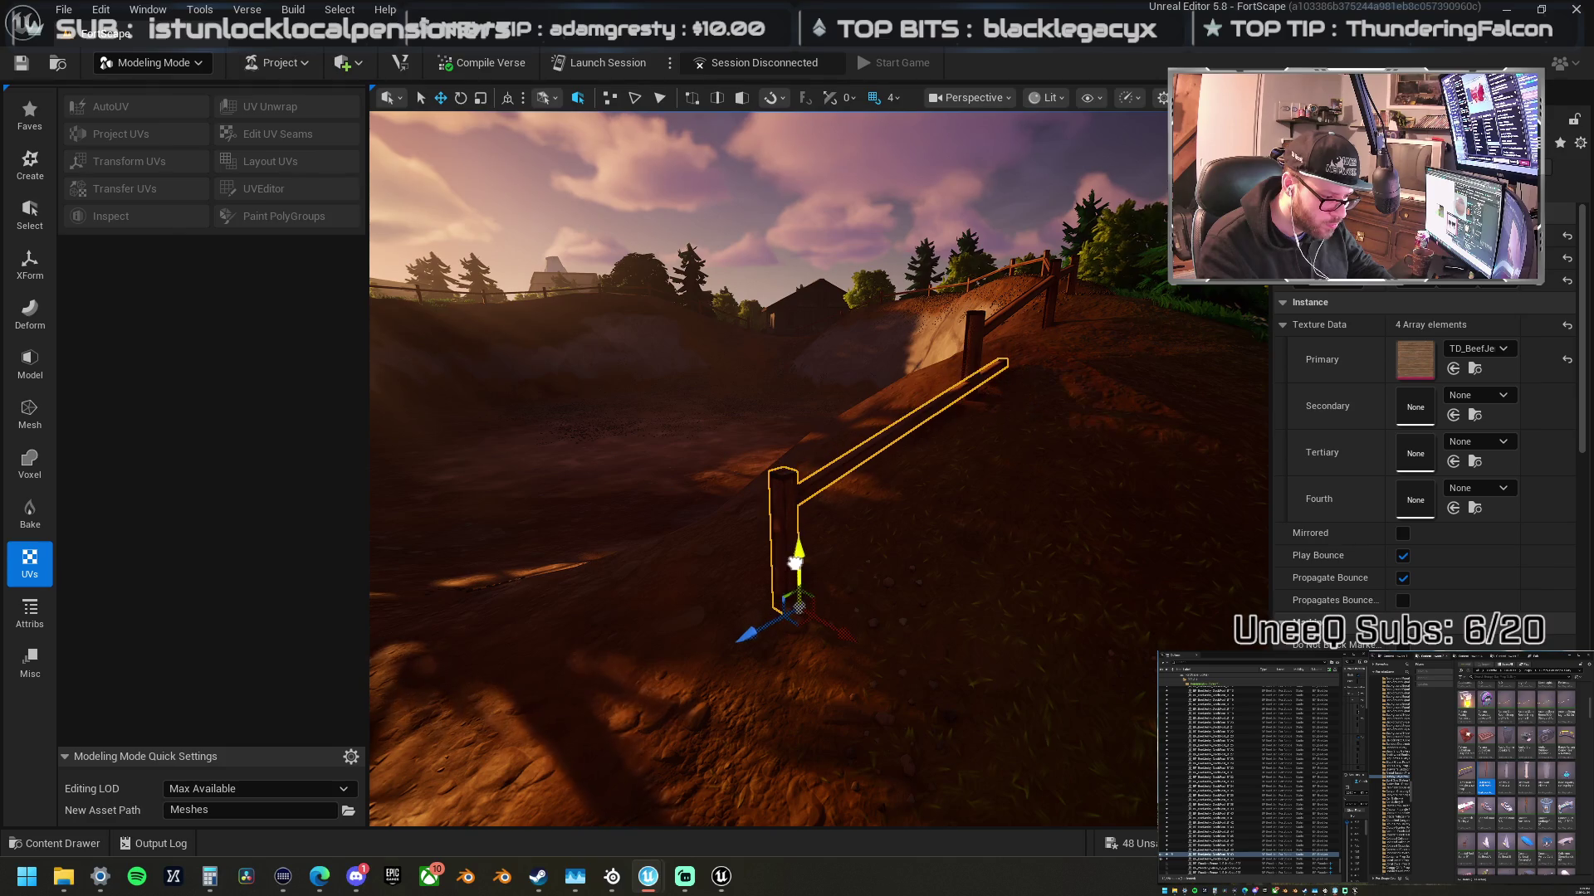
{"action": "mouse_move", "coordinate": [811, 644]}
{"action": "left_mouse_down"}
{"action": "mouse_move", "coordinate": [651, 548]}
{"action": "mouse_move", "coordinate": [847, 581]}
{"action": "mouse_move", "coordinate": [863, 531]}
{"action": "left_mouse_up"}
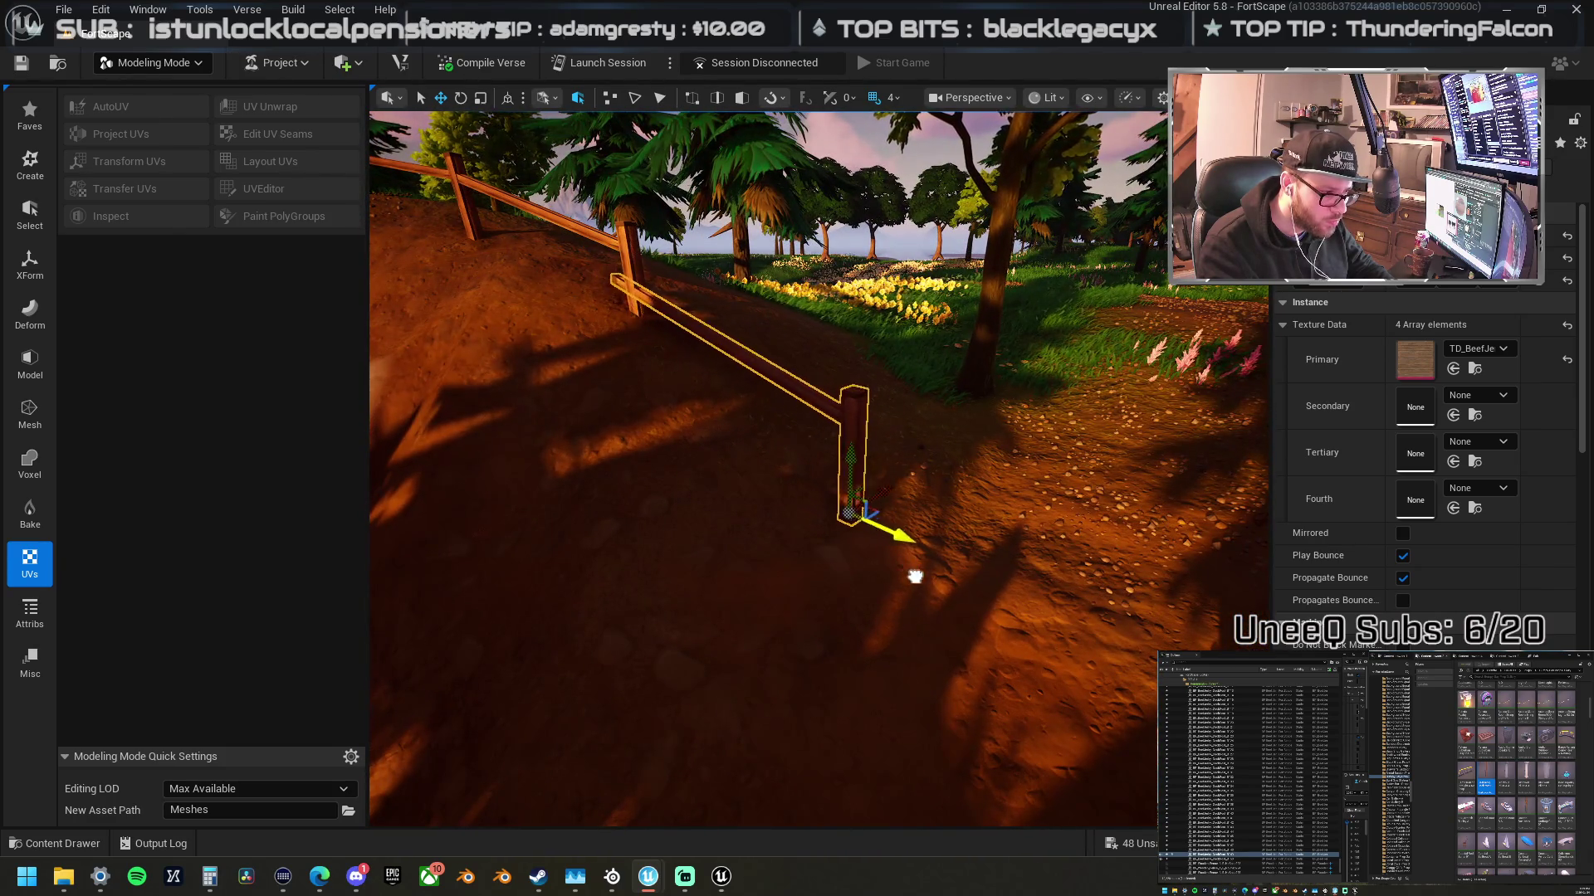
{"action": "left_click_drag", "start_coordinate": [915, 577], "coordinate": [952, 610]}
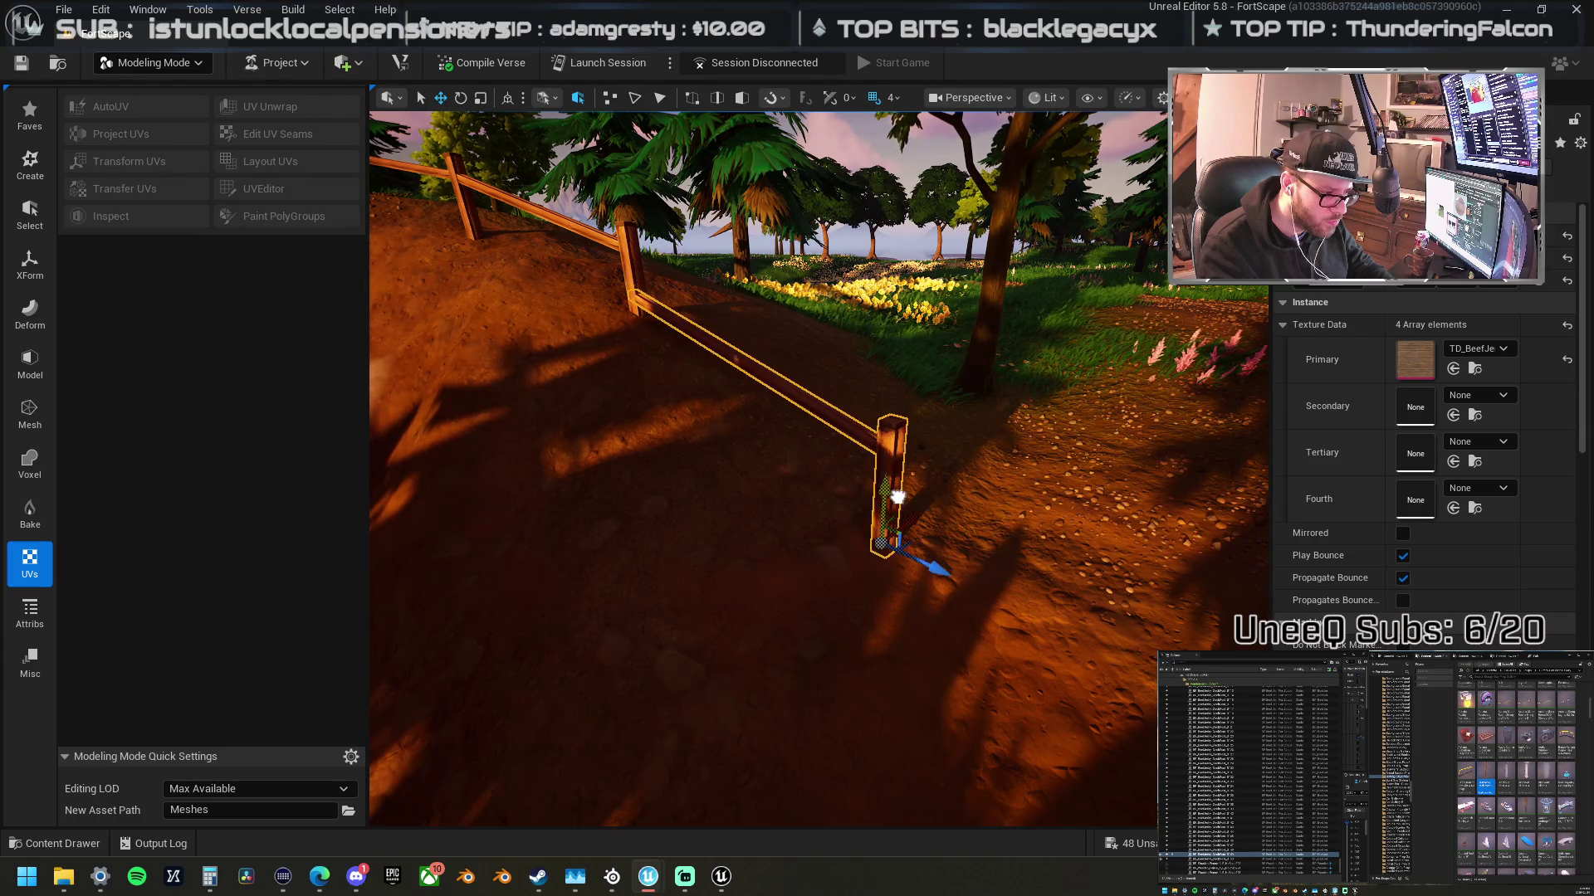
{"action": "left_click_drag", "start_coordinate": [886, 473], "coordinate": [723, 523]}
{"action": "mouse_move", "coordinate": [951, 493]}
{"action": "left_mouse_down"}
{"action": "mouse_move", "coordinate": [907, 456]}
{"action": "mouse_move", "coordinate": [879, 462]}
{"action": "left_mouse_up"}
- Tilt the new rail about 8° up to meet its post and nudge the post under it
{"action": "key", "text": "e"}
{"action": "mouse_move", "coordinate": [790, 541]}
{"action": "left_mouse_down"}
{"action": "mouse_move", "coordinate": [838, 531]}
{"action": "mouse_move", "coordinate": [900, 402]}
{"action": "mouse_move", "coordinate": [921, 429]}
{"action": "left_mouse_up"}
{"action": "key", "text": "w"}
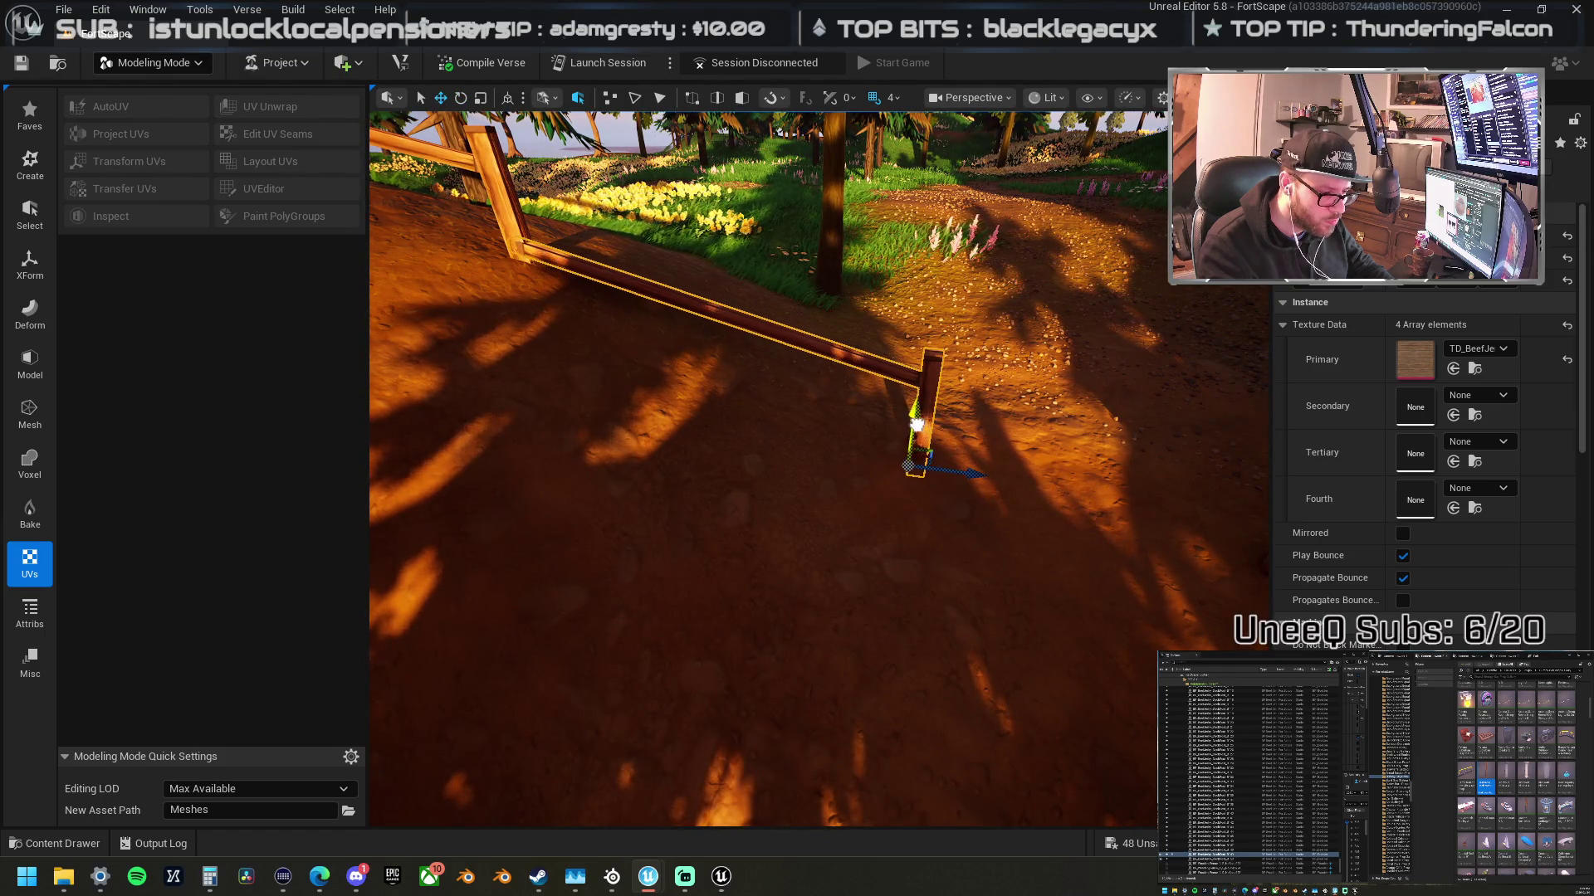
{"action": "left_click", "coordinate": [860, 350]}
{"action": "left_click", "coordinate": [857, 357]}
{"action": "key", "text": "e"}
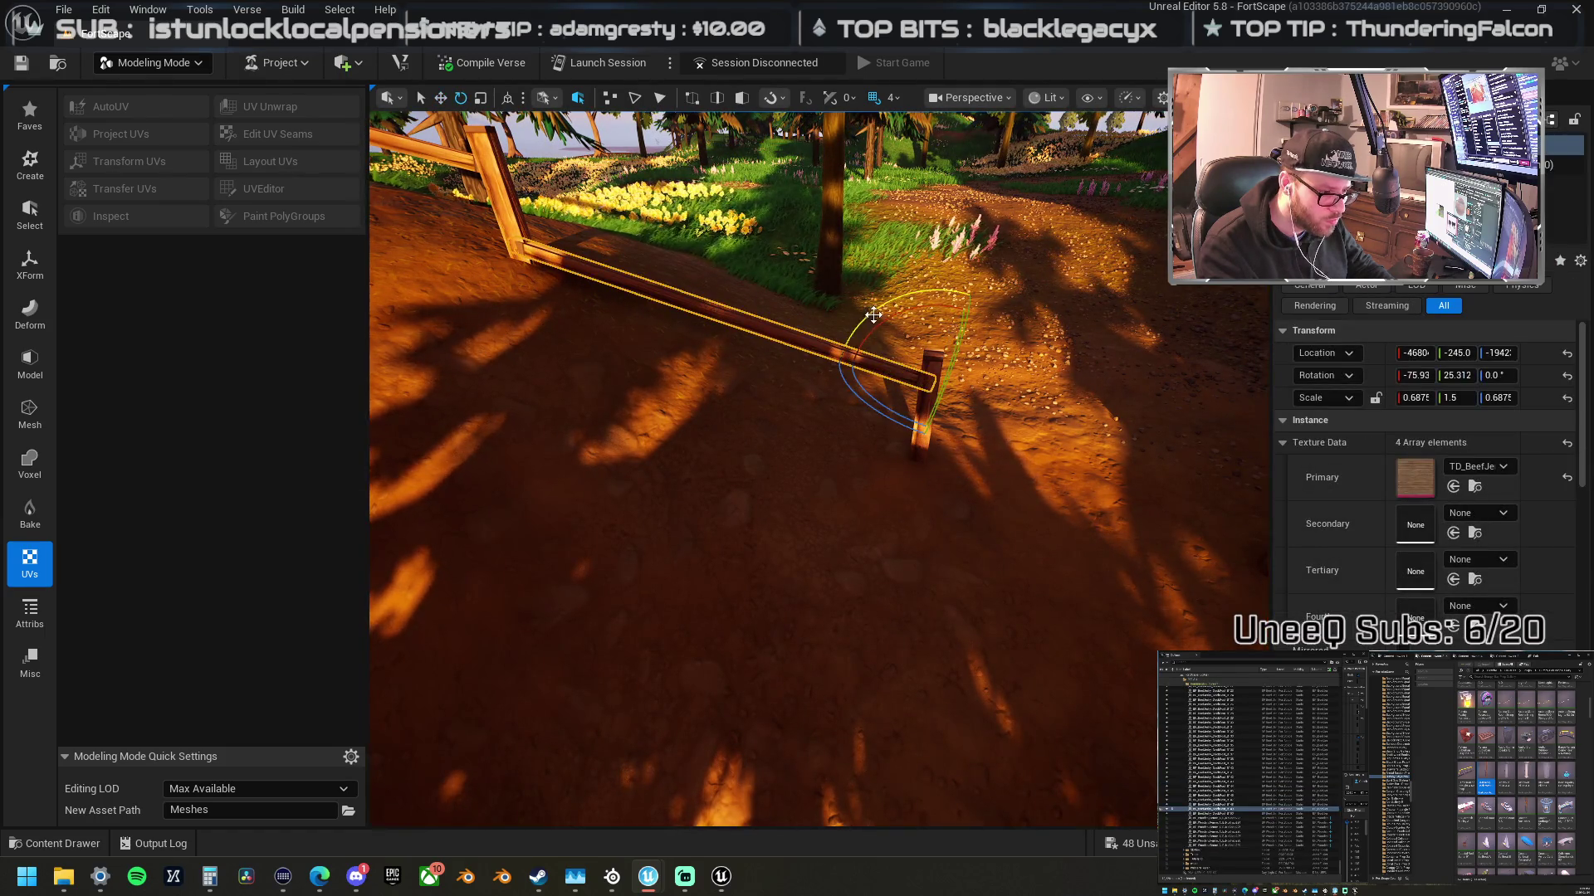
{"action": "left_click_drag", "start_coordinate": [976, 289], "coordinate": [854, 347]}
{"action": "key", "text": "r"}
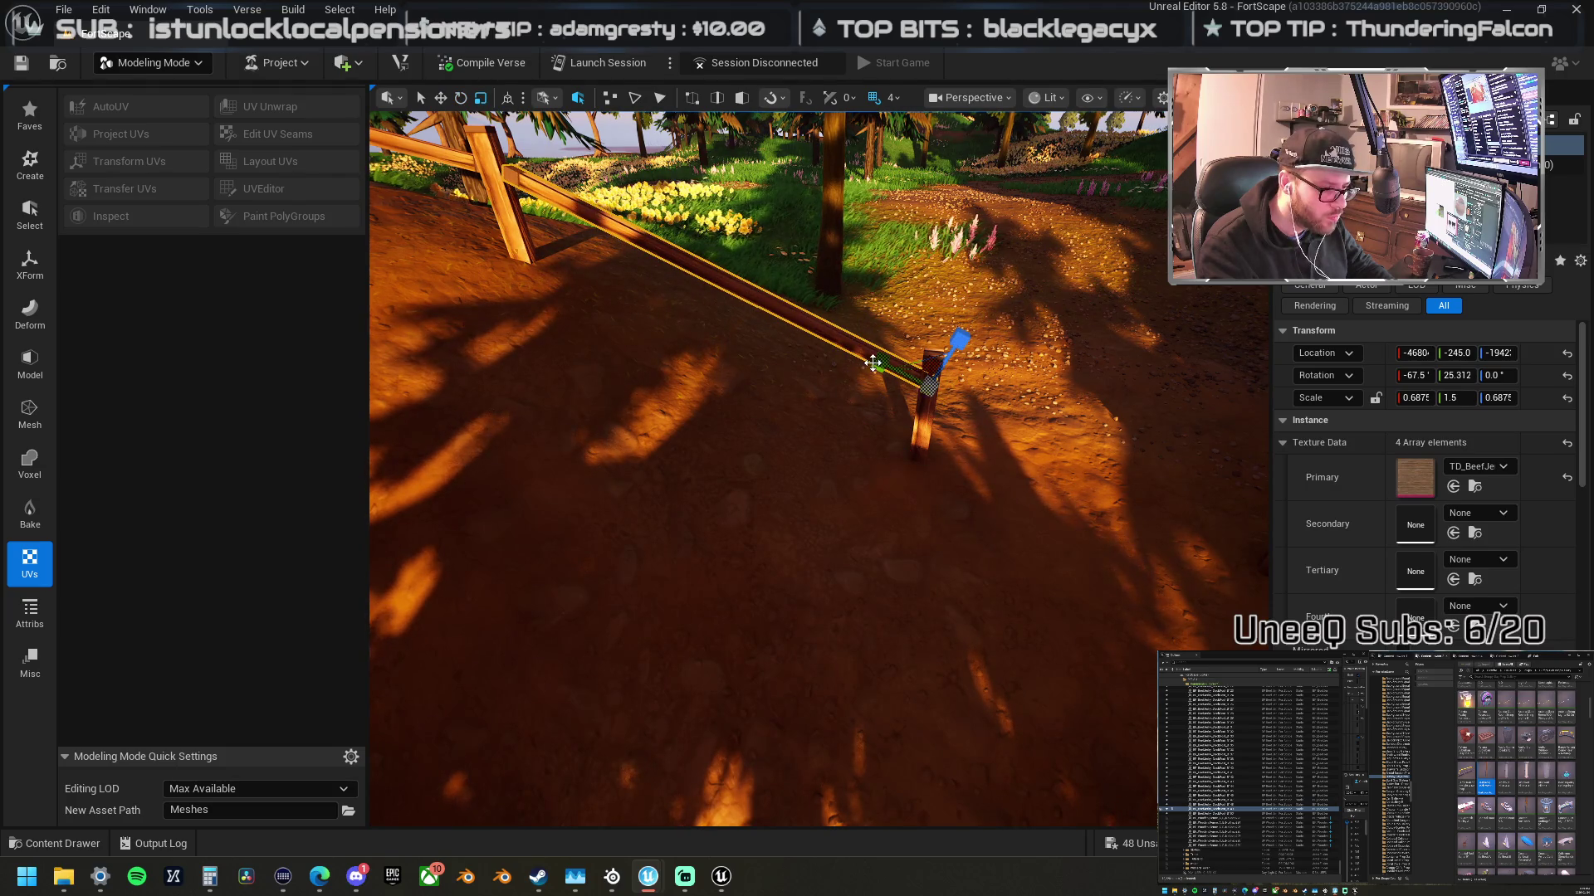
{"action": "left_click", "coordinate": [537, 263]}
{"action": "left_click_drag", "start_coordinate": [551, 264], "coordinate": [548, 267]}
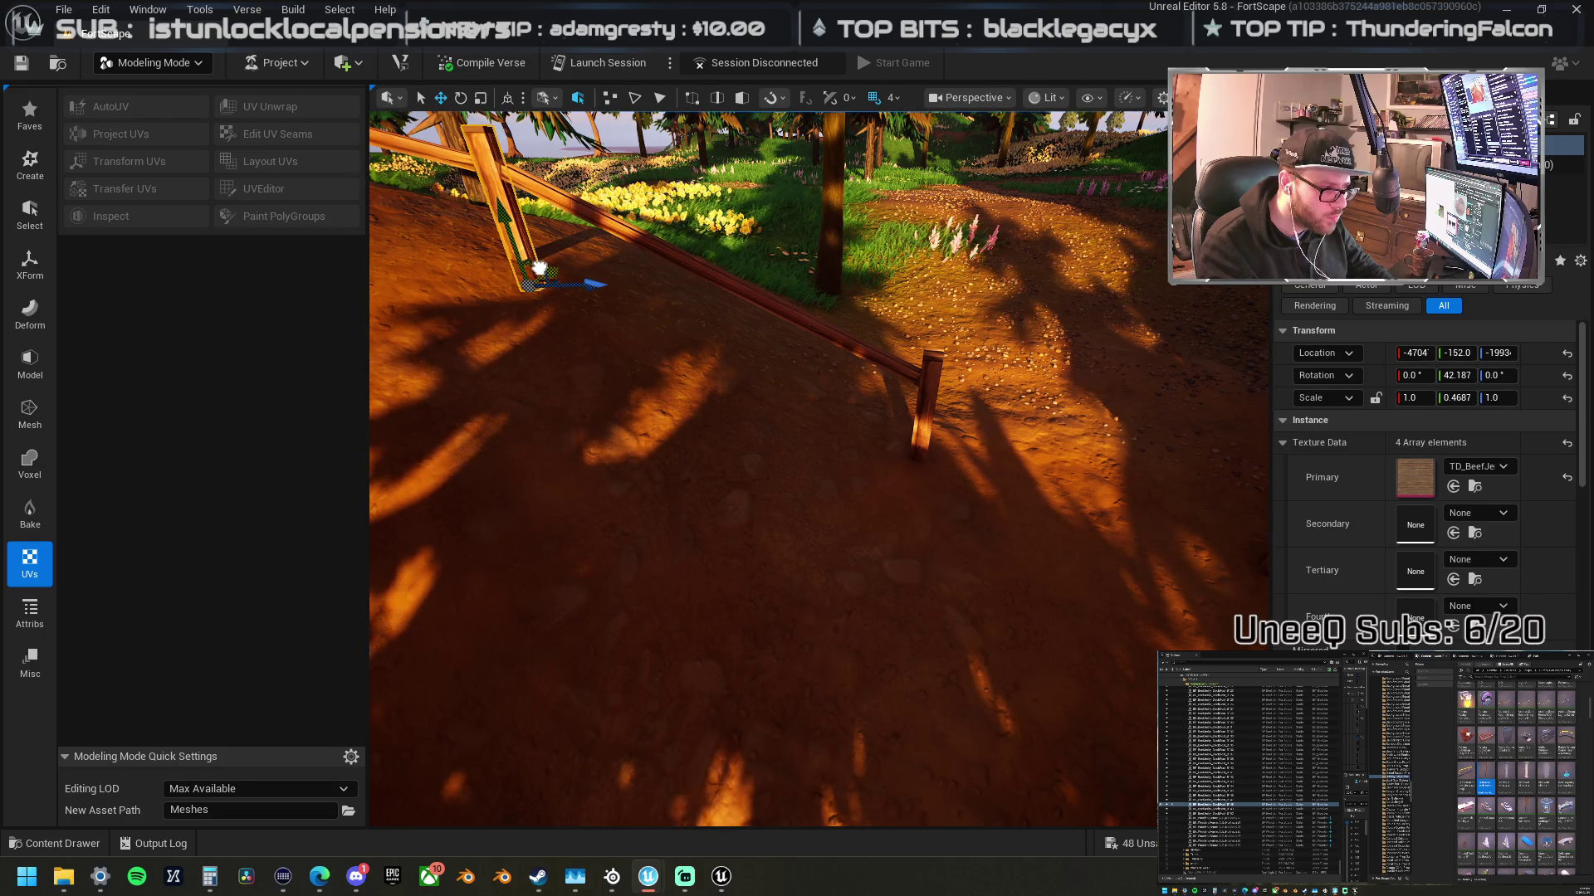
{"action": "mouse_move", "coordinate": [601, 295]}
{"action": "left_mouse_down"}
{"action": "mouse_move", "coordinate": [618, 506]}
{"action": "mouse_move", "coordinate": [611, 374]}
{"action": "mouse_move", "coordinate": [1208, 389]}
{"action": "left_mouse_up"}
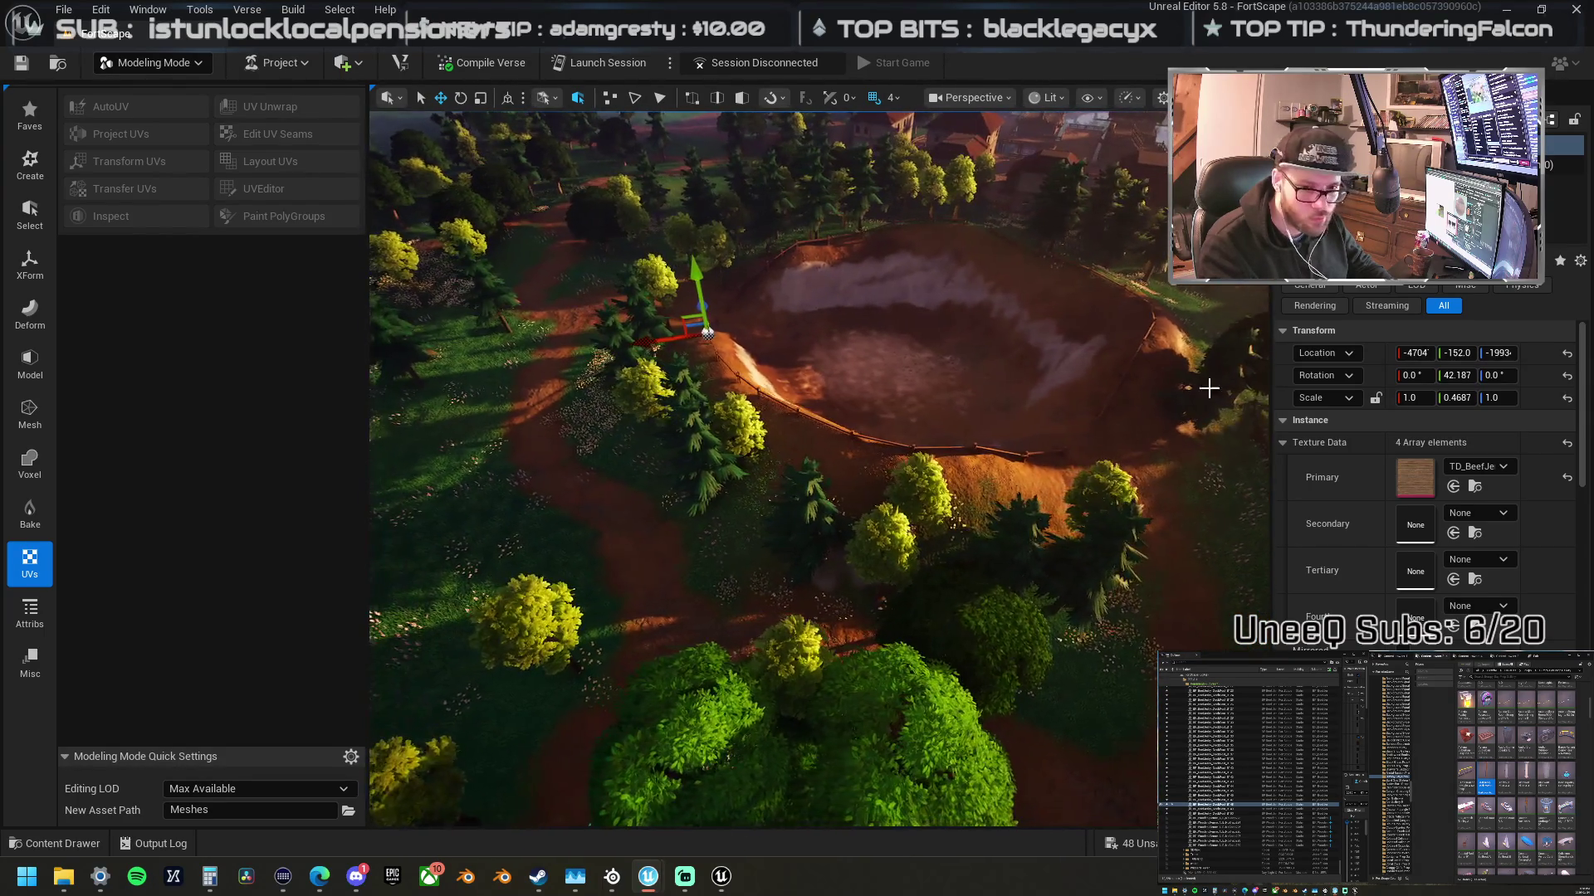
- Group the crater fence pieces into a new Outliner folder
{"action": "left_click", "coordinate": [1205, 734]}
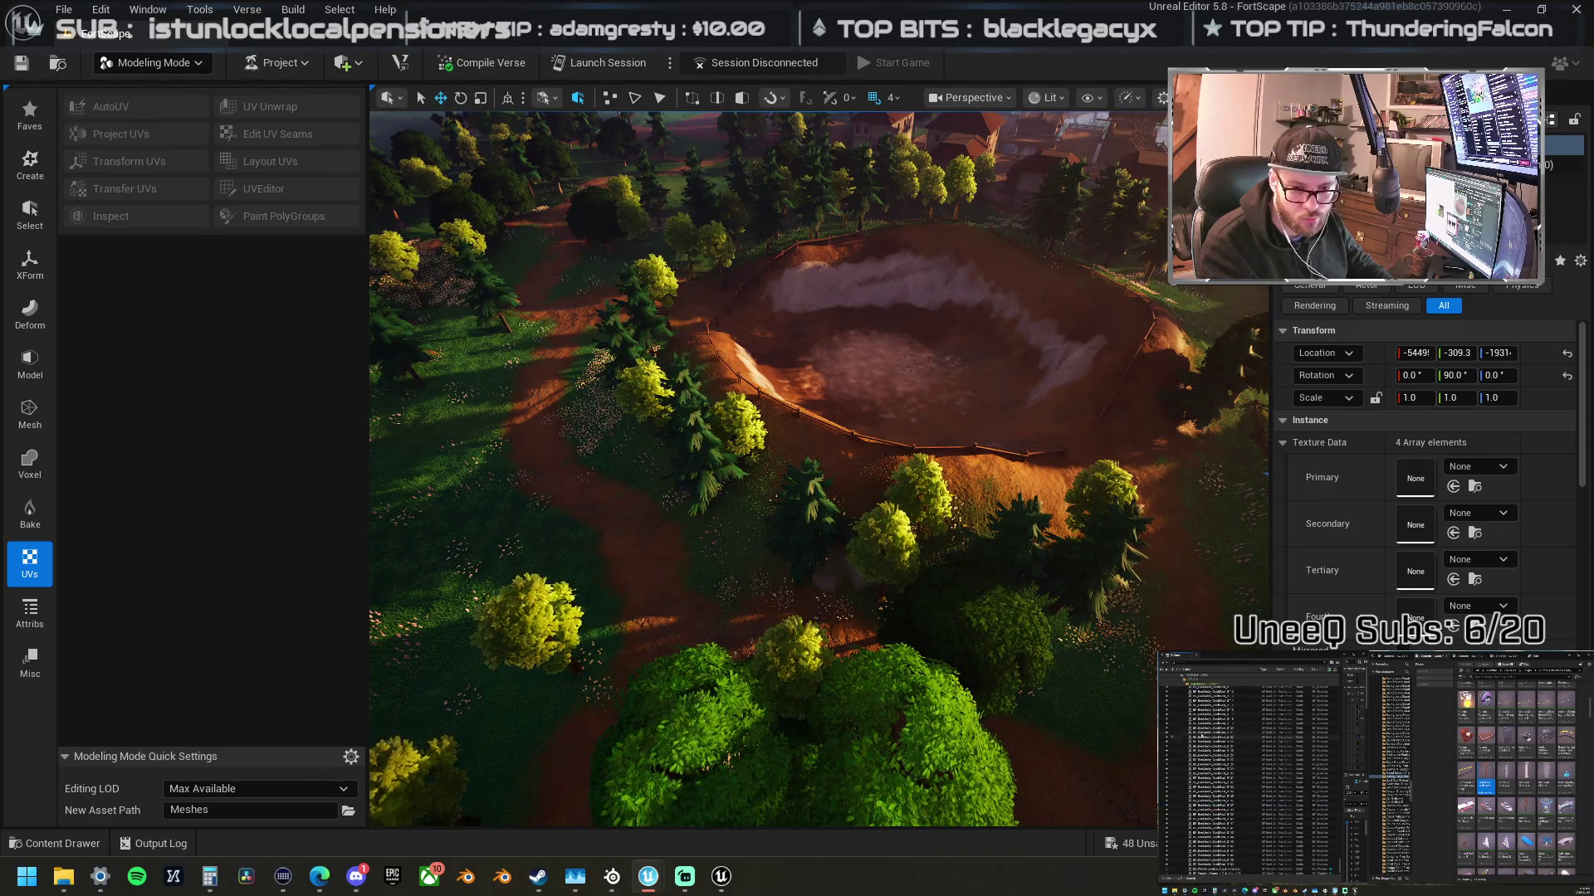
{"action": "left_click", "coordinate": [1228, 765]}
{"action": "left_click", "coordinate": [1228, 871], "text": "shift"}
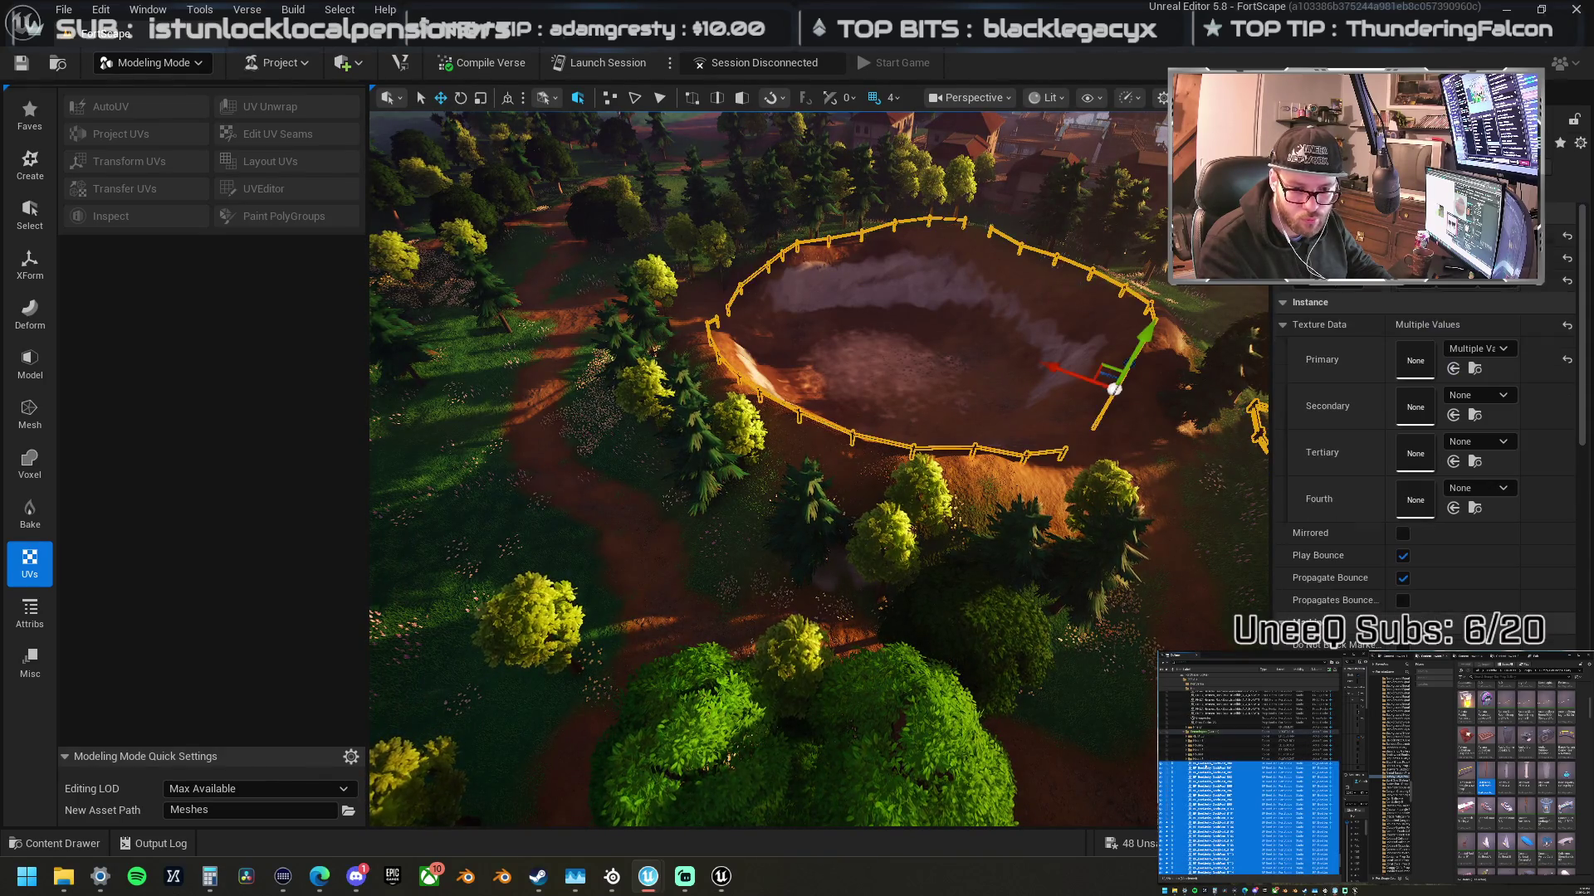
{"action": "left_click", "coordinate": [1328, 663]}
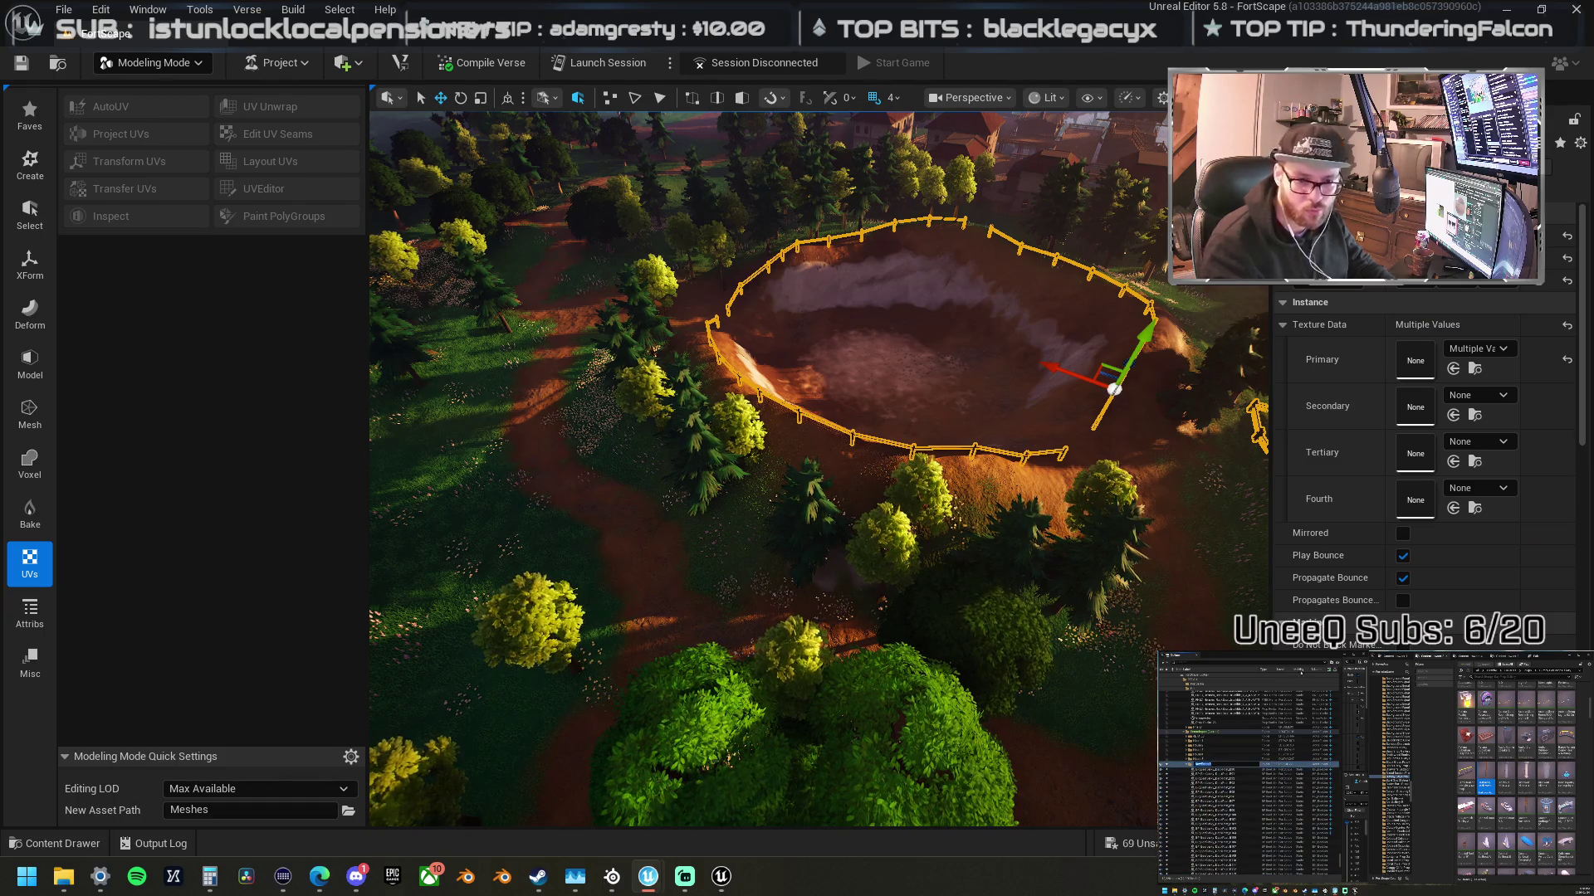
{"action": "key", "text": "Return"}
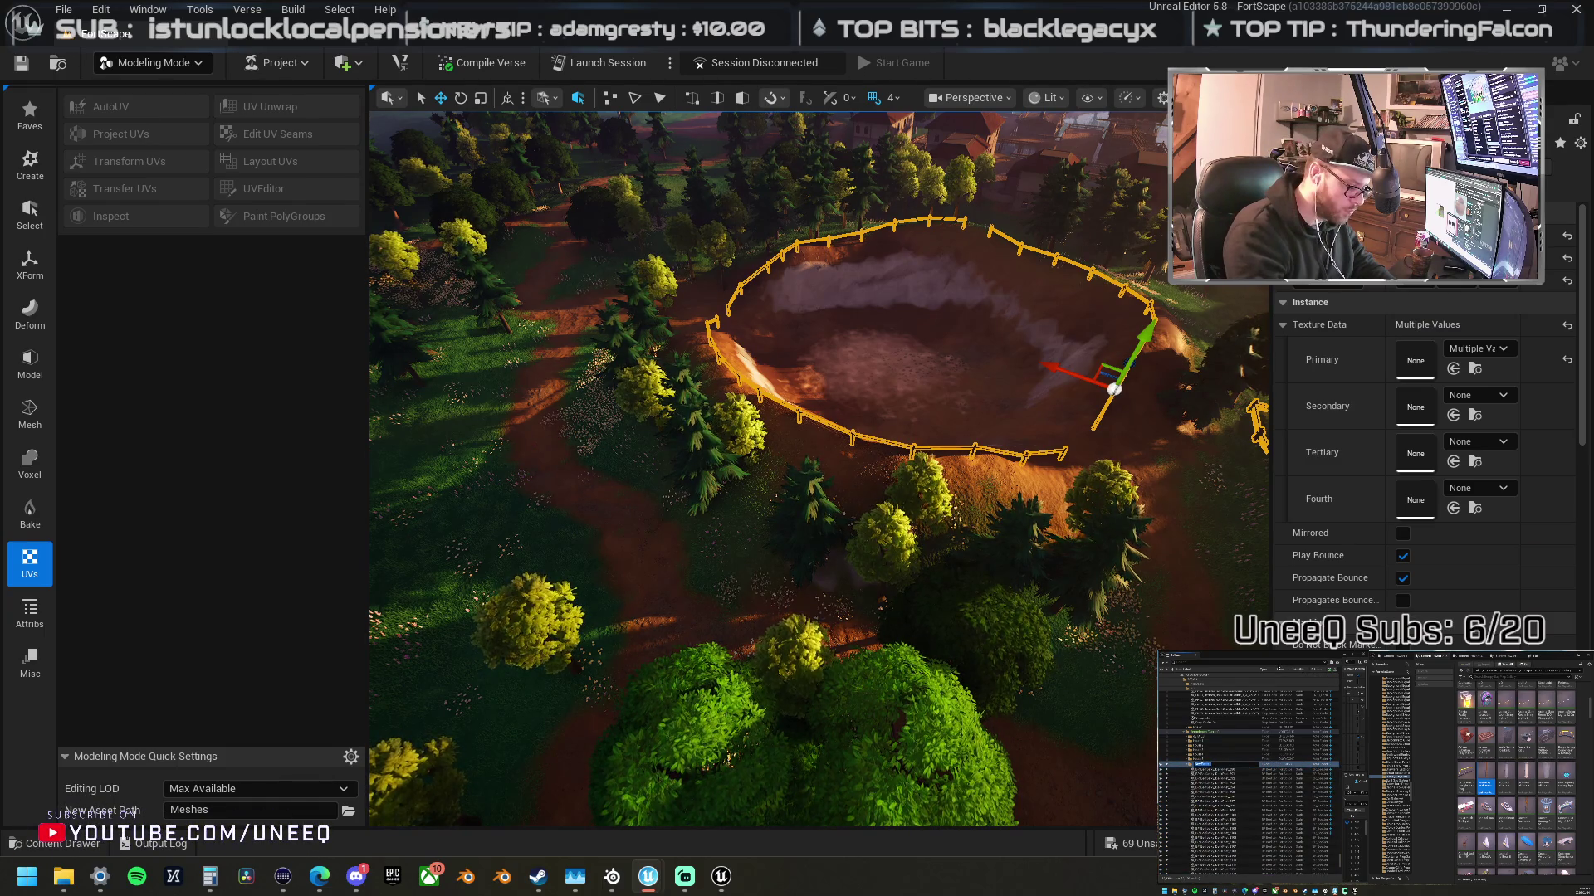
{"action": "key", "text": "Return"}
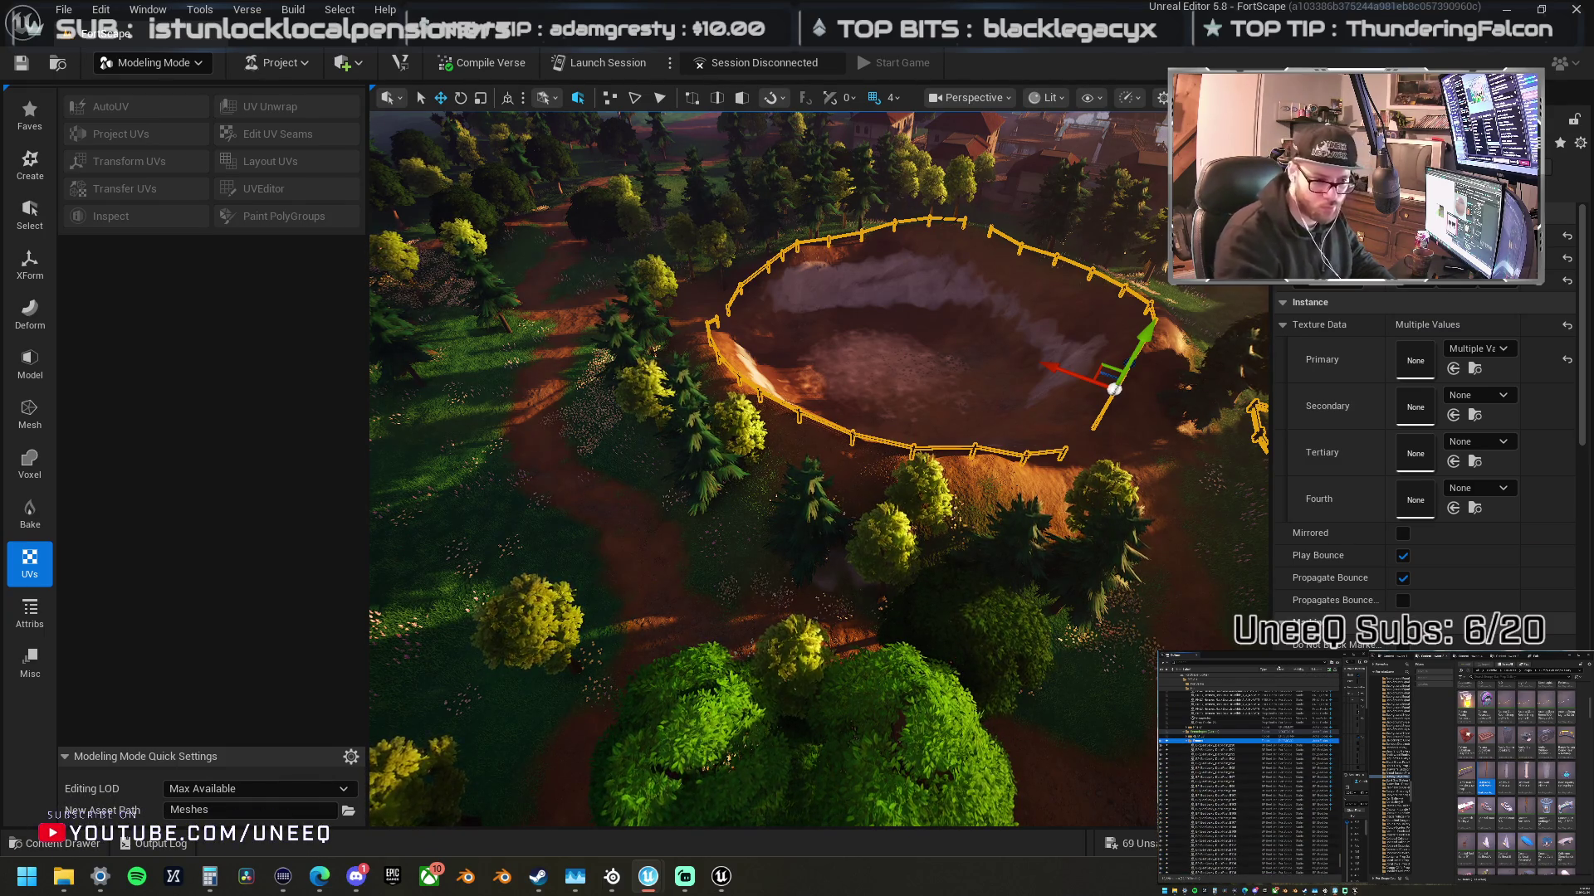
- Fly down to the pen and delete the small stray fence piece beside it
{"action": "mouse_move", "coordinate": [1020, 395]}
{"action": "left_mouse_down"}
{"action": "mouse_move", "coordinate": [1019, 365]}
{"action": "mouse_move", "coordinate": [971, 323]}
{"action": "left_mouse_up"}
{"action": "mouse_move", "coordinate": [546, 407]}
{"action": "left_mouse_down"}
{"action": "mouse_move", "coordinate": [968, 398]}
{"action": "mouse_move", "coordinate": [1017, 436]}
{"action": "left_mouse_up"}
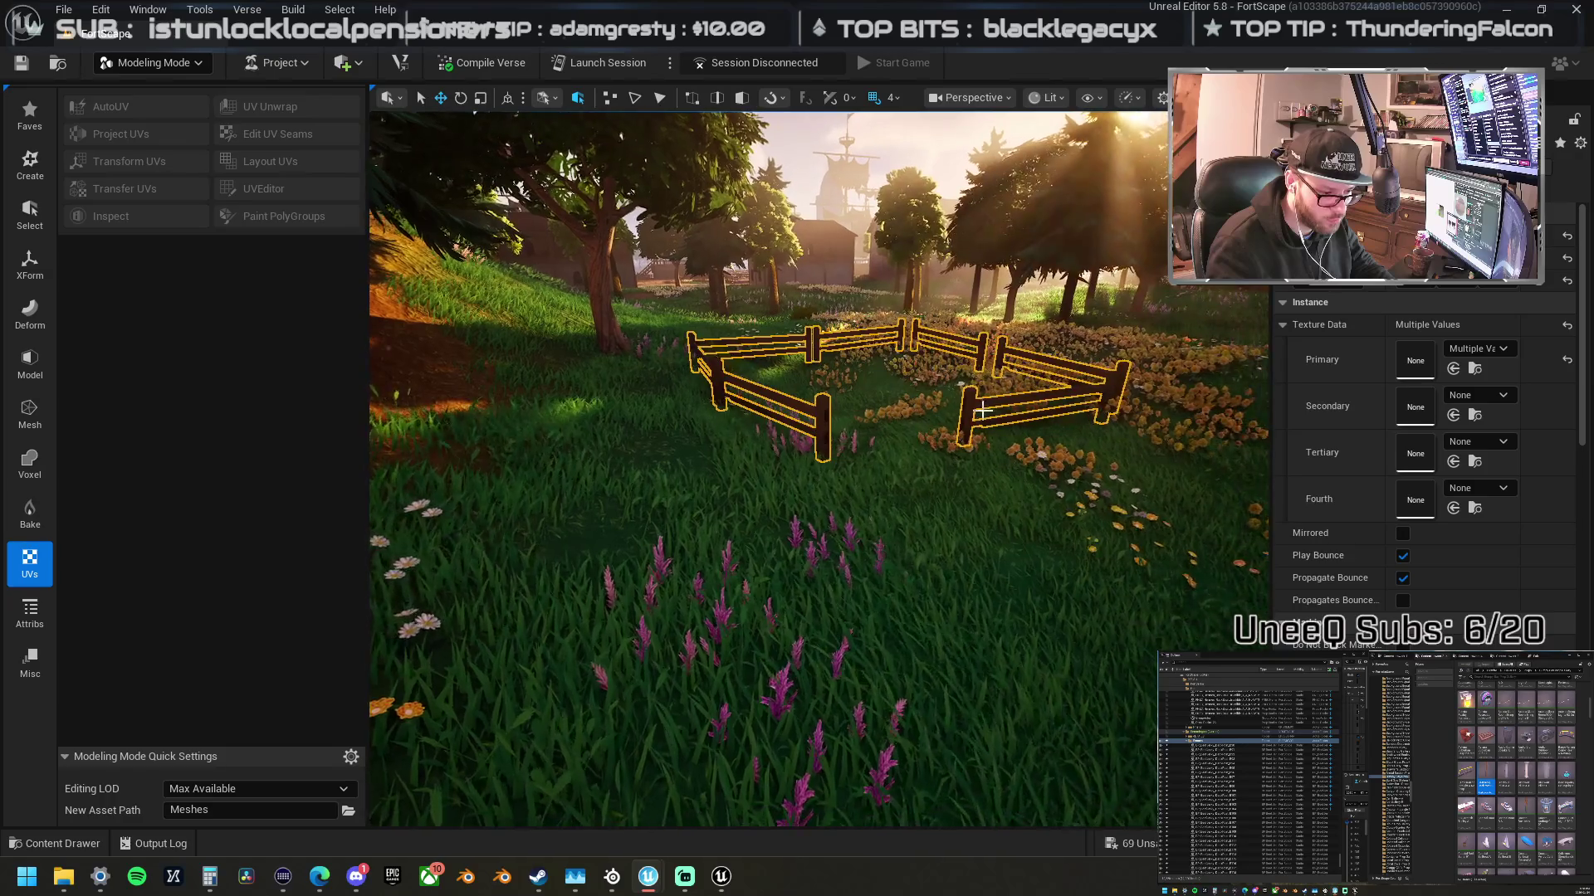
{"action": "left_click_drag", "start_coordinate": [953, 509], "coordinate": [880, 380]}
{"action": "left_click", "coordinate": [880, 379]}
{"action": "left_click", "coordinate": [881, 380]}
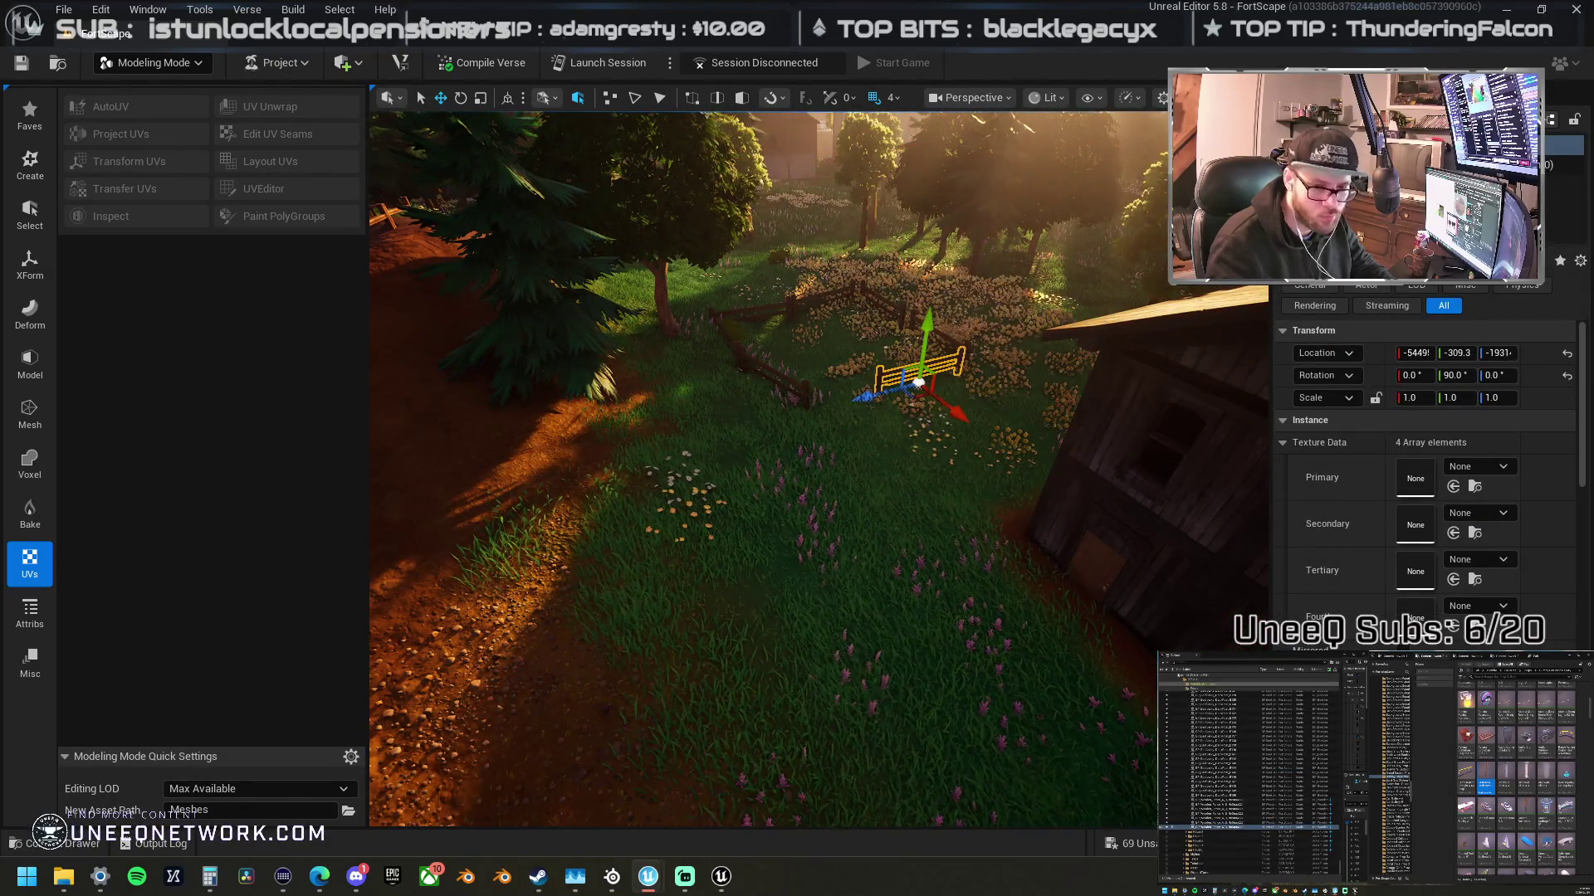
{"action": "key", "text": "Delete"}
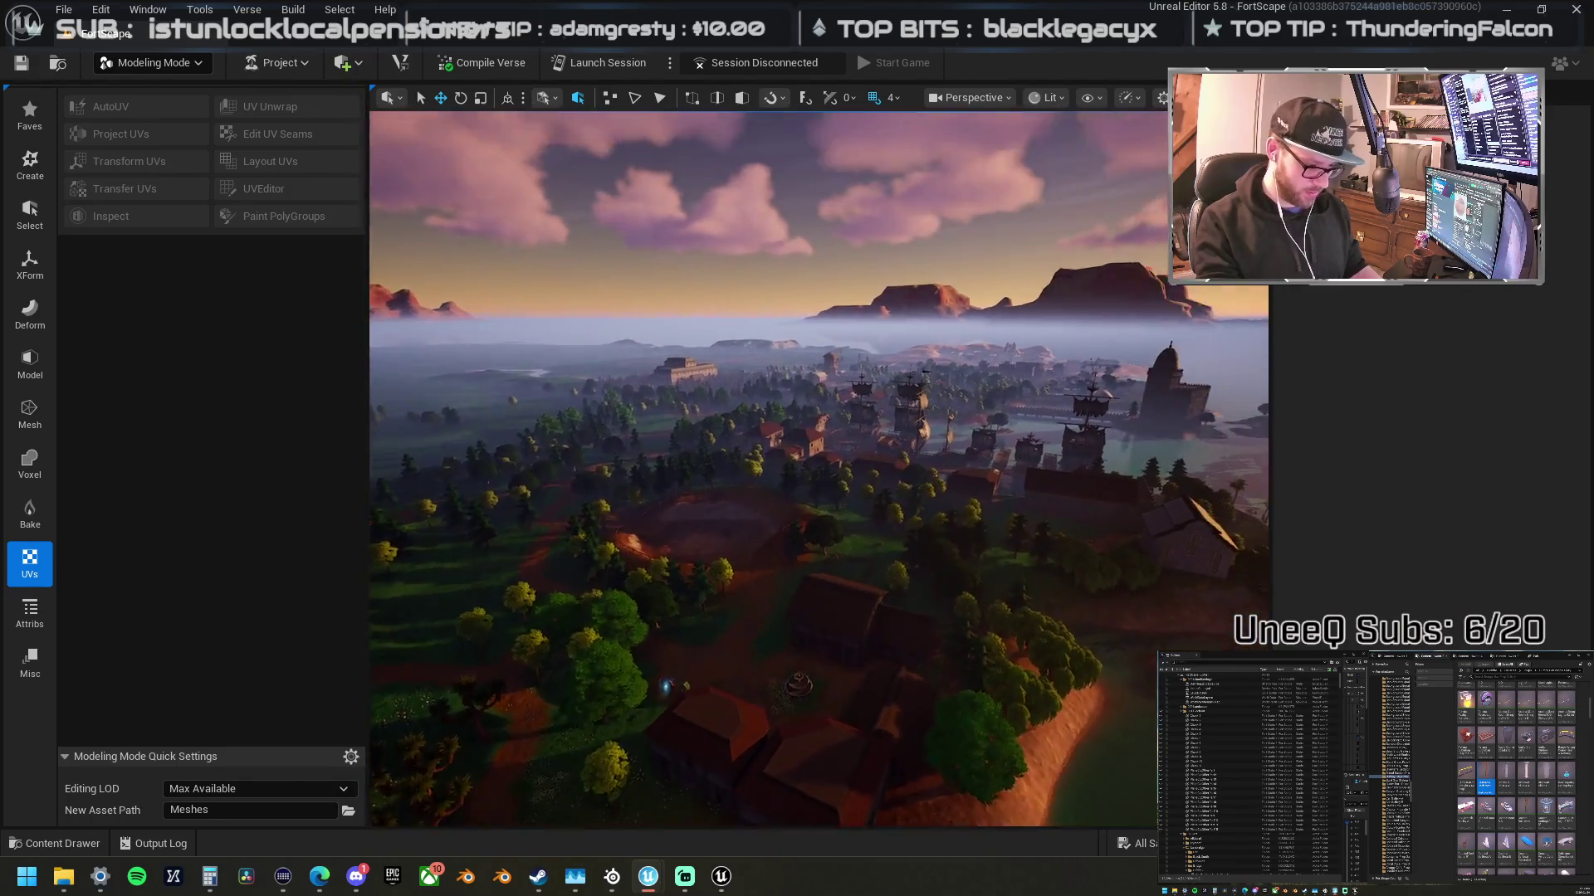
- Switch the editor to Selection Mode and the viewport to Cinematic Viewport
{"action": "left_click", "coordinate": [158, 63]}
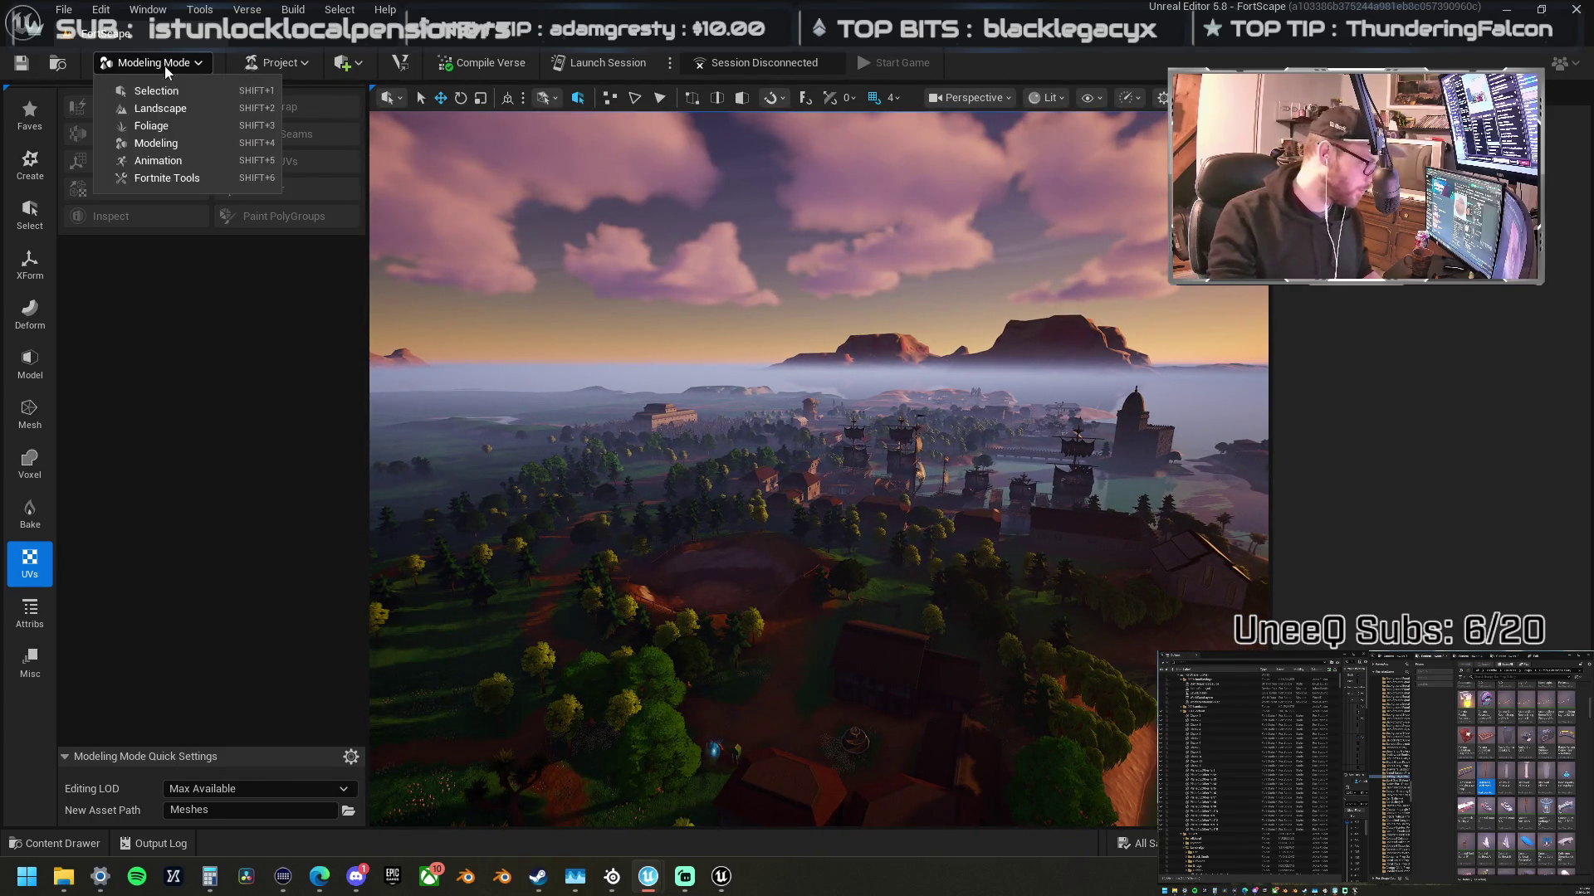
{"action": "left_click", "coordinate": [179, 83]}
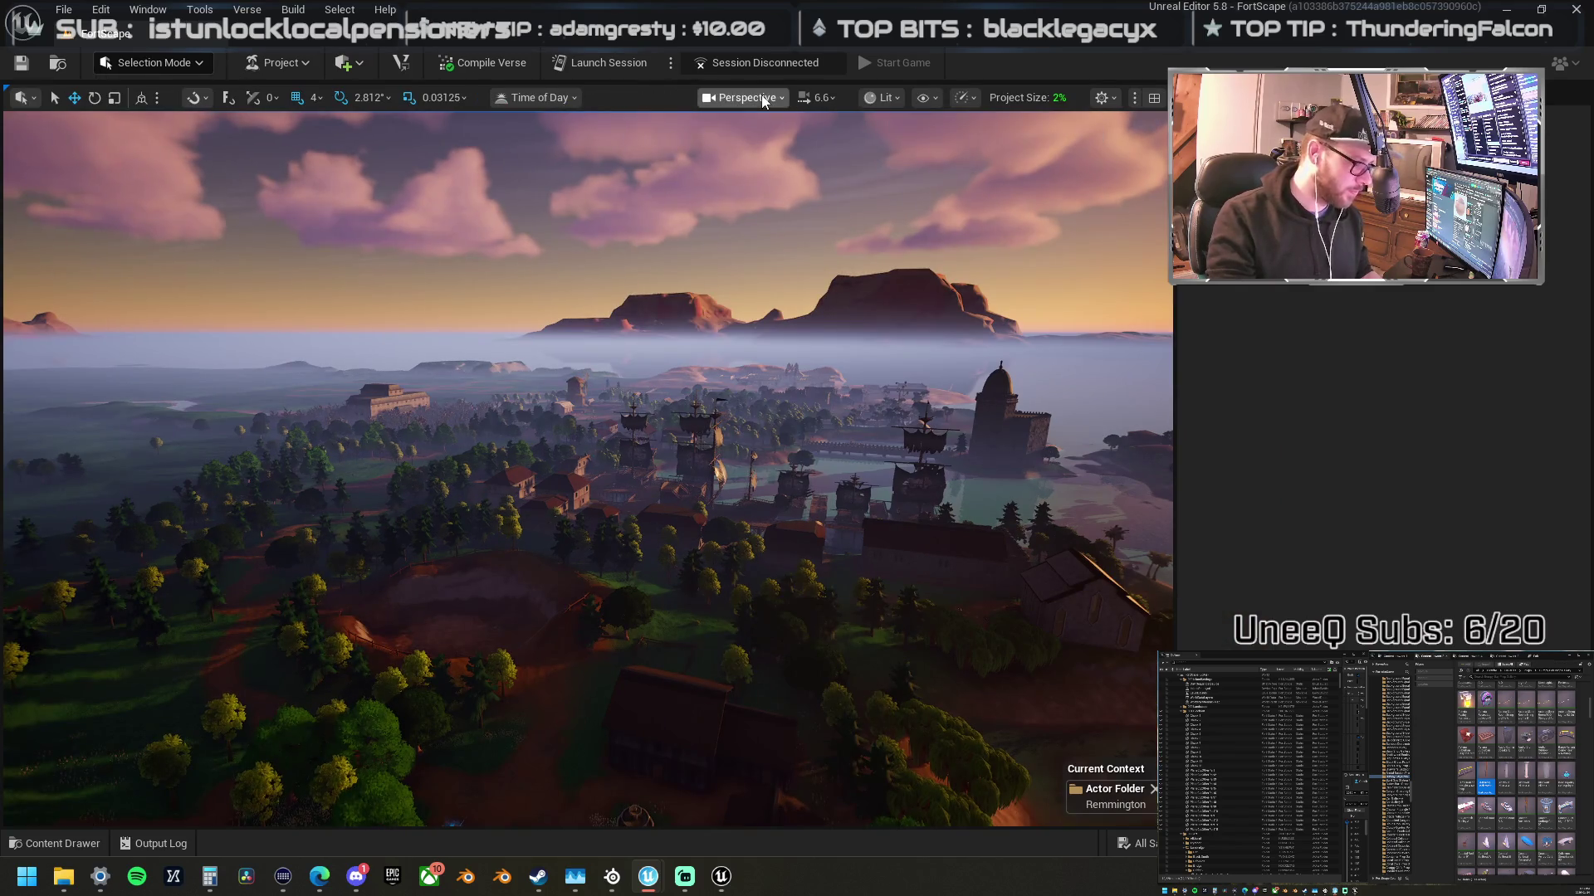
{"action": "left_click", "coordinate": [741, 97]}
{"action": "left_click", "coordinate": [800, 572]}
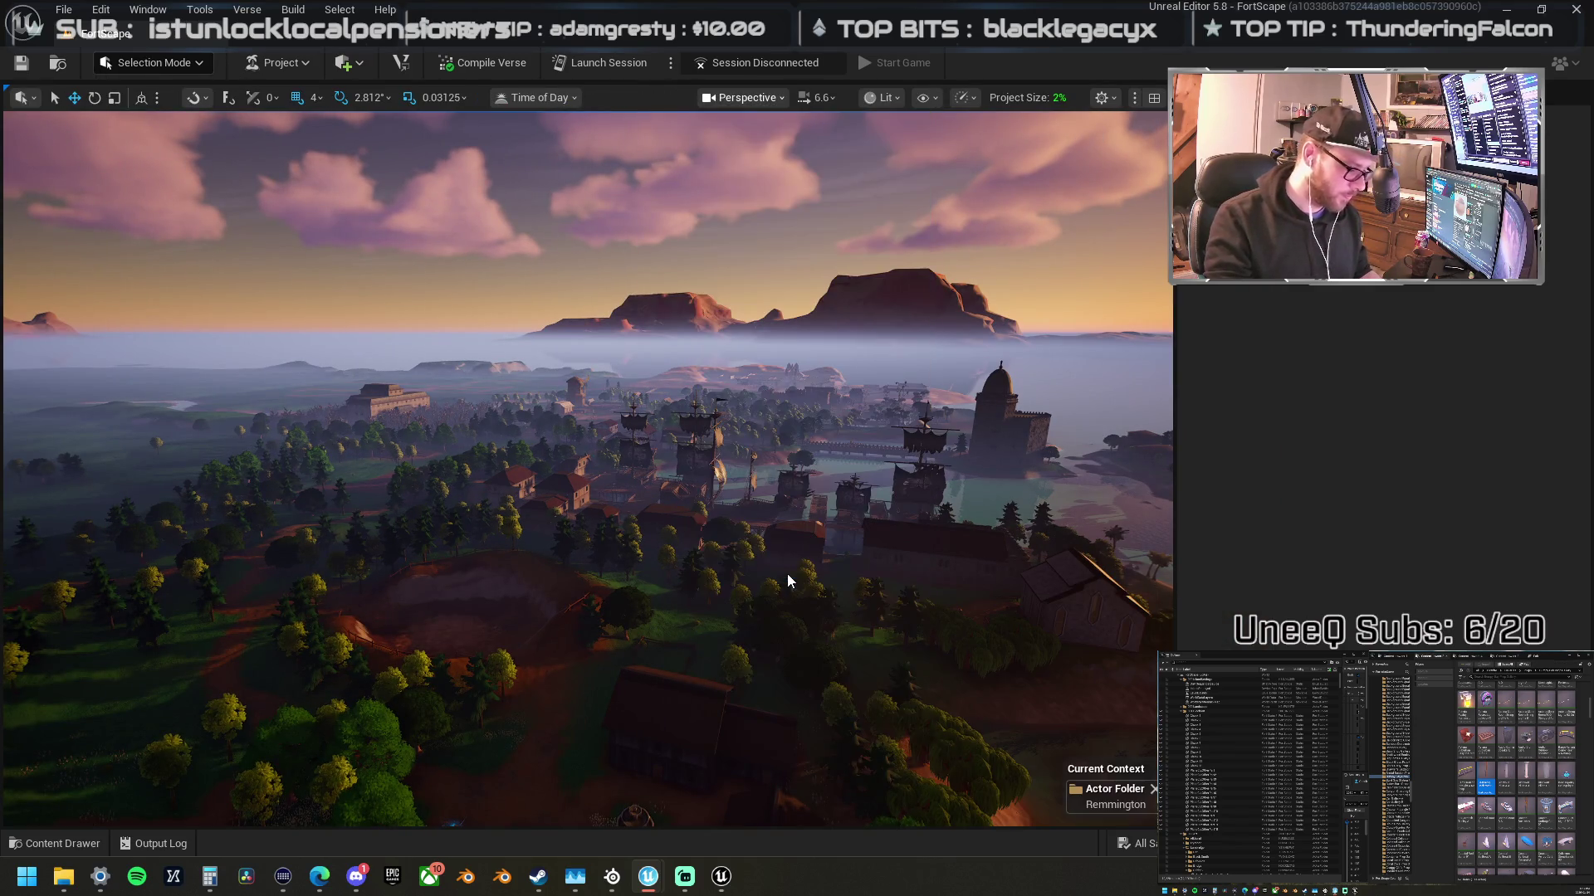
- Raise the fly speed and sweep over the harbour ships toward the village
{"action": "scroll", "coordinate": [700, 557], "scroll_direction": "up", "scroll_amount": 3}
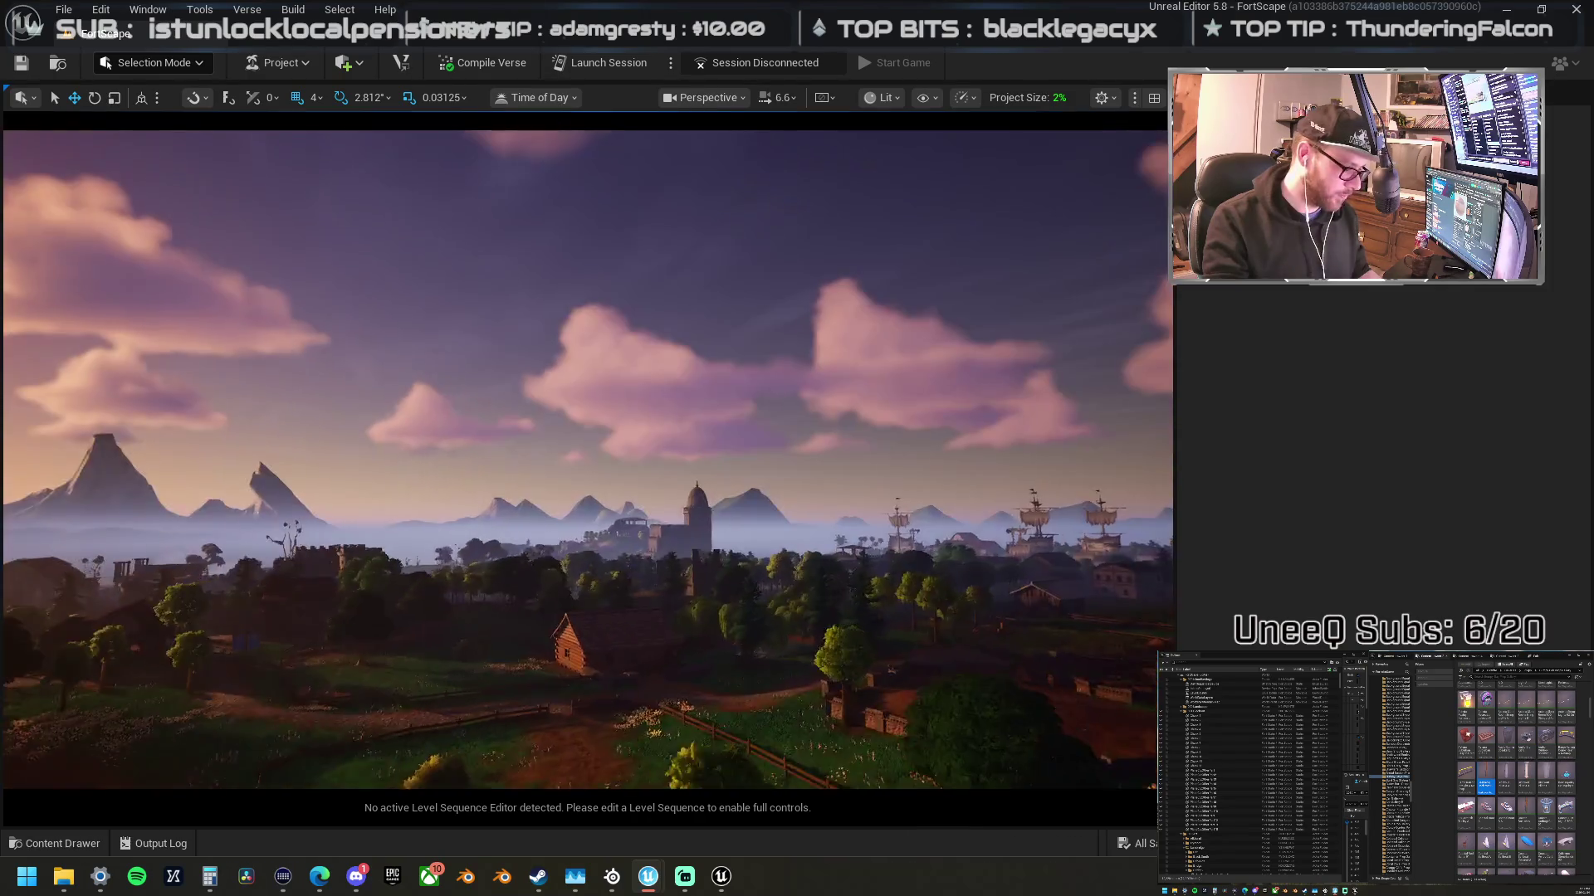
{"action": "scroll", "coordinate": [588, 459], "scroll_direction": "up", "scroll_amount": 2}
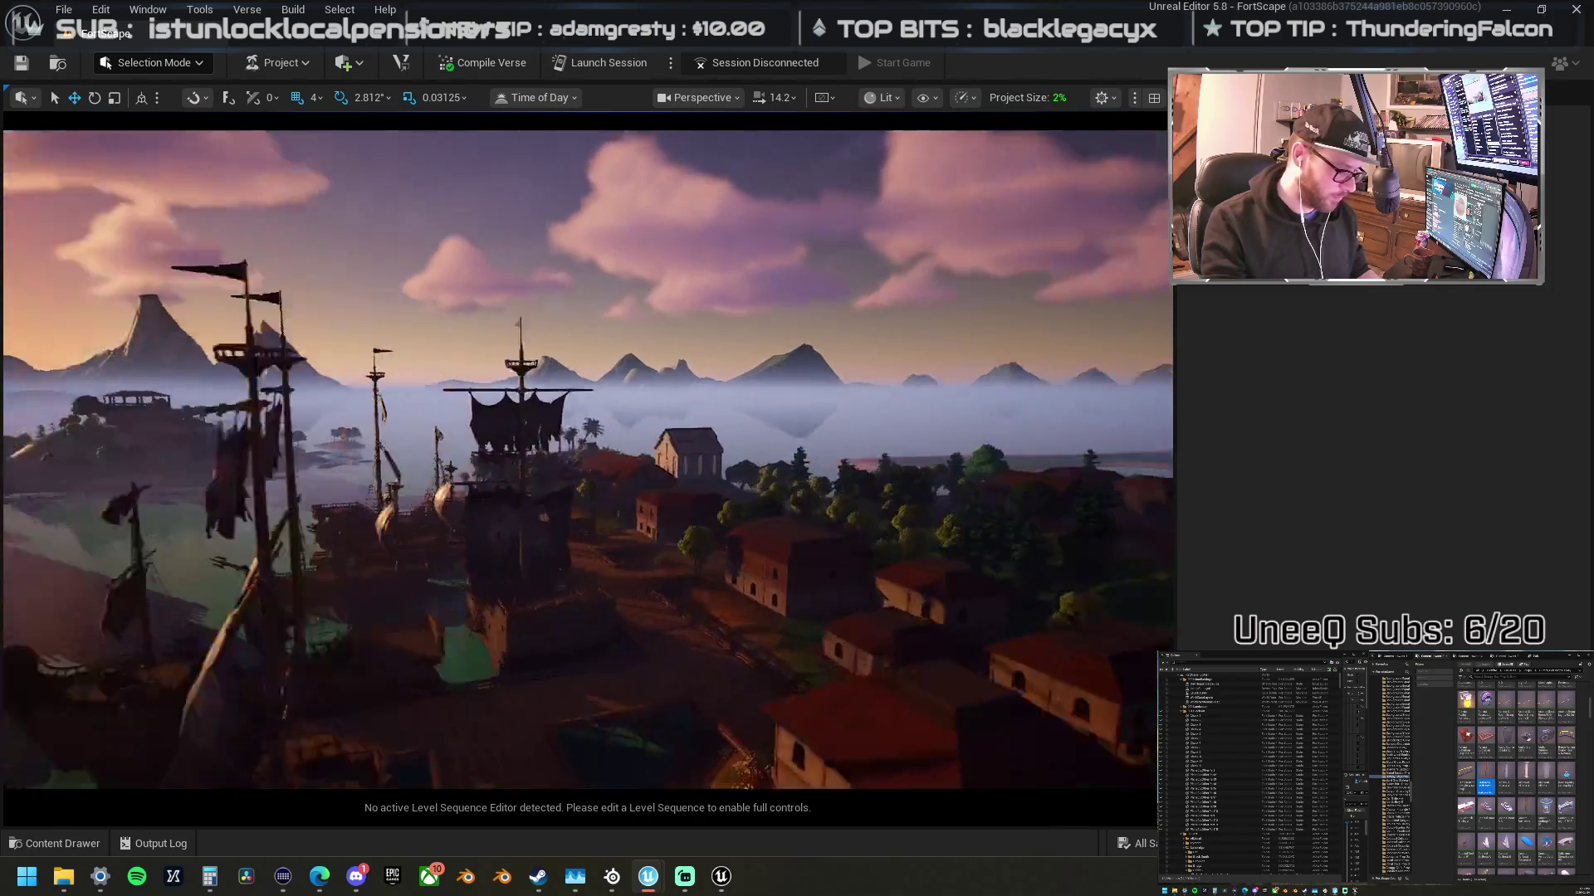
{"action": "key", "text": "s"}
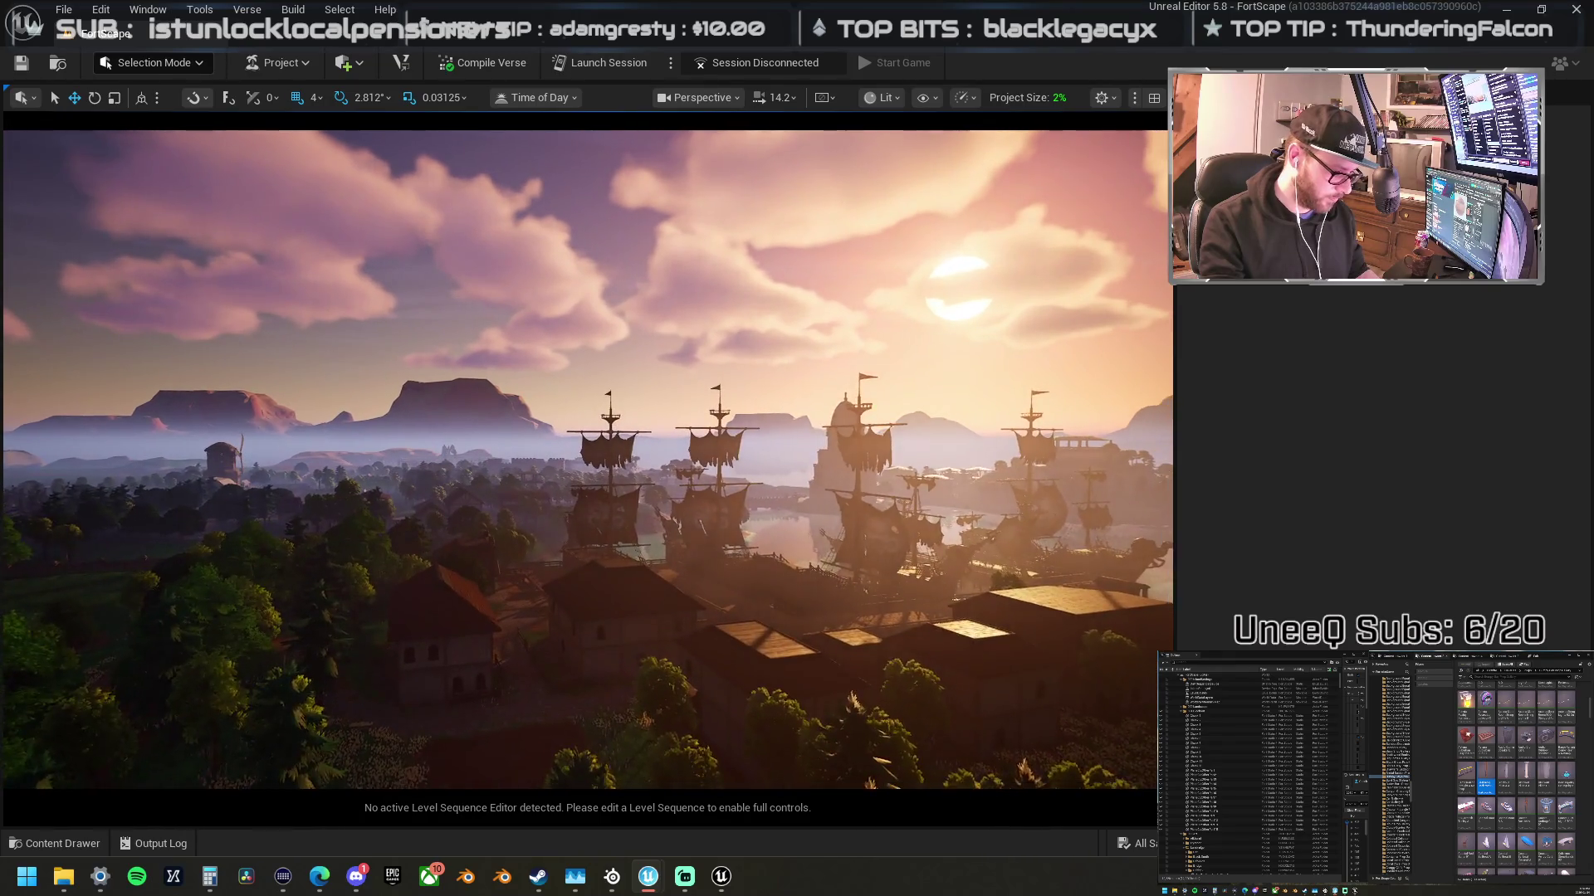
{"action": "key", "text": "e"}
{"action": "key", "text": "w"}
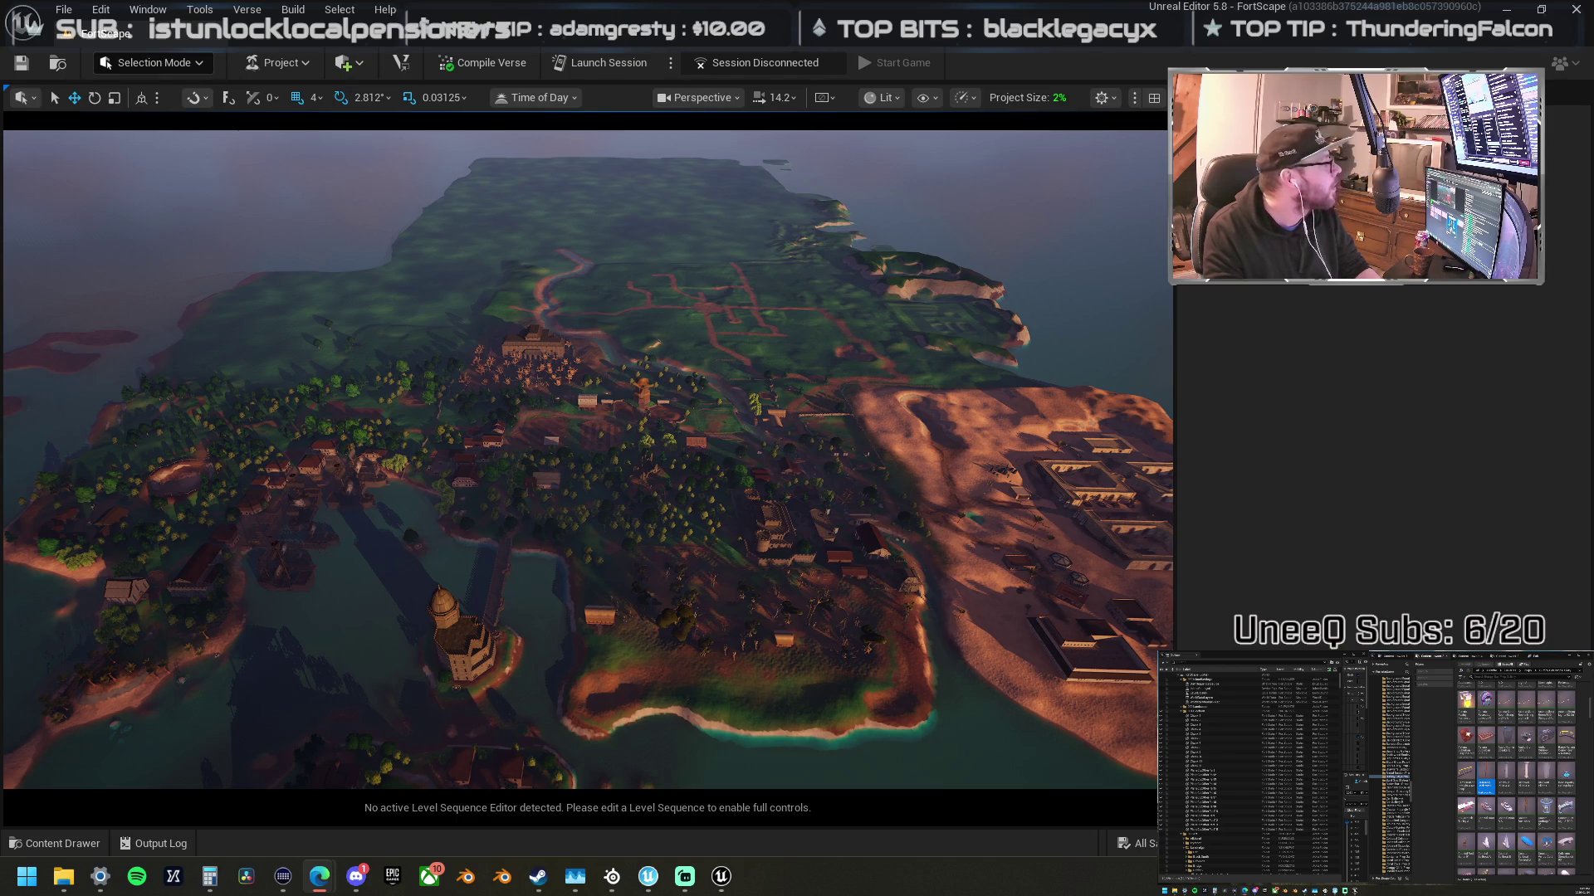
- Leave the high overhead view of the island's paths, village and harbour for another window
{"action": "key", "text": "alt+Tab"}
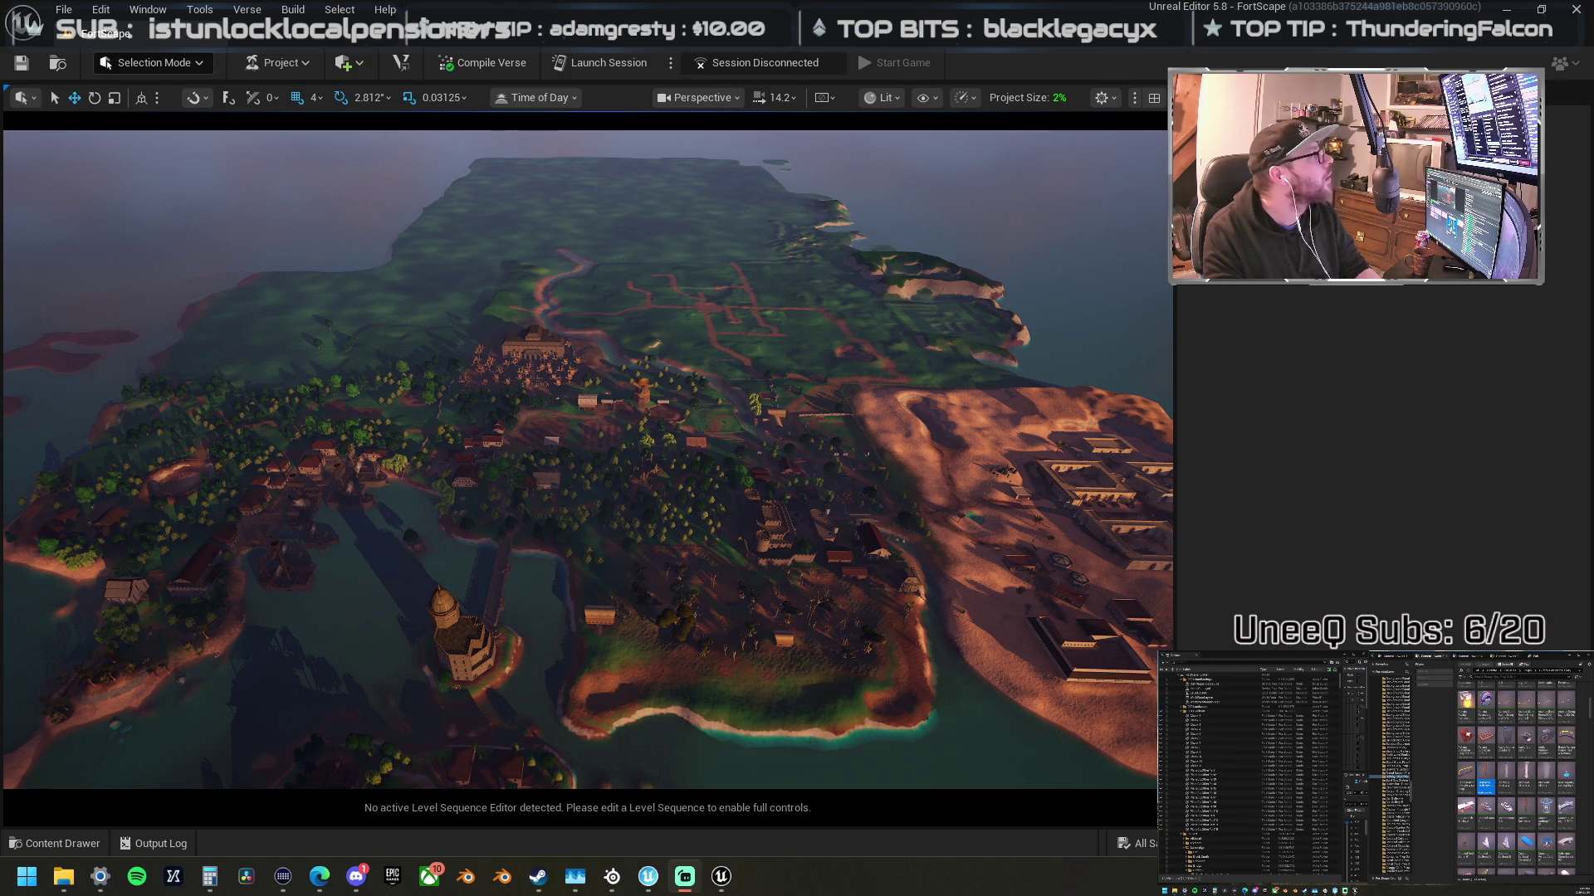
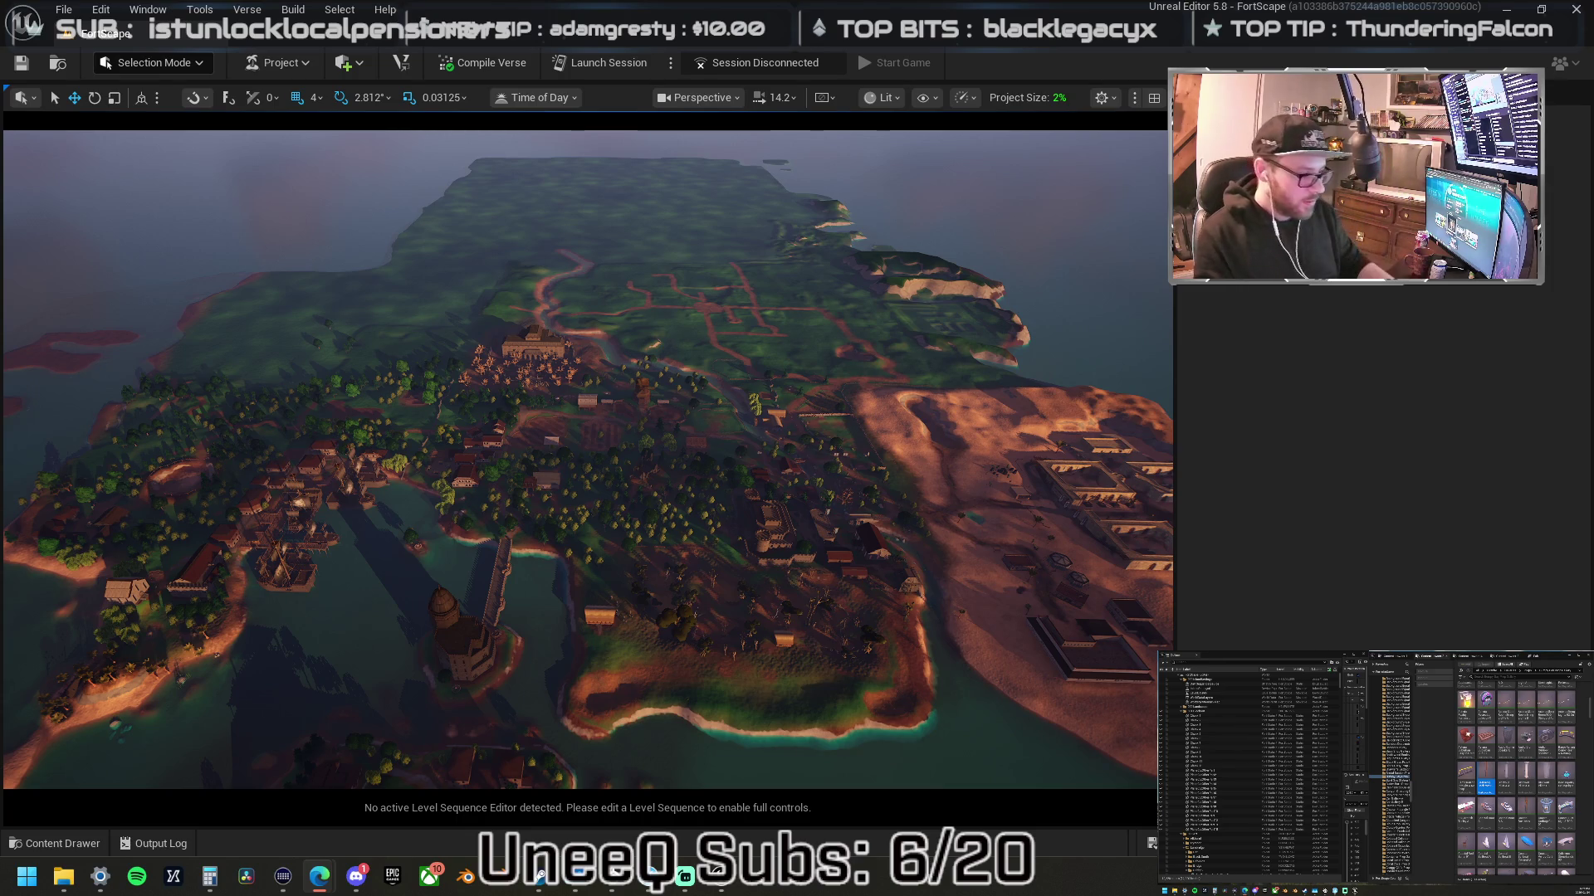
- Switch the viewport from the cinematic aerial camera to Default Viewport
{"action": "left_click", "coordinate": [689, 101]}
{"action": "mouse_move", "coordinate": [727, 605]}
{"action": "left_click", "coordinate": [738, 551]}
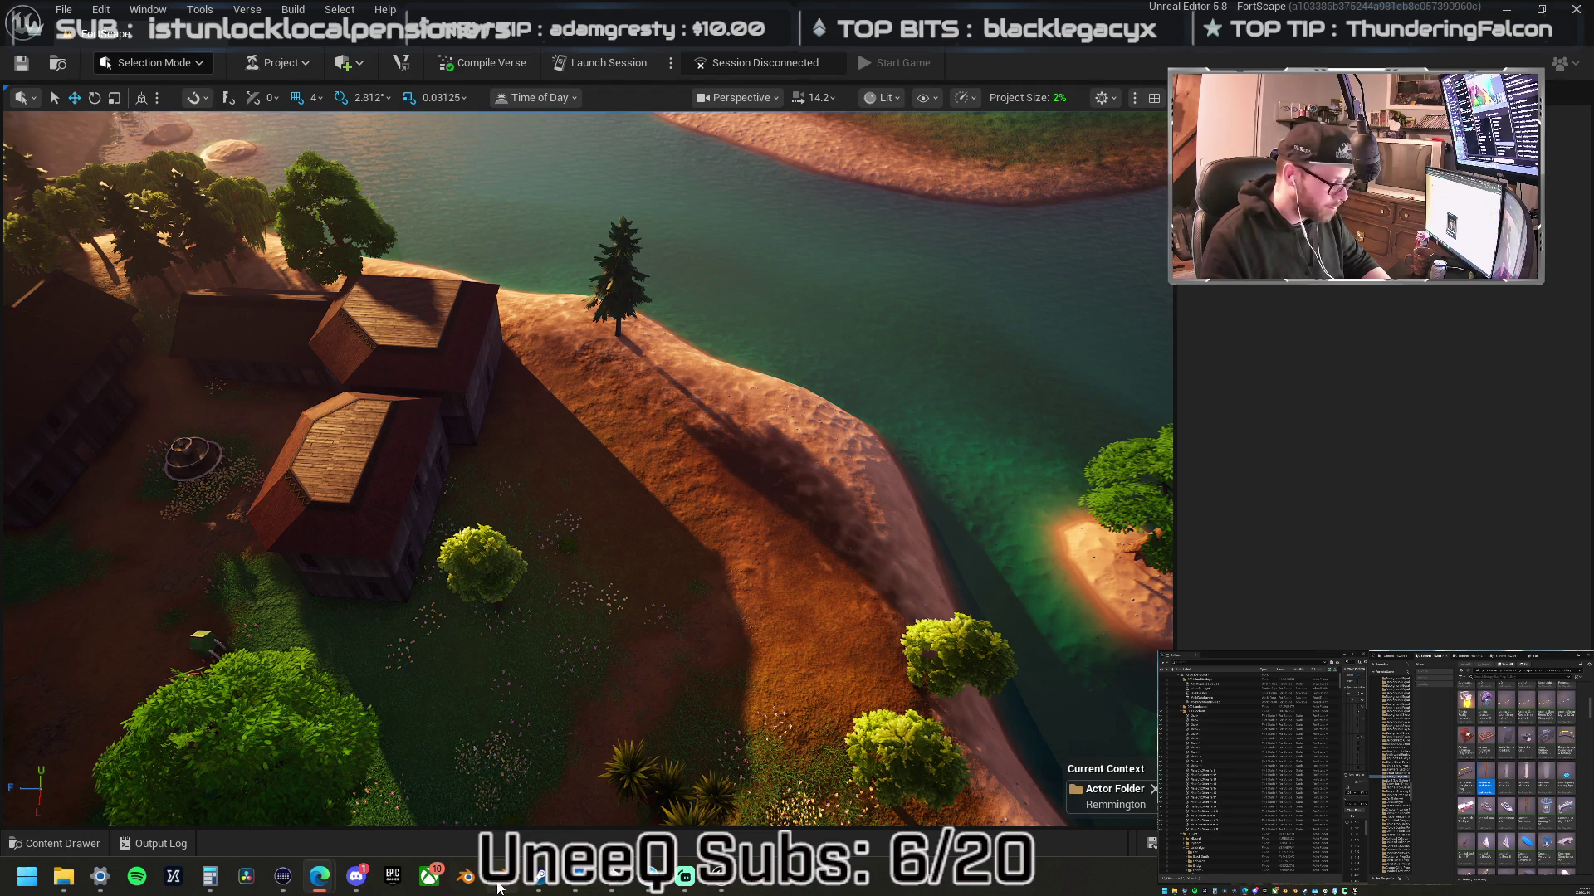
- Send and close the launcher crash report
{"action": "left_click", "coordinate": [498, 884]}
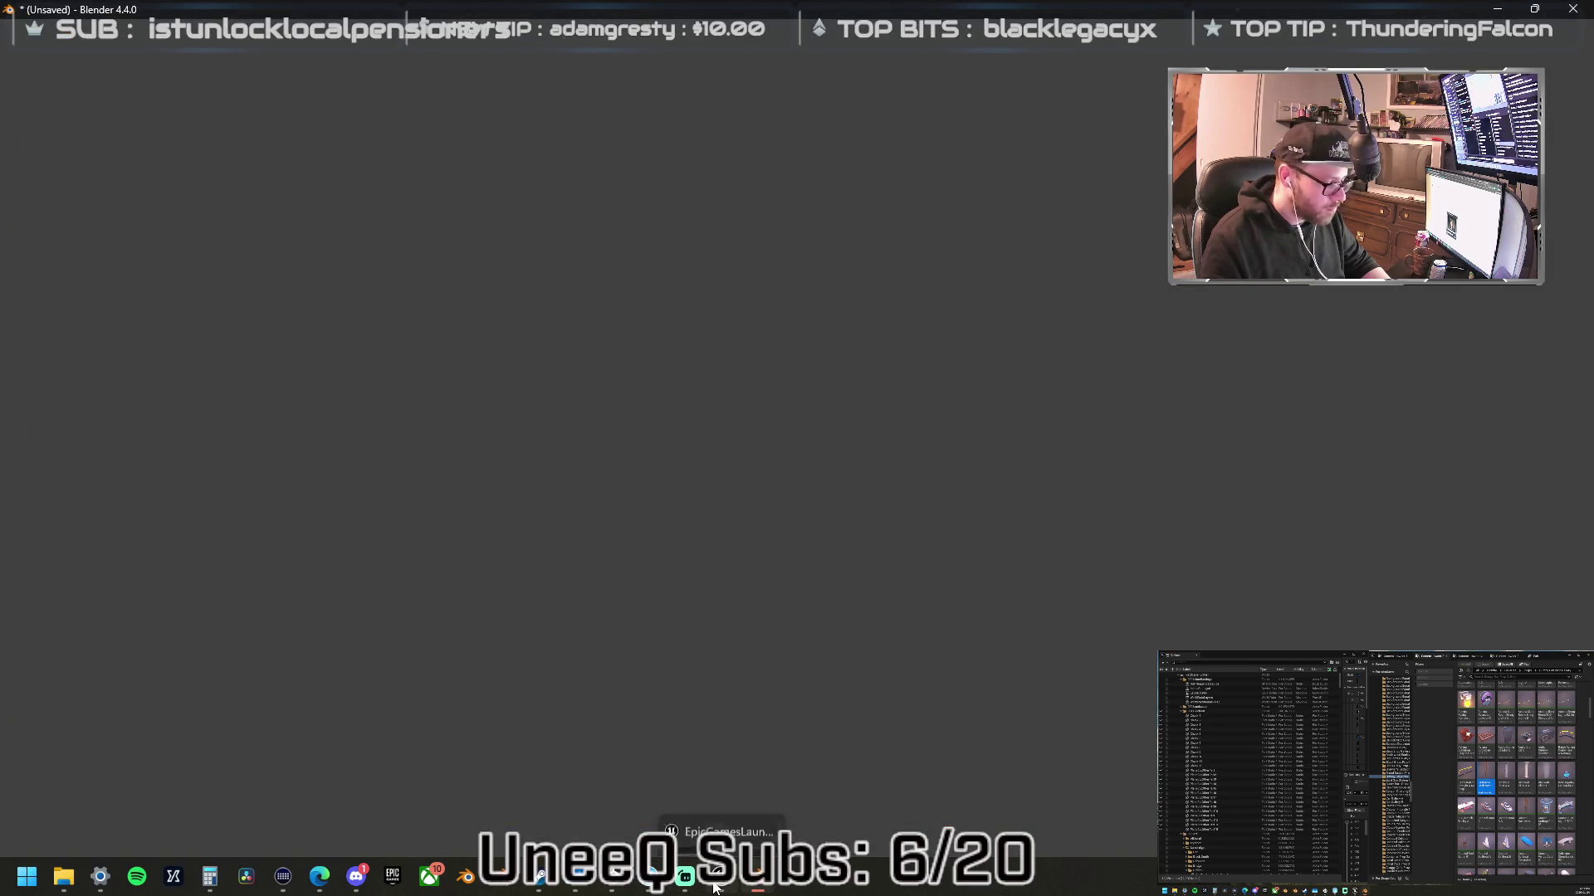
{"action": "left_click", "coordinate": [715, 884]}
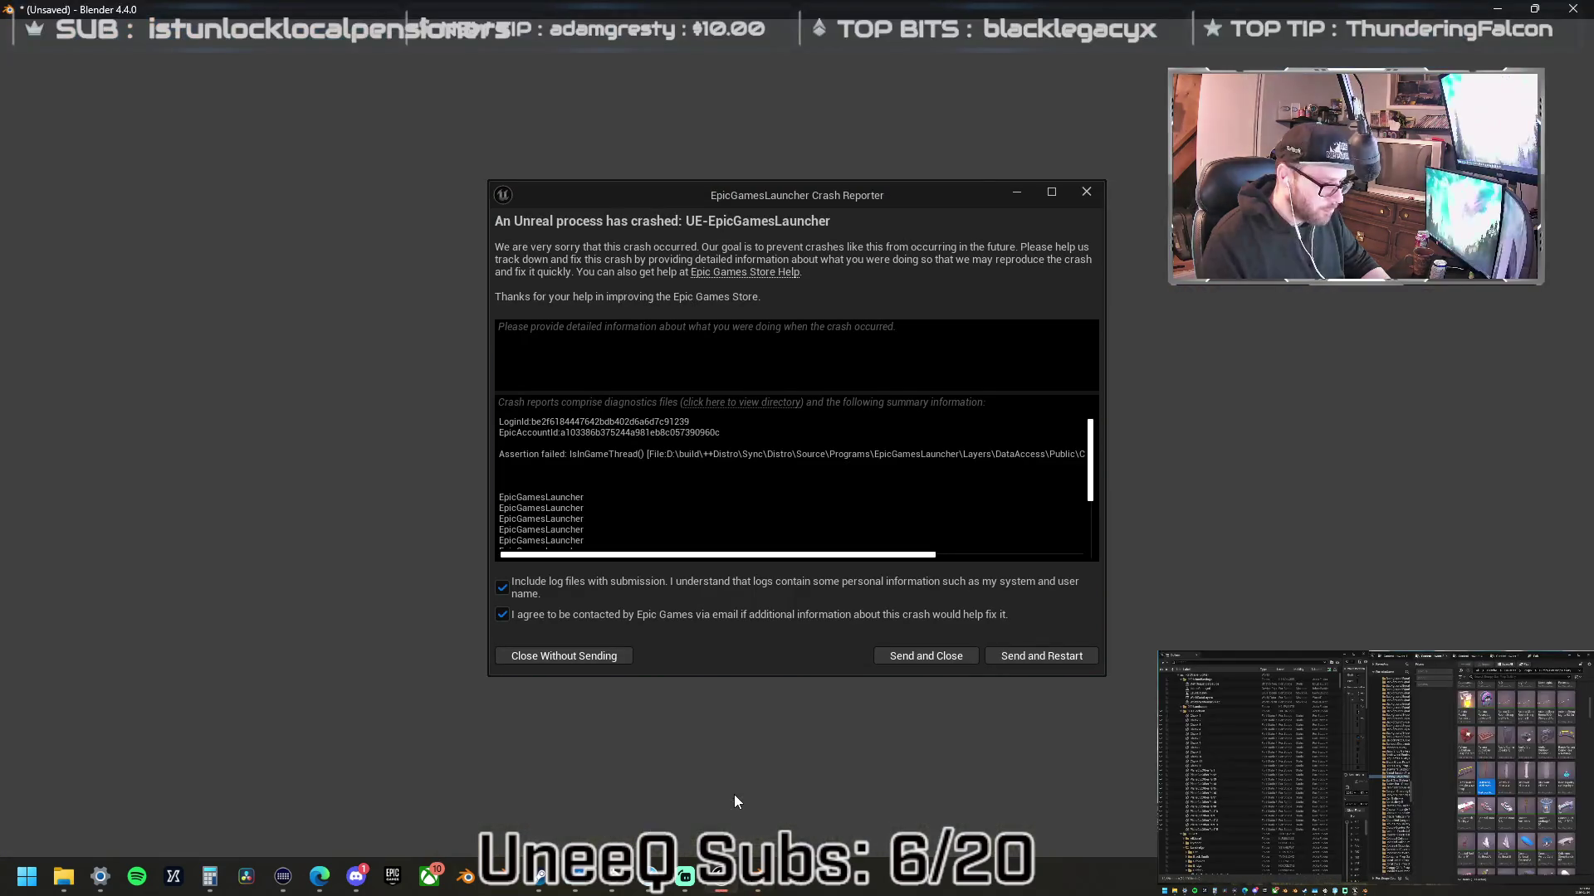
{"action": "left_click", "coordinate": [938, 660]}
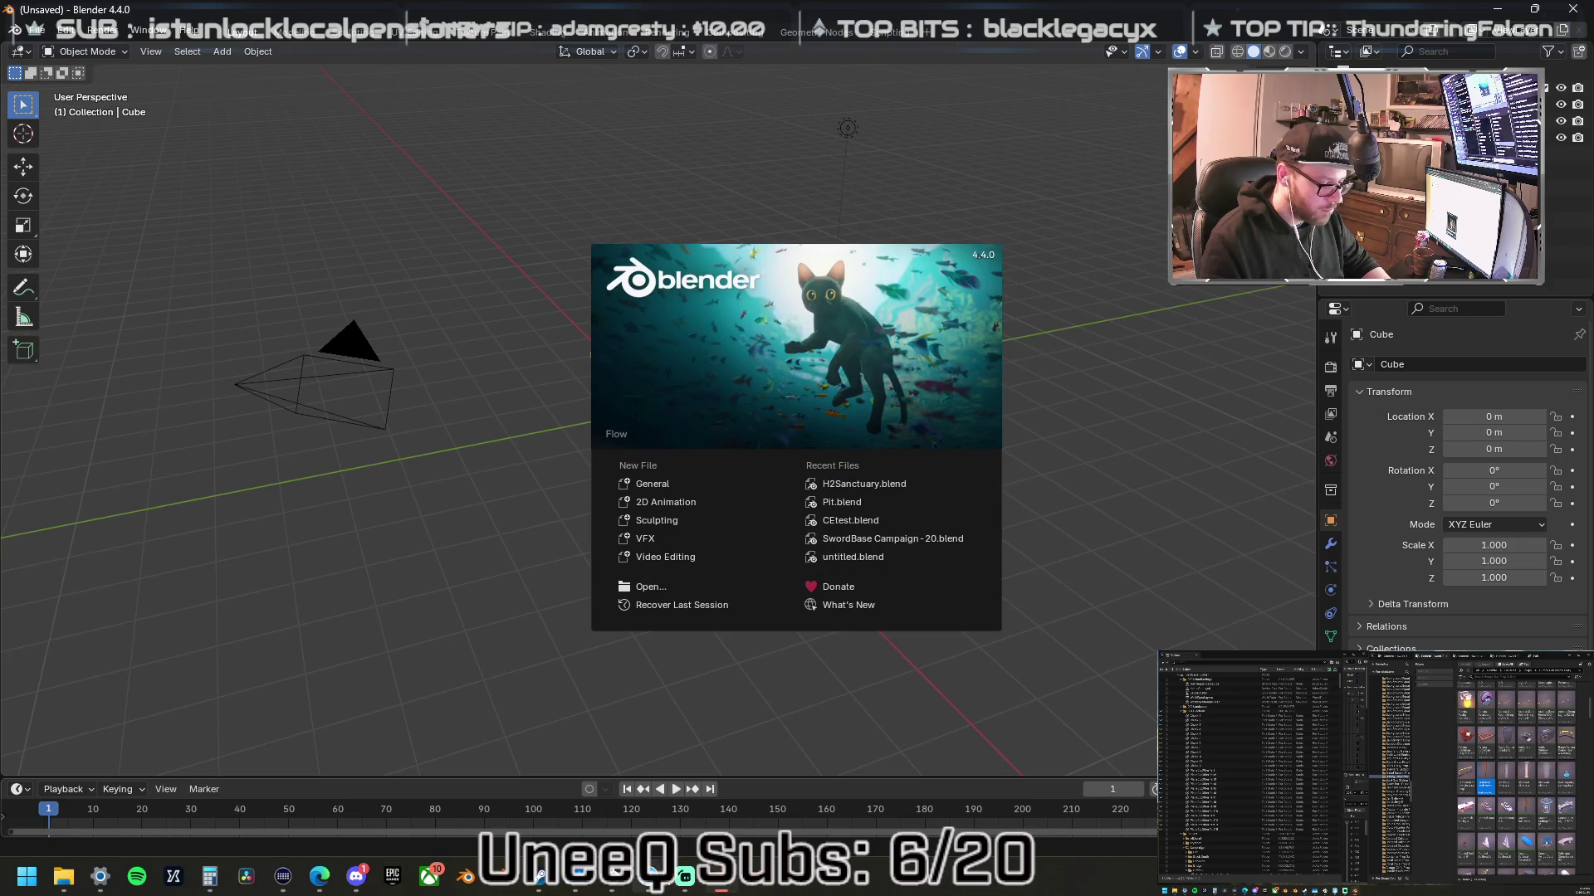
{"action": "mouse_move", "coordinate": [651, 875]}
{"action": "left_click", "coordinate": [678, 822]}
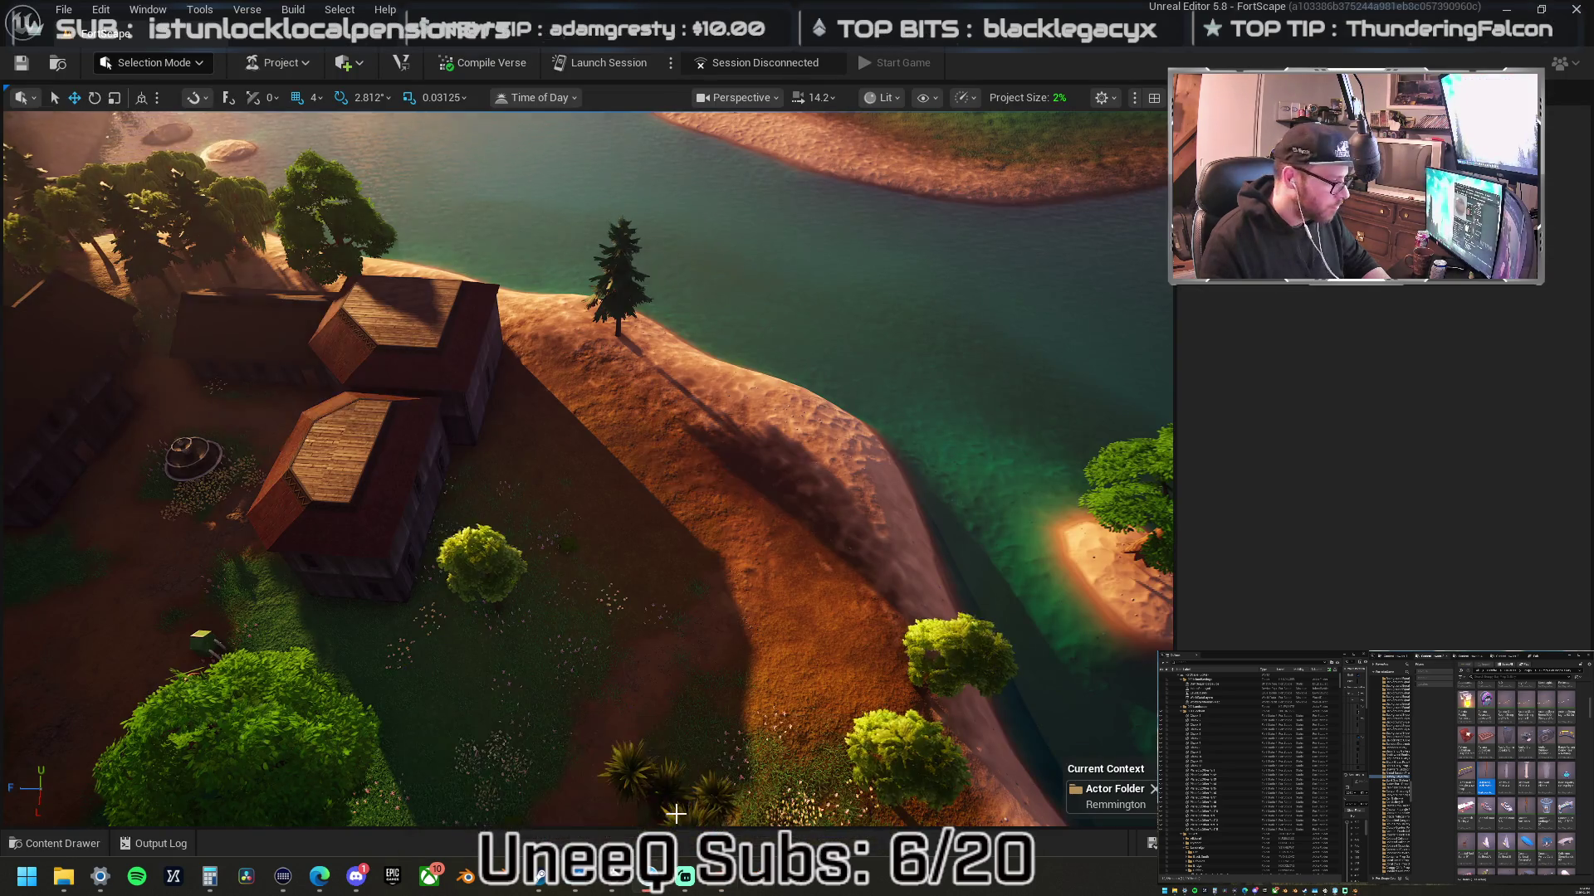
- Return to Blender and open osrsmap.blend from the Blender Files folder
{"action": "key", "text": "alt+Tab"}
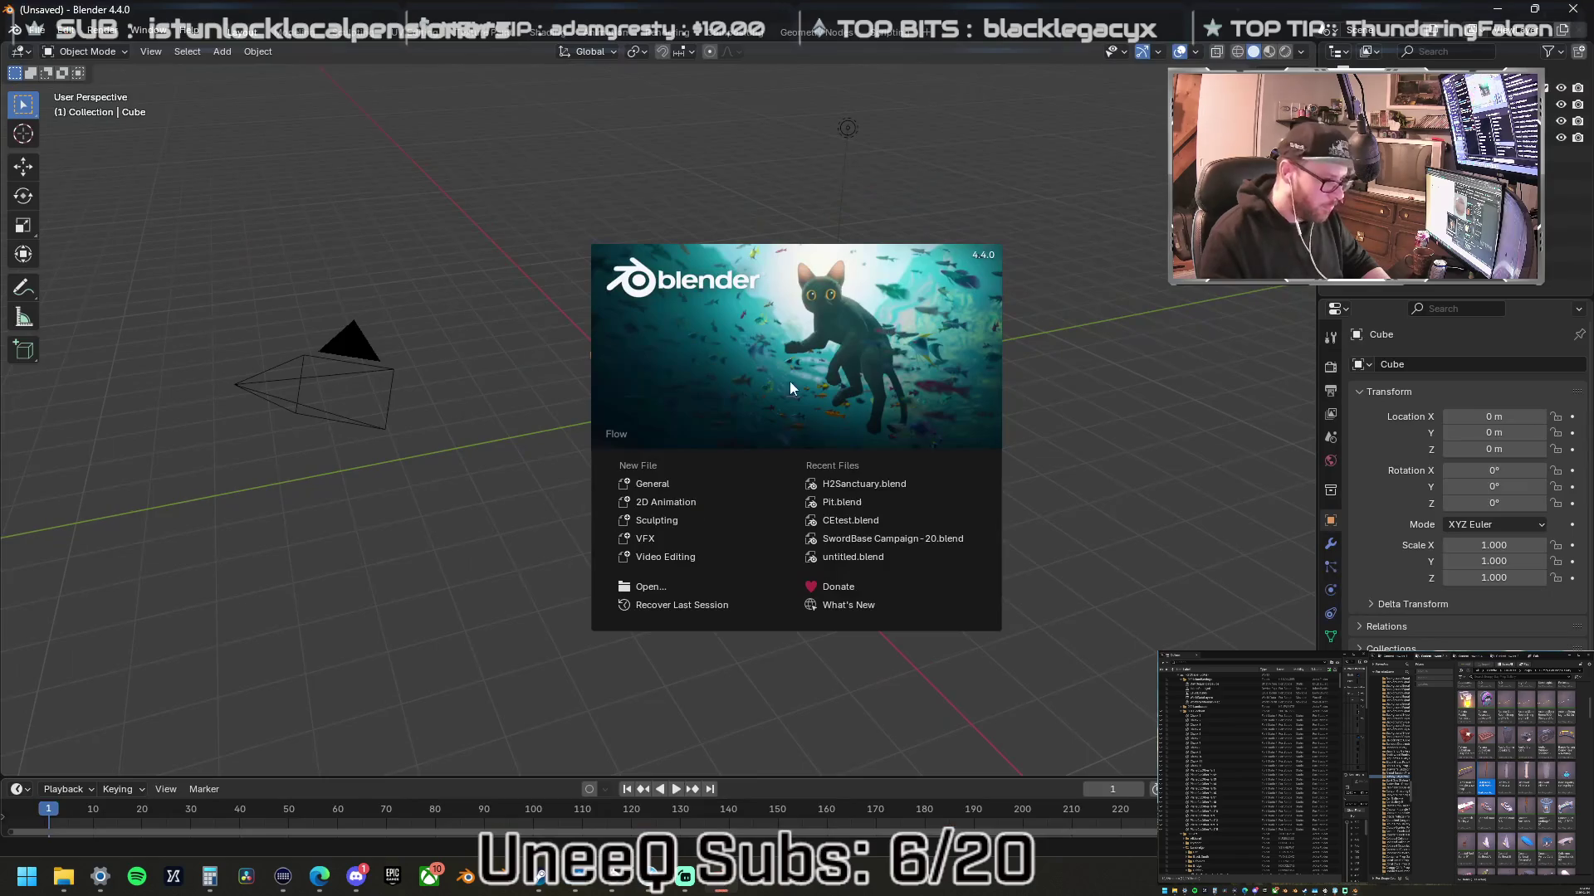
{"action": "left_click", "coordinate": [666, 586]}
{"action": "scroll", "coordinate": [510, 445], "scroll_direction": "down", "scroll_amount": 4}
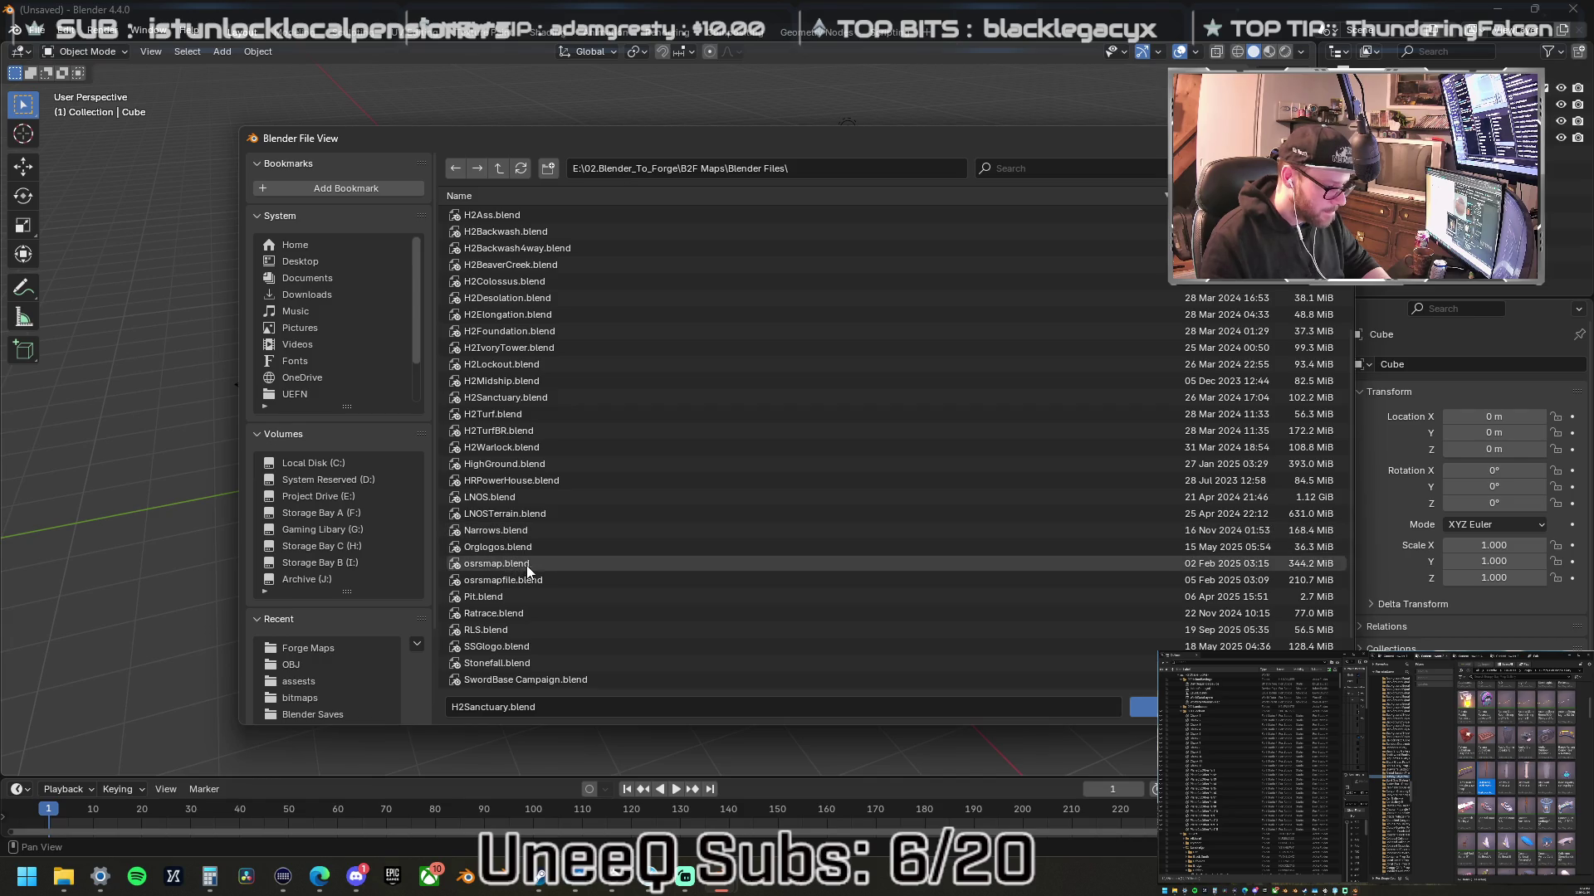
{"action": "left_click", "coordinate": [529, 565]}
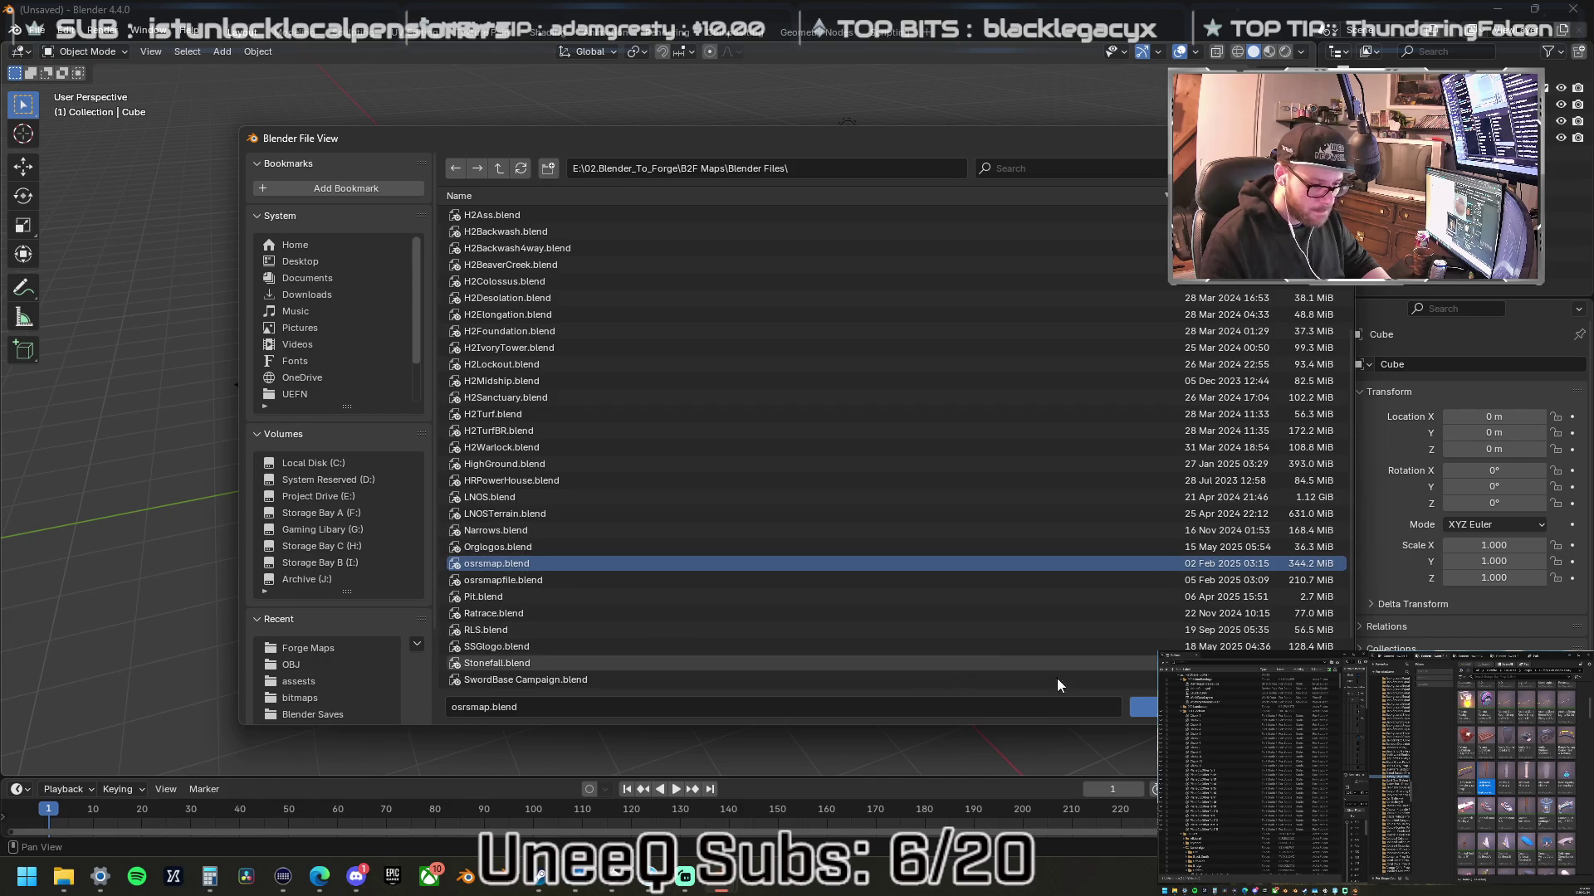
{"action": "left_click", "coordinate": [1145, 707]}
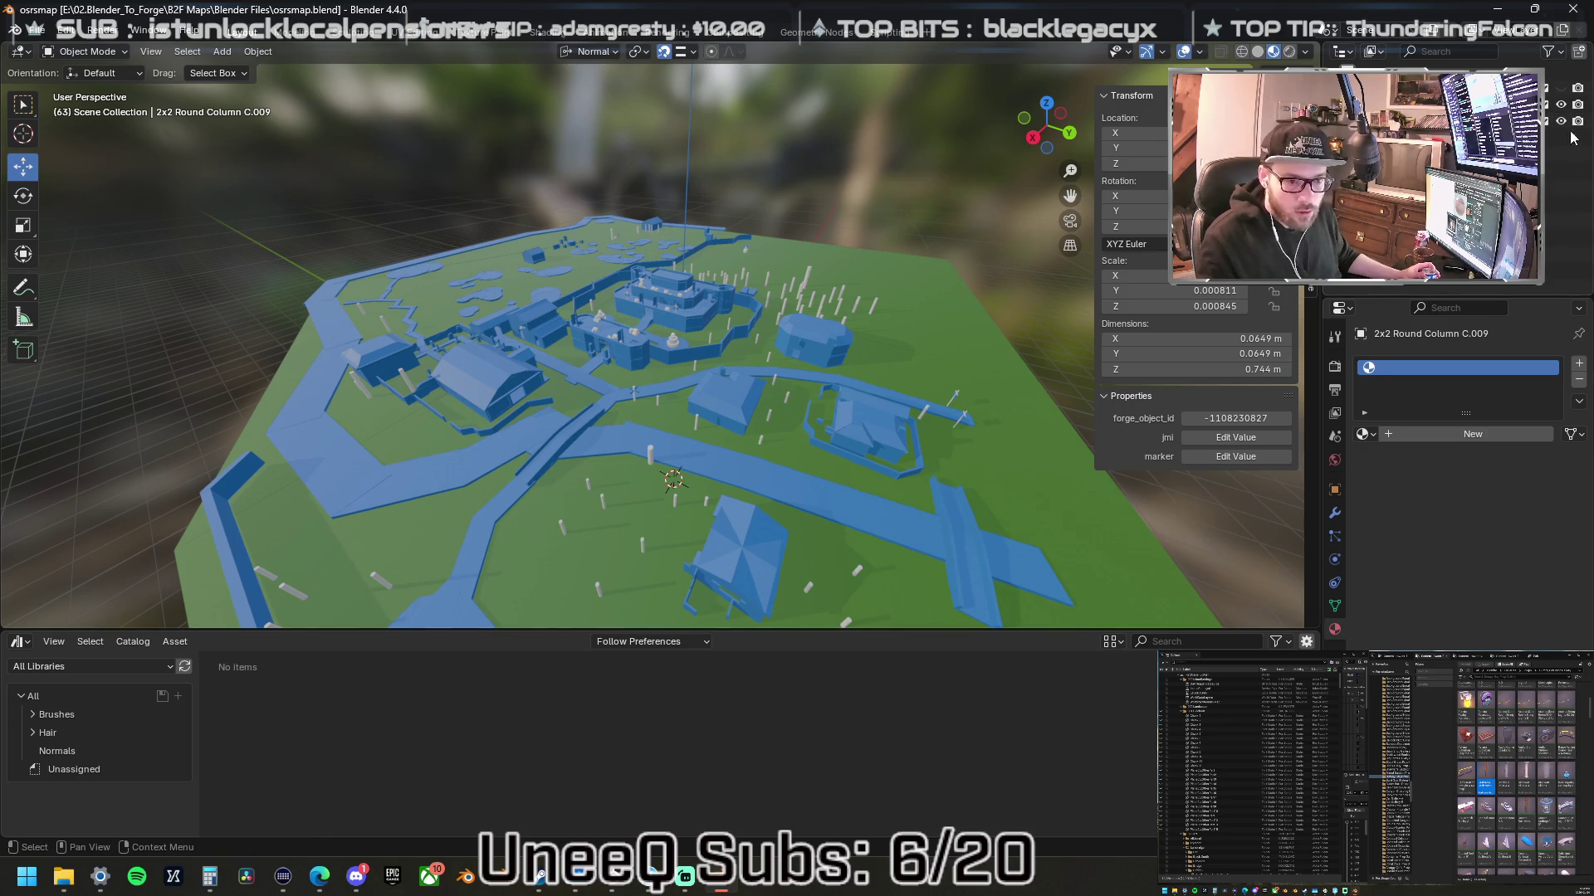
- Hide the blue blockout in the Outliner, show the textured map model, and orbit to inspect it
{"action": "left_click", "coordinate": [1563, 106]}
{"action": "left_click", "coordinate": [1562, 90]}
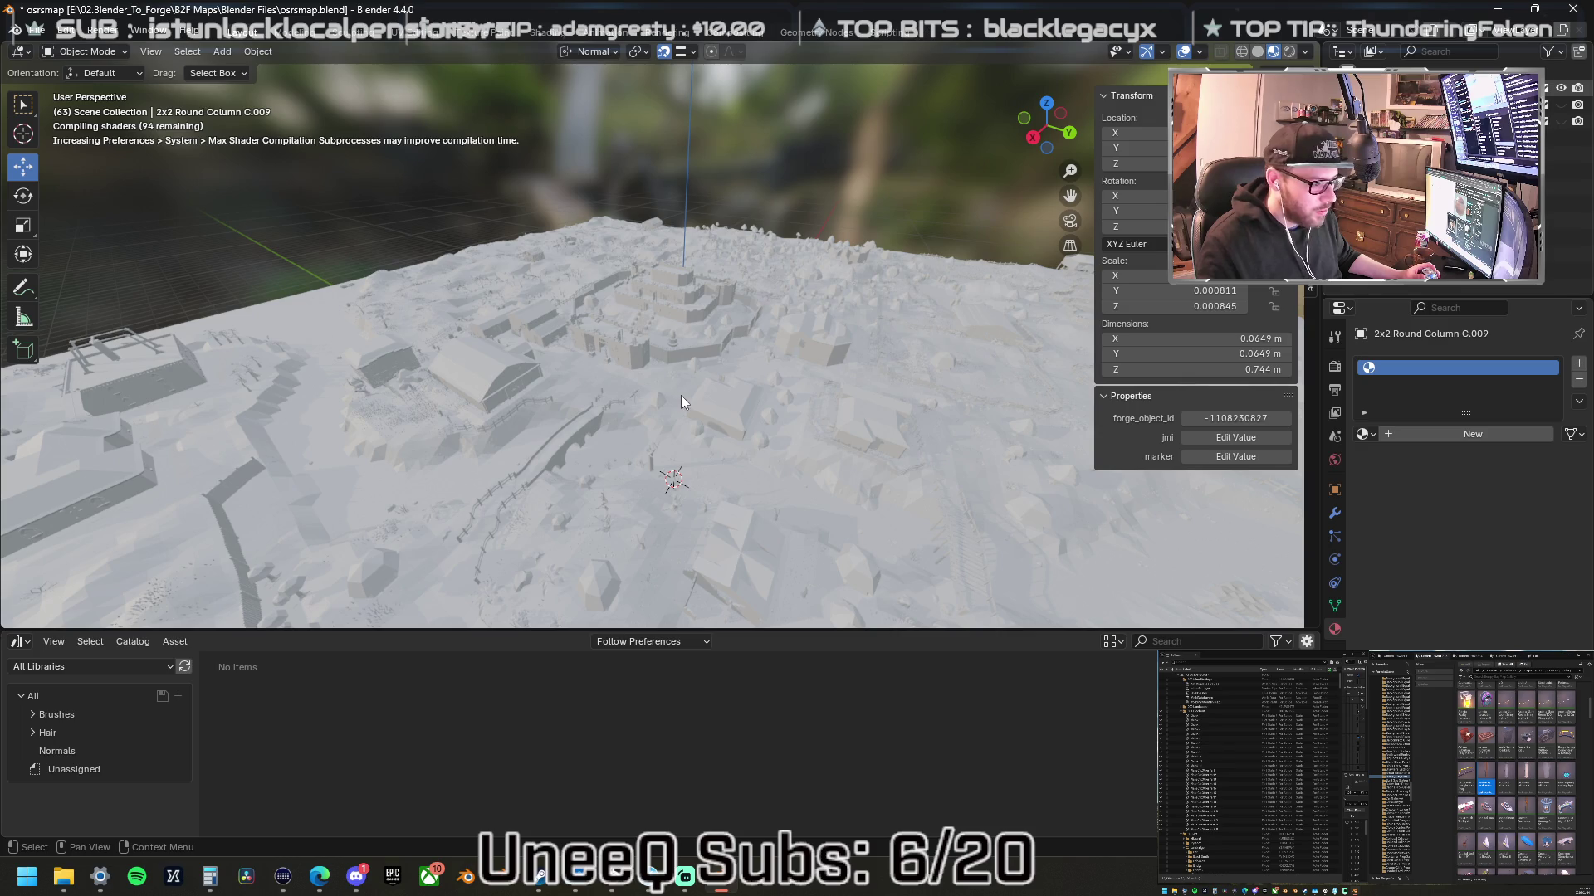
{"action": "right_click", "coordinate": [788, 204]}
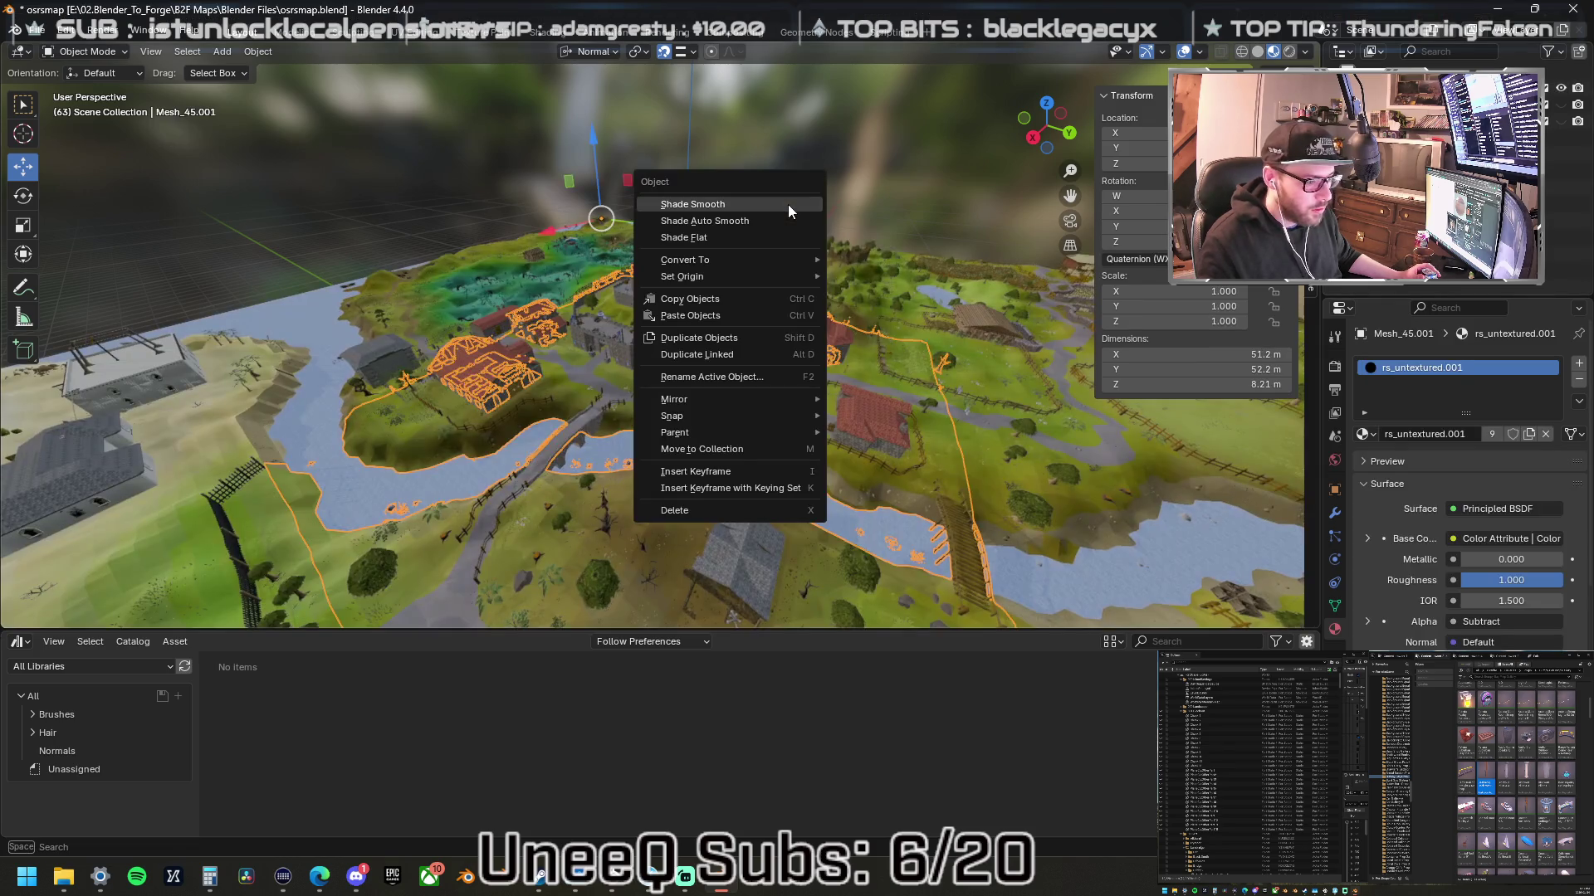
{"action": "left_click", "coordinate": [756, 136]}
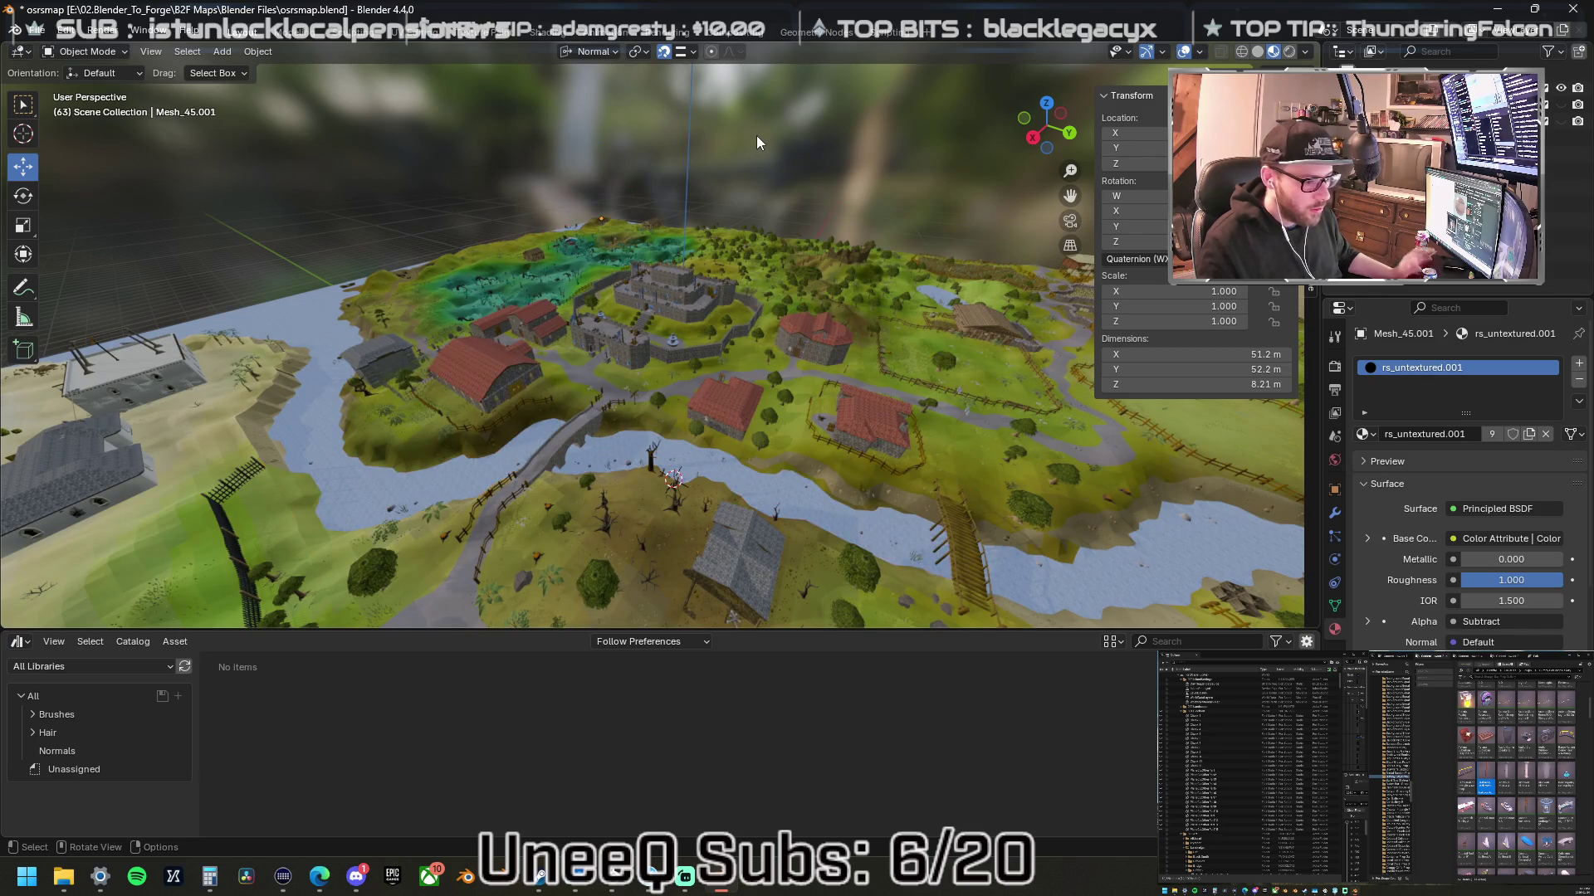
{"action": "mouse_move", "coordinate": [729, 304]}
{"action": "left_mouse_down"}
{"action": "mouse_move", "coordinate": [984, 315]}
{"action": "mouse_move", "coordinate": [999, 351]}
{"action": "mouse_move", "coordinate": [634, 307]}
{"action": "mouse_move", "coordinate": [692, 333]}
{"action": "mouse_move", "coordinate": [662, 316]}
{"action": "left_mouse_up"}
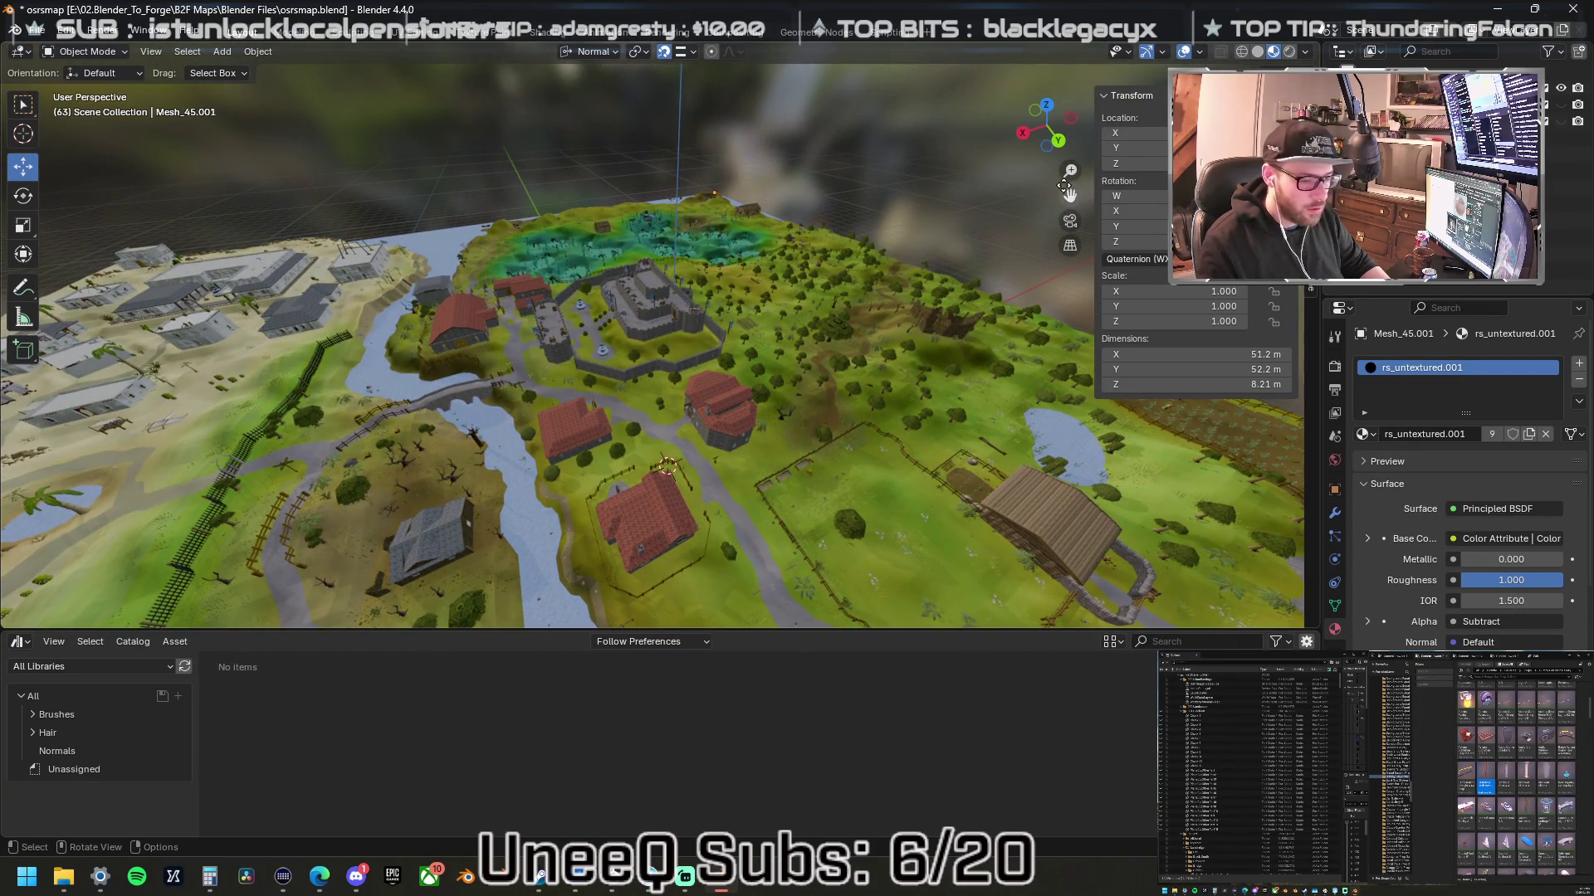
{"action": "left_click", "coordinate": [38, 34]}
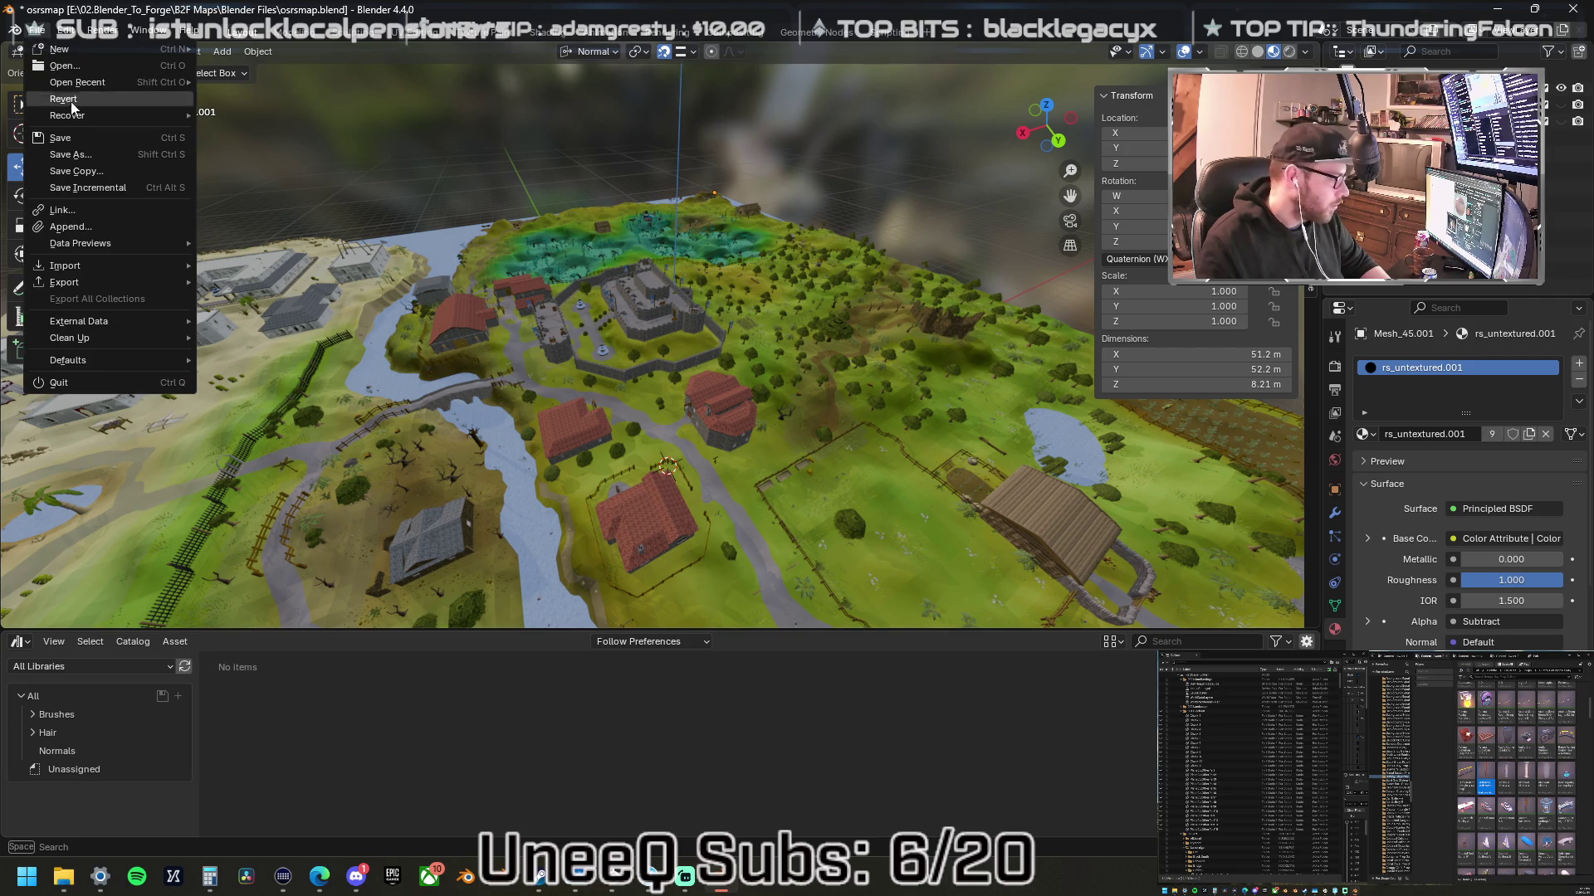
- Discard osrsmap.blend changes and open osrsmapfile.blend
{"action": "left_click", "coordinate": [95, 71]}
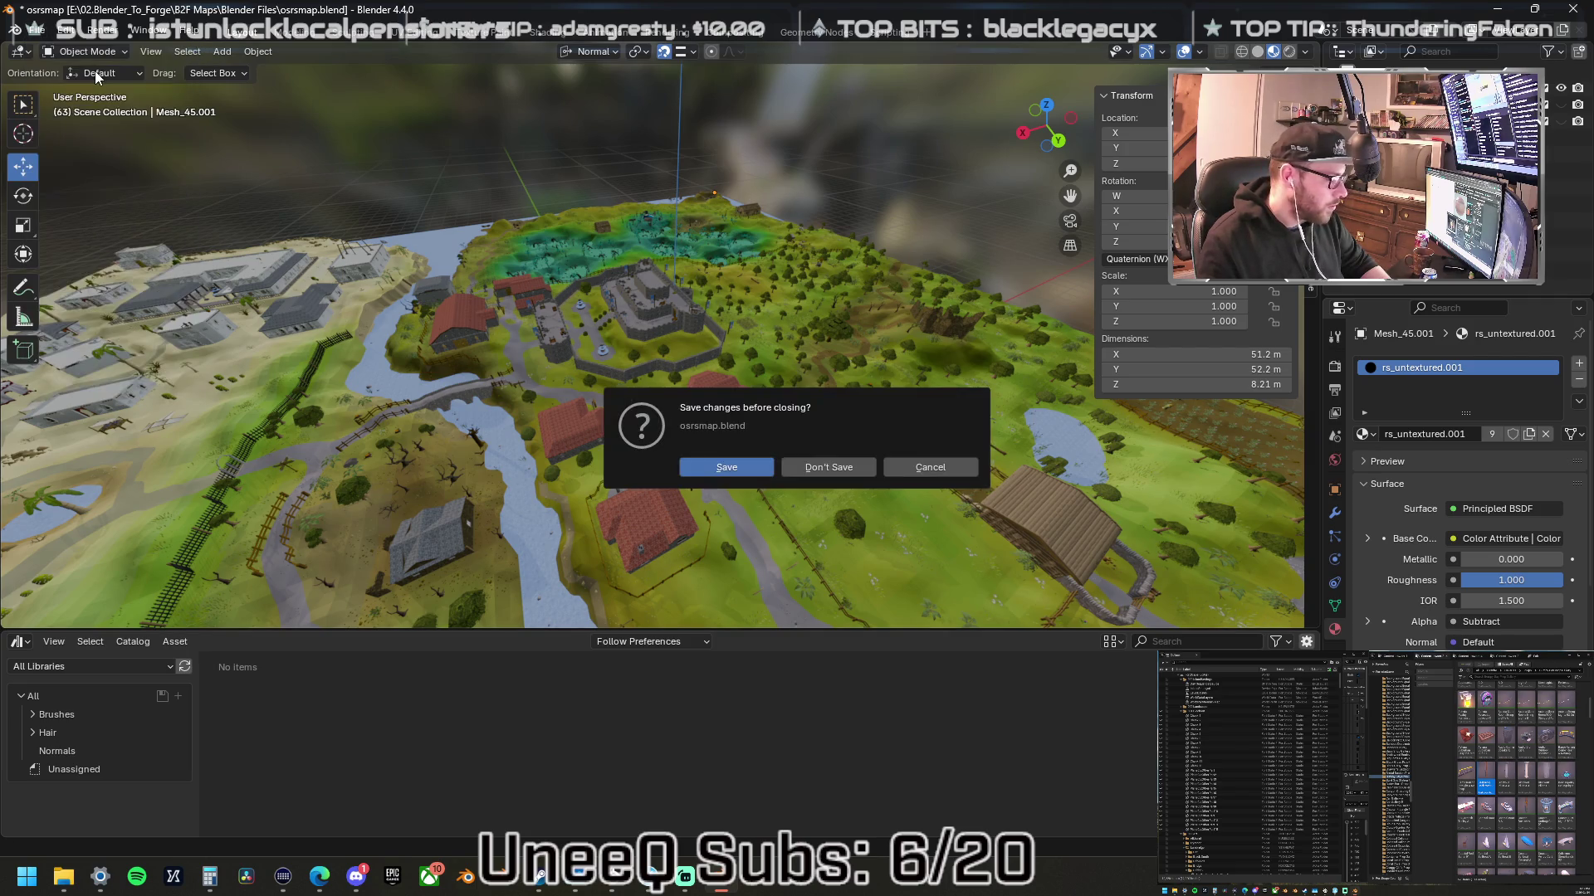
{"action": "left_click", "coordinate": [822, 466]}
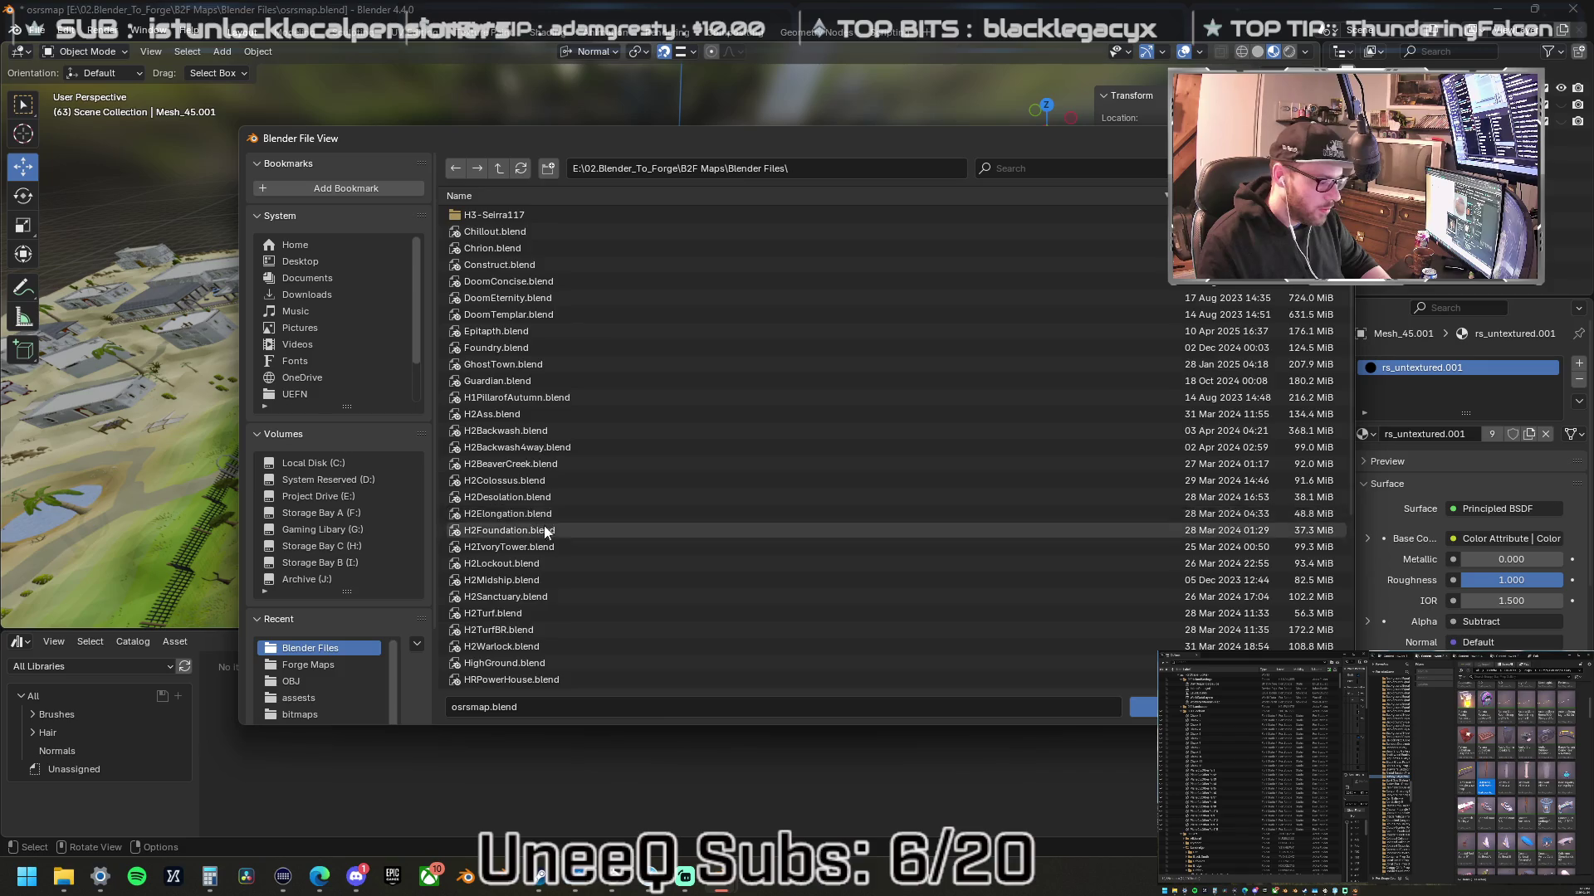
{"action": "scroll", "coordinate": [545, 564], "scroll_direction": "down", "scroll_amount": 2}
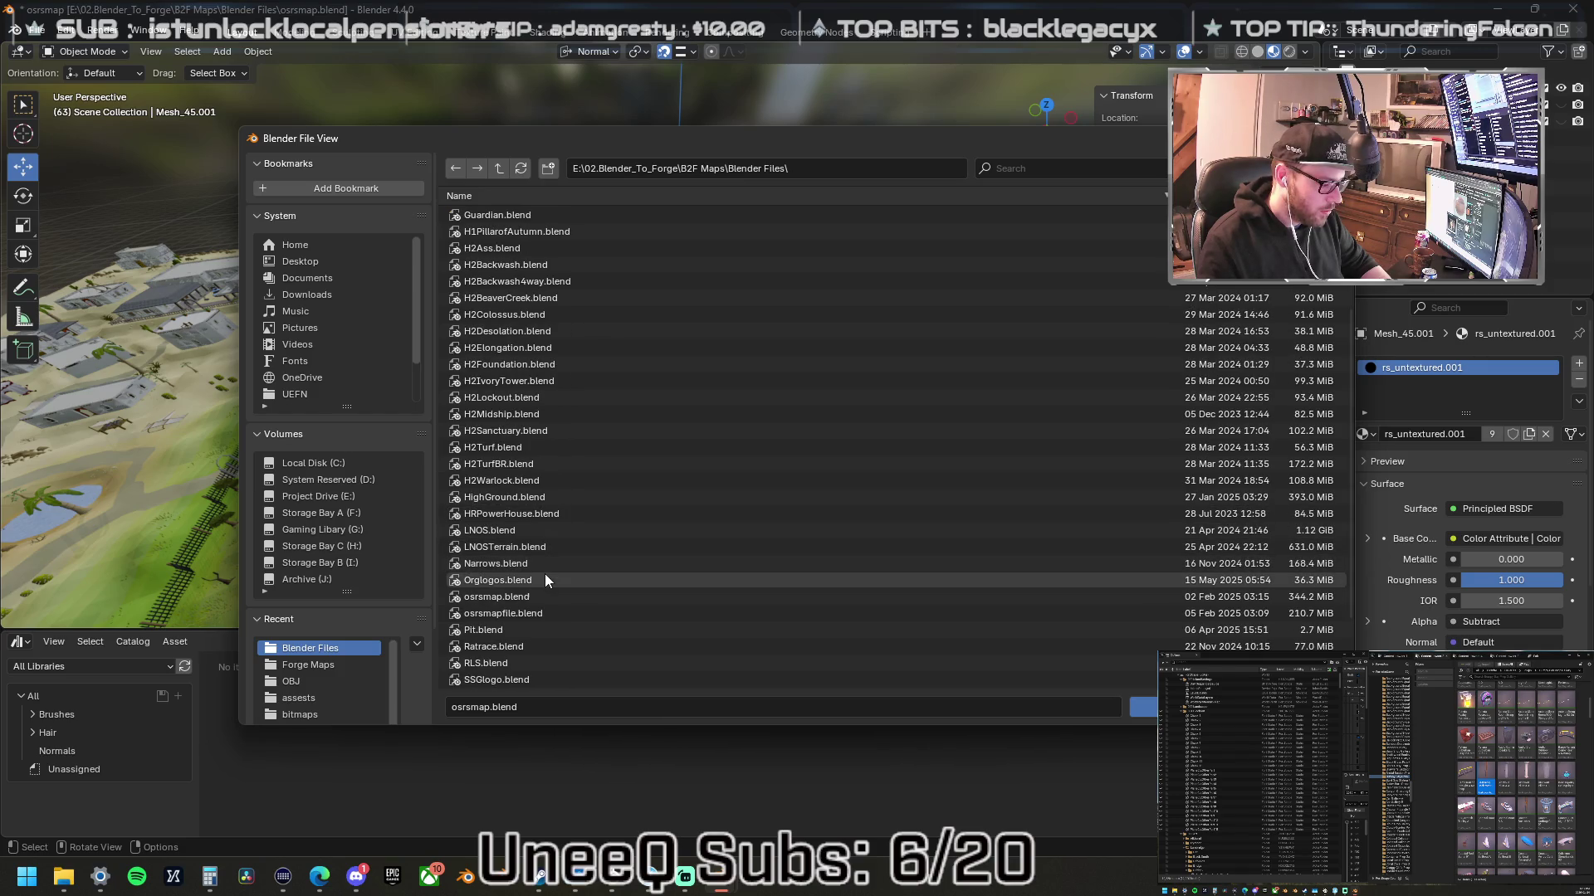
{"action": "left_click", "coordinate": [546, 580]}
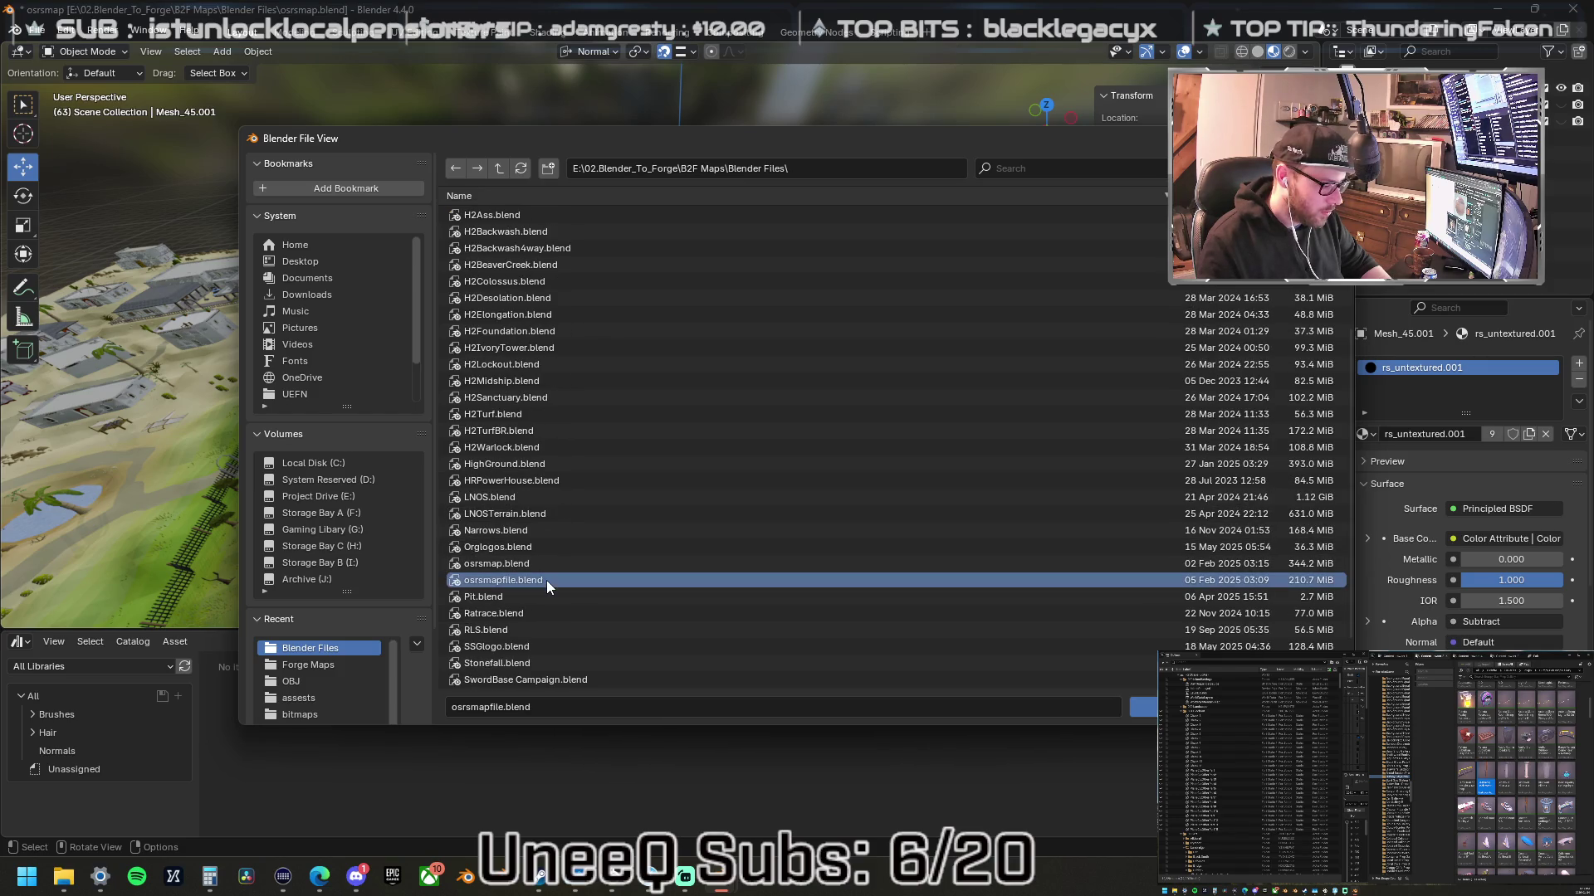
{"action": "left_click", "coordinate": [1152, 707]}
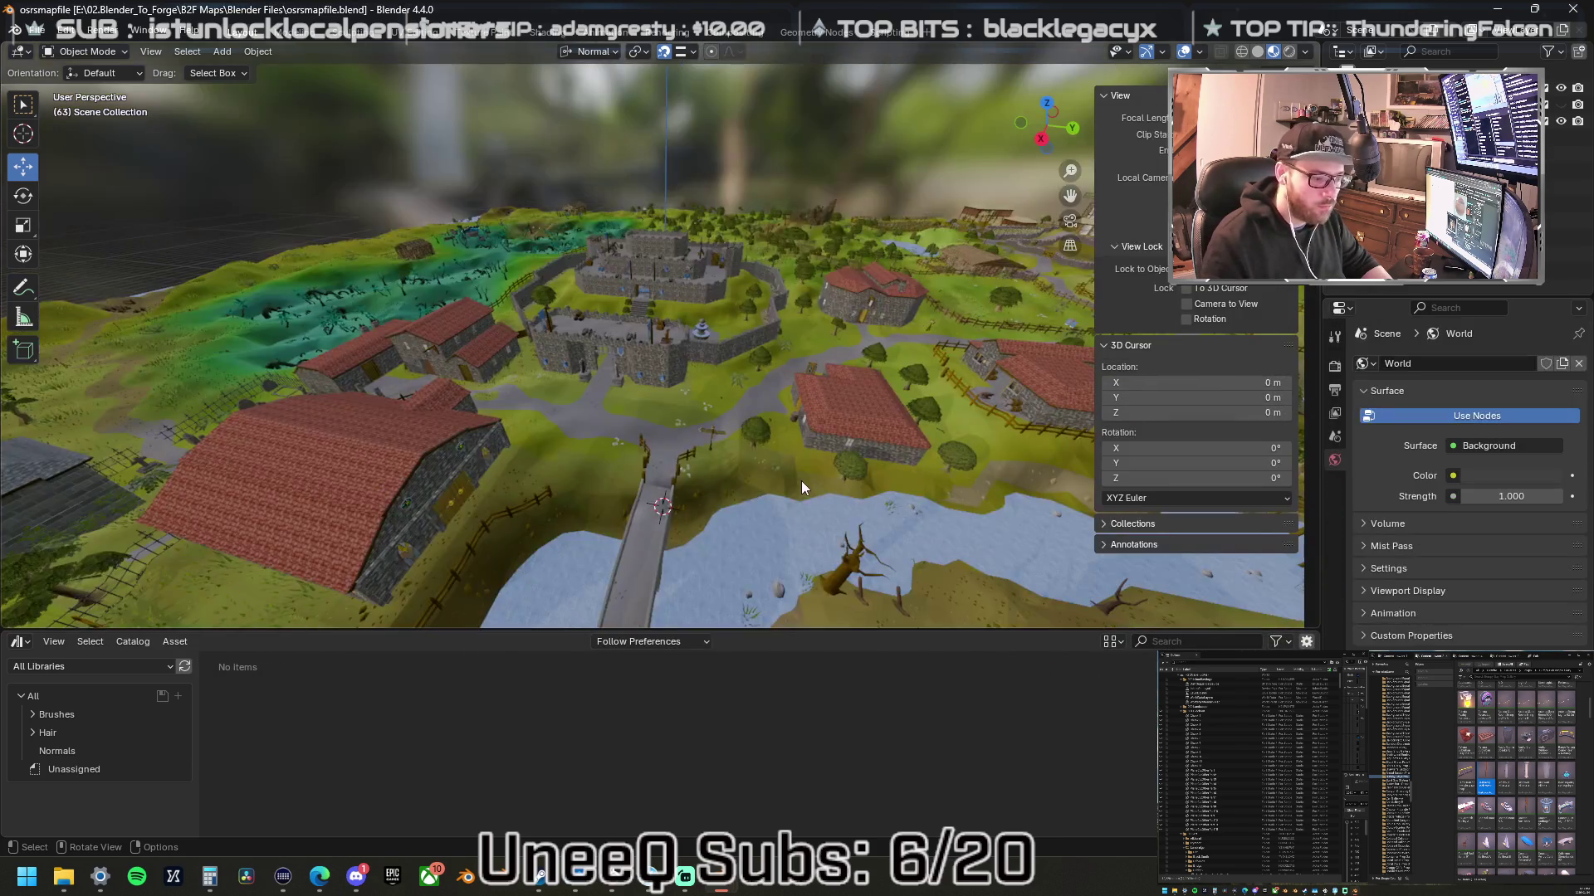
- Orbit and zoom out over the castle to view the whole island
{"action": "mouse_move", "coordinate": [887, 307]}
{"action": "left_mouse_down"}
{"action": "mouse_move", "coordinate": [818, 344]}
{"action": "mouse_move", "coordinate": [750, 352]}
{"action": "mouse_move", "coordinate": [825, 365]}
{"action": "mouse_move", "coordinate": [862, 345]}
{"action": "left_mouse_up"}
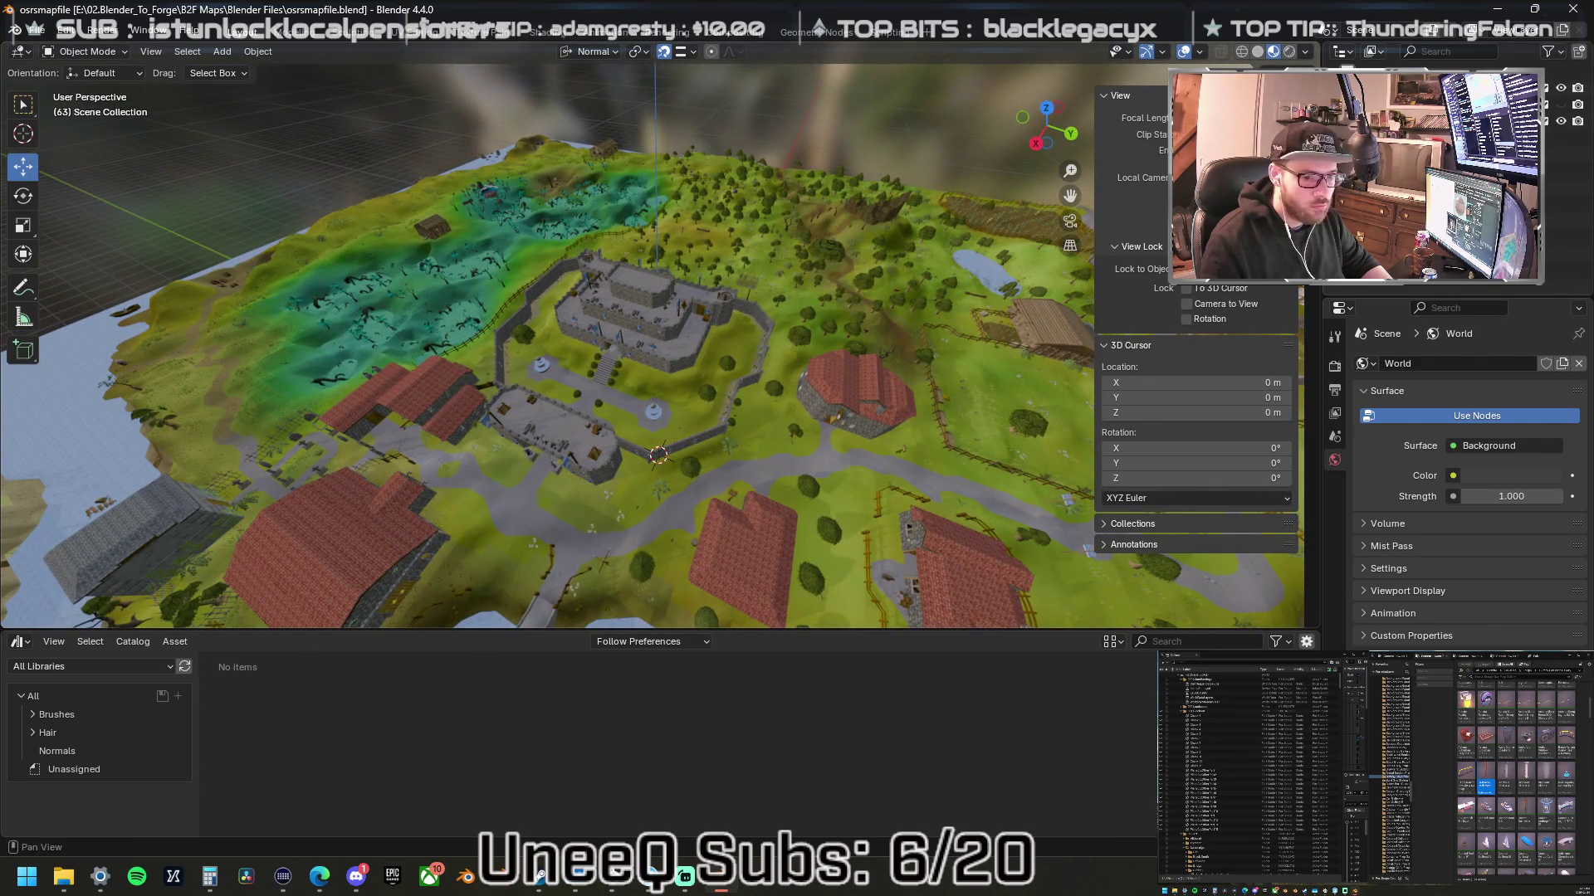
{"action": "left_click", "coordinate": [1562, 104]}
{"action": "left_click_drag", "start_coordinate": [619, 197], "coordinate": [671, 207]}
{"action": "scroll", "coordinate": [571, 250], "scroll_direction": "down", "scroll_amount": 5}
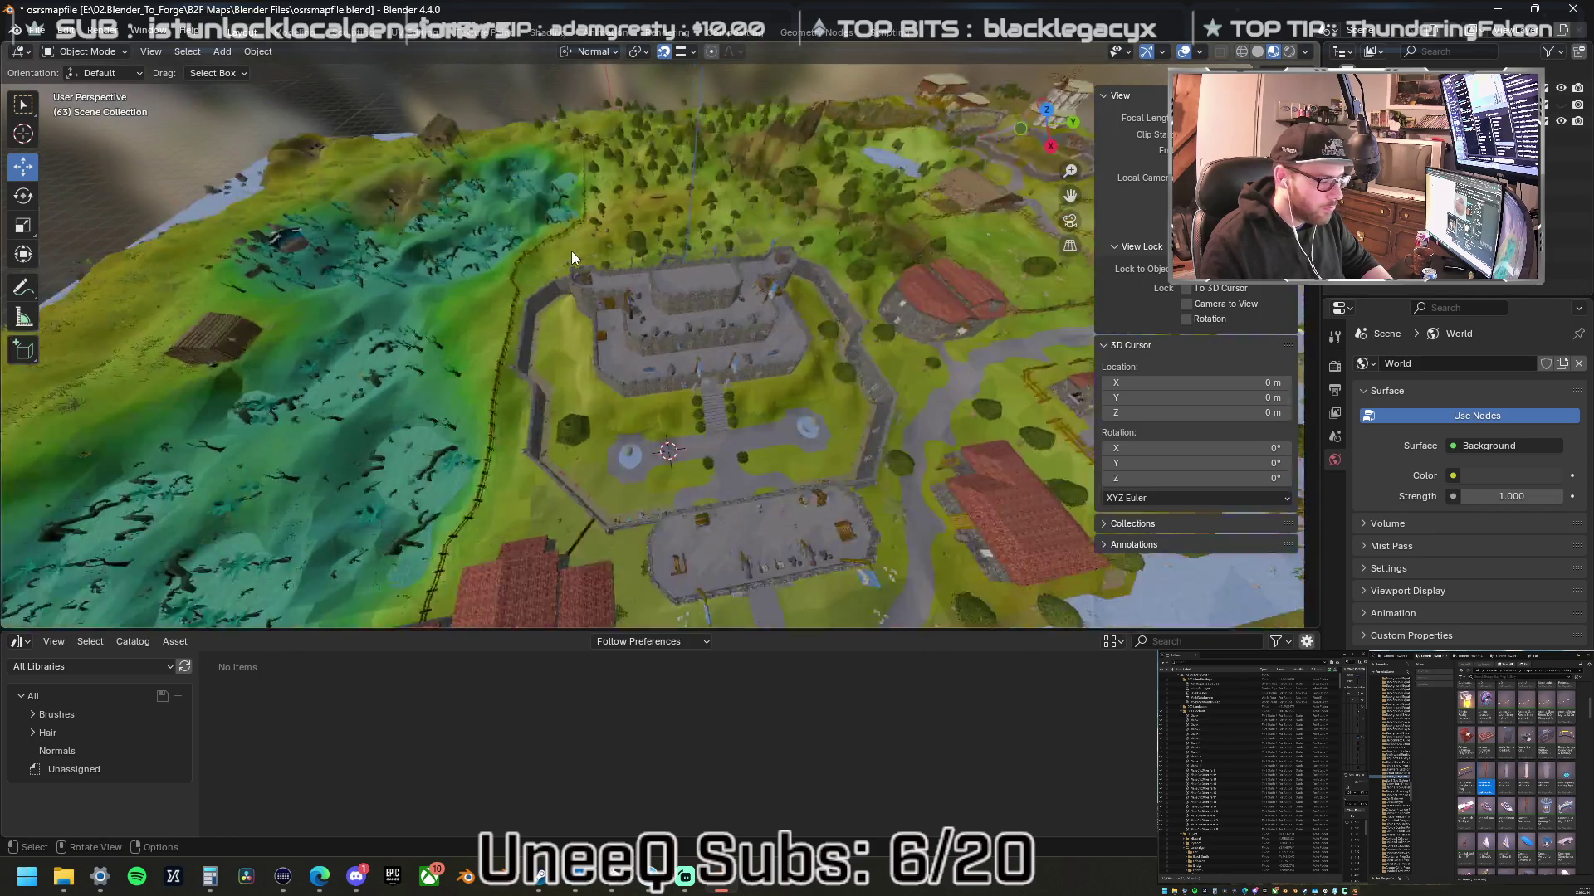
{"action": "scroll", "coordinate": [573, 260], "scroll_direction": "up", "scroll_amount": 3}
{"action": "scroll", "coordinate": [579, 262], "scroll_direction": "down", "scroll_amount": 2}
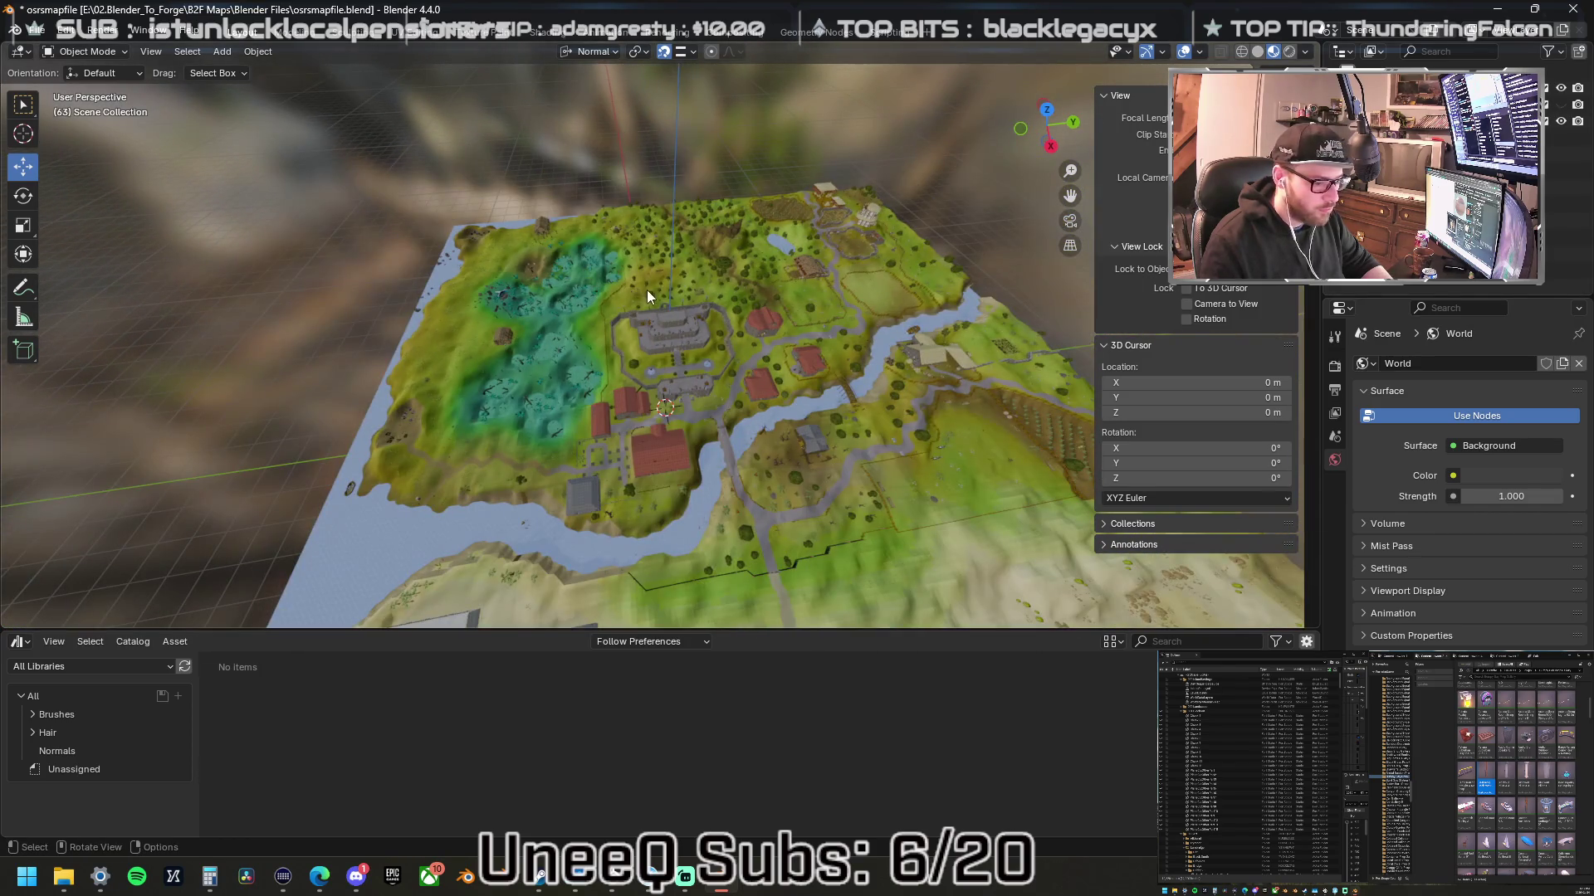
{"action": "left_click", "coordinate": [37, 30]}
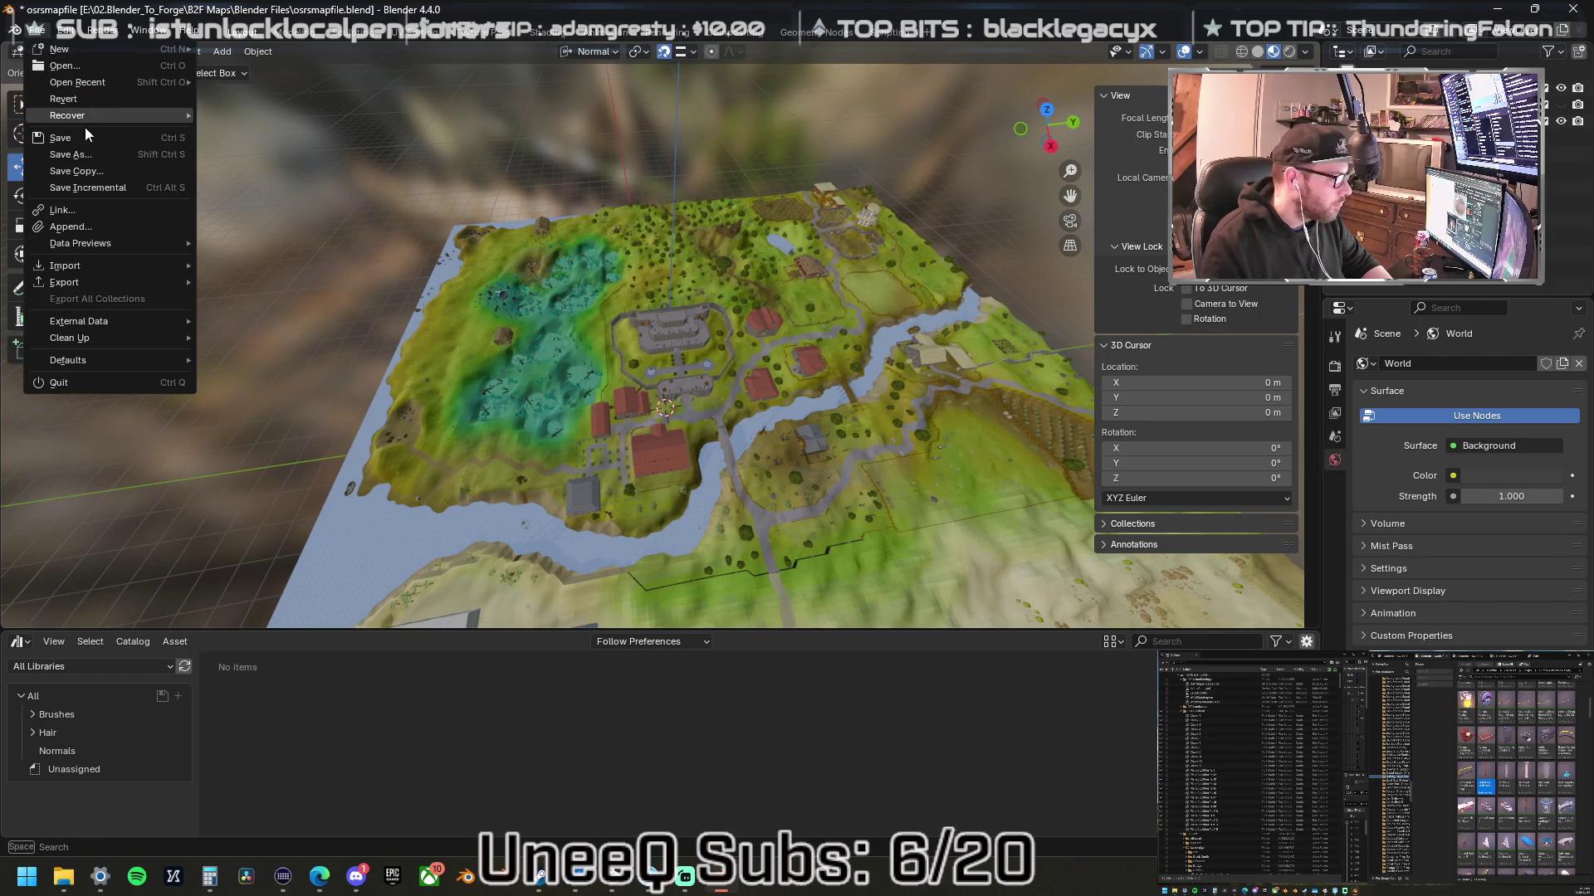
- Discard osrsmapfile.blend changes and open FTPosrs.blend from E:\01.Personal_Assets\Blendersaves
{"action": "left_click", "coordinate": [112, 64]}
{"action": "left_click", "coordinate": [837, 470]}
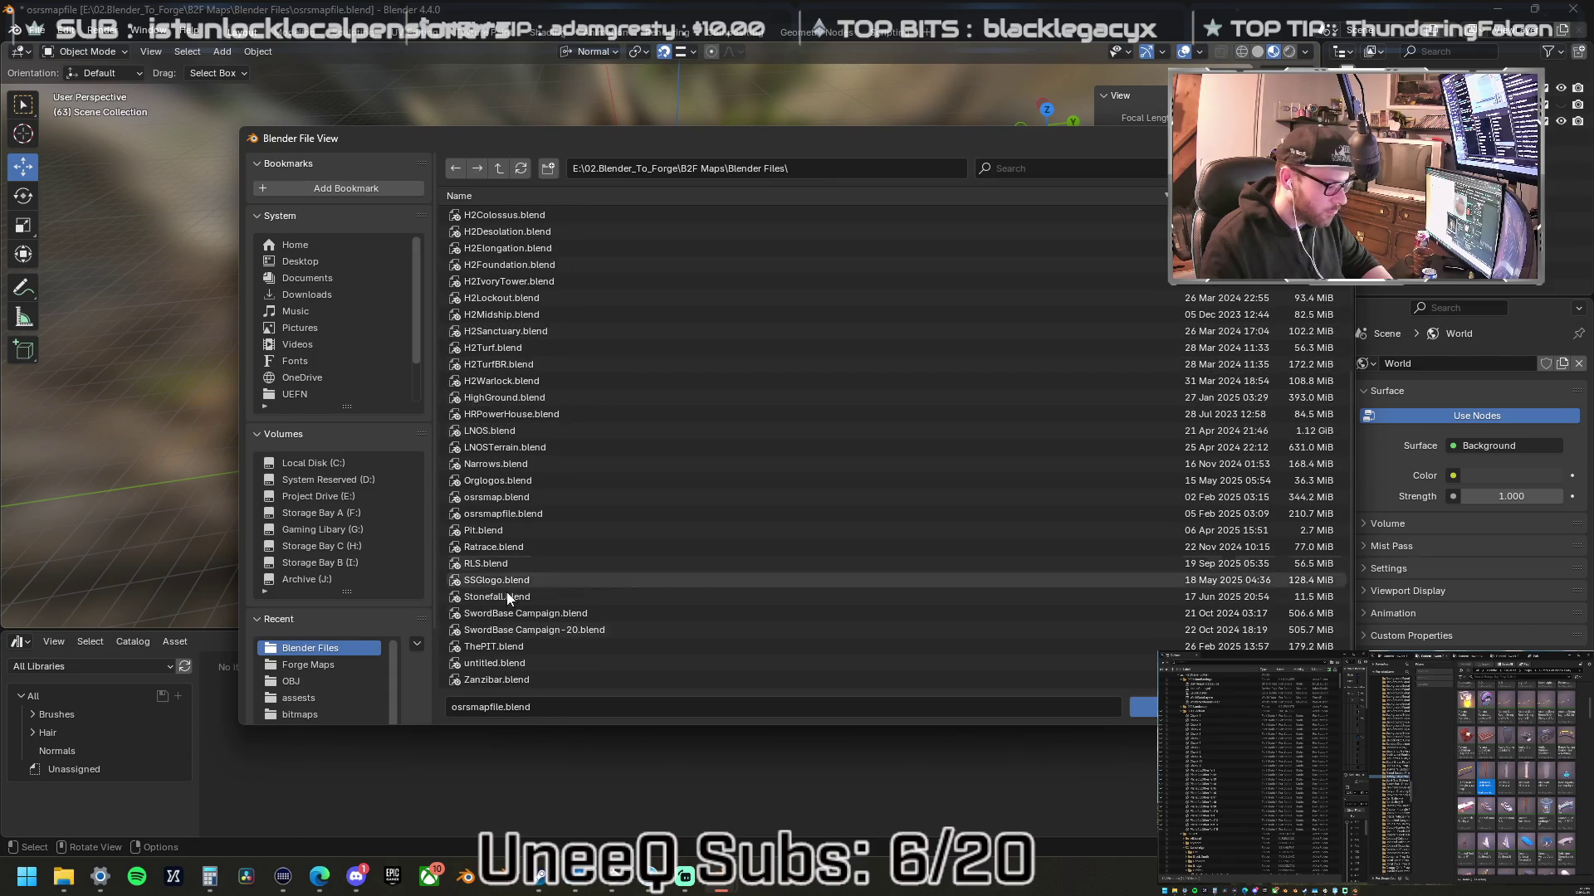
{"action": "scroll", "coordinate": [524, 573], "scroll_direction": "down", "scroll_amount": 3}
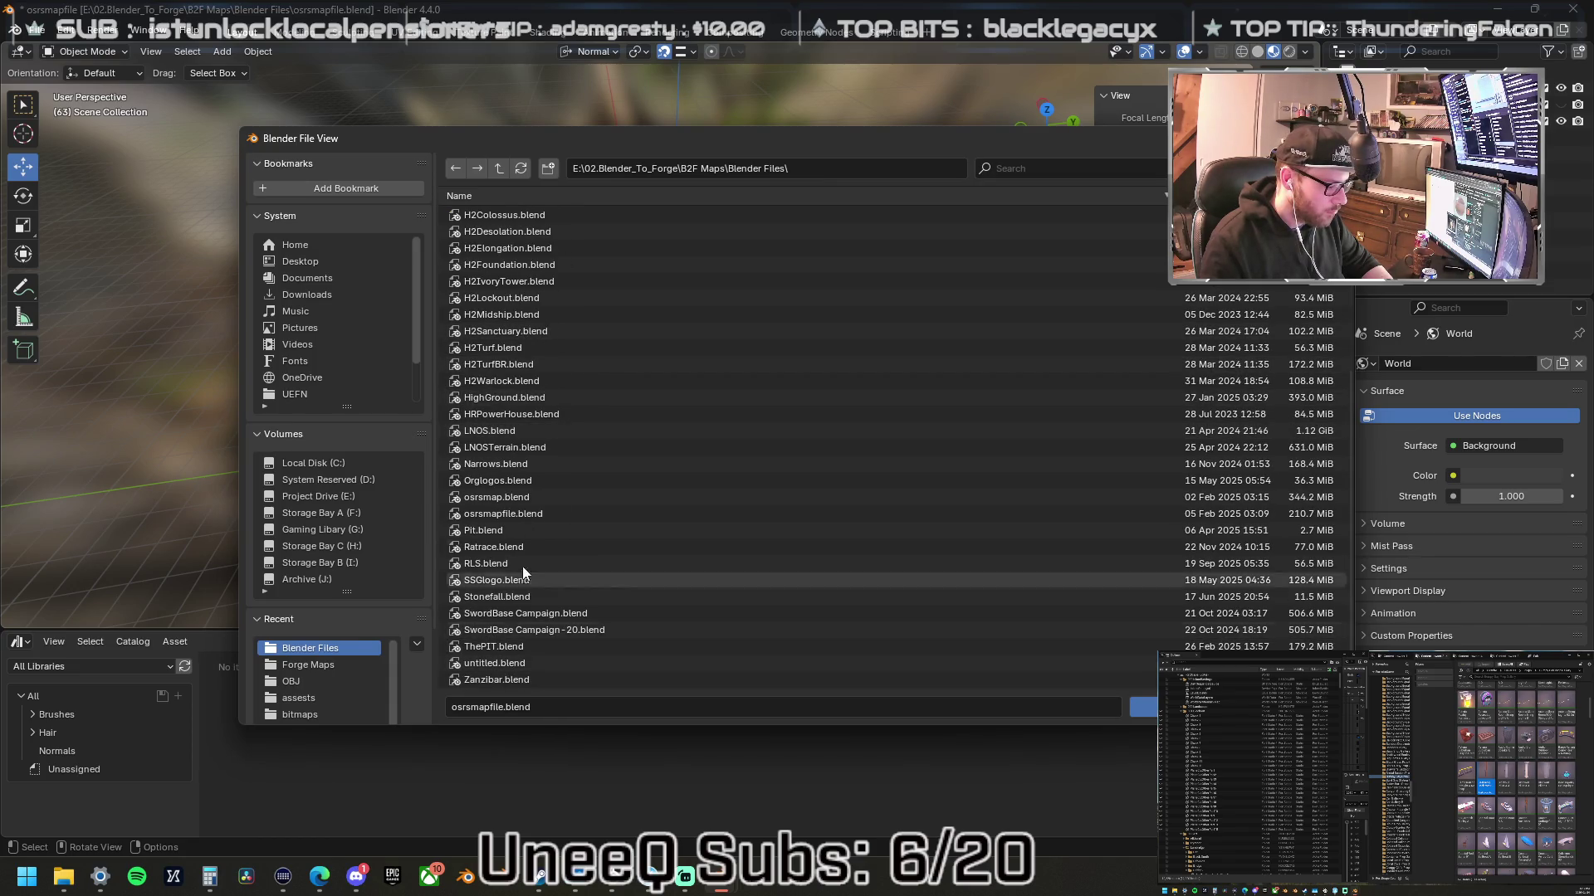
{"action": "left_click", "coordinate": [503, 167]}
{"action": "left_click", "coordinate": [503, 167]}
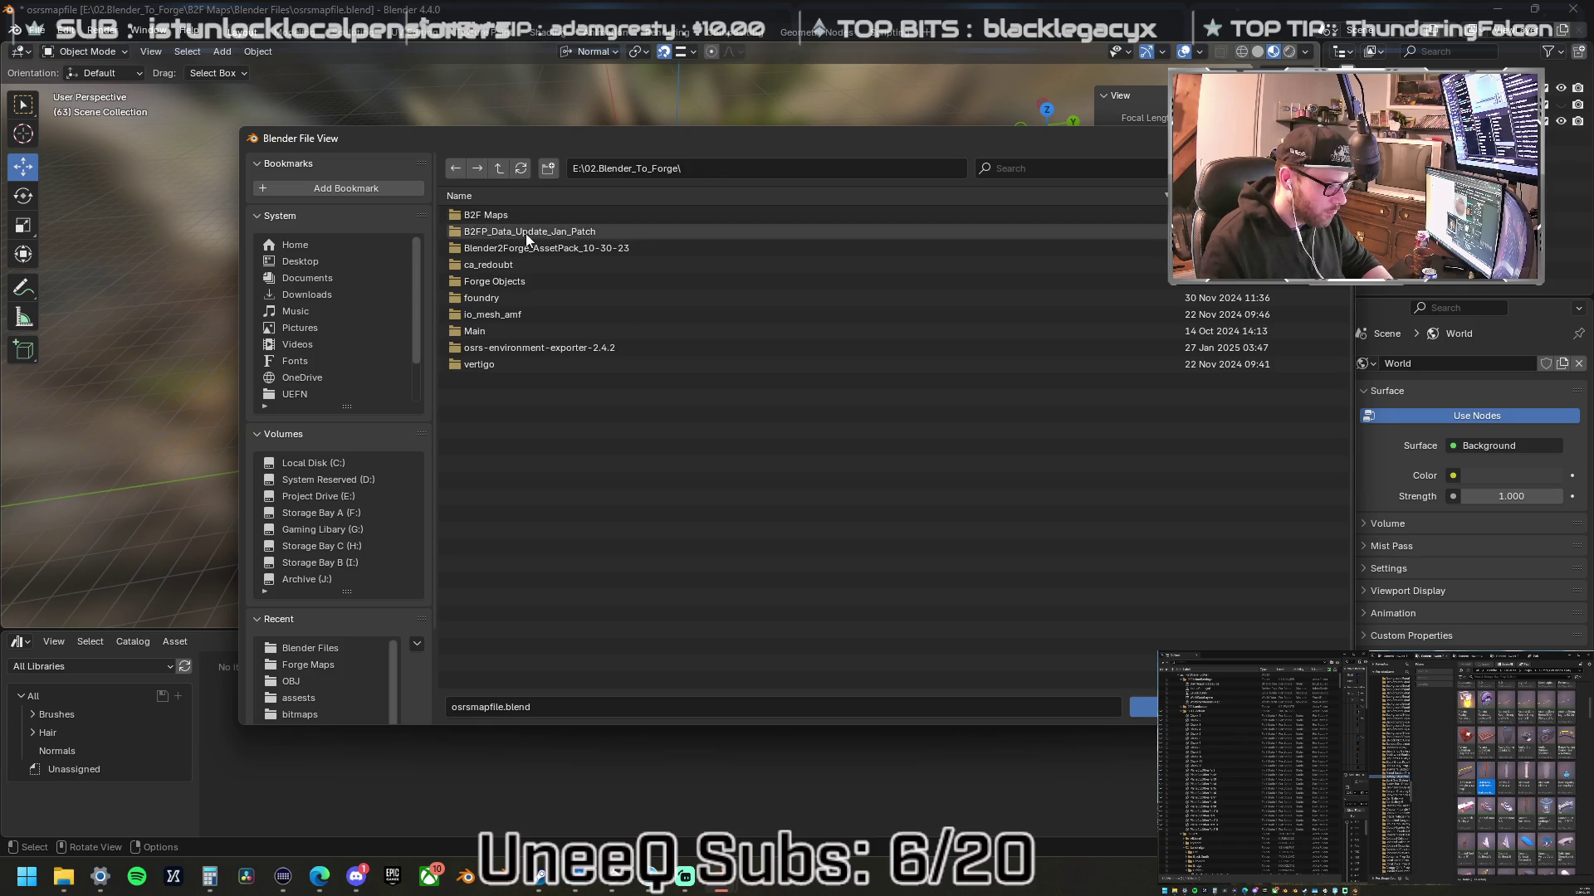
{"action": "double_click", "coordinate": [546, 348]}
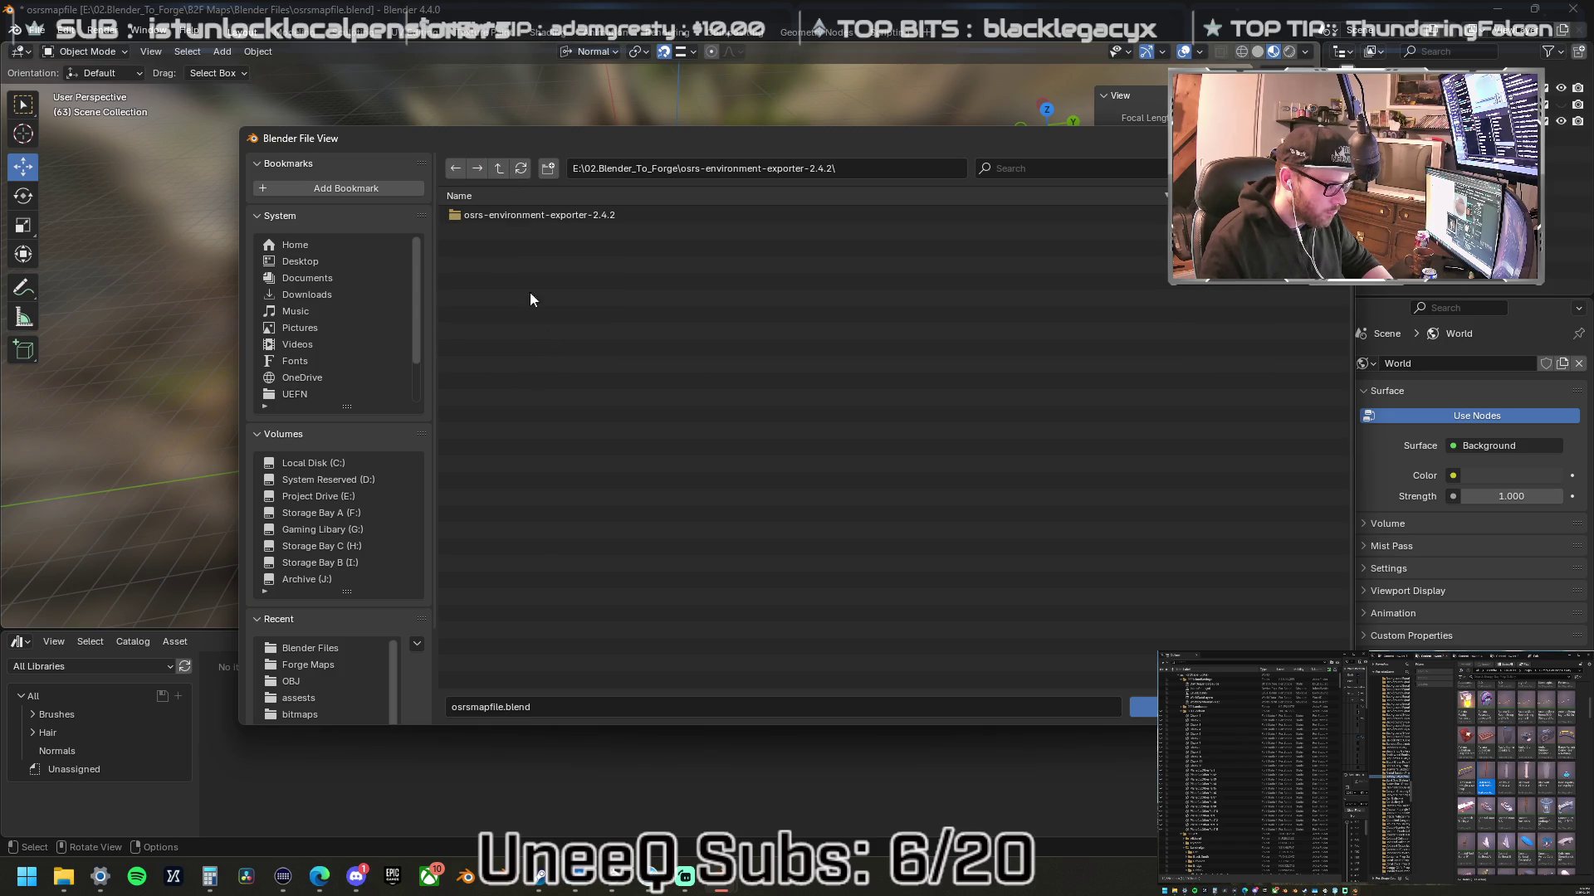
{"action": "left_click", "coordinate": [505, 167]}
{"action": "left_click", "coordinate": [501, 166]}
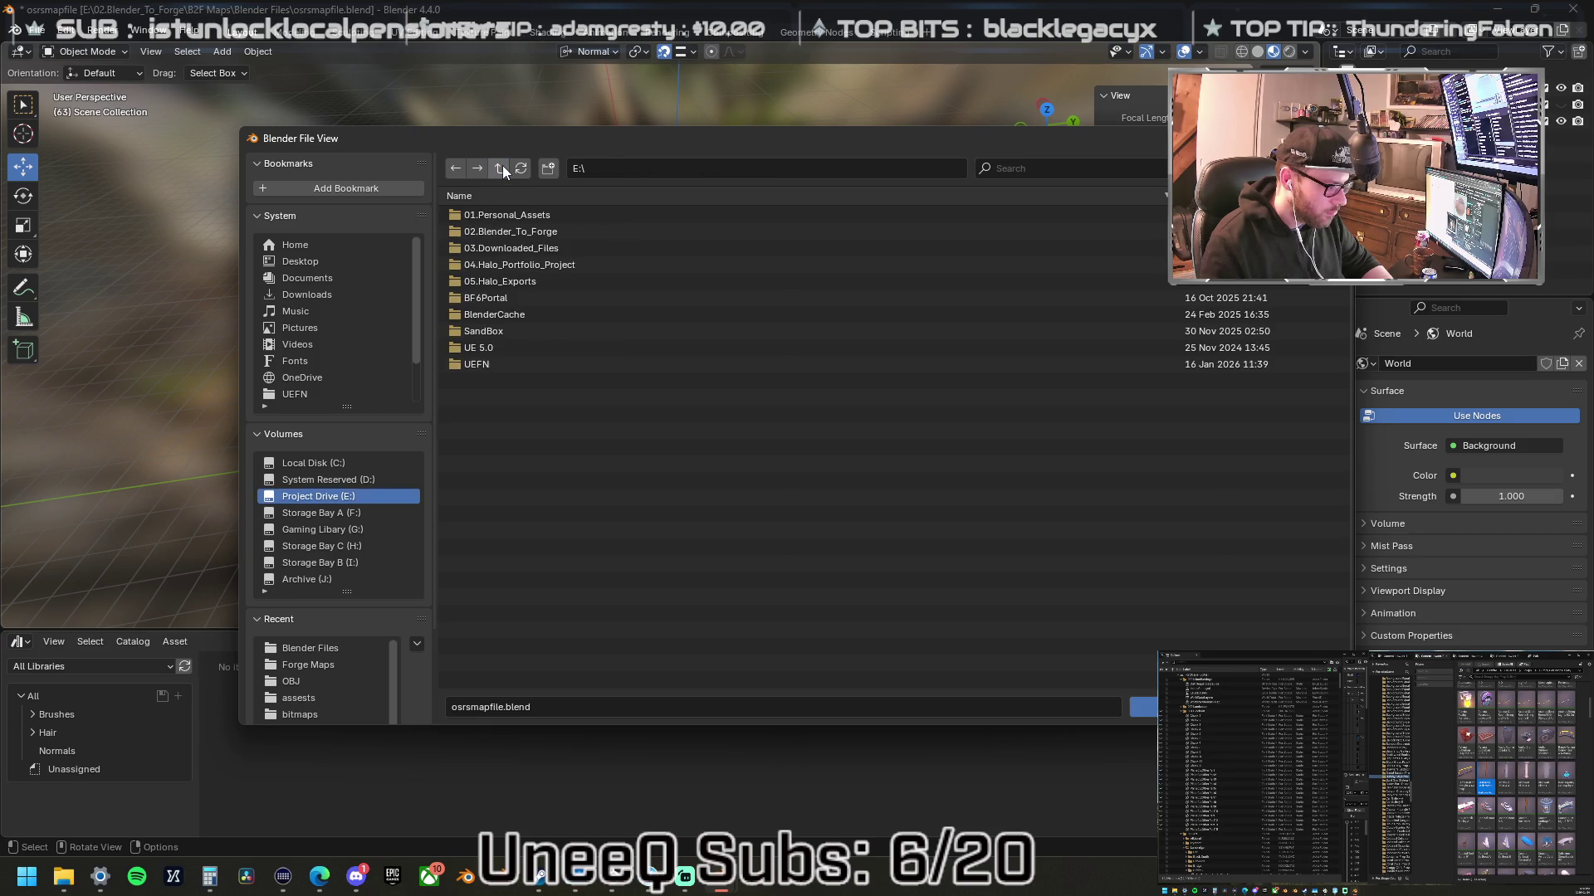
{"action": "double_click", "coordinate": [516, 215]}
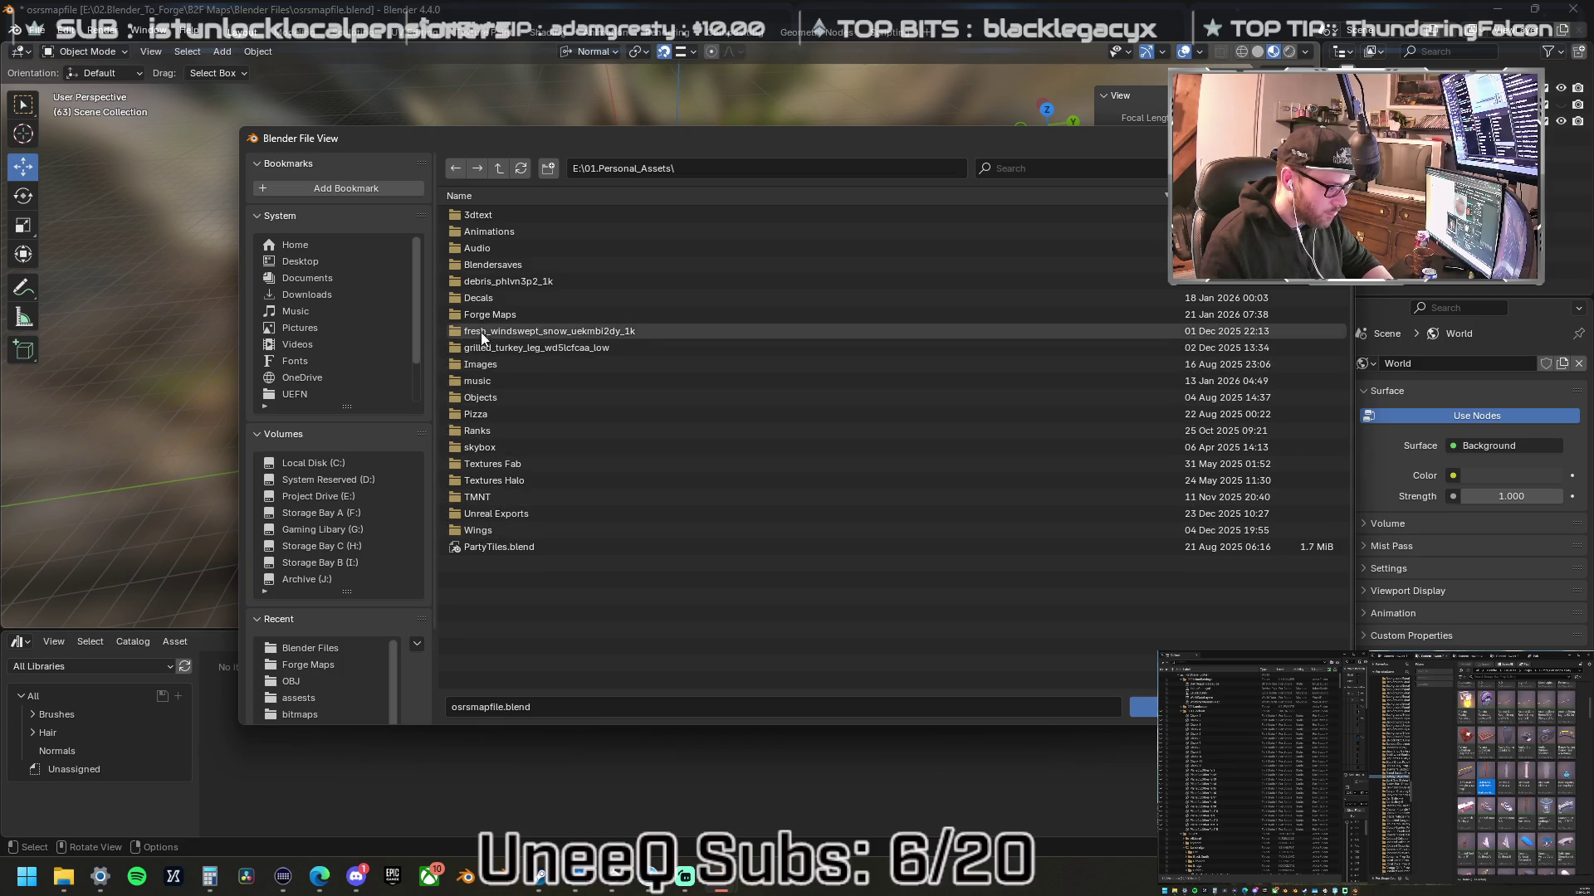
{"action": "double_click", "coordinate": [515, 265]}
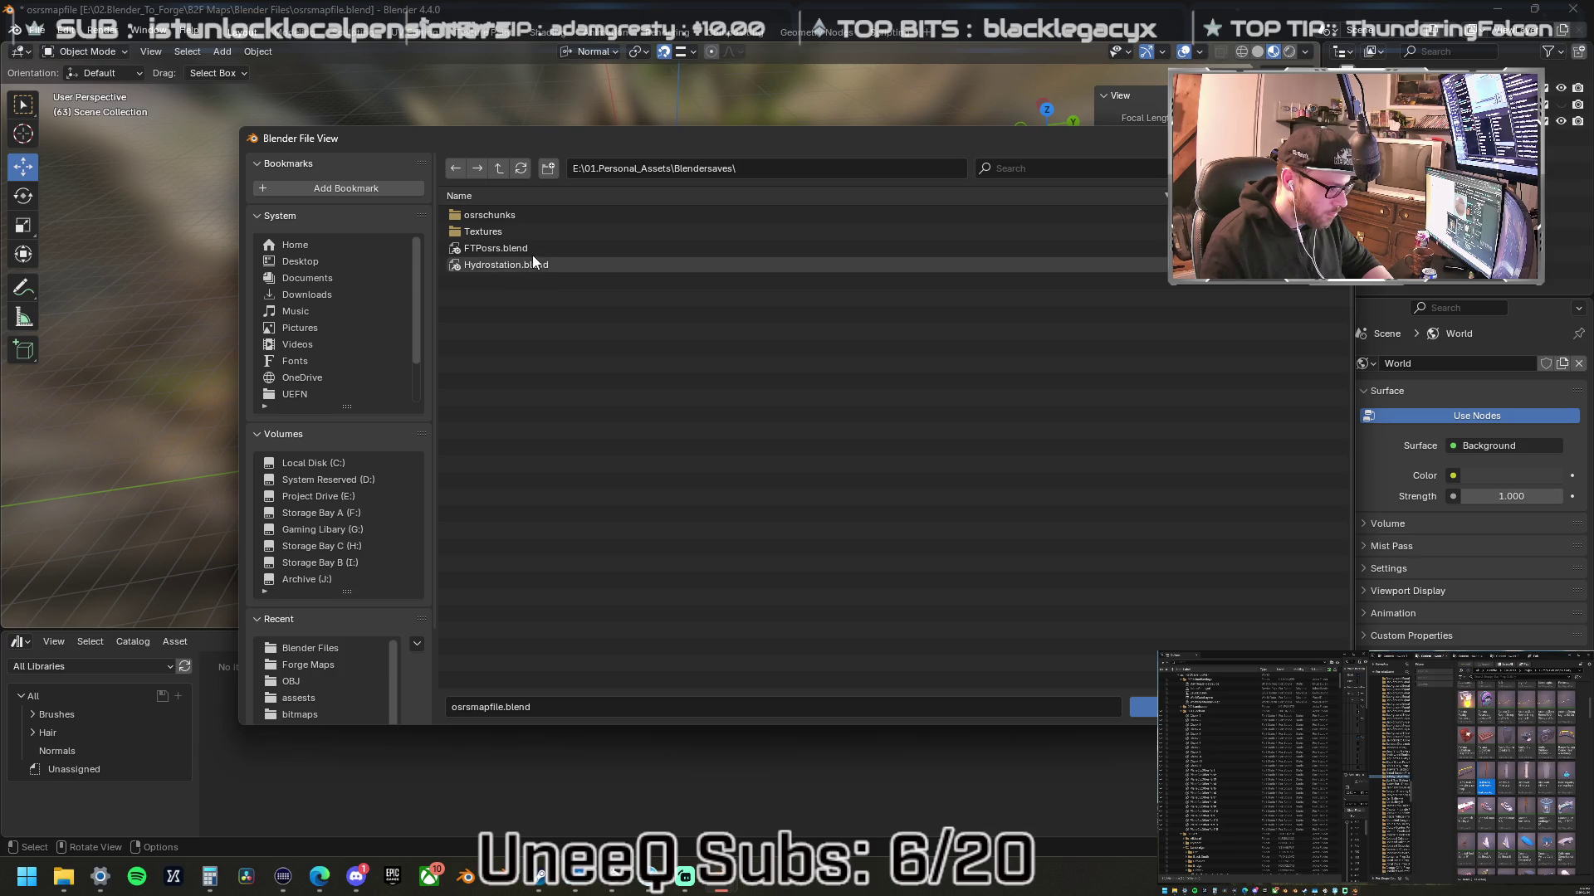
{"action": "left_click", "coordinate": [540, 252]}
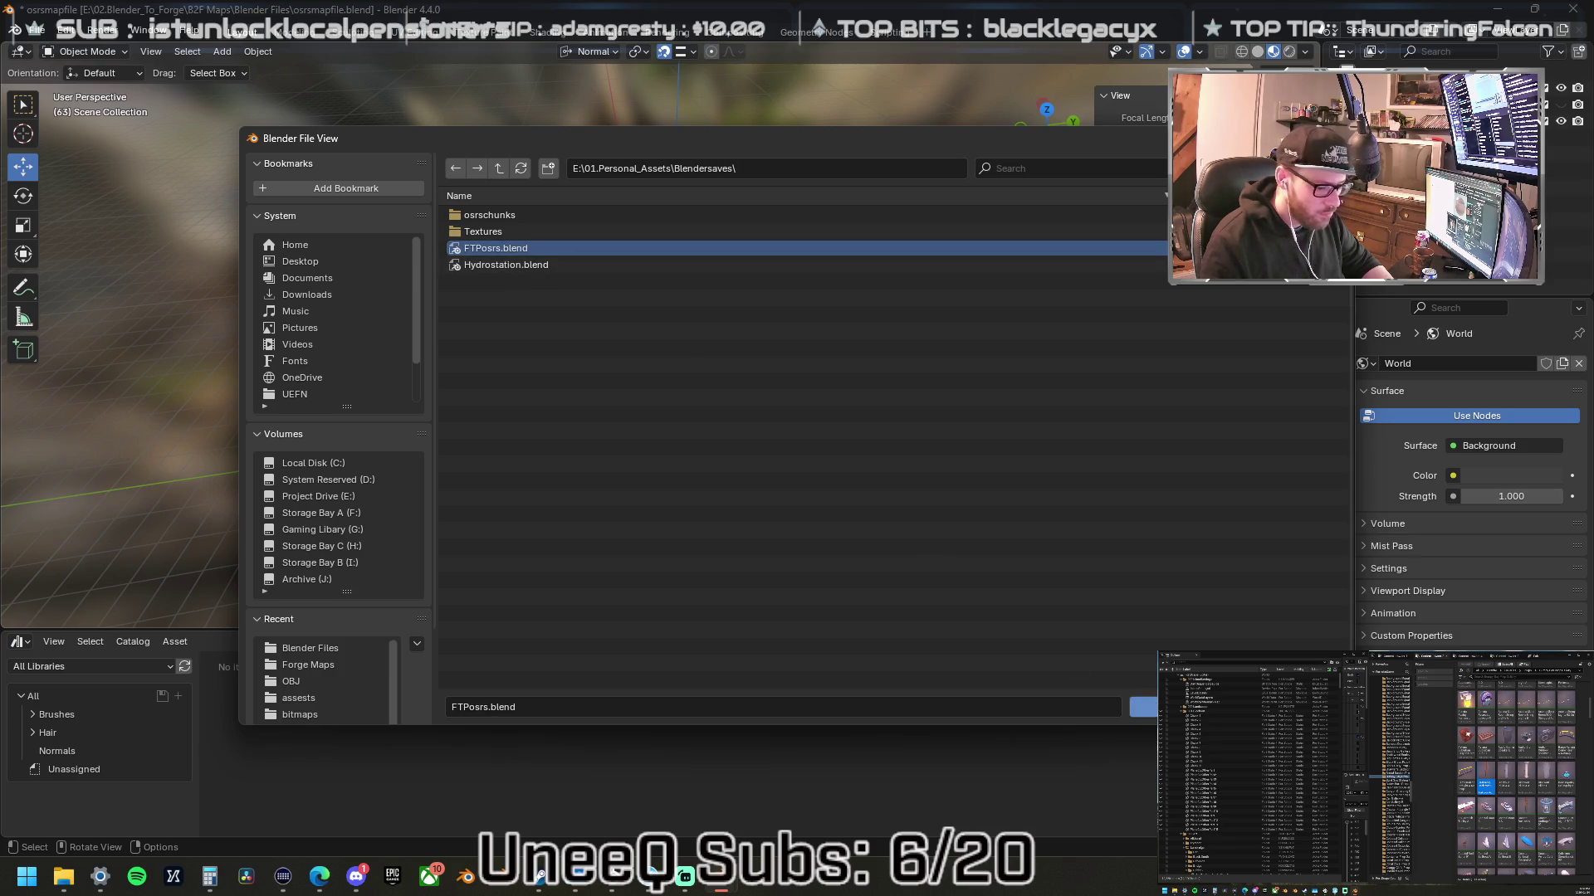
{"action": "left_click", "coordinate": [1144, 707]}
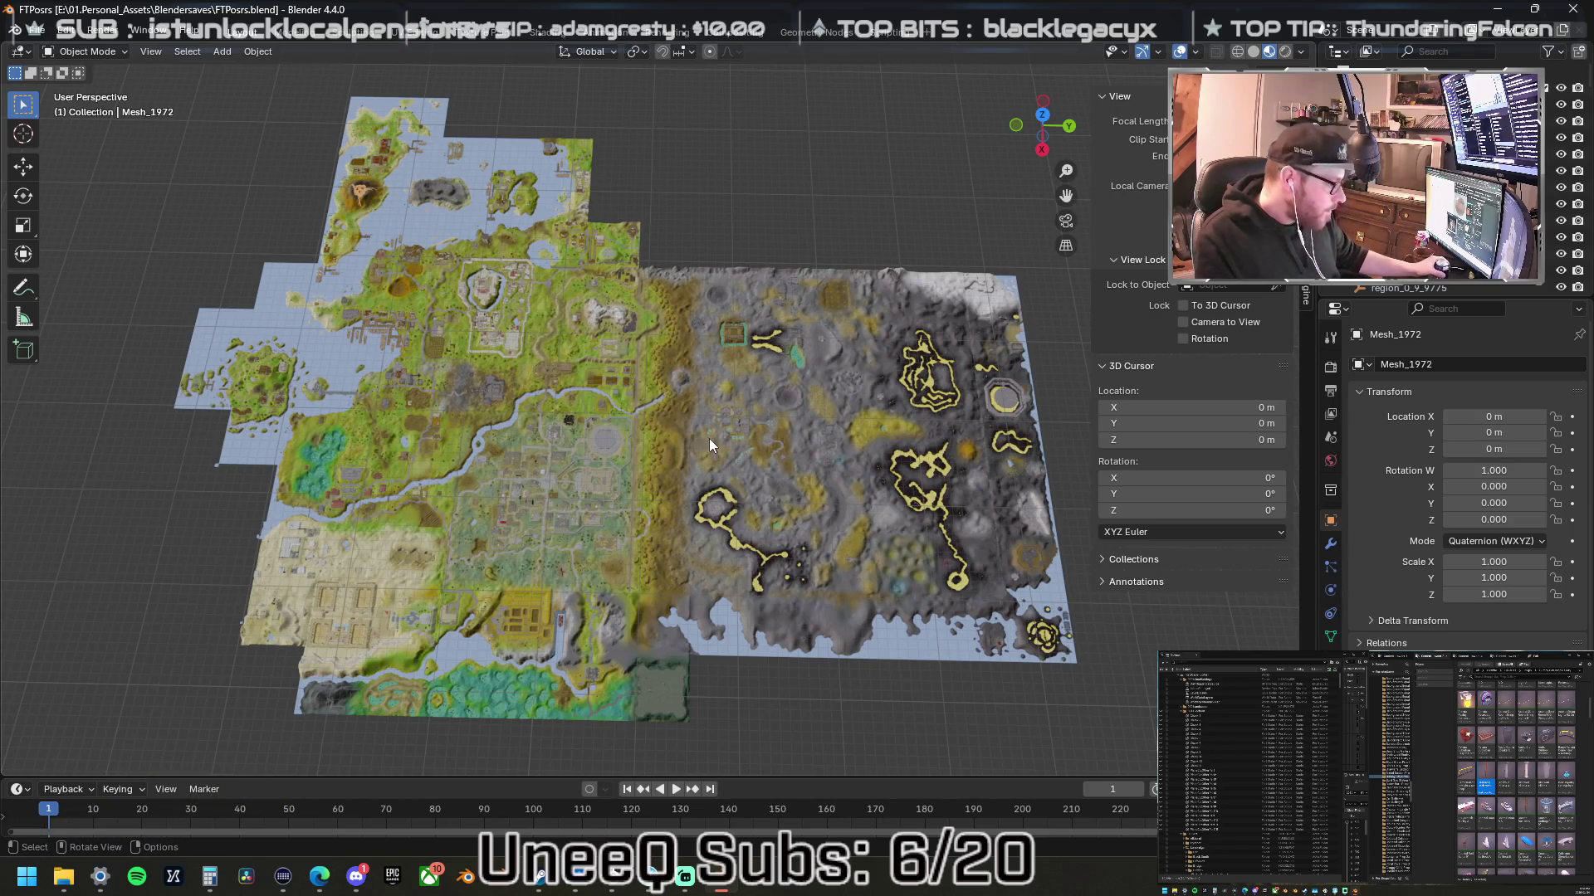
- Orbit low over the map and frame the red-roofed house with Numpad period
{"action": "mouse_move", "coordinate": [415, 272]}
{"action": "left_mouse_down"}
{"action": "mouse_move", "coordinate": [567, 296]}
{"action": "mouse_move", "coordinate": [471, 250]}
{"action": "mouse_move", "coordinate": [395, 307]}
{"action": "mouse_move", "coordinate": [813, 345]}
{"action": "mouse_move", "coordinate": [723, 348]}
{"action": "left_mouse_up"}
{"action": "scroll", "coordinate": [664, 400], "scroll_direction": "up", "scroll_amount": 5}
{"action": "mouse_move", "coordinate": [664, 400]}
{"action": "left_mouse_down"}
{"action": "mouse_move", "coordinate": [829, 366]}
{"action": "mouse_move", "coordinate": [755, 366]}
{"action": "mouse_move", "coordinate": [855, 415]}
{"action": "mouse_move", "coordinate": [845, 423]}
{"action": "left_mouse_up"}
{"action": "left_click", "coordinate": [864, 376]}
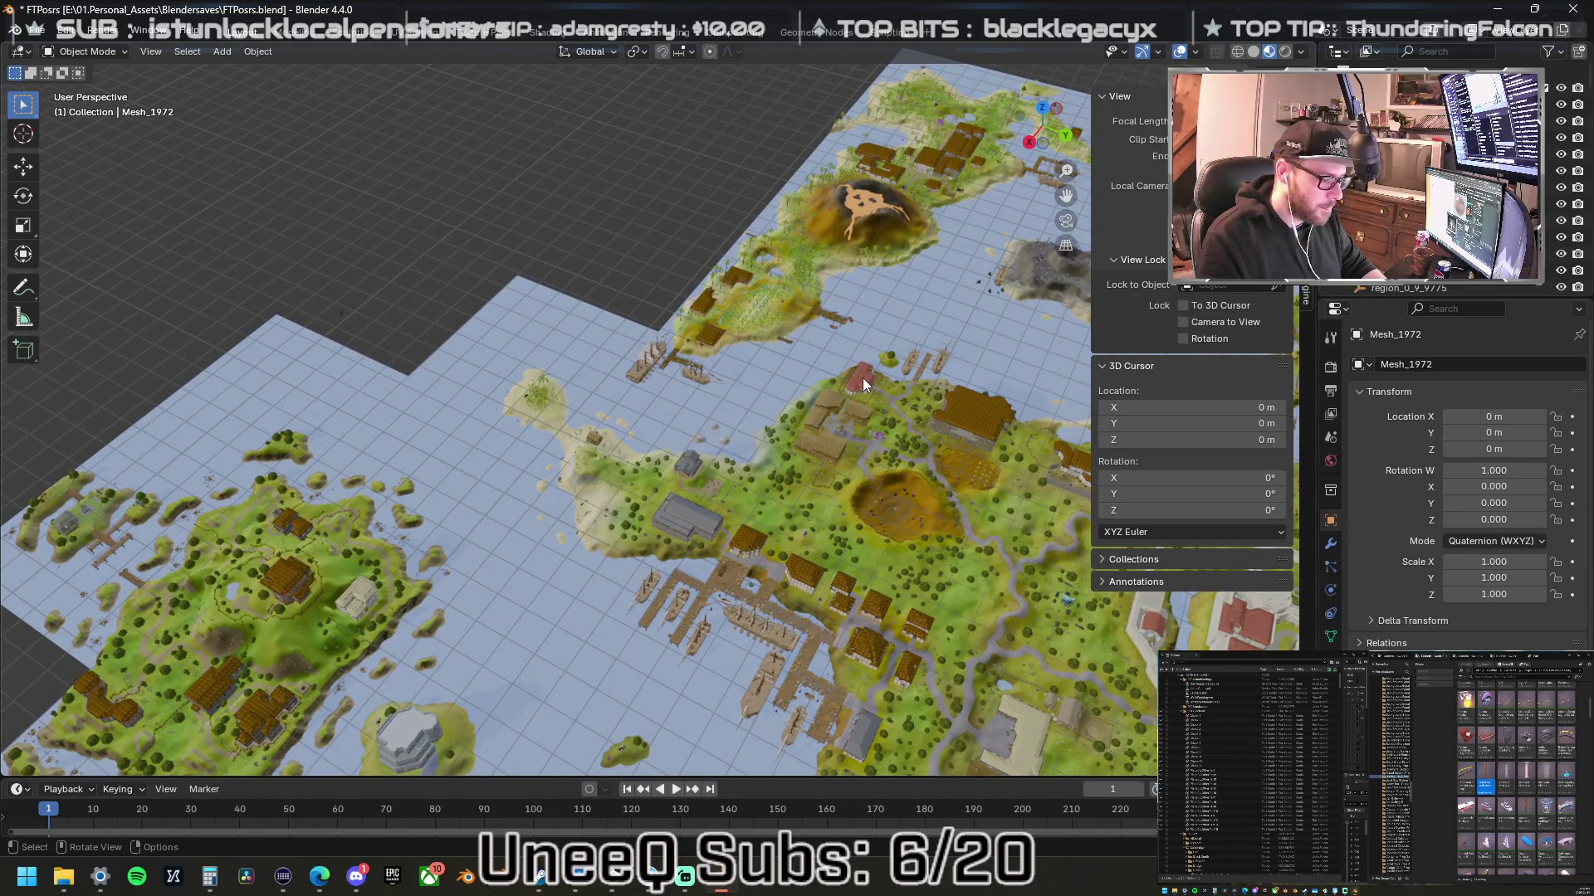
{"action": "key", "text": "KP_Decimal"}
- Zoom and orbit to a low side view of the house and its fenced yard
{"action": "scroll", "coordinate": [847, 439], "scroll_direction": "down", "scroll_amount": 3}
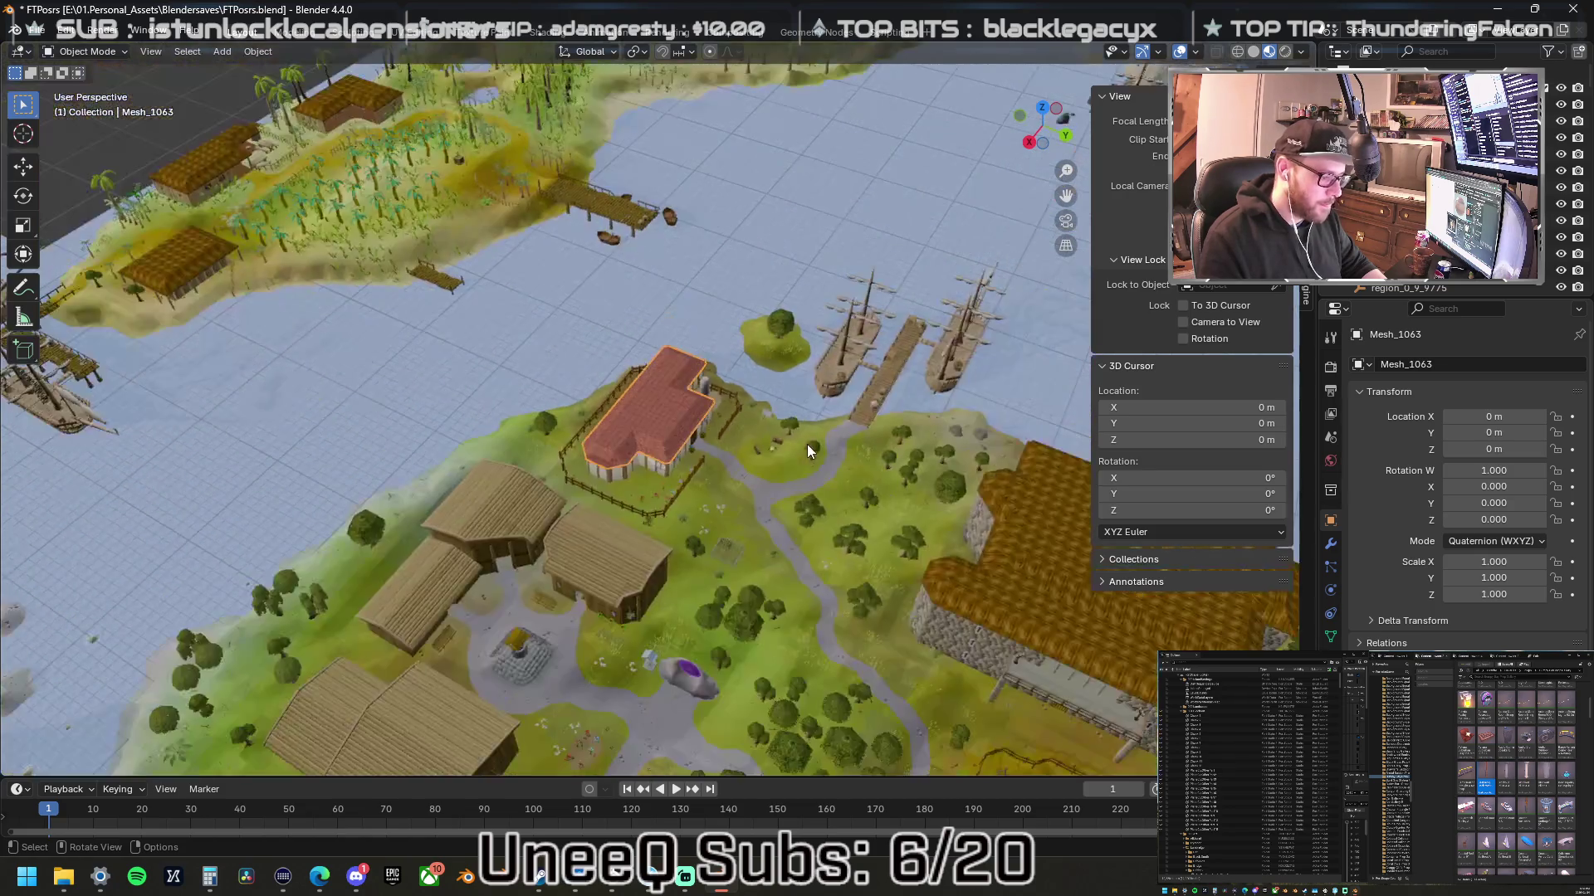
{"action": "mouse_move", "coordinate": [853, 480]}
{"action": "left_mouse_down"}
{"action": "mouse_move", "coordinate": [735, 412]}
{"action": "mouse_move", "coordinate": [521, 417]}
{"action": "mouse_move", "coordinate": [780, 422]}
{"action": "mouse_move", "coordinate": [783, 453]}
{"action": "left_mouse_up"}
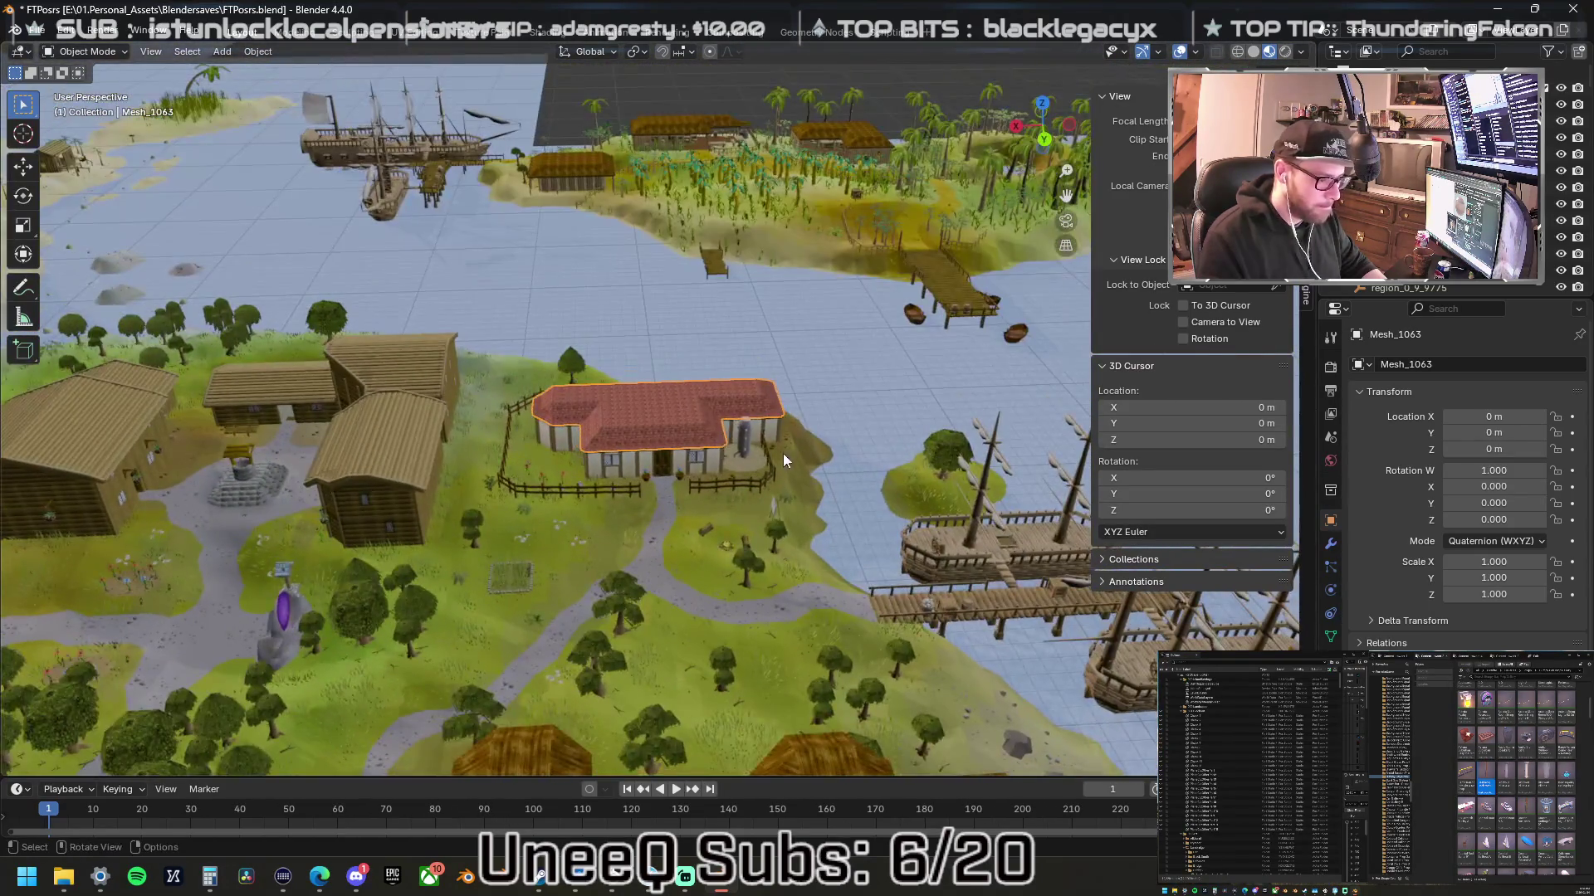
{"action": "scroll", "coordinate": [747, 477], "scroll_direction": "up", "scroll_amount": 2}
{"action": "scroll", "coordinate": [709, 499], "scroll_direction": "up", "scroll_amount": 2}
{"action": "scroll", "coordinate": [705, 508], "scroll_direction": "up", "scroll_amount": 2}
{"action": "mouse_move", "coordinate": [825, 568]}
{"action": "left_mouse_down"}
{"action": "mouse_move", "coordinate": [759, 530]}
{"action": "mouse_move", "coordinate": [657, 520]}
{"action": "mouse_move", "coordinate": [958, 590]}
{"action": "mouse_move", "coordinate": [893, 591]}
{"action": "mouse_move", "coordinate": [885, 573]}
{"action": "left_mouse_up"}
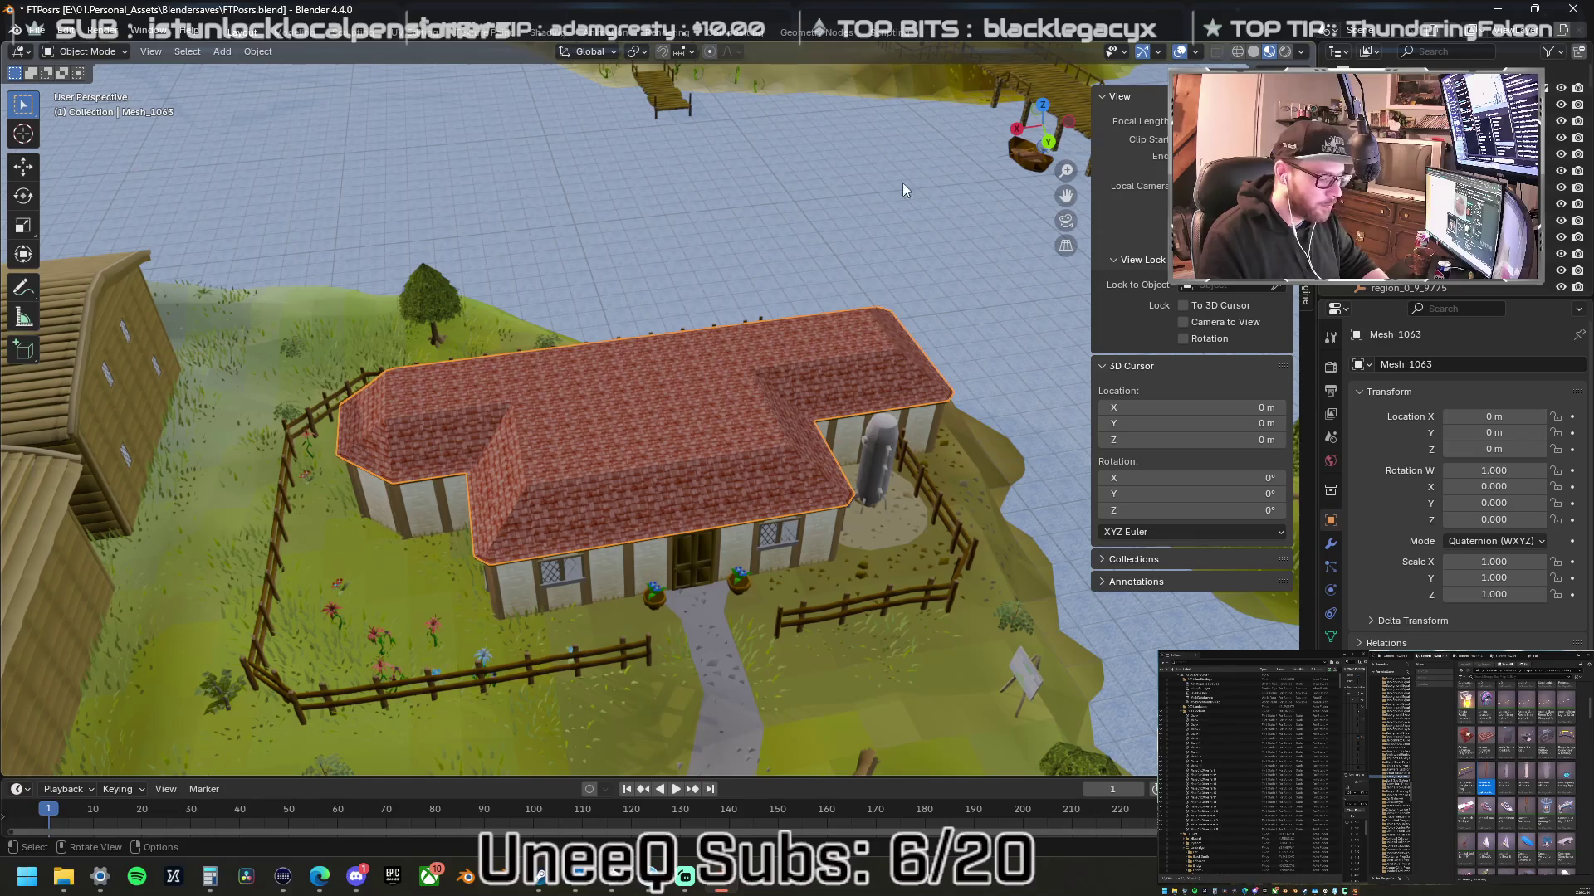
- Switch to Unreal Editor for Fortnite and swing the camera out over the whole town
{"action": "mouse_move", "coordinate": [646, 880]}
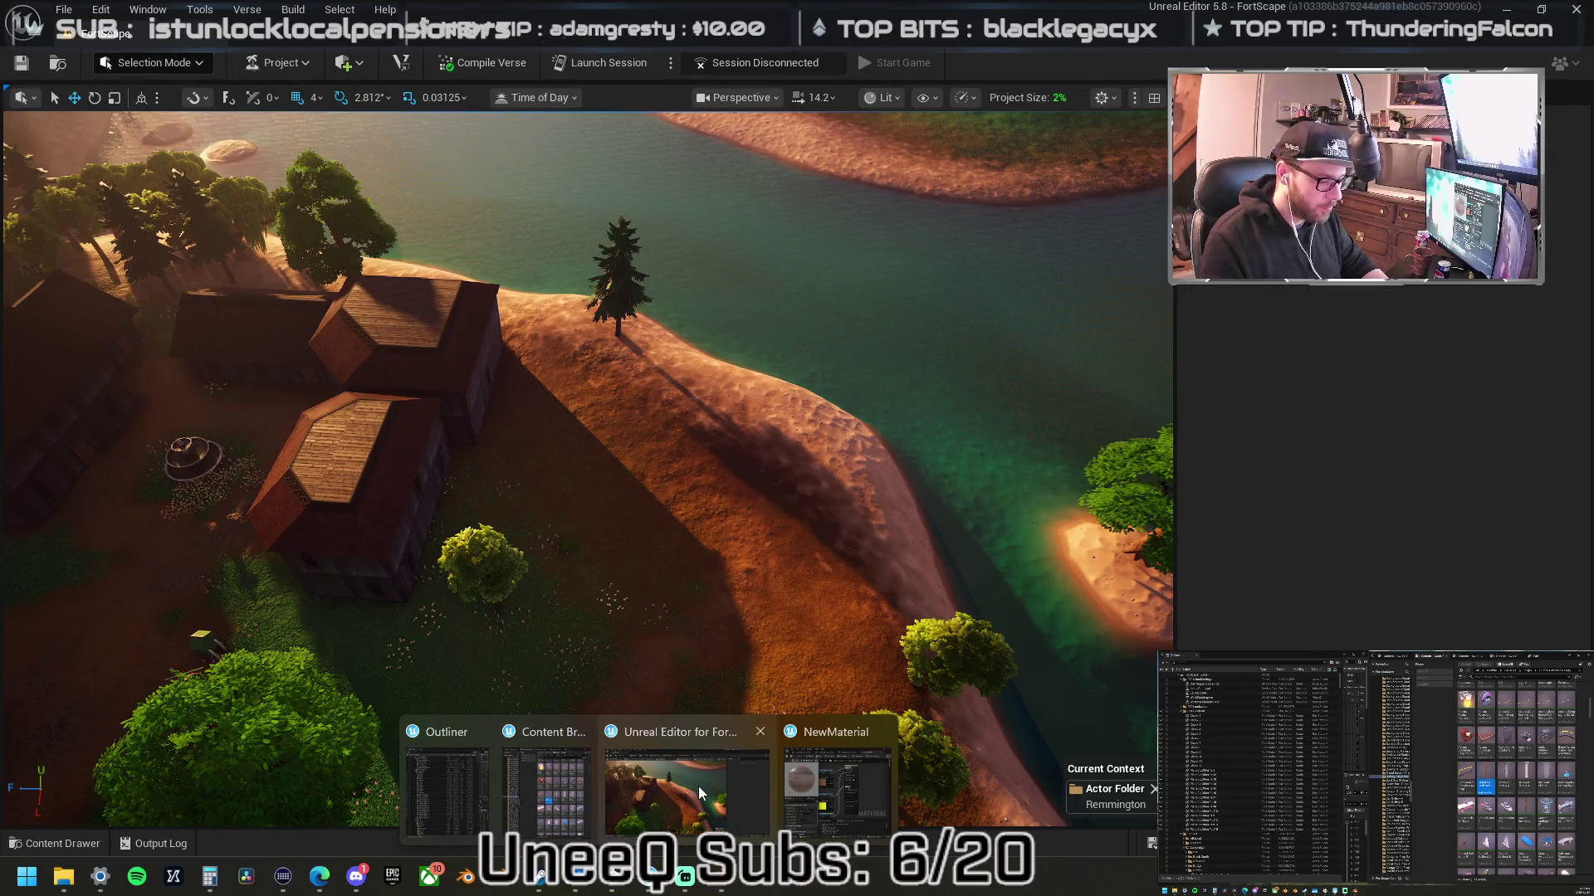
{"action": "left_click", "coordinate": [699, 785]}
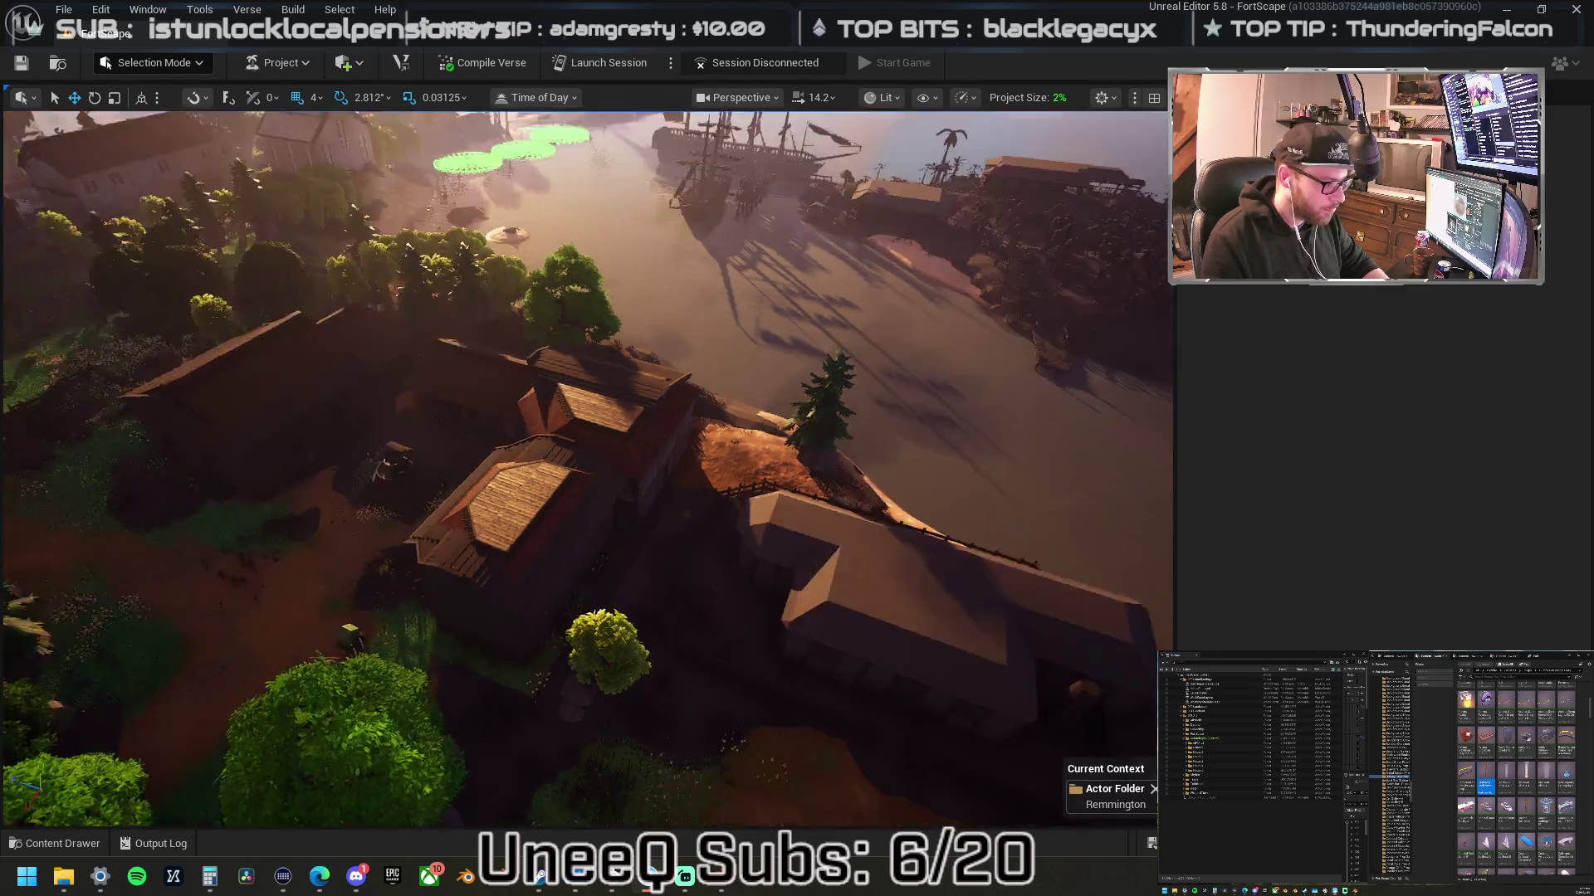
{"action": "left_click_drag", "start_coordinate": [838, 496], "coordinate": [822, 374]}
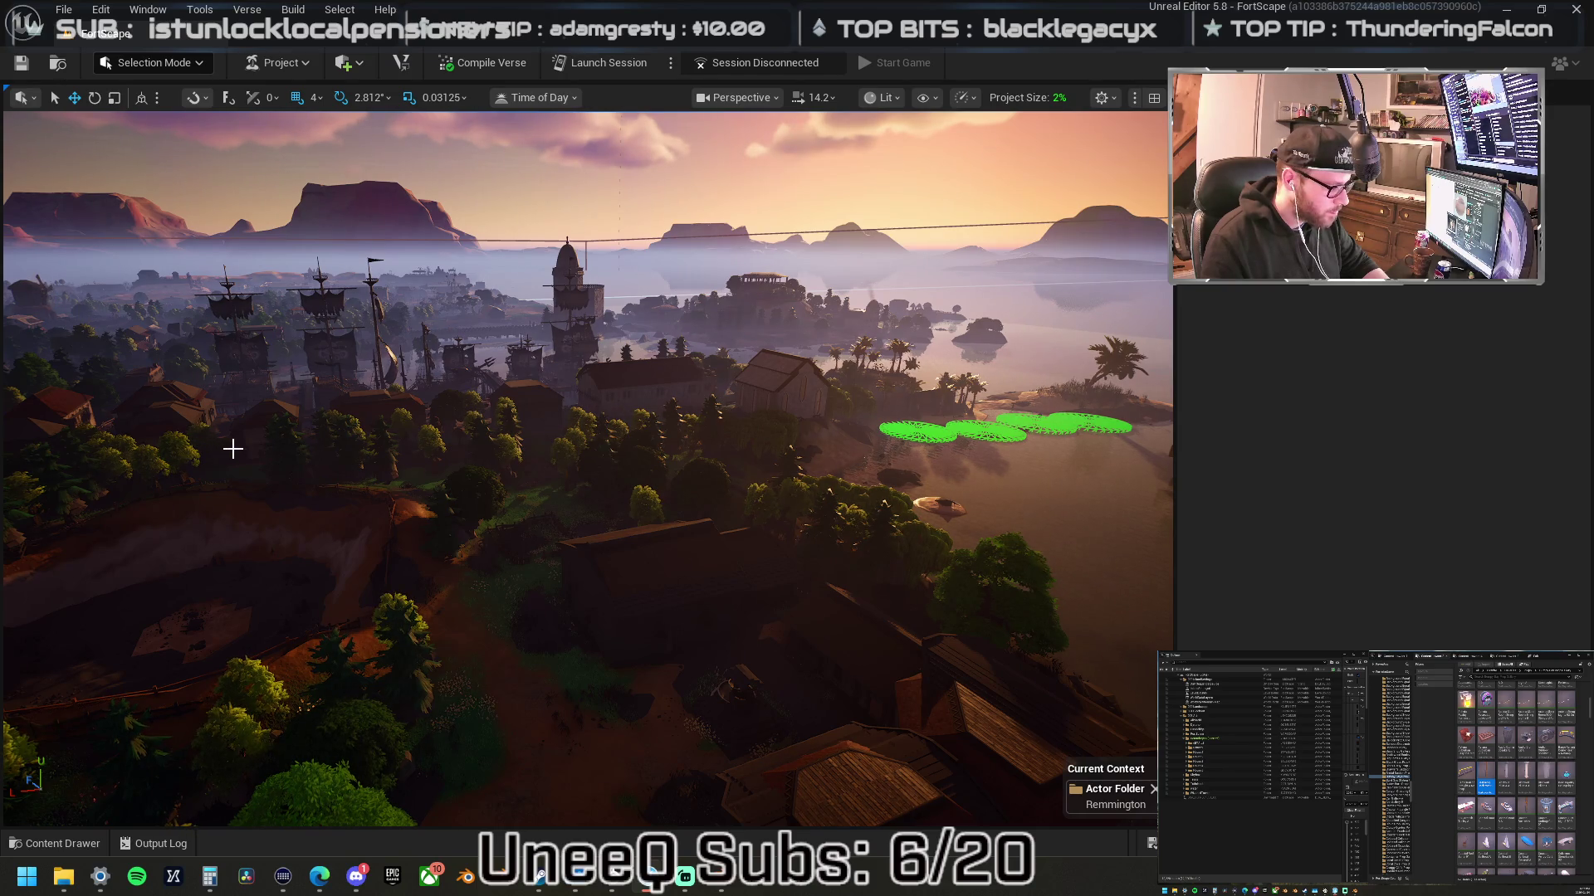
- Select the shoreline cabin, locate its materials among the assets, and fly down to the house
{"action": "left_click", "coordinate": [254, 443]}
{"action": "right_click", "coordinate": [254, 440]}
{"action": "left_click", "coordinate": [448, 363]}
{"action": "left_click_drag", "start_coordinate": [640, 475], "coordinate": [640, 572]}
{"action": "mouse_move", "coordinate": [1154, 629]}
{"action": "left_mouse_down"}
{"action": "mouse_move", "coordinate": [1154, 599]}
{"action": "mouse_move", "coordinate": [1155, 622]}
{"action": "left_mouse_up"}
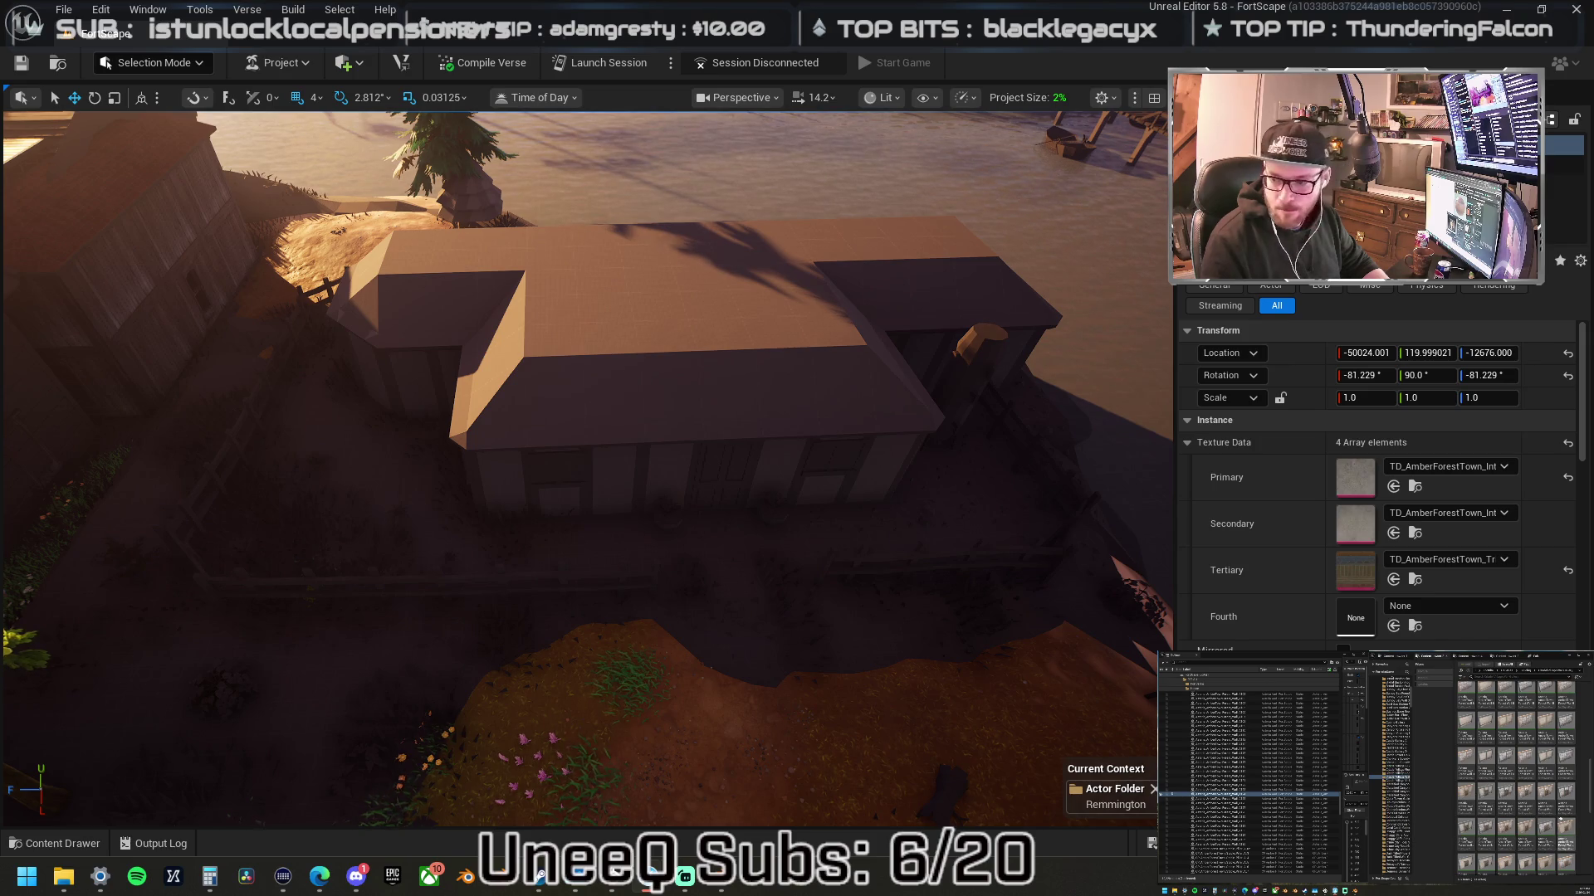
- Place a window wall piece on the roof and keep its interior textures instead of stone
{"action": "mouse_move", "coordinate": [1525, 797]}
{"action": "left_mouse_down"}
{"action": "mouse_move", "coordinate": [772, 443]}
{"action": "mouse_move", "coordinate": [729, 439]}
{"action": "mouse_move", "coordinate": [723, 395]}
{"action": "left_mouse_up"}
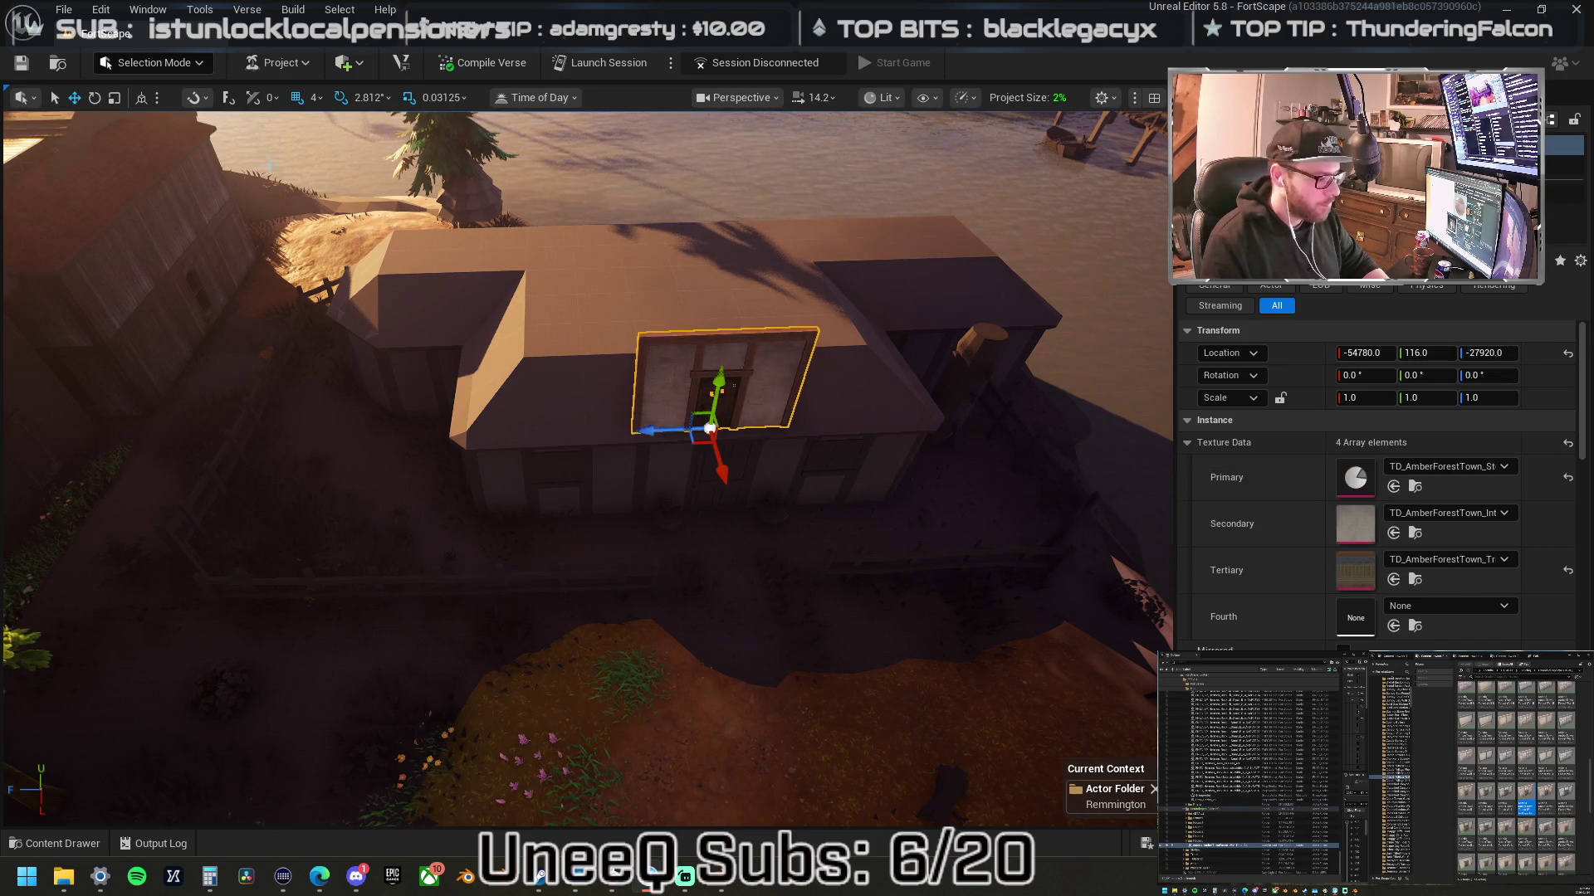
{"action": "mouse_move", "coordinate": [713, 378]}
{"action": "left_mouse_down"}
{"action": "mouse_move", "coordinate": [741, 326]}
{"action": "mouse_move", "coordinate": [627, 421]}
{"action": "mouse_move", "coordinate": [730, 440]}
{"action": "mouse_move", "coordinate": [800, 400]}
{"action": "mouse_move", "coordinate": [800, 378]}
{"action": "left_mouse_up"}
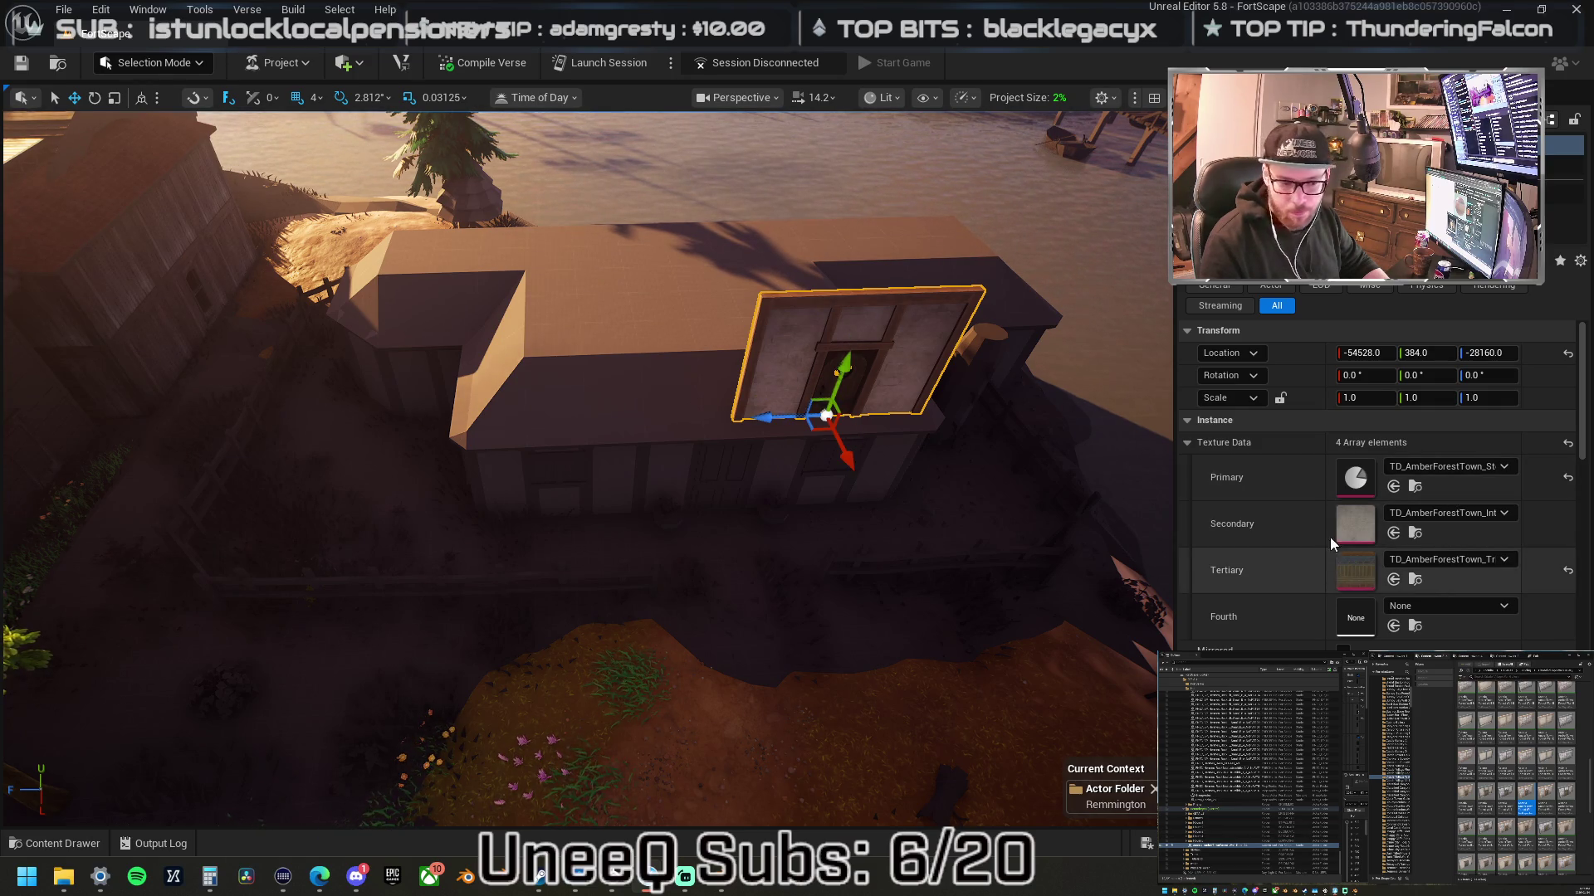
{"action": "right_click", "coordinate": [1312, 491], "text": "shift"}
{"action": "left_click", "coordinate": [1316, 518], "text": "shift"}
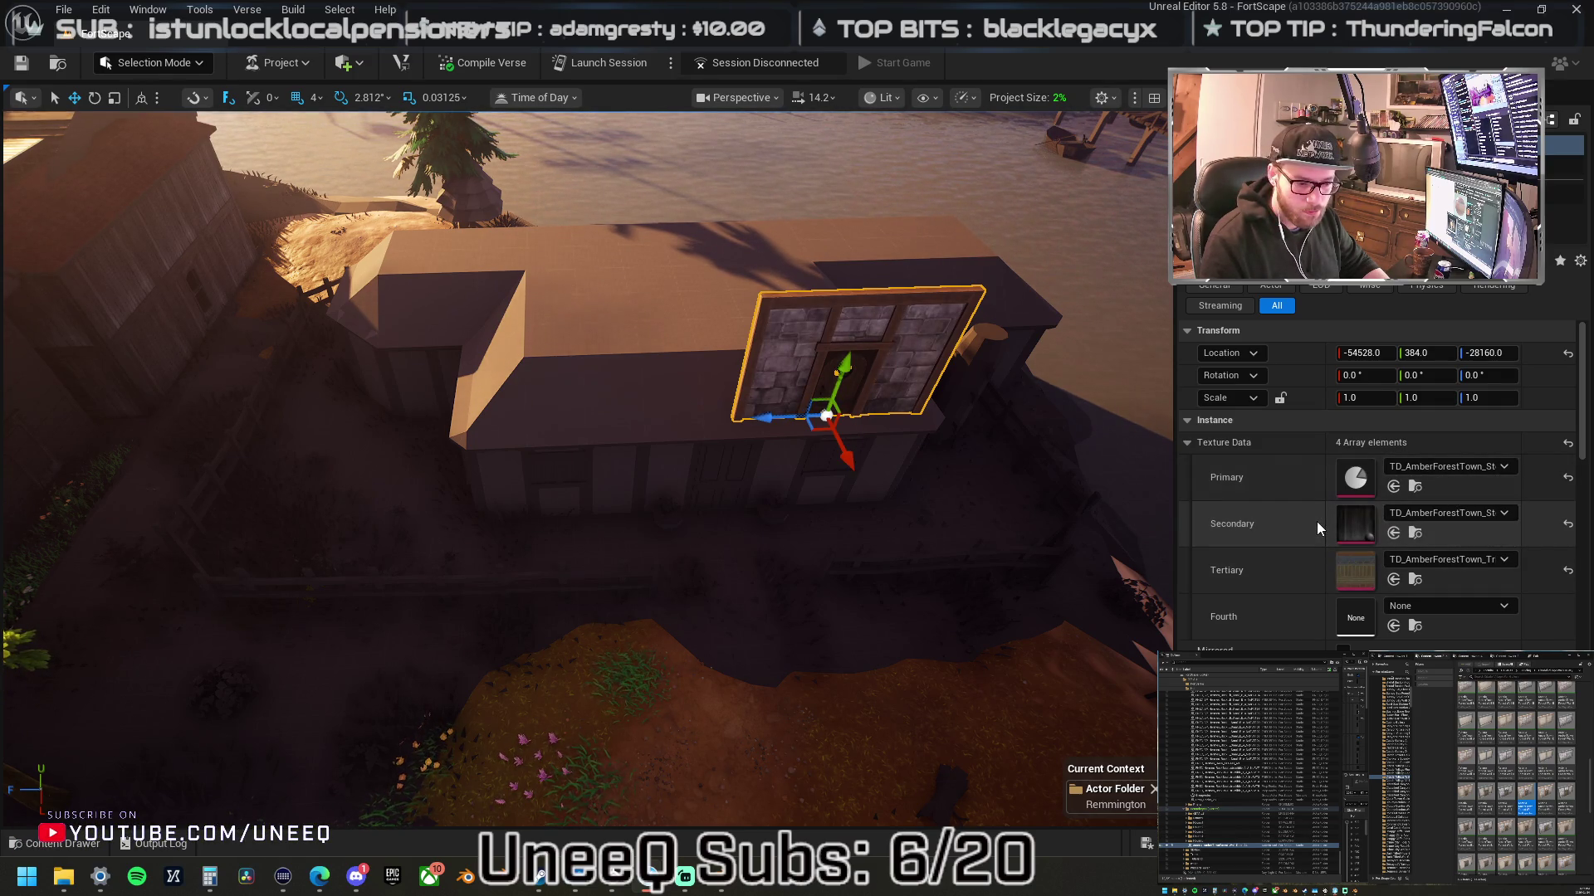
{"action": "key", "text": "ctrl+z"}
{"action": "right_click", "coordinate": [1317, 521], "text": "shift"}
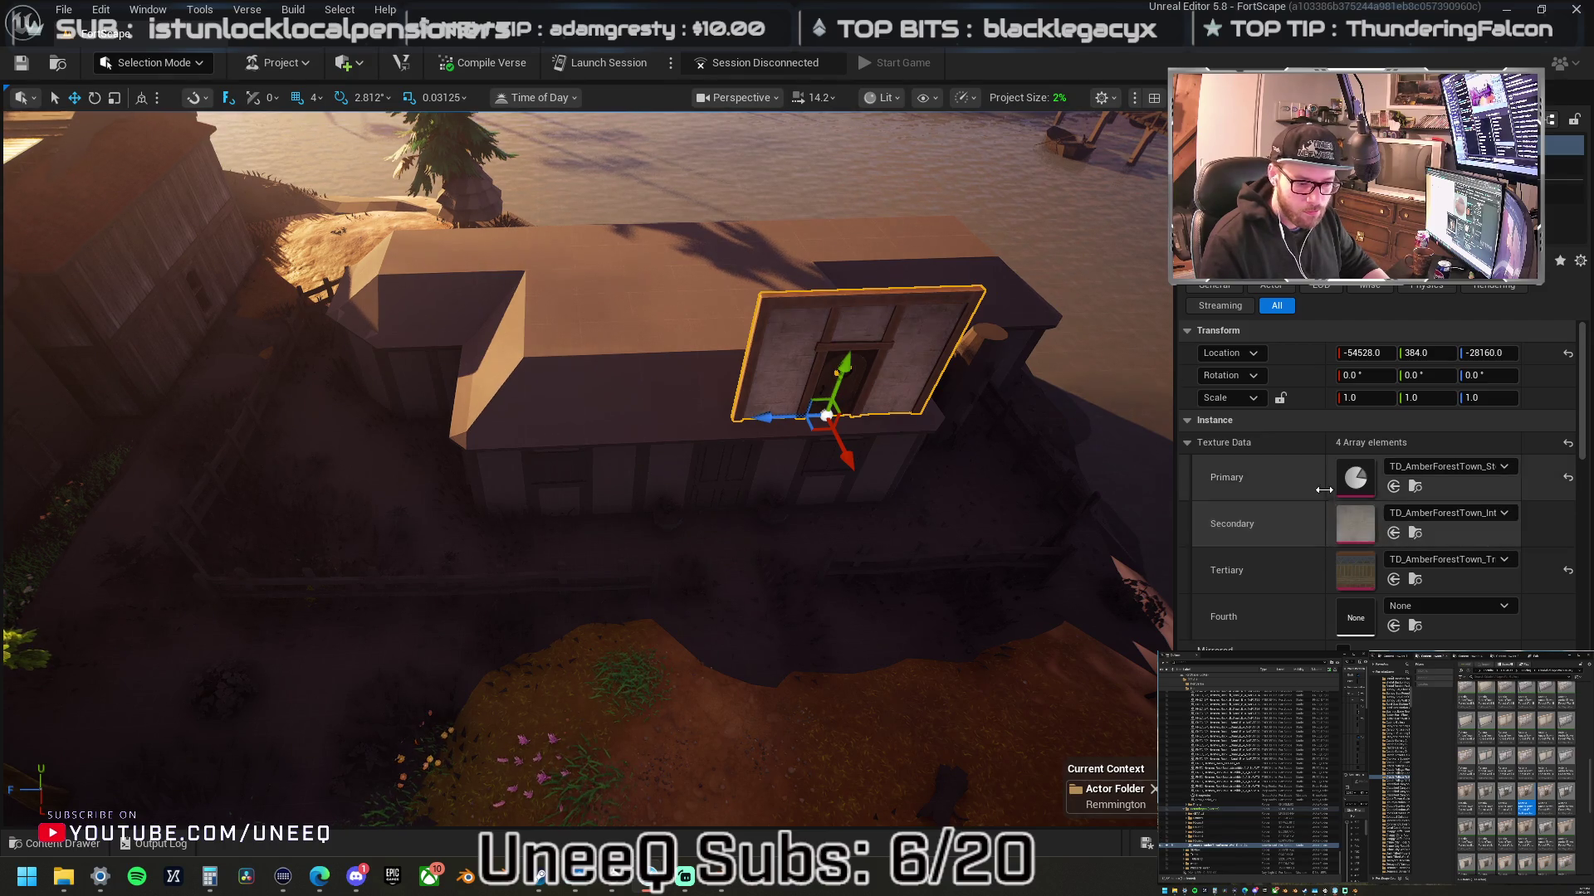
{"action": "left_click", "coordinate": [1322, 482], "text": "shift"}
- Try tilting the window piece, undo it, and pull back to see the building
{"action": "left_click_drag", "start_coordinate": [925, 431], "coordinate": [925, 430]}
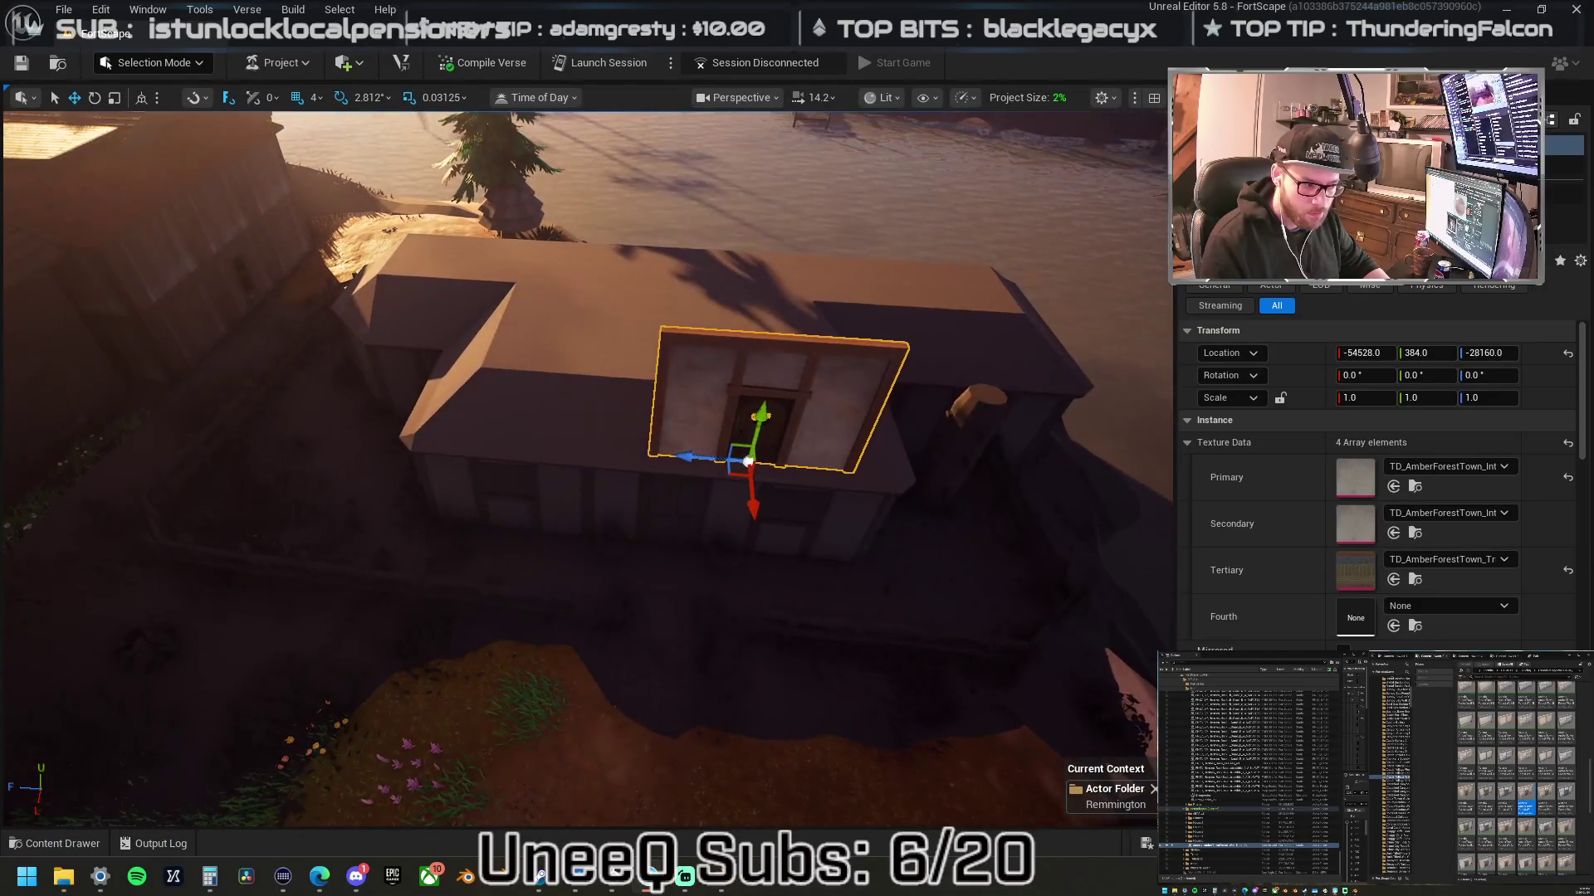
{"action": "key", "text": "e"}
{"action": "left_click_drag", "start_coordinate": [712, 502], "coordinate": [712, 502]}
{"action": "key", "text": "ctrl+z"}
{"action": "key", "text": "w"}
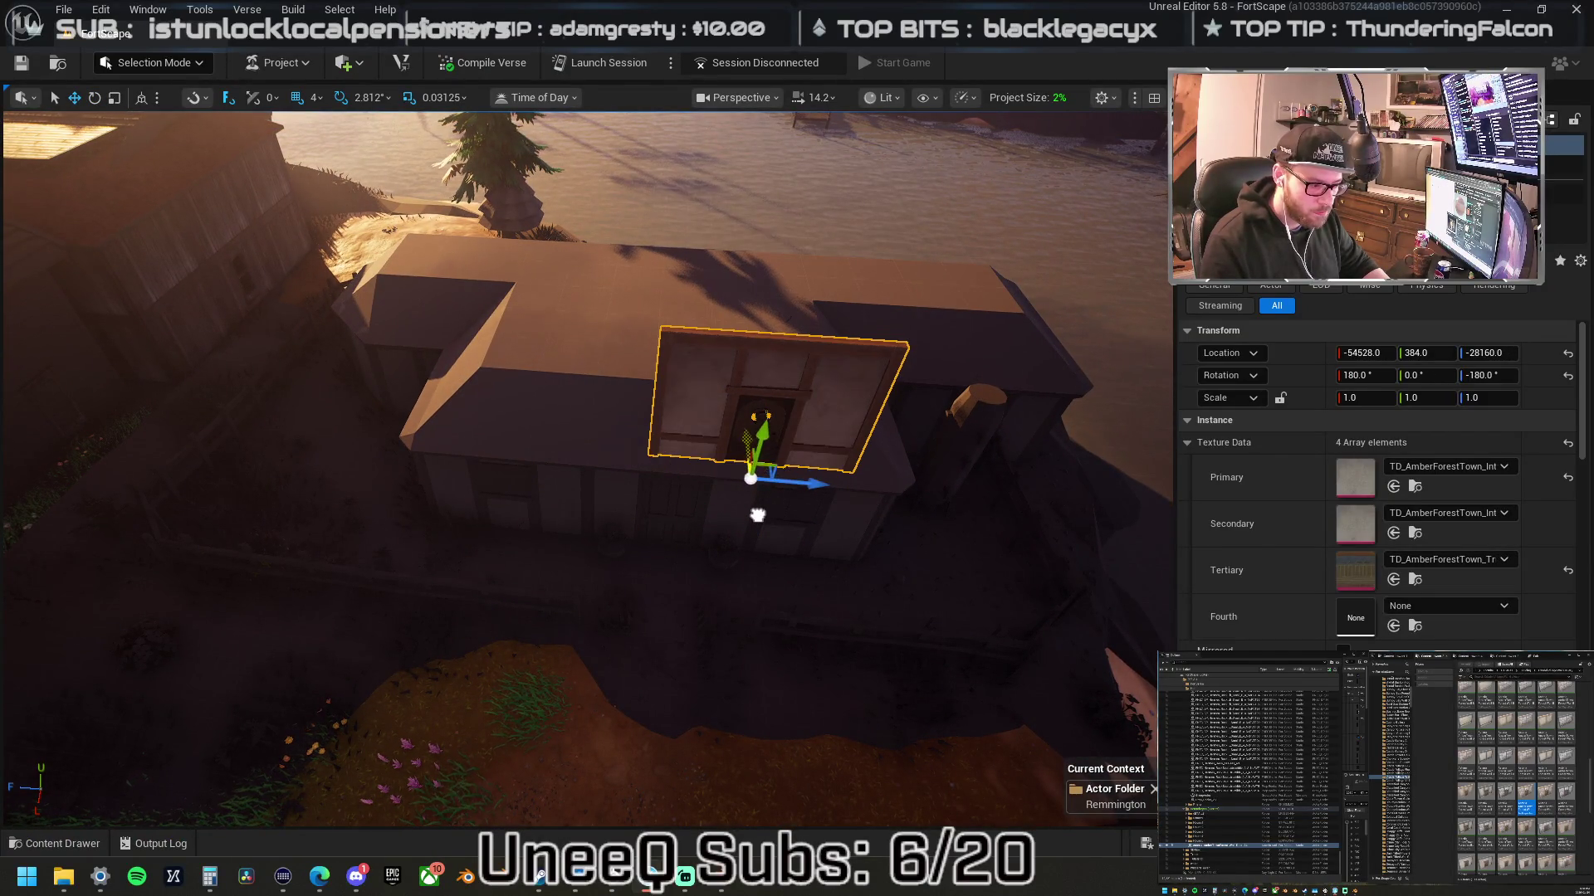
{"action": "left_click_drag", "start_coordinate": [758, 520], "coordinate": [757, 520]}
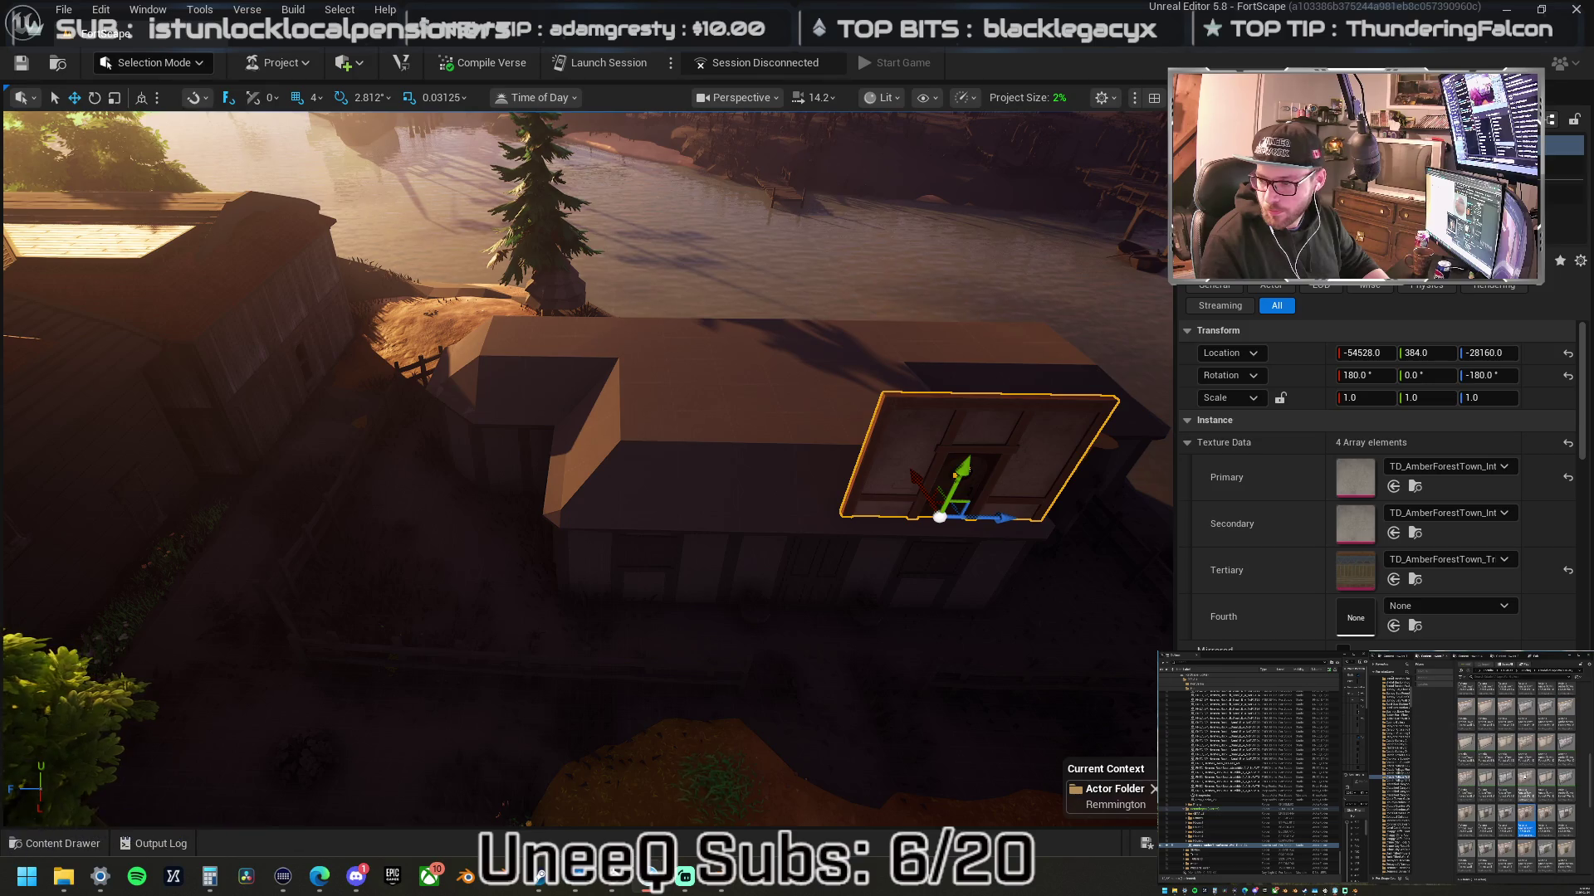
- Place a Wall_D piece on the roof and slide it left along the roof
{"action": "mouse_move", "coordinate": [1591, 448]}
{"action": "left_mouse_down"}
{"action": "mouse_move", "coordinate": [924, 452]}
{"action": "mouse_move", "coordinate": [928, 485]}
{"action": "left_mouse_up"}
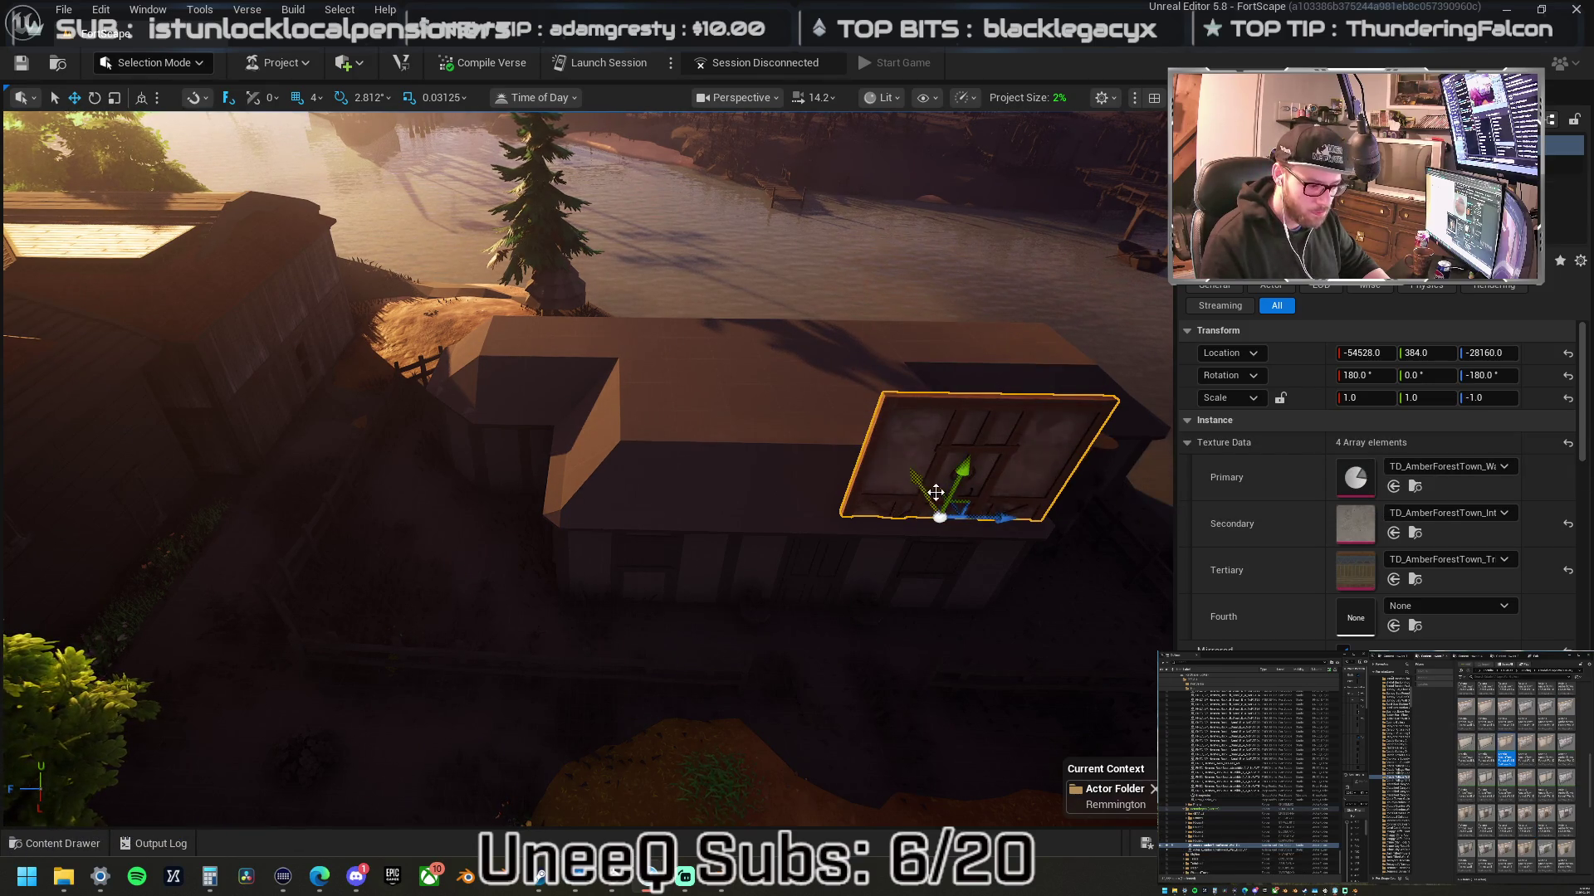
{"action": "left_click_drag", "start_coordinate": [1009, 519], "coordinate": [868, 524]}
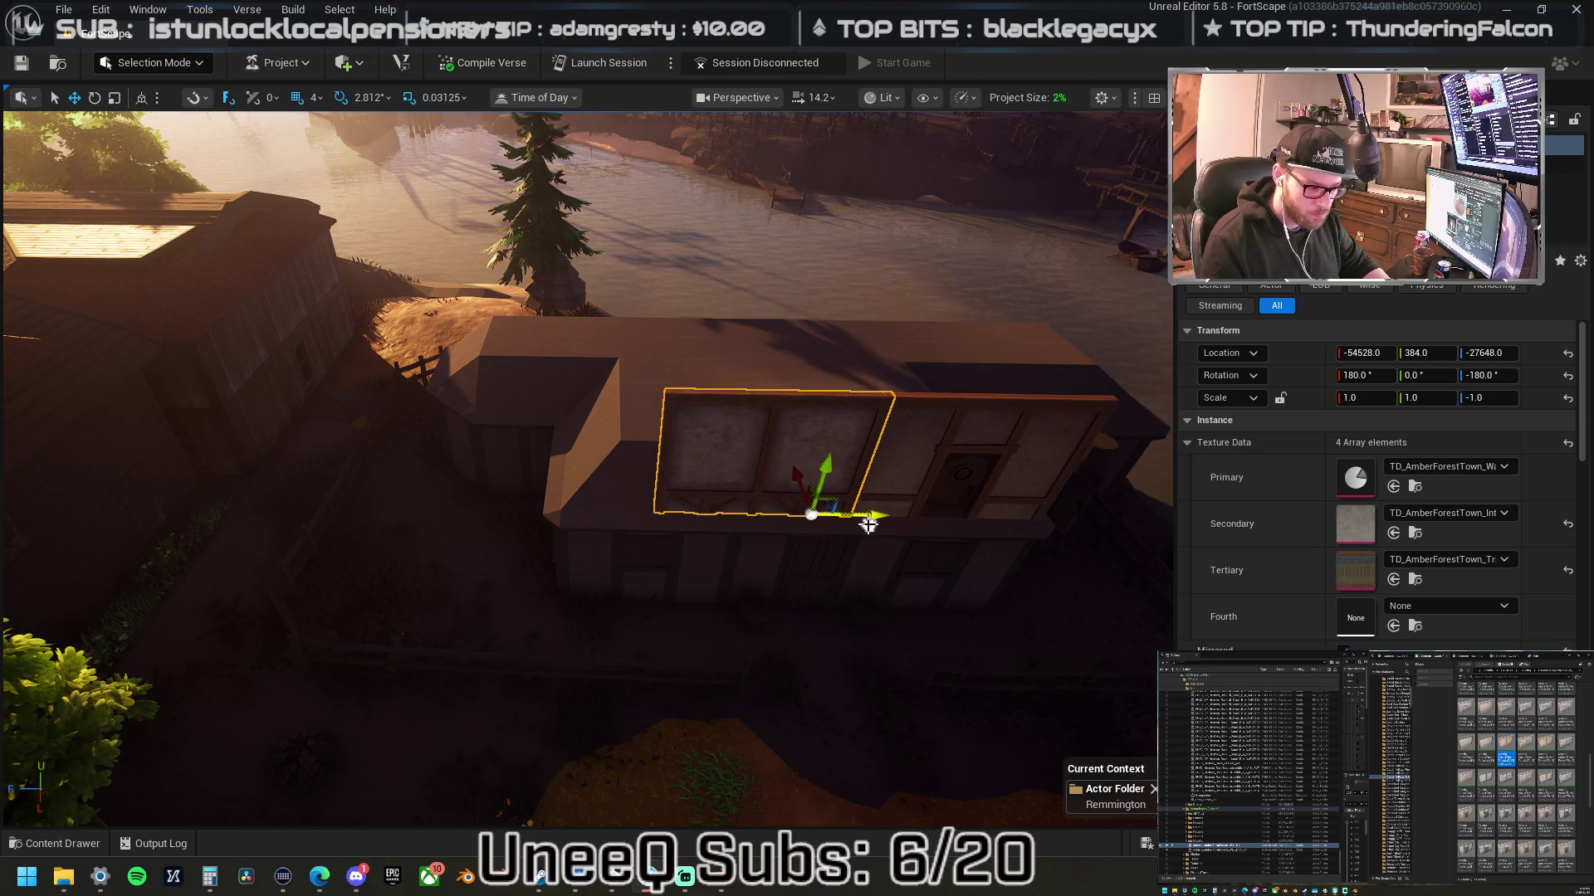
{"action": "left_click_drag", "start_coordinate": [813, 520], "coordinate": [630, 511]}
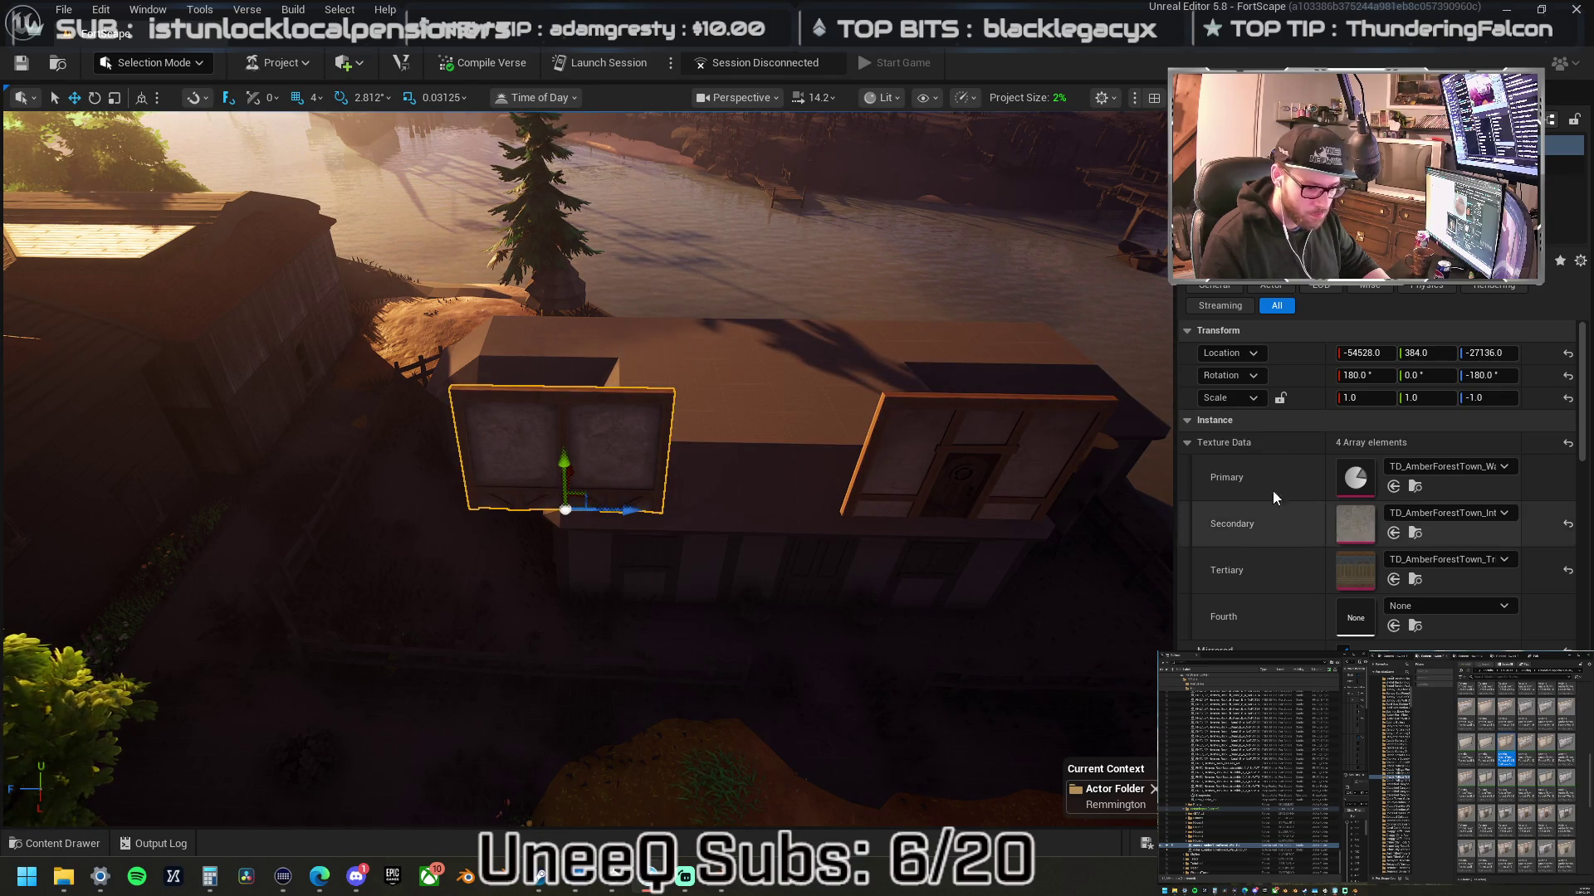
{"action": "key", "text": "Down"}
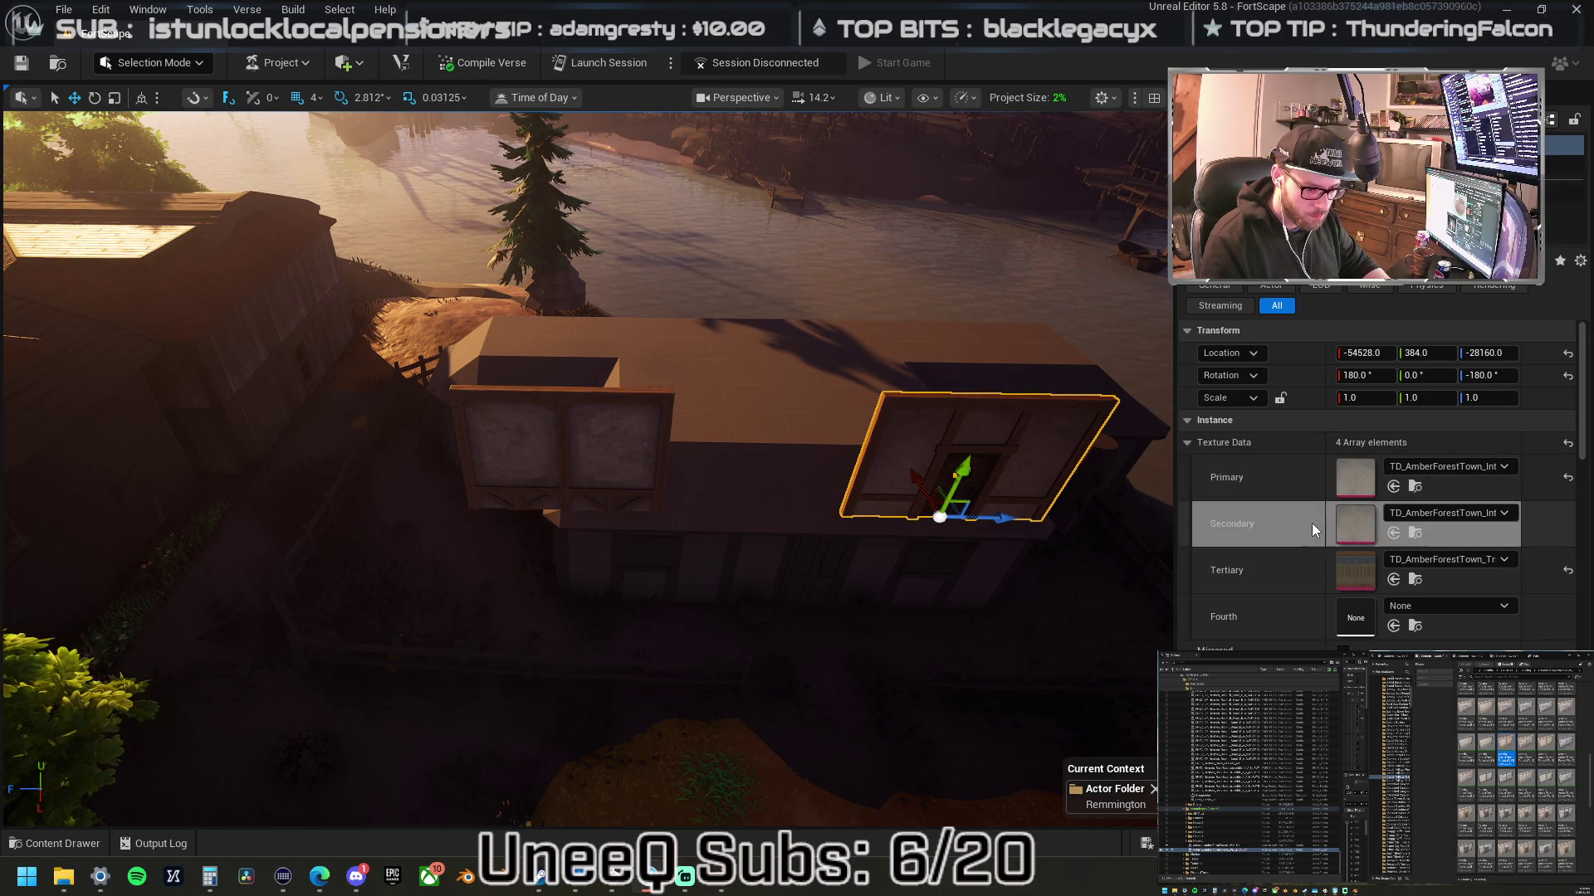
{"action": "key", "text": "Up"}
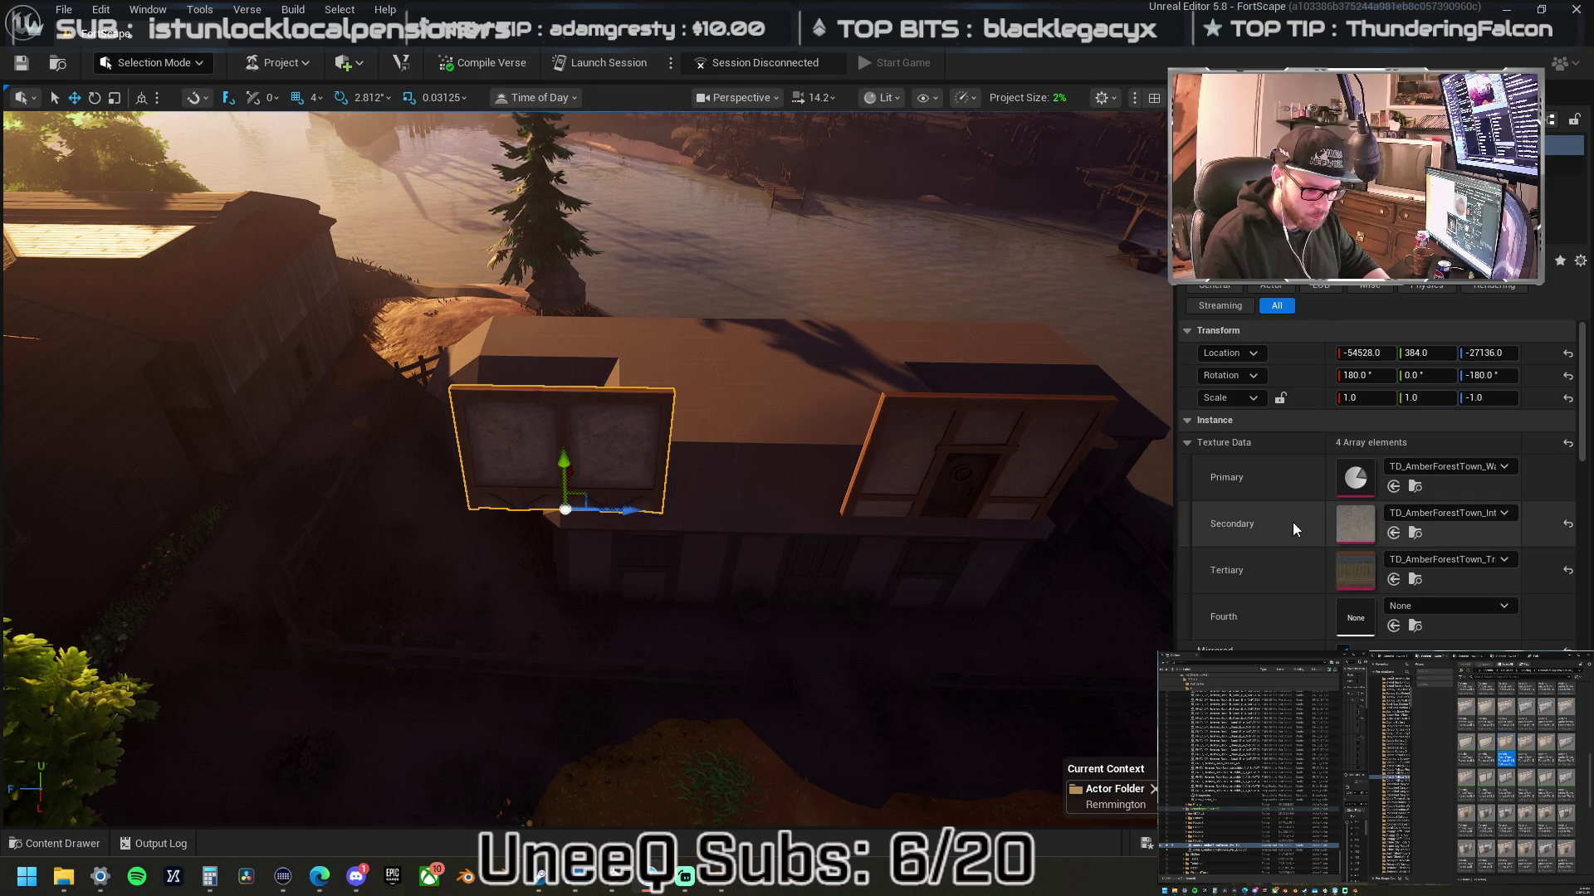
- Paste the copied textures into the right window wall's primary and secondary slots and flip it
{"action": "left_click", "coordinate": [1048, 440]}
{"action": "left_click", "coordinate": [1321, 520], "text": "shift"}
{"action": "key", "text": "ctrl+grave"}
{"action": "key", "text": "ctrl+z"}
{"action": "left_click", "coordinate": [1304, 479], "text": "shift"}
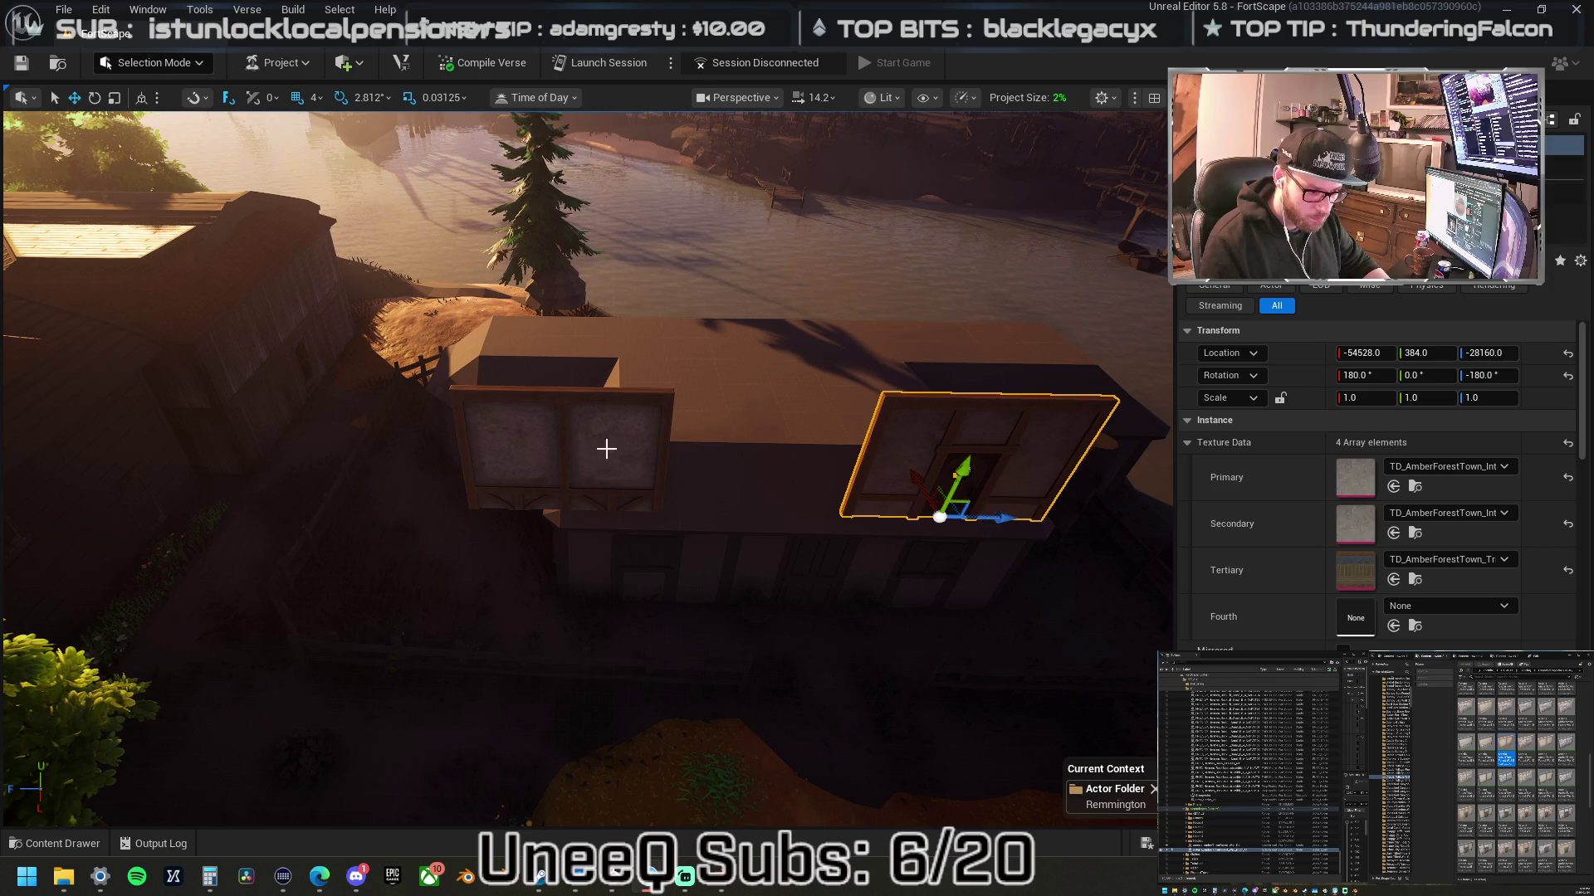
{"action": "key", "text": "ctrl+z"}
{"action": "key", "text": "ctrl+y"}
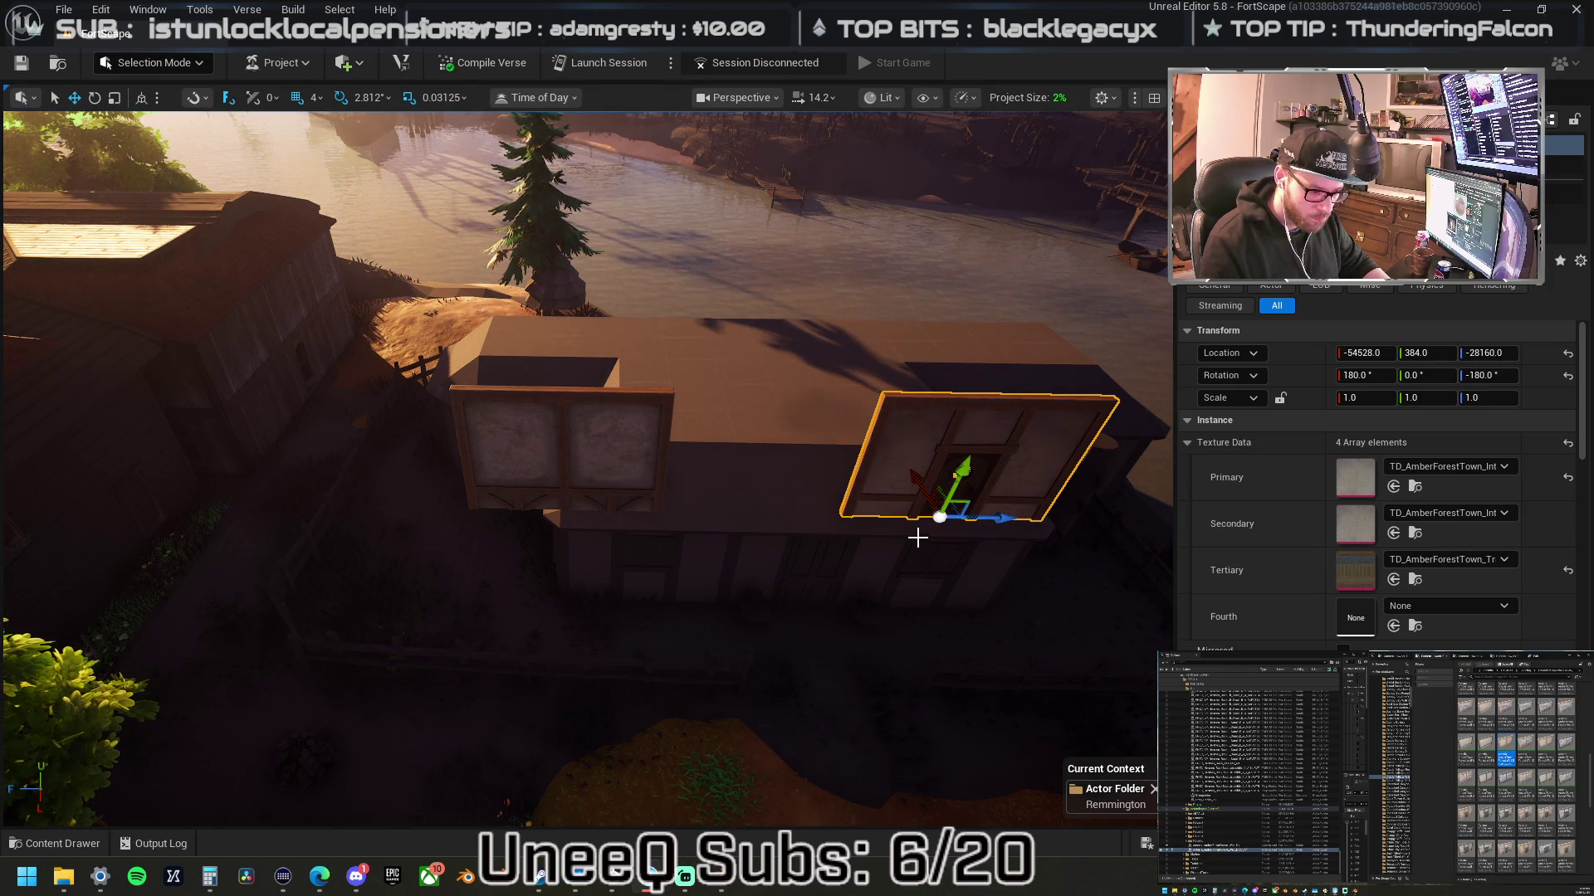
{"action": "key", "text": "ctrl+z"}
{"action": "key", "text": "ctrl+y"}
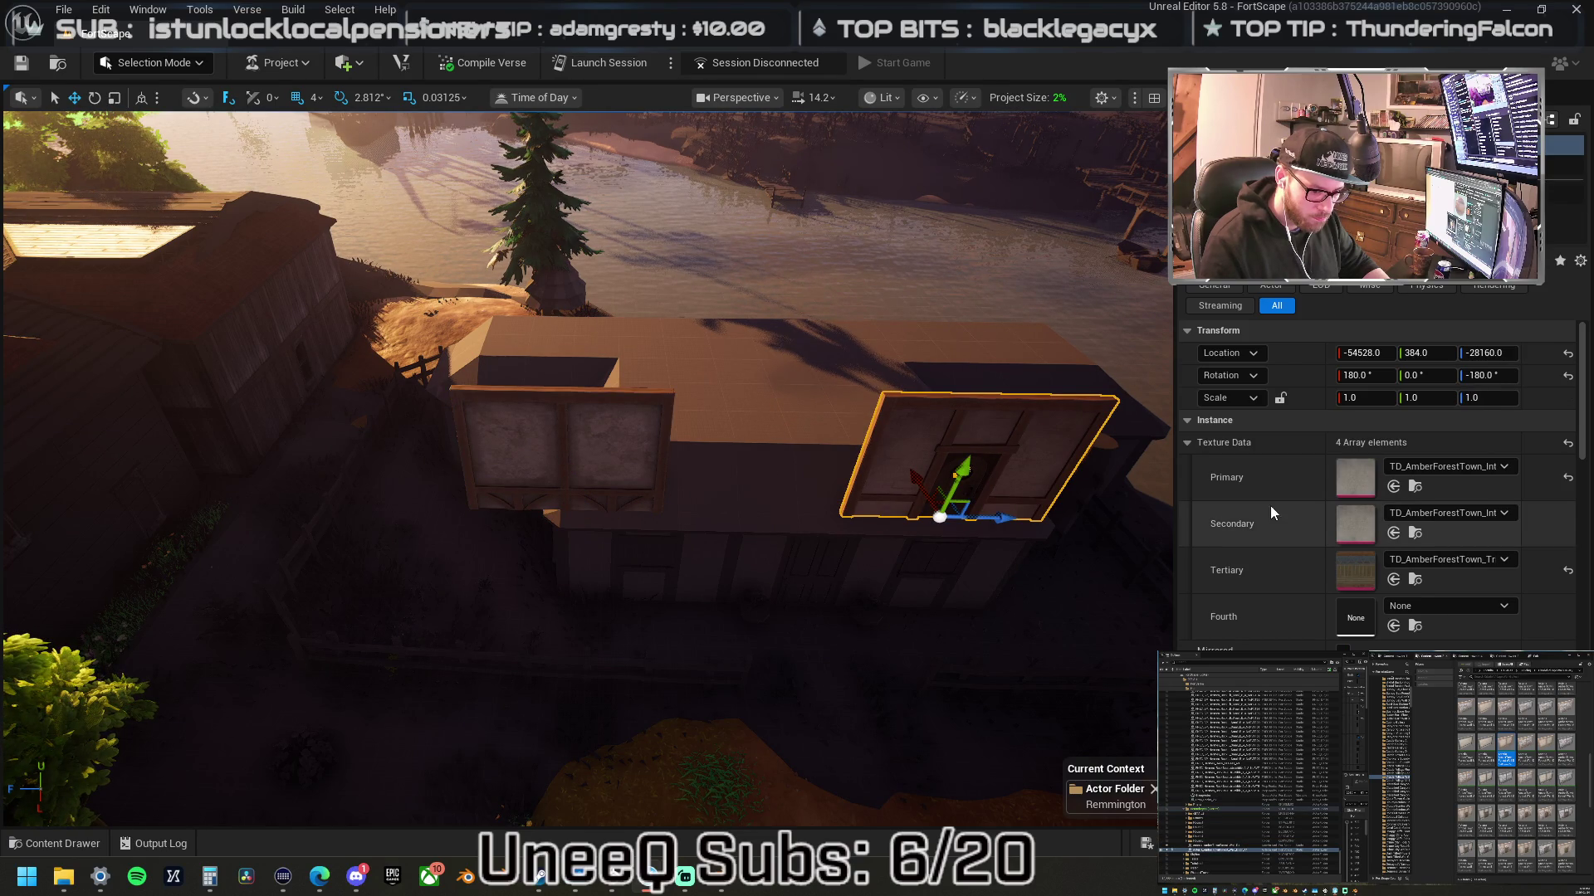
{"action": "key", "text": "ctrl+z"}
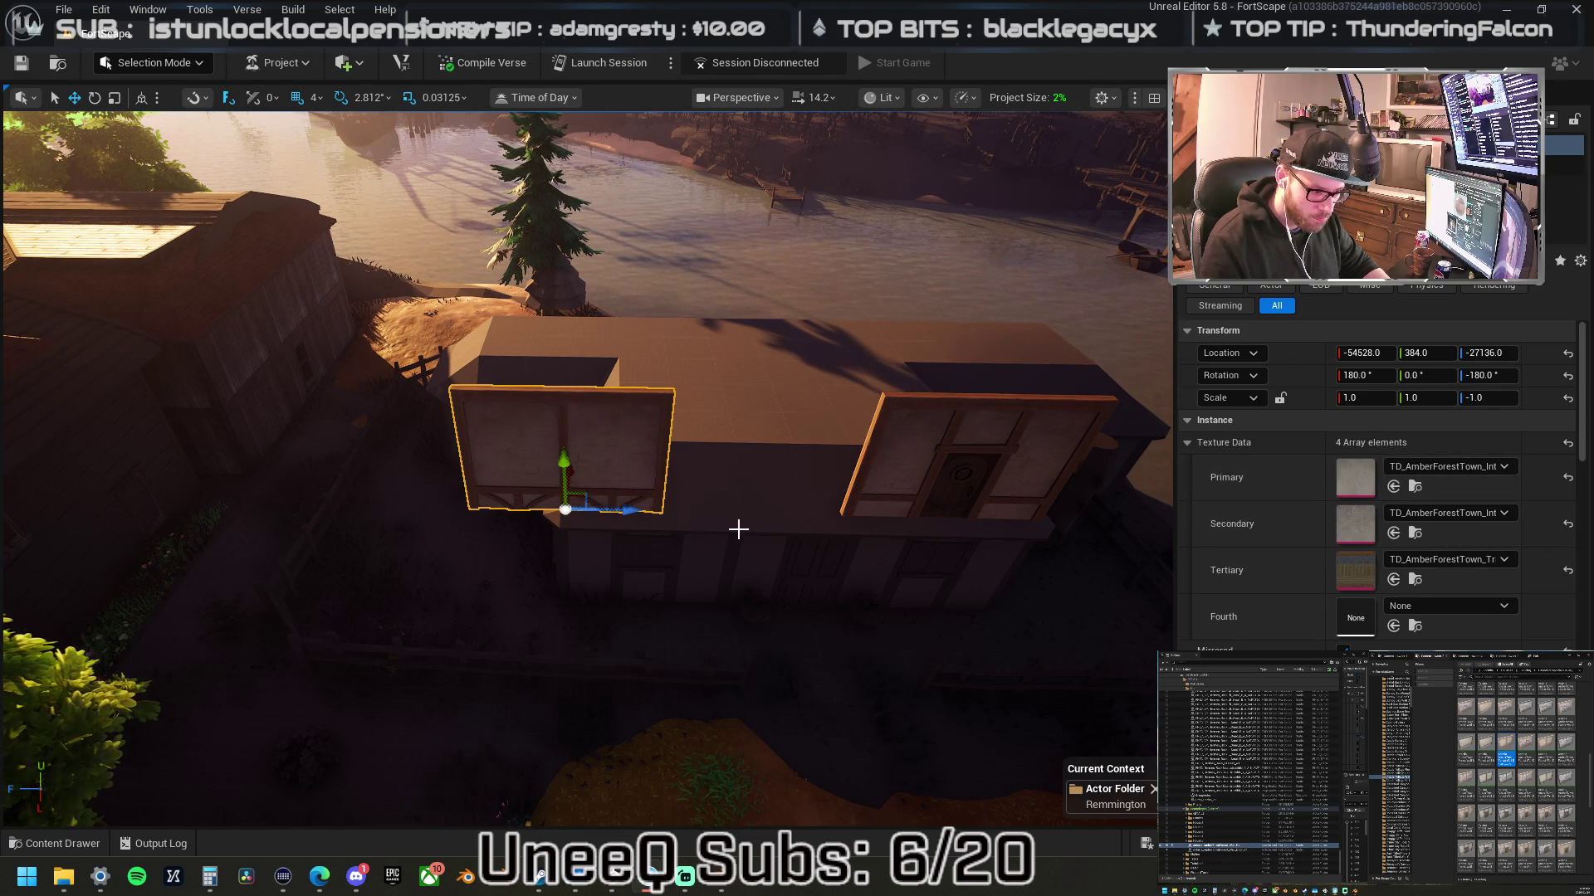
- Bring up the edit options for the terrain chunk beside the house
{"action": "scroll", "coordinate": [703, 515], "scroll_direction": "down", "scroll_amount": 3}
{"action": "right_click", "coordinate": [705, 519]}
{"action": "mouse_move", "coordinate": [757, 535]}
{"action": "scroll", "coordinate": [474, 483], "scroll_direction": "up", "scroll_amount": 3}
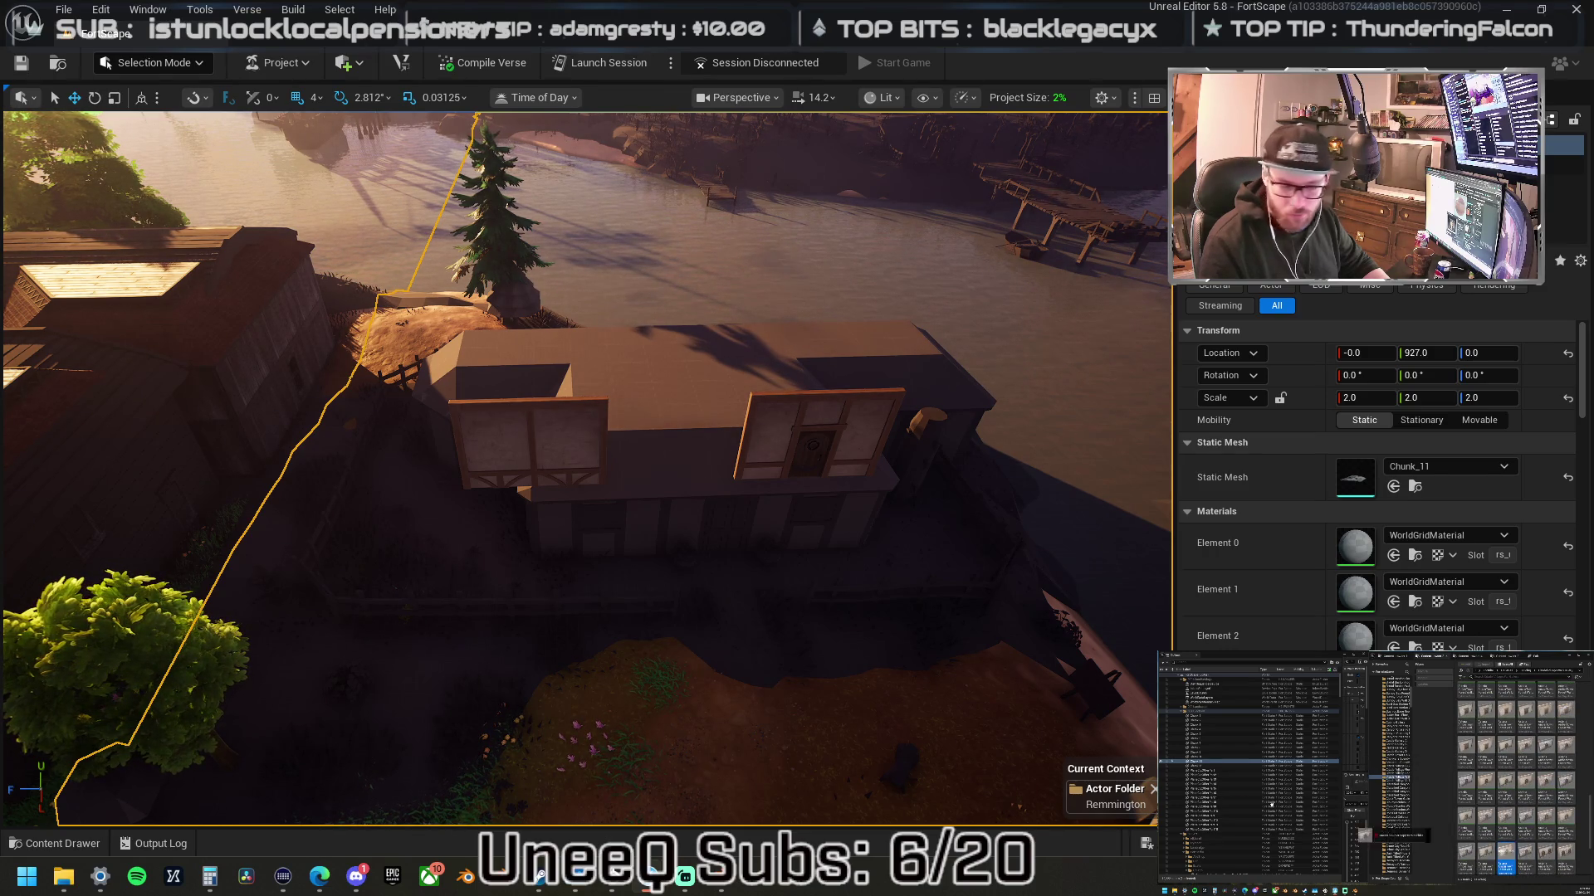
- Drop a village wall-window piece on the roof and copy it toward the roof's middle
{"action": "left_click", "coordinate": [847, 355]}
{"action": "left_click_drag", "start_coordinate": [795, 412], "coordinate": [802, 453]}
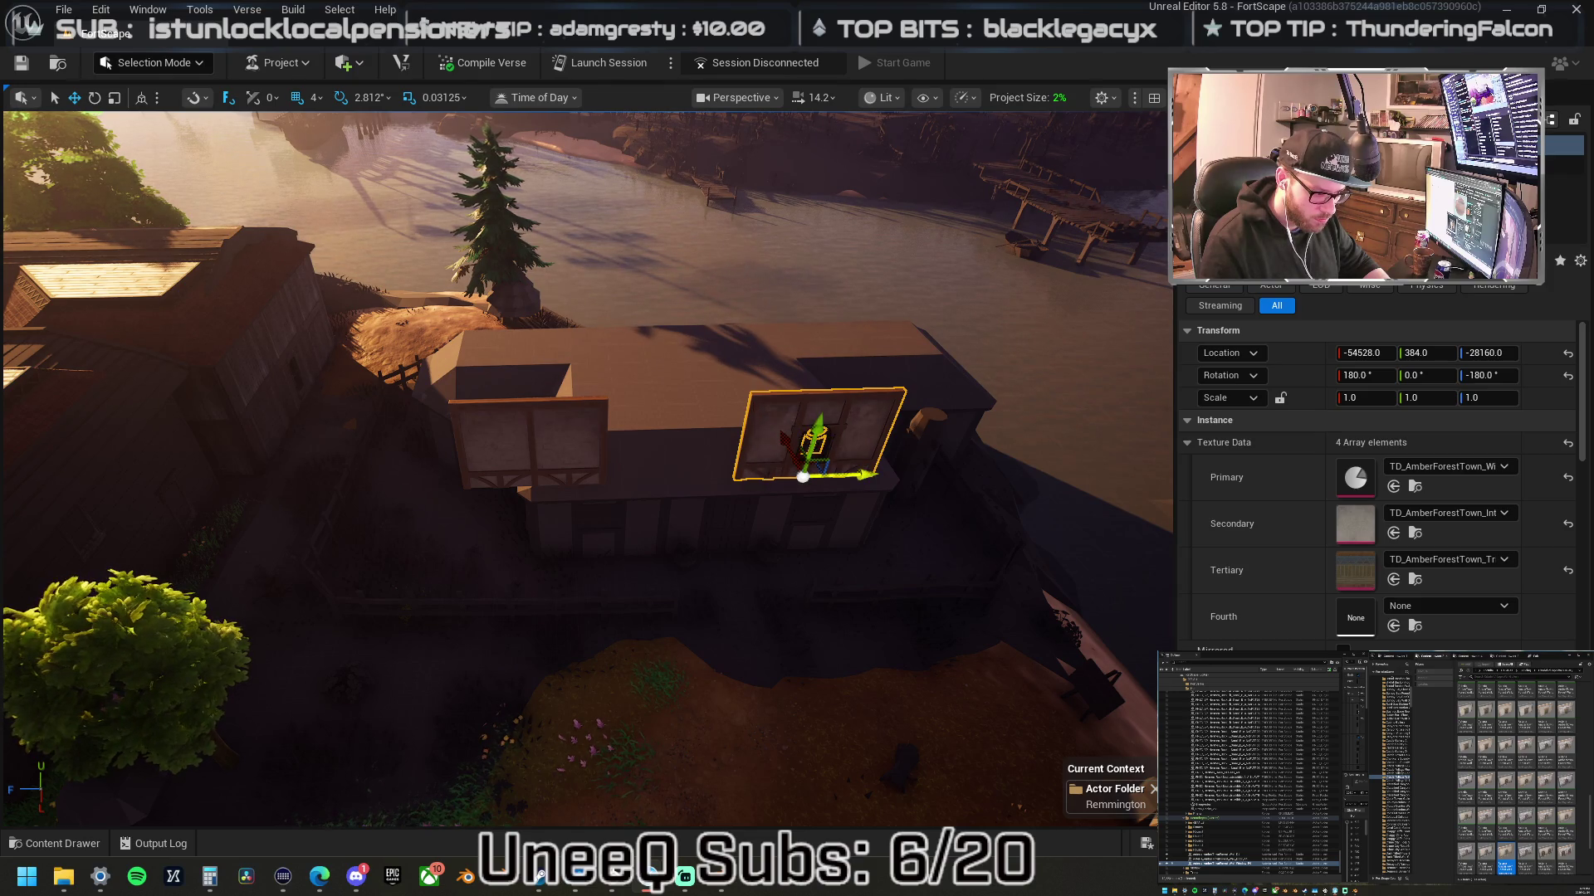
{"action": "left_click_drag", "start_coordinate": [743, 478], "coordinate": [455, 480]}
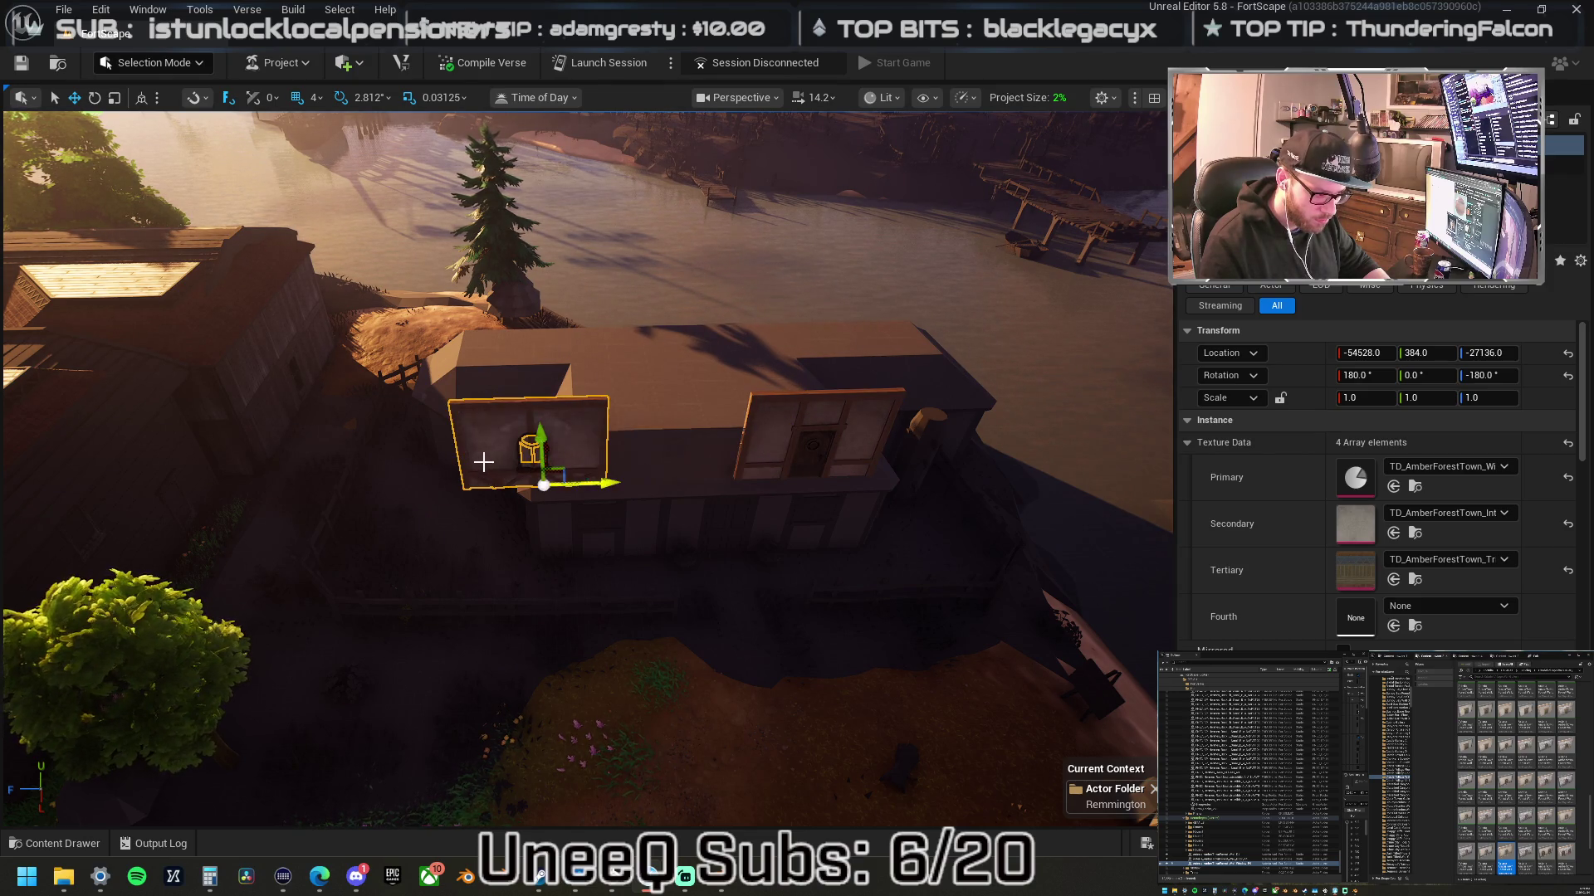
{"action": "left_click_drag", "start_coordinate": [597, 485], "coordinate": [731, 489]}
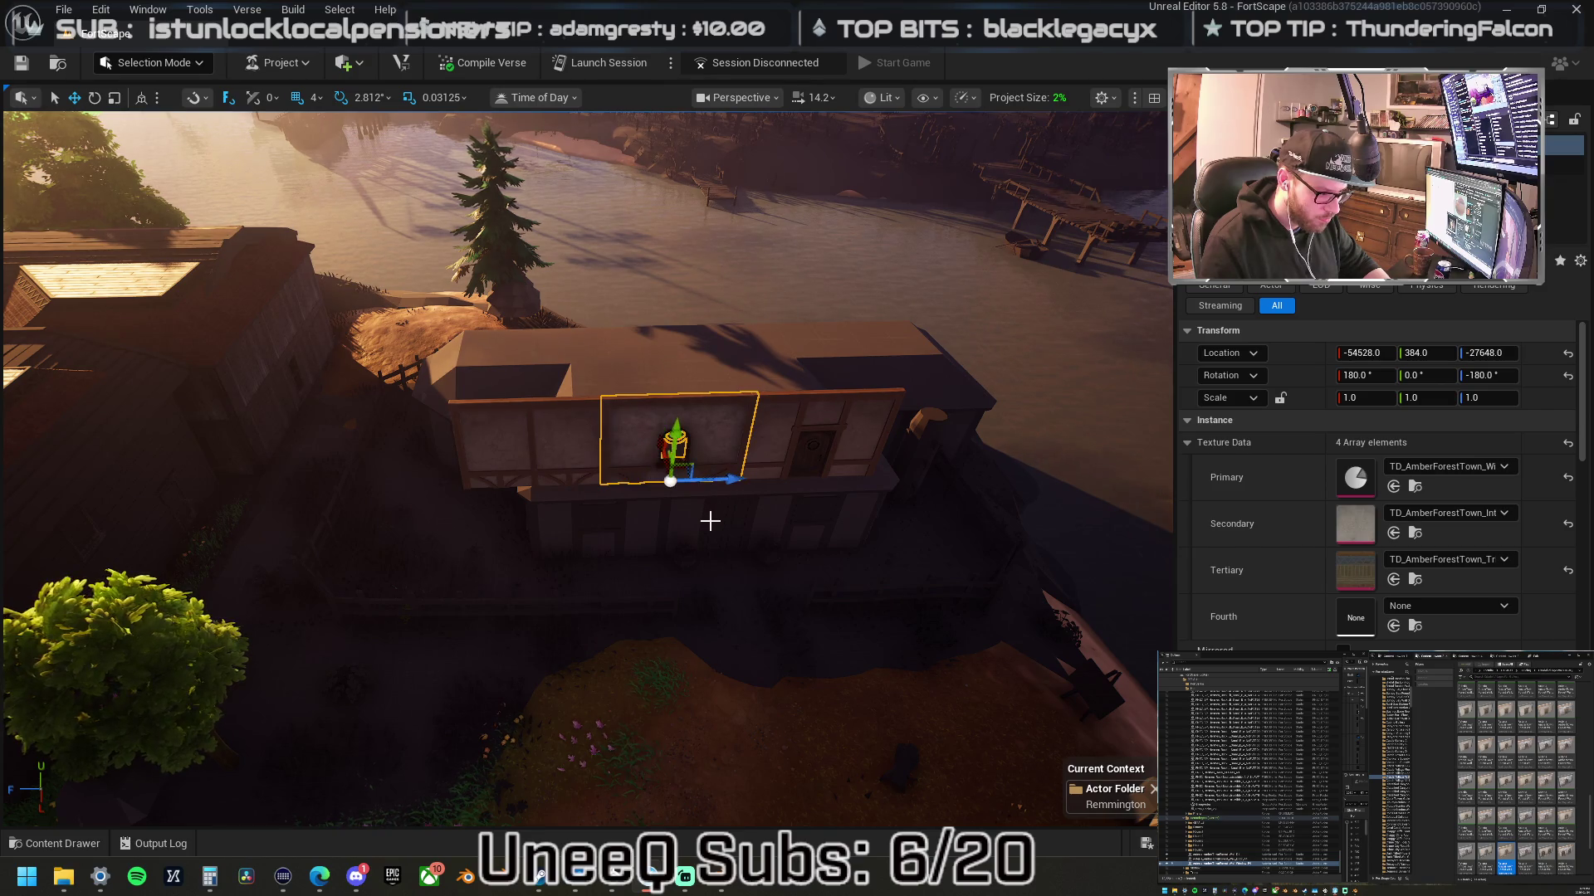
- Close the Blender window, answering its save-changes prompt
{"action": "mouse_move", "coordinate": [714, 889]}
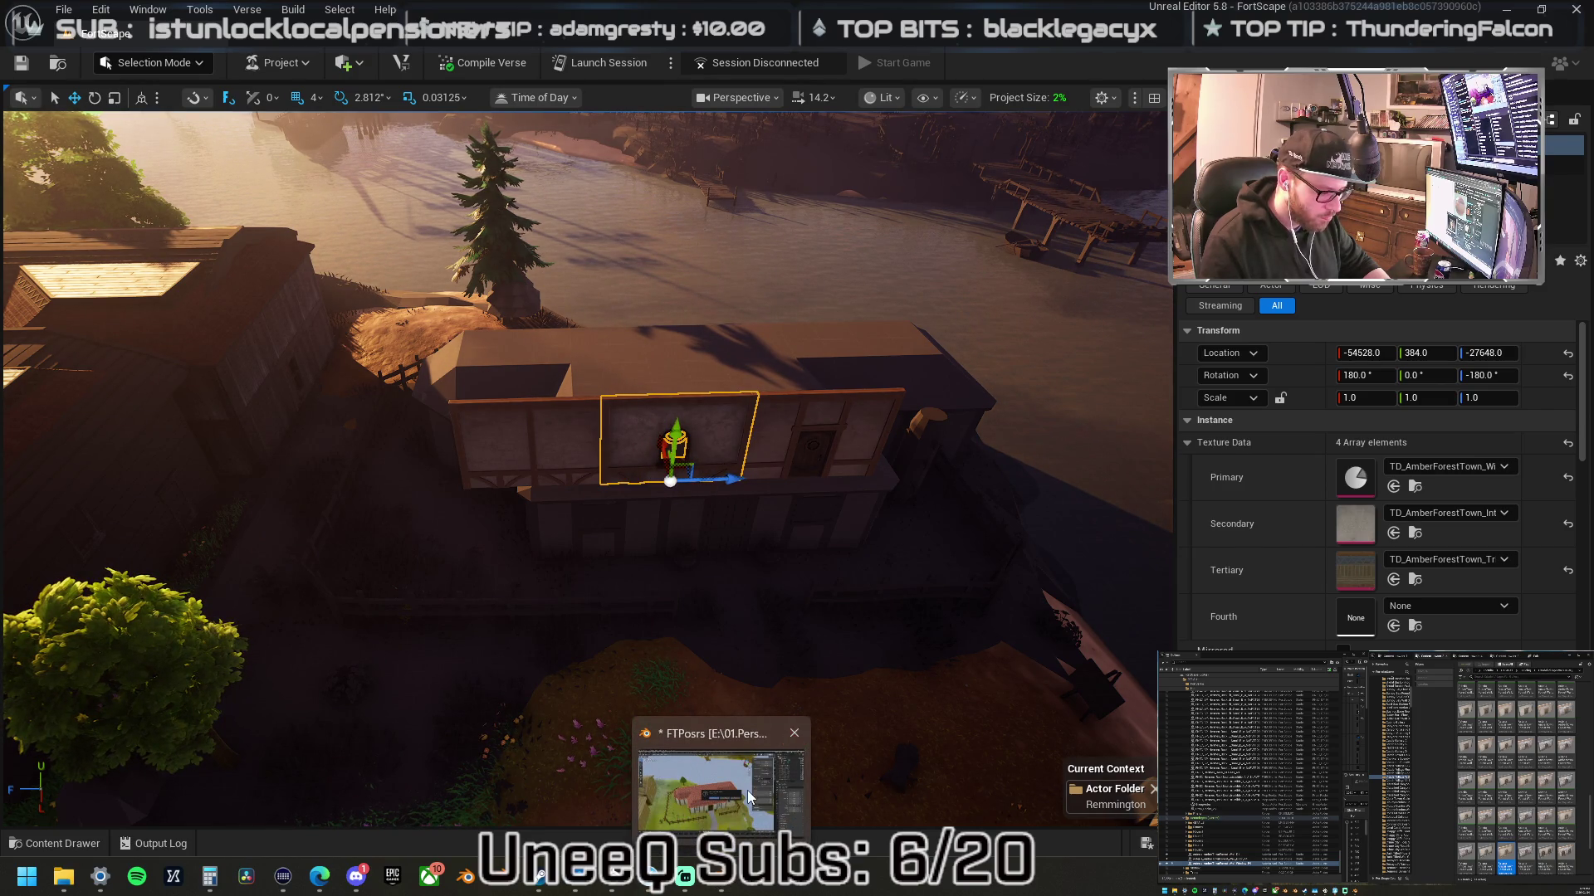
{"action": "left_click", "coordinate": [748, 797]}
{"action": "left_click", "coordinate": [818, 479]}
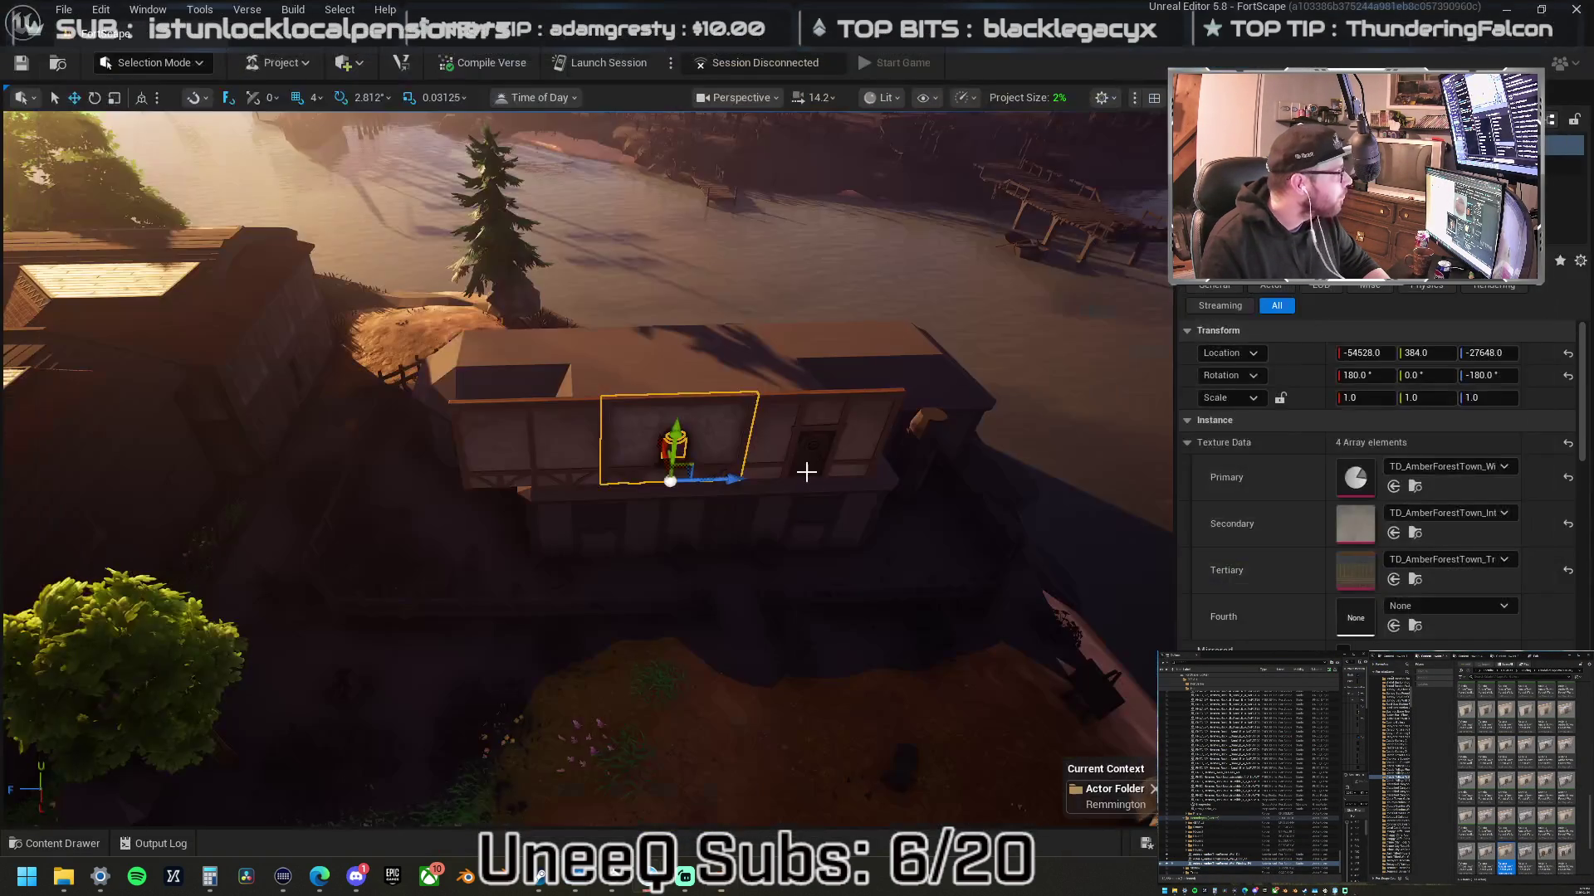
- Slide a wall piece along and turn the left panel 90° into a side wall
{"action": "mouse_move", "coordinate": [778, 549]}
{"action": "left_mouse_down"}
{"action": "mouse_move", "coordinate": [767, 465]}
{"action": "mouse_move", "coordinate": [775, 545]}
{"action": "left_mouse_up"}
{"action": "left_click_drag", "start_coordinate": [676, 521], "coordinate": [873, 544]}
{"action": "left_click", "coordinate": [556, 502]}
{"action": "left_click_drag", "start_coordinate": [556, 501], "coordinate": [722, 390]}
{"action": "left_click_drag", "start_coordinate": [608, 473], "coordinate": [609, 498]}
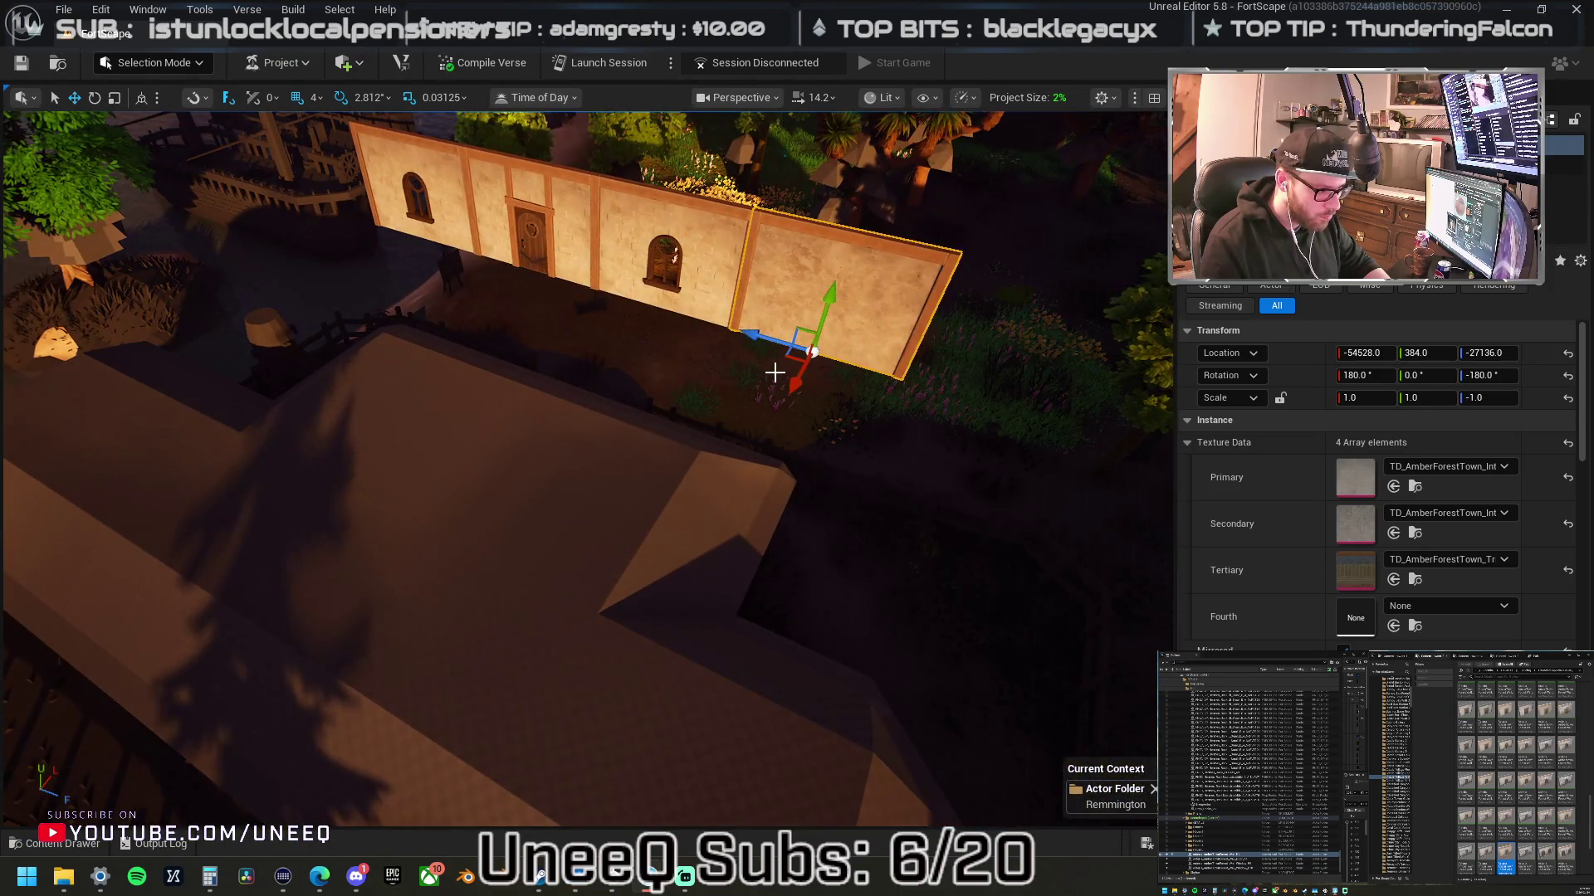
{"action": "mouse_move", "coordinate": [793, 354]}
{"action": "left_mouse_down"}
{"action": "mouse_move", "coordinate": [797, 370]}
{"action": "mouse_move", "coordinate": [581, 359]}
{"action": "left_mouse_up"}
{"action": "mouse_move", "coordinate": [772, 381]}
{"action": "left_mouse_down"}
{"action": "mouse_move", "coordinate": [722, 398]}
{"action": "mouse_move", "coordinate": [772, 380]}
{"action": "left_mouse_up"}
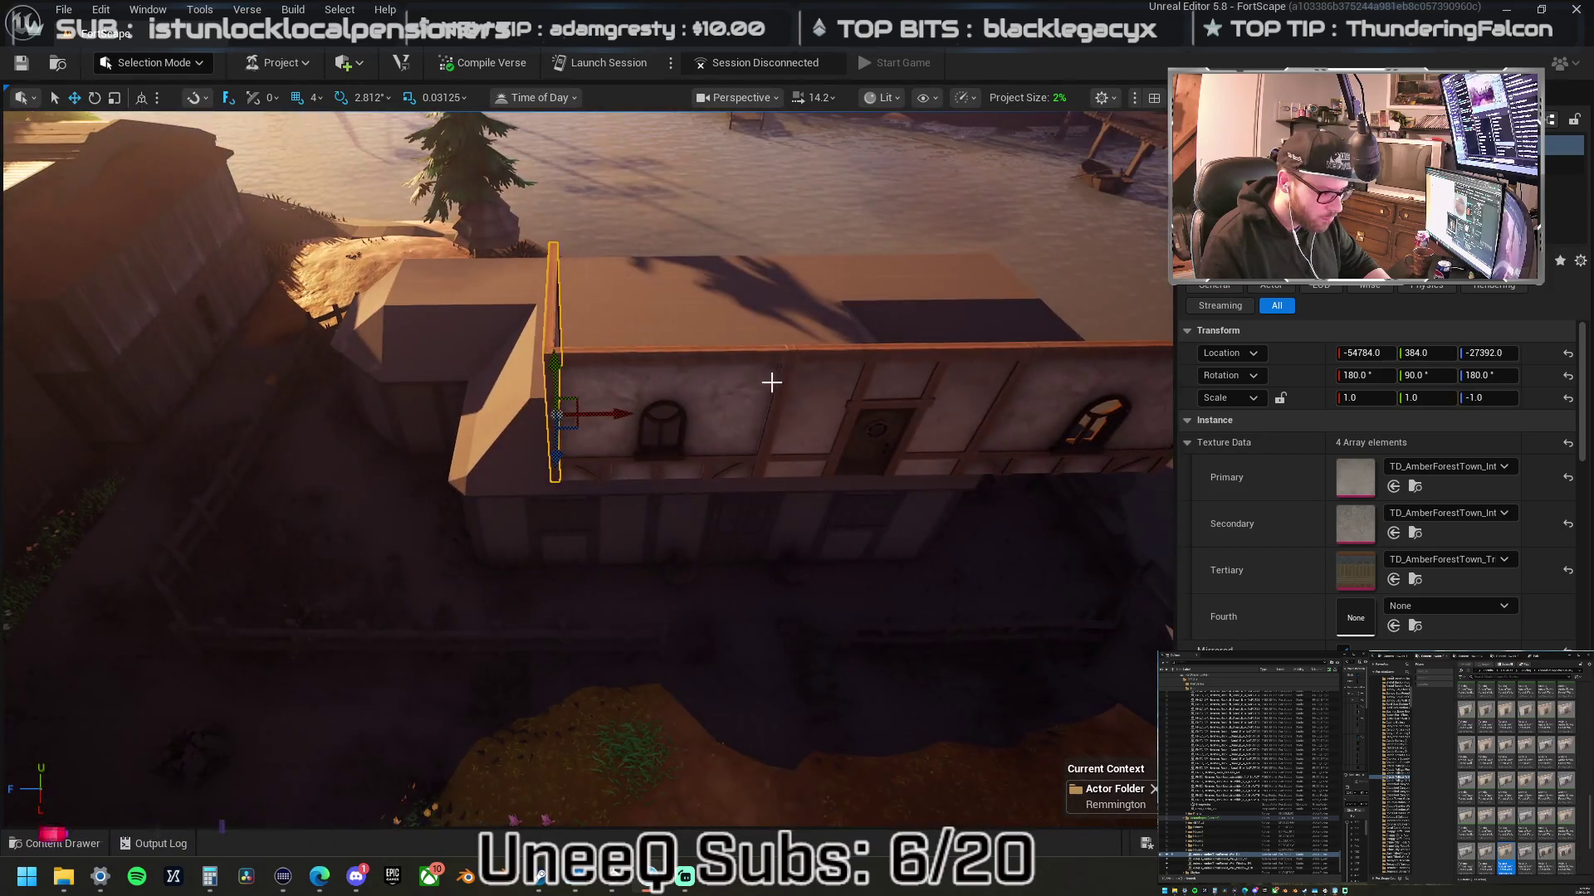
- Change the primary texture on the two front window panels in Texture Data
{"action": "left_click", "coordinate": [664, 477]}
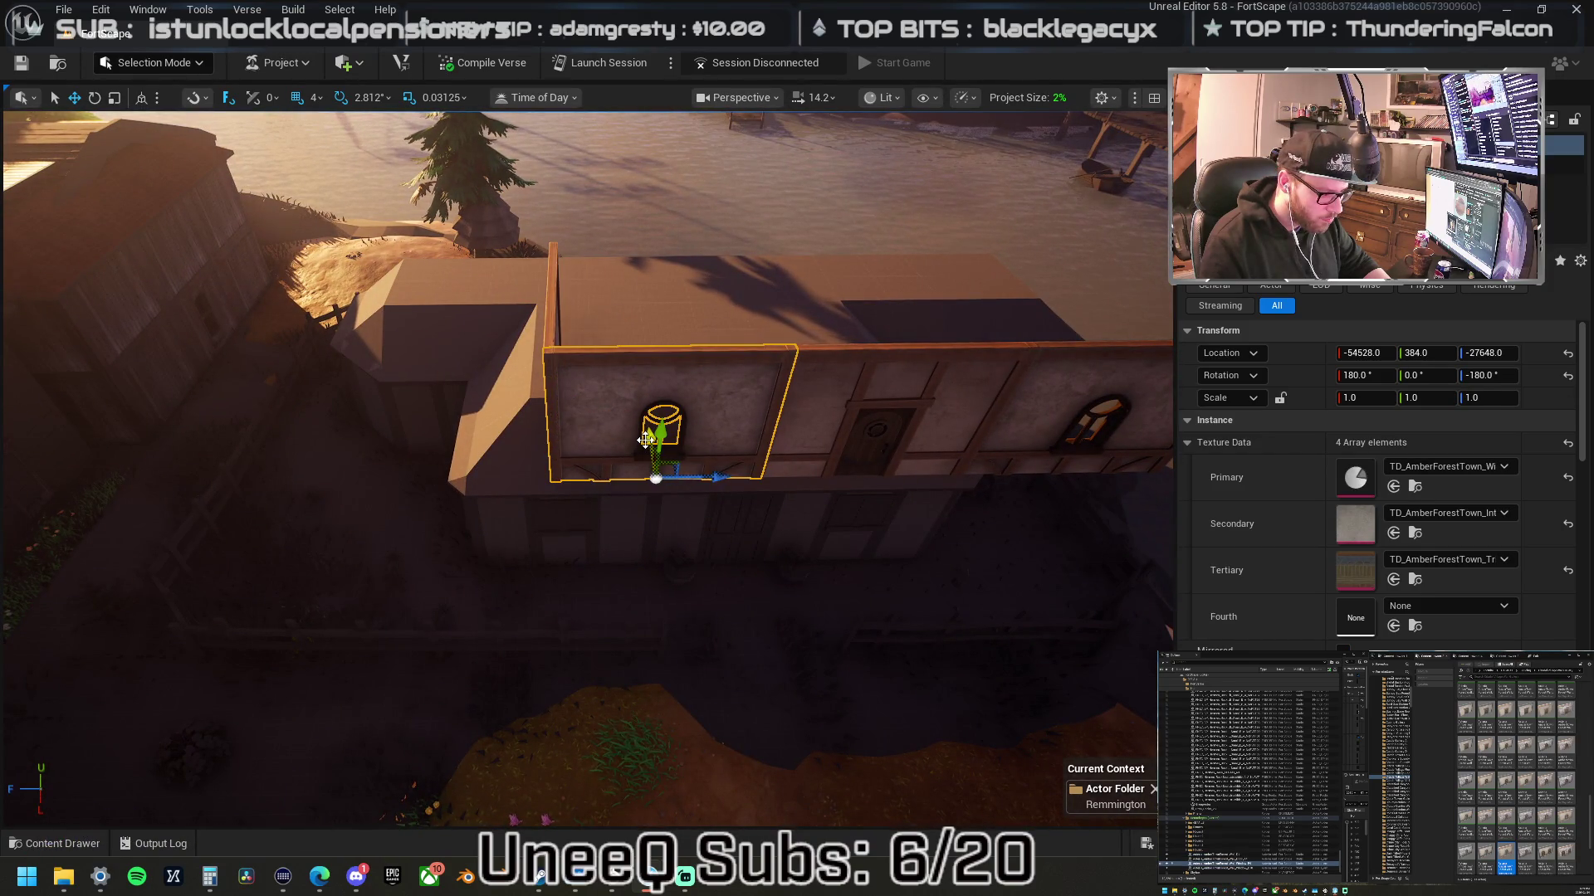
{"action": "left_click_drag", "start_coordinate": [648, 437], "coordinate": [629, 453]}
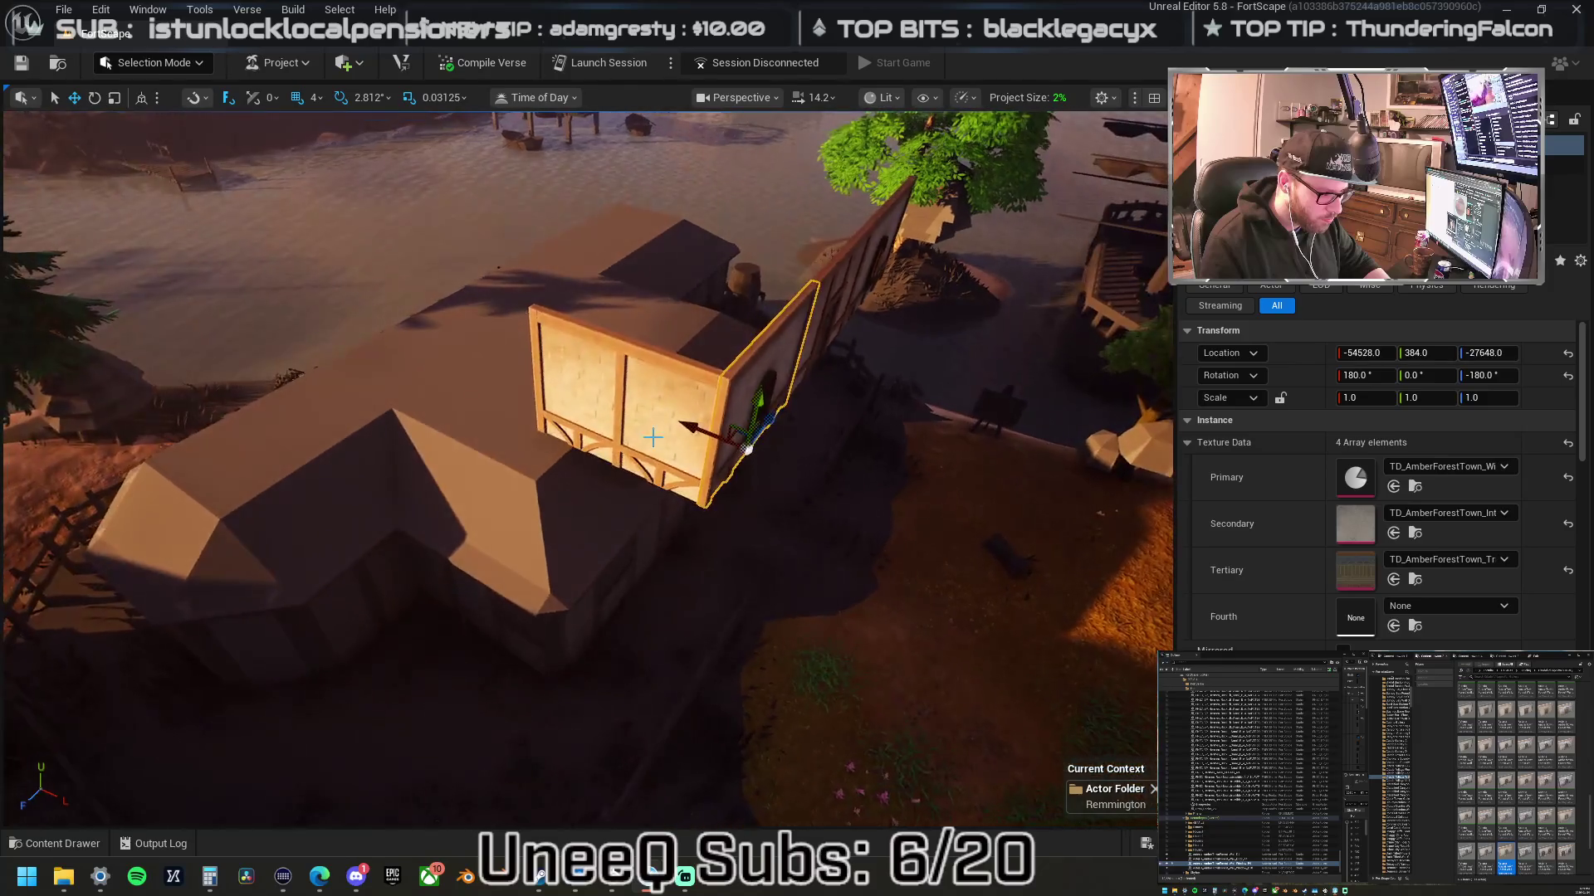
{"action": "left_click", "coordinate": [629, 454]}
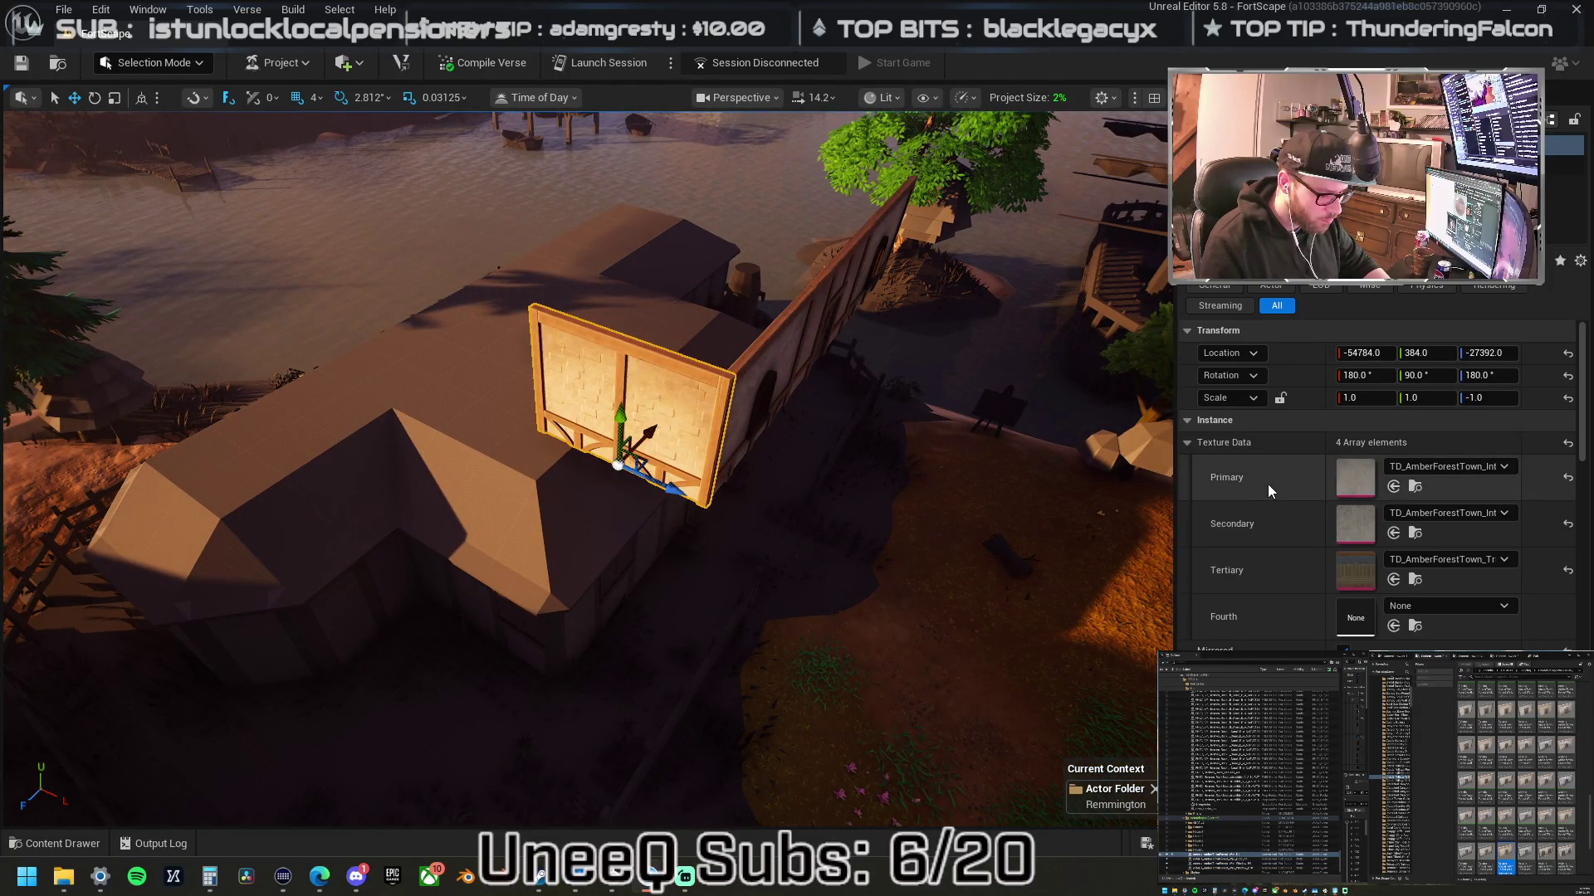
{"action": "mouse_move", "coordinate": [847, 410]}
{"action": "left_mouse_down"}
{"action": "mouse_move", "coordinate": [822, 403]}
{"action": "mouse_move", "coordinate": [775, 477]}
{"action": "left_mouse_up"}
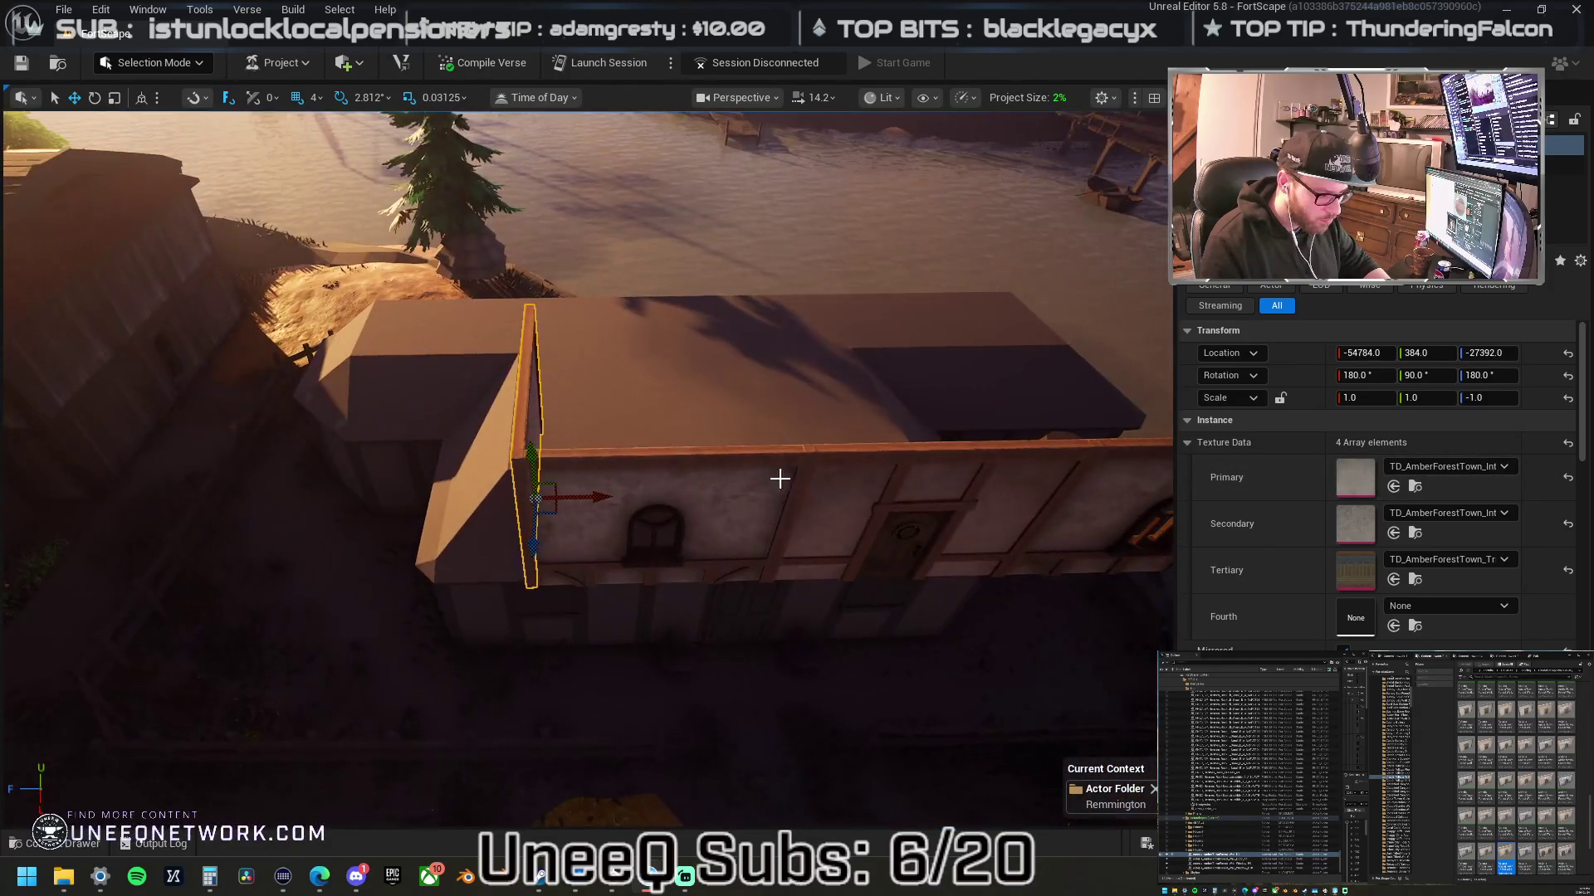
{"action": "left_click", "coordinate": [733, 509]}
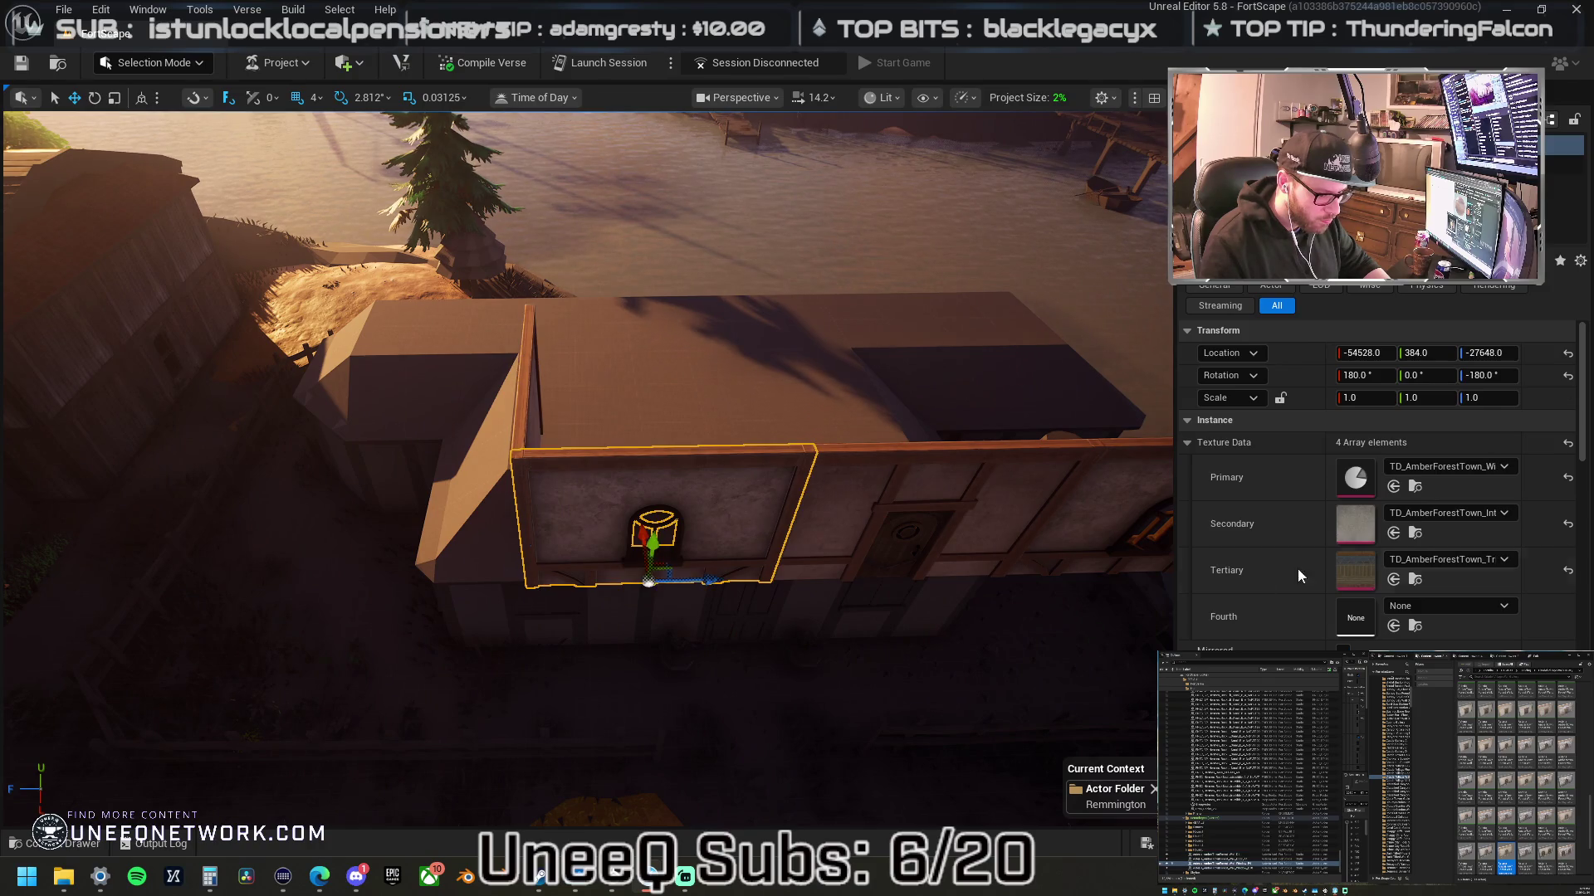
{"action": "left_click", "coordinate": [1288, 480], "text": "shift"}
{"action": "mouse_move", "coordinate": [708, 534]}
{"action": "left_mouse_down"}
{"action": "mouse_move", "coordinate": [689, 506]}
{"action": "mouse_move", "coordinate": [381, 406]}
{"action": "left_mouse_up"}
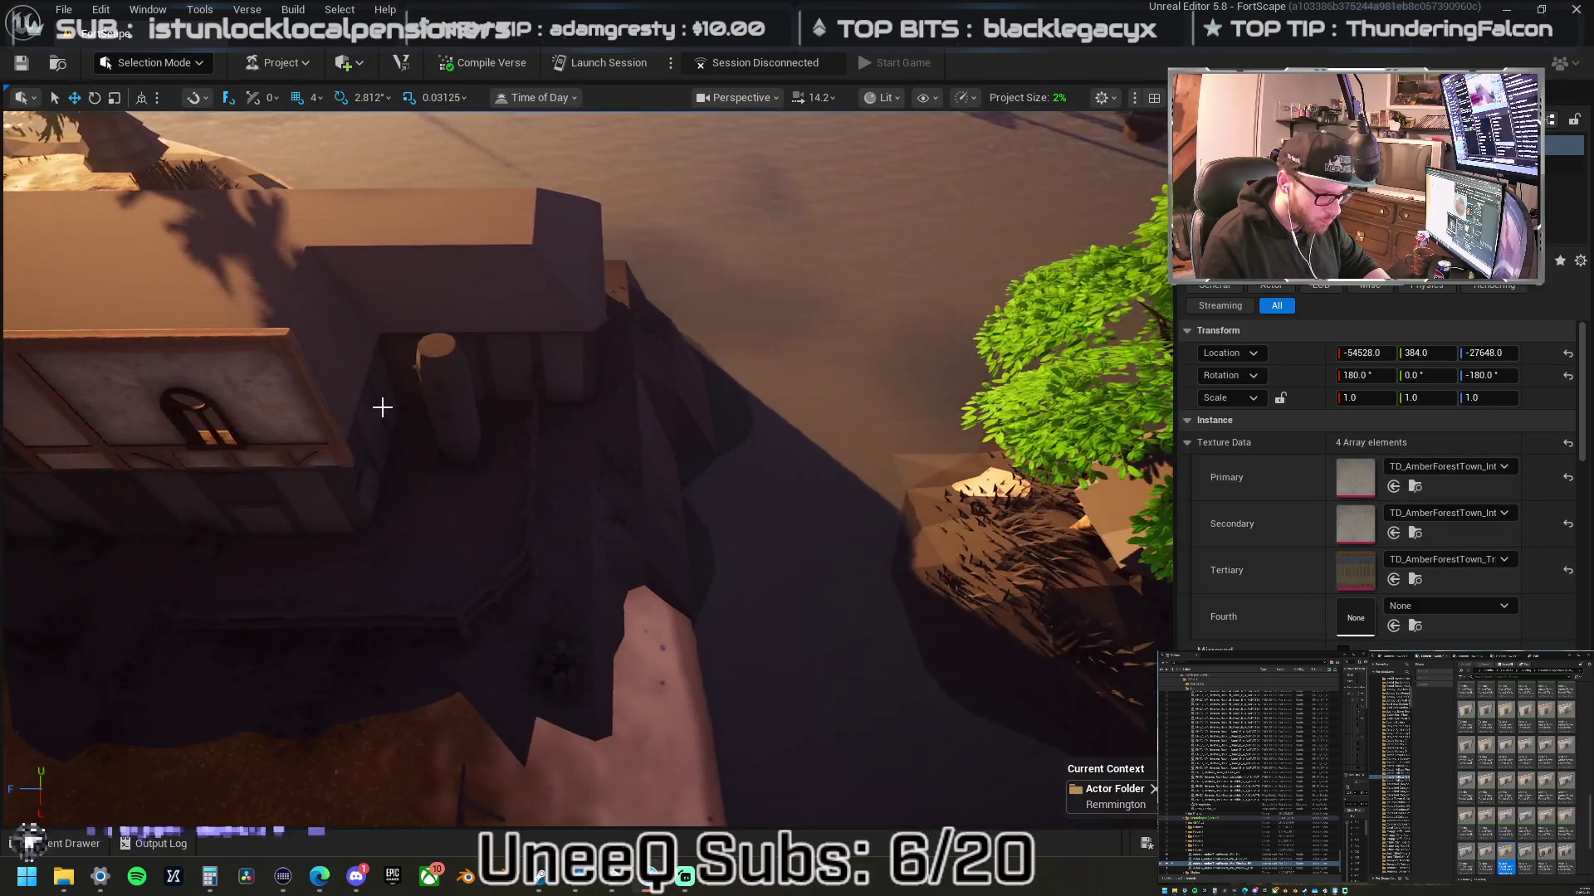
{"action": "left_click", "coordinate": [277, 389]}
{"action": "left_click", "coordinate": [1301, 484], "text": "shift"}
{"action": "left_click", "coordinate": [1302, 485], "text": "shift"}
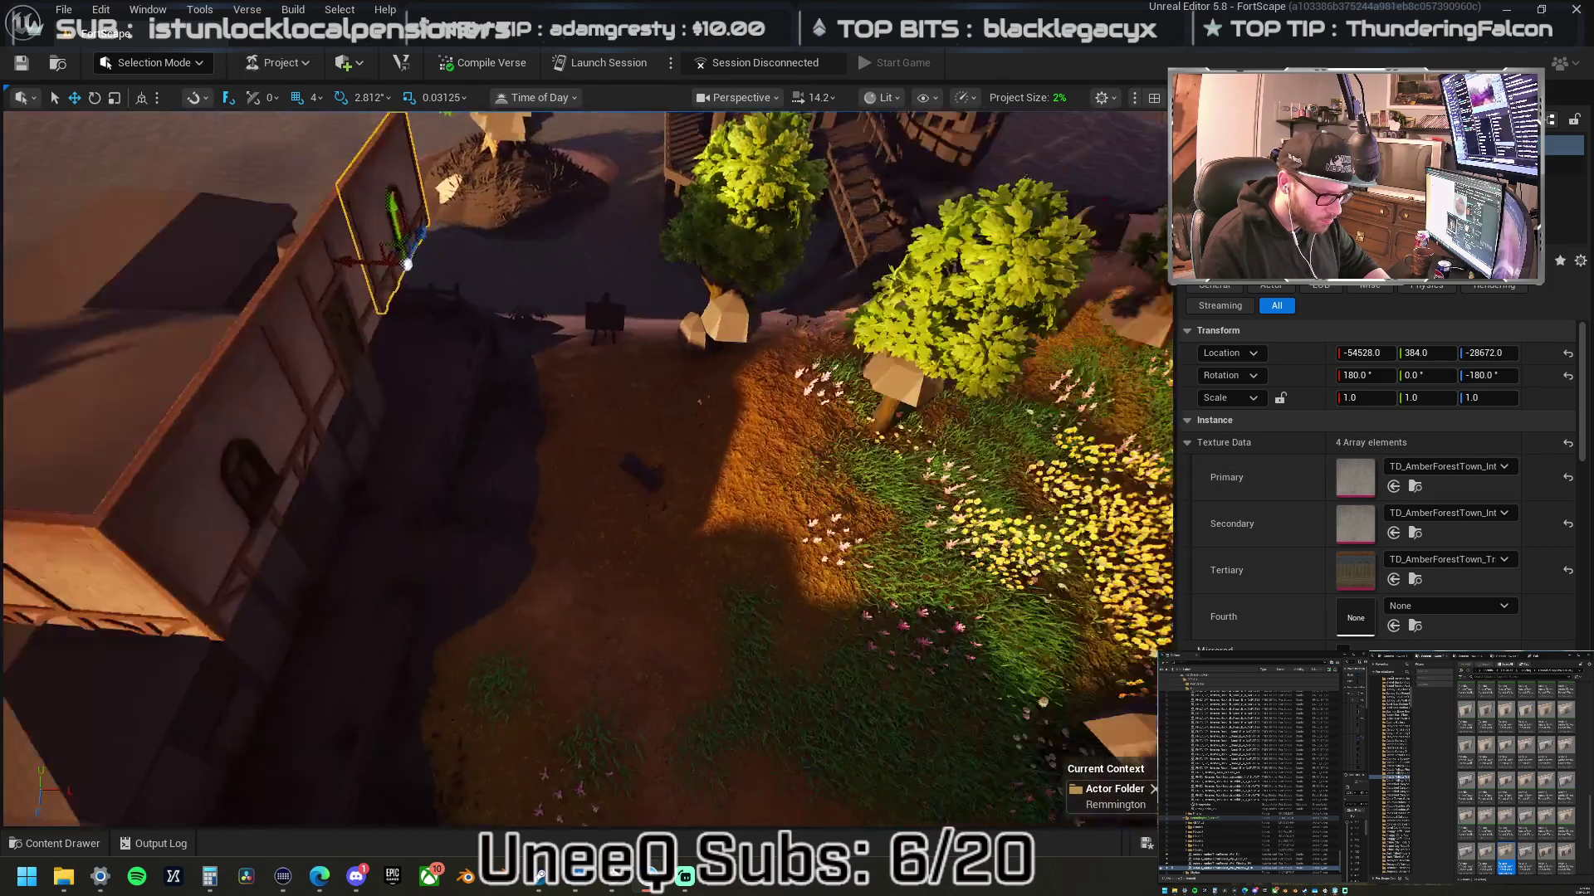
{"action": "left_click_drag", "start_coordinate": [581, 465], "coordinate": [498, 415]}
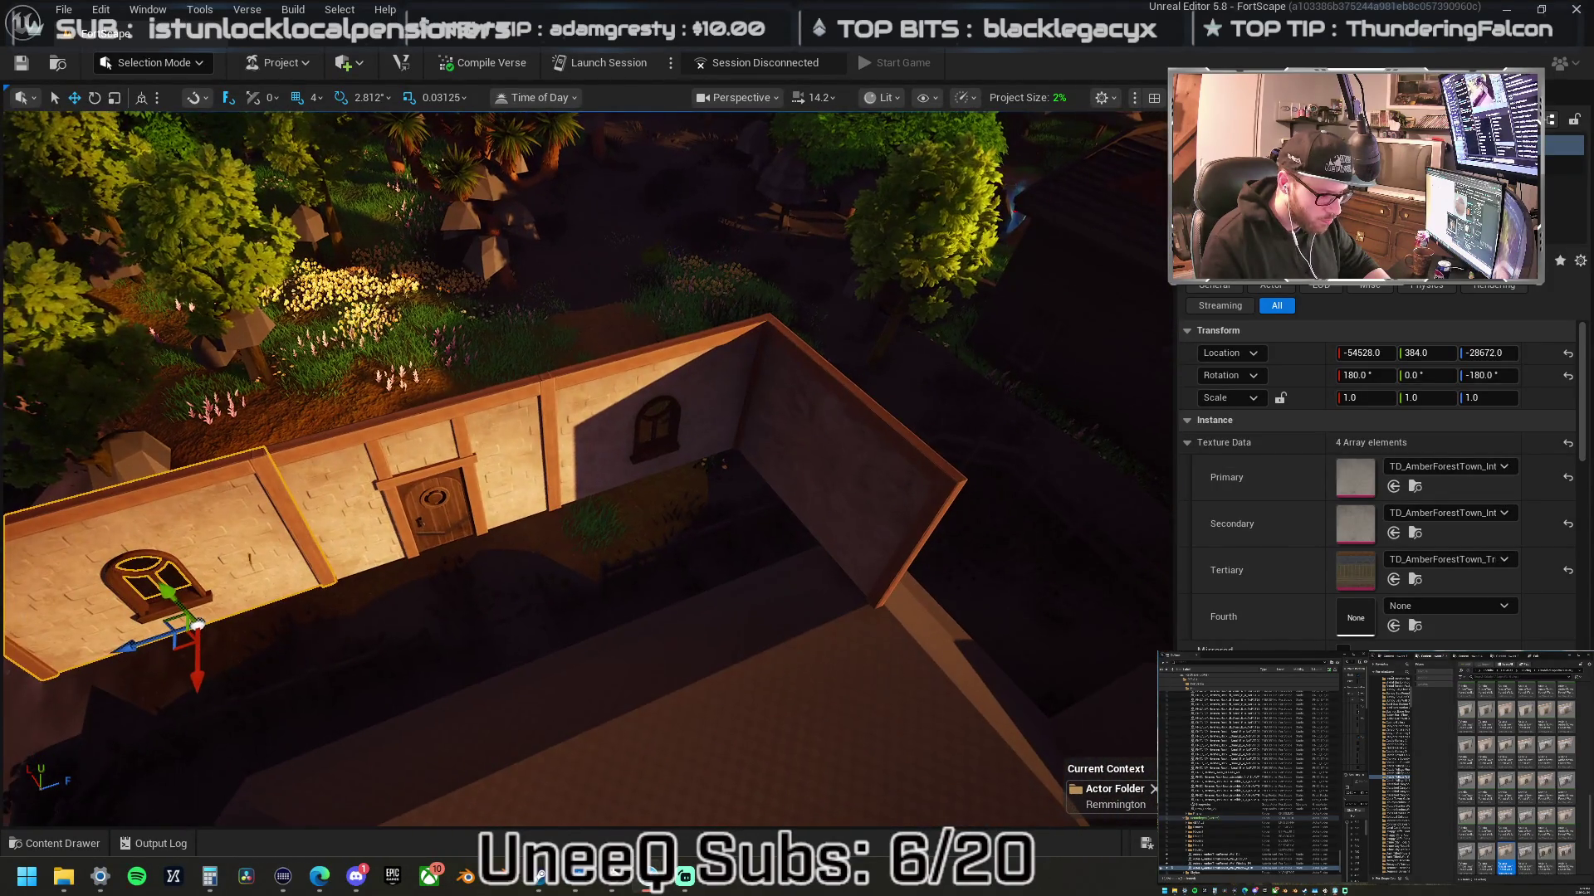
- Move the right wall panel to the back wall's left end, turned to face outward
{"action": "left_click", "coordinate": [830, 465]}
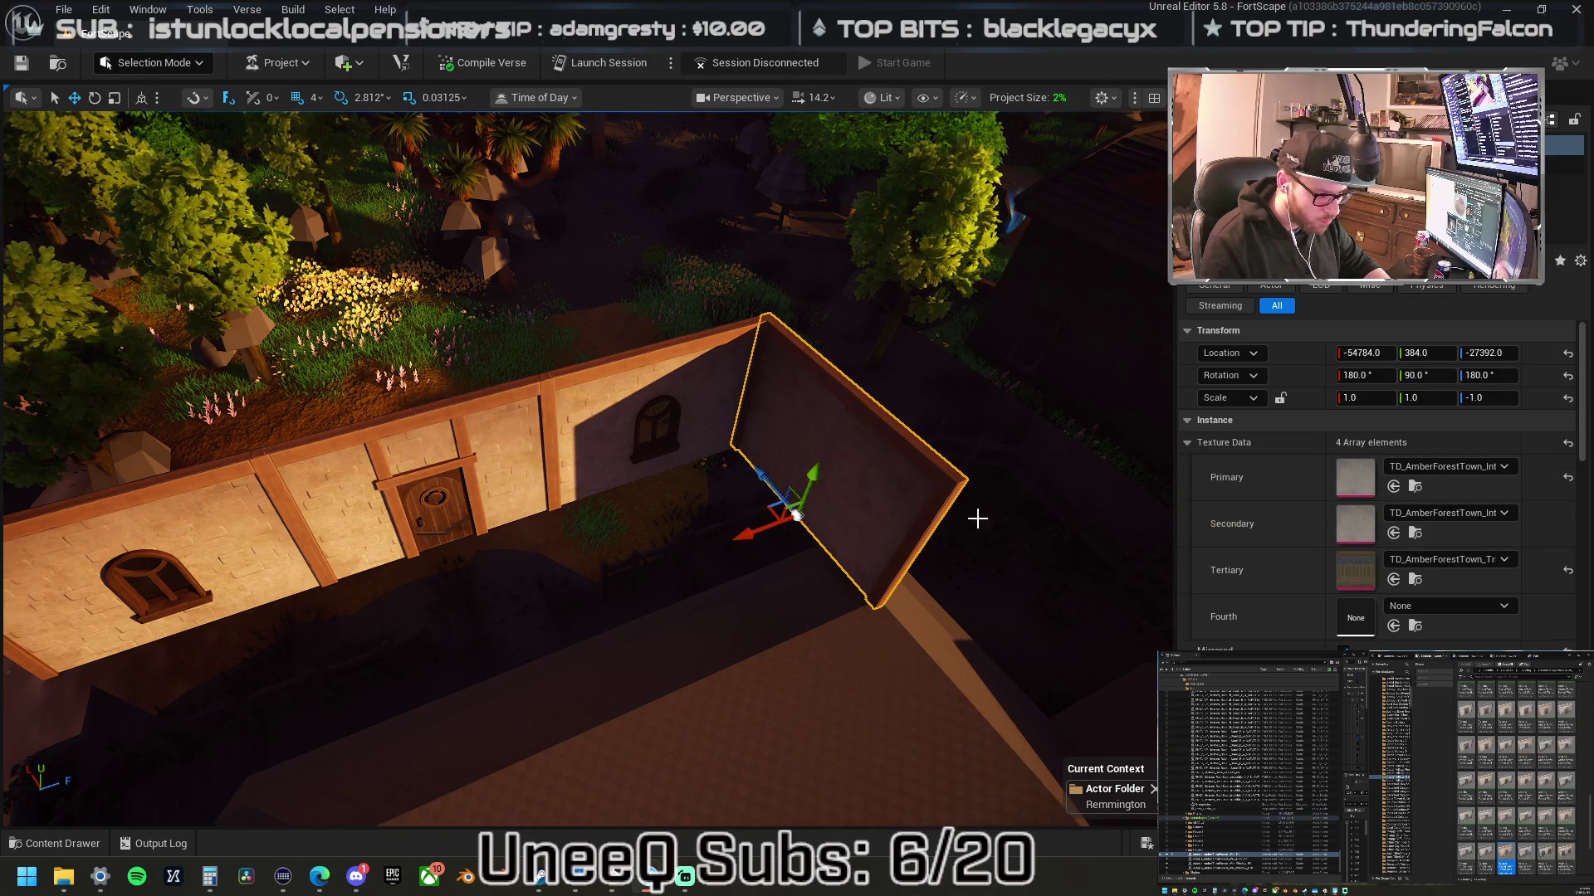
{"action": "mouse_move", "coordinate": [712, 533]}
{"action": "left_mouse_down"}
{"action": "mouse_move", "coordinate": [689, 506]}
{"action": "mouse_move", "coordinate": [689, 532]}
{"action": "left_mouse_up"}
{"action": "left_click_drag", "start_coordinate": [672, 475], "coordinate": [384, 488]}
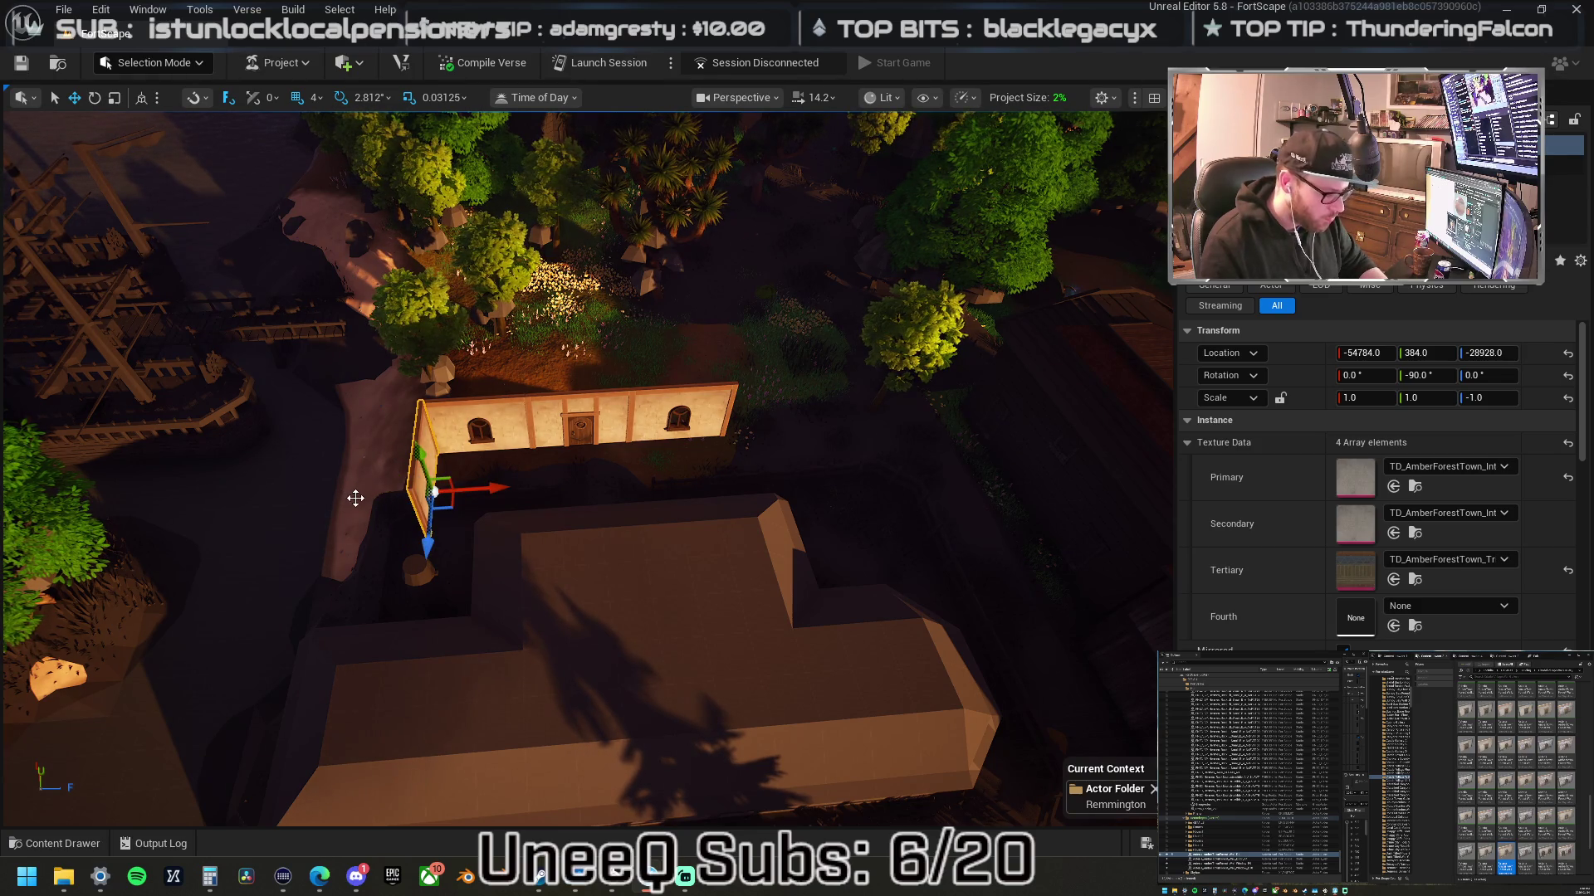
{"action": "key", "text": "ctrl+Right"}
{"action": "key", "text": "ctrl+Right"}
{"action": "key", "text": "ctrl+Right"}
{"action": "key", "text": "ctrl+Right"}
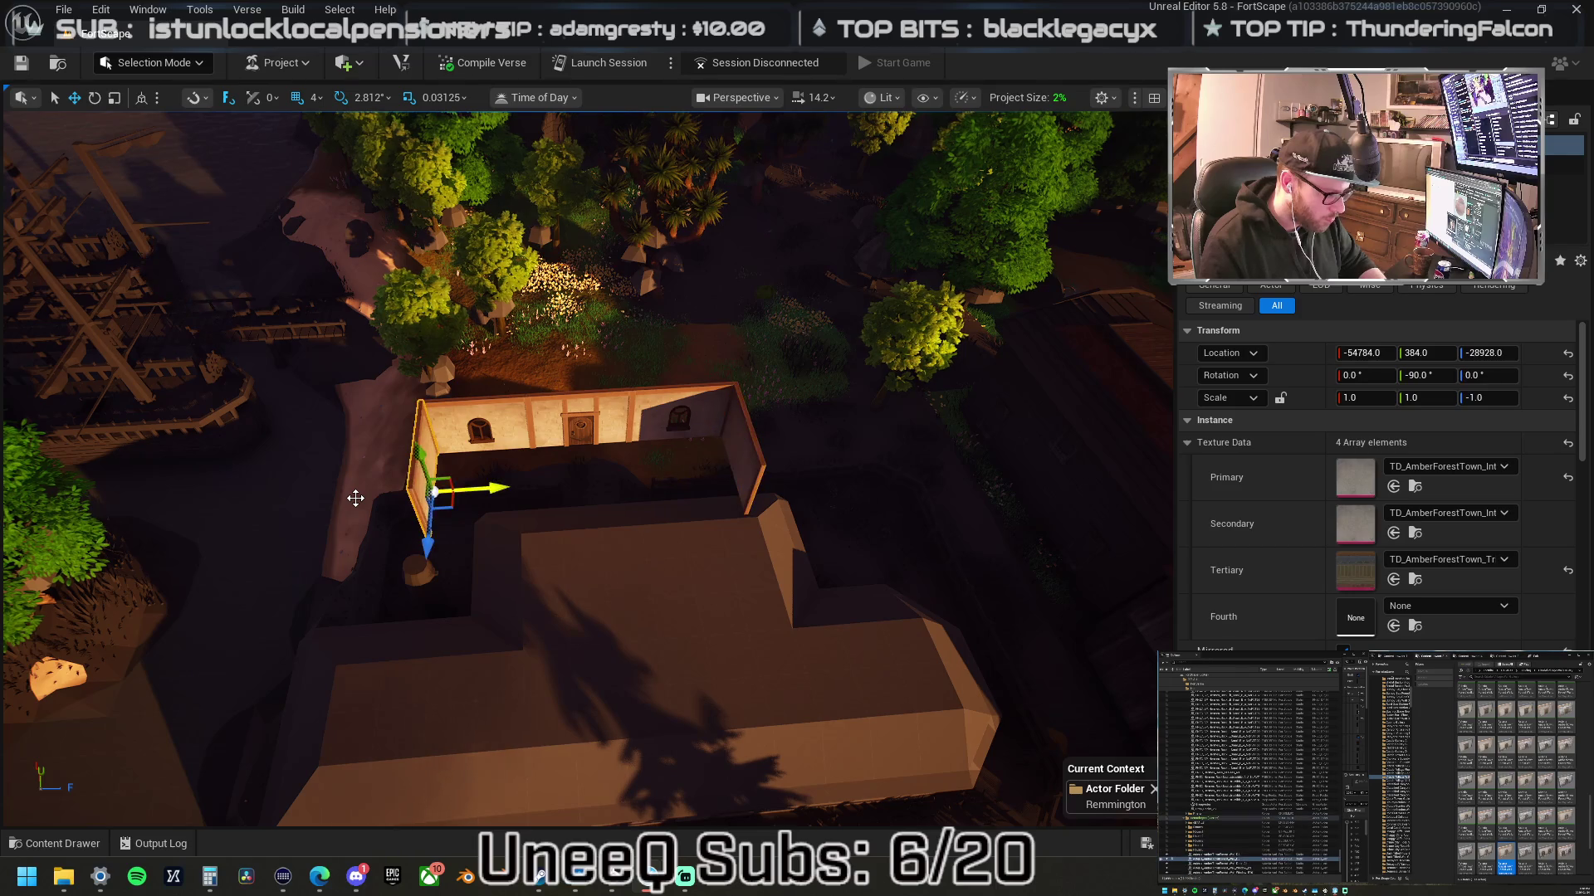
{"action": "mouse_move", "coordinate": [581, 465]}
{"action": "left_mouse_down"}
{"action": "mouse_move", "coordinate": [332, 465]}
{"action": "mouse_move", "coordinate": [332, 598]}
{"action": "mouse_move", "coordinate": [456, 526]}
{"action": "left_mouse_up"}
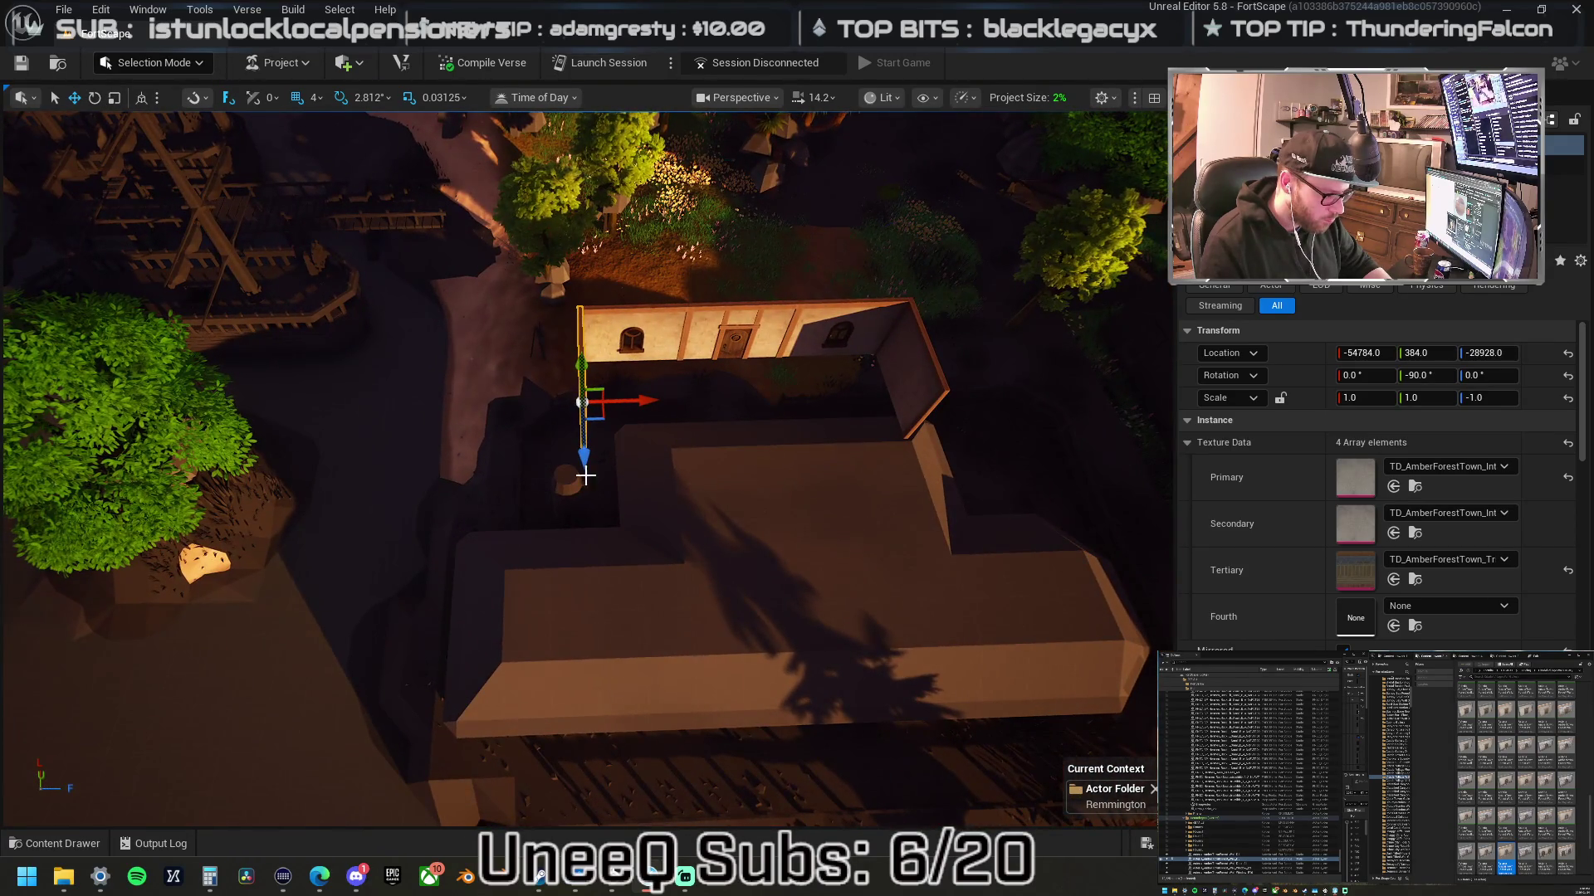
{"action": "key", "text": "ctrl+z"}
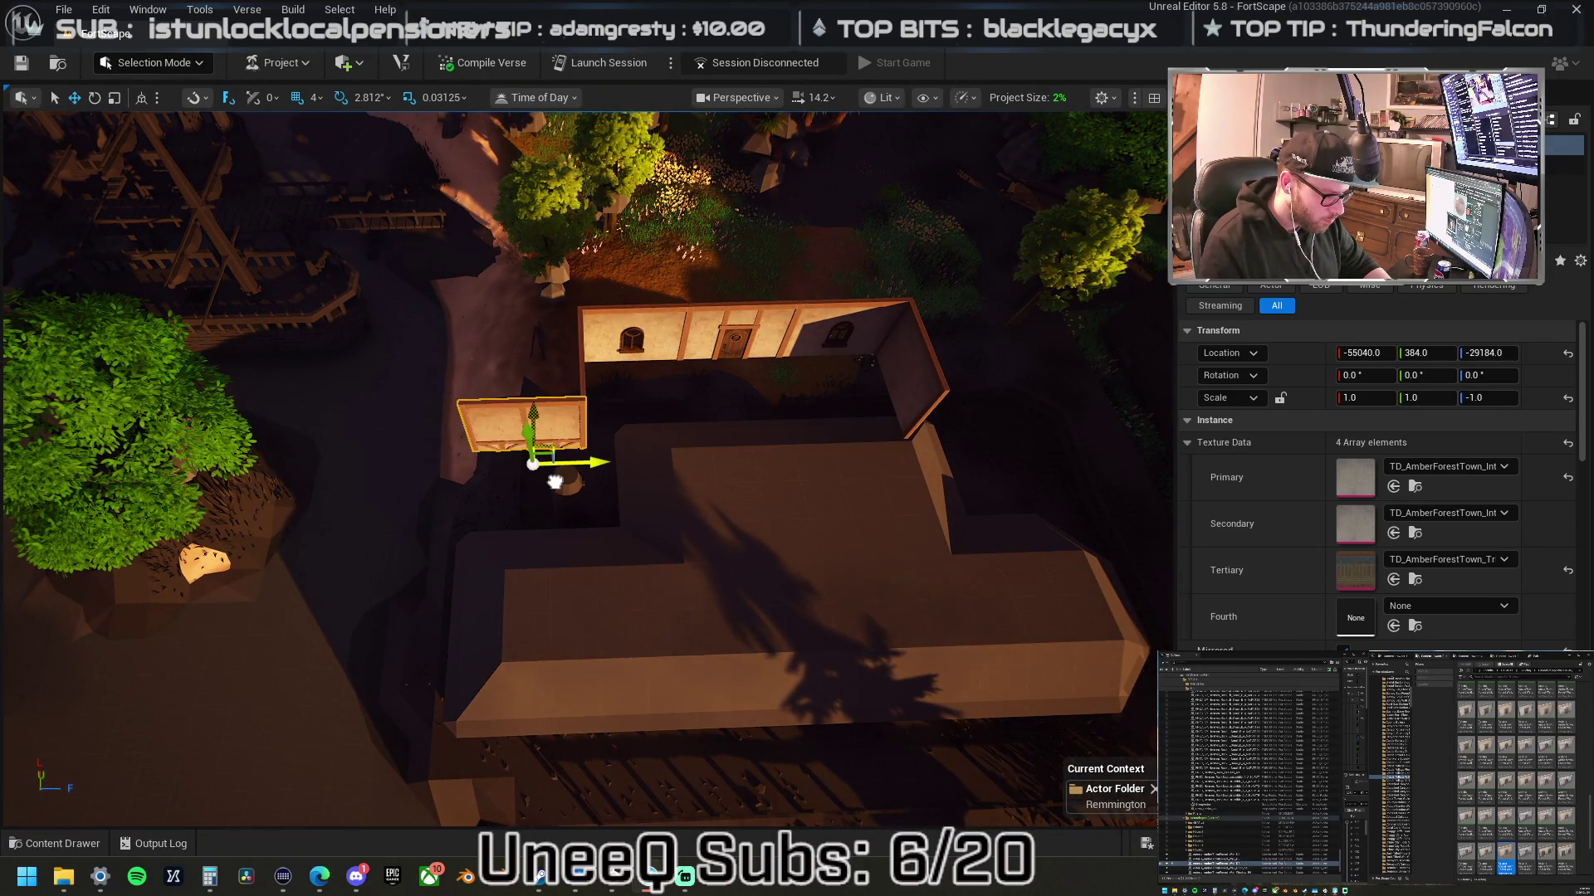
{"action": "key", "text": "ctrl+z"}
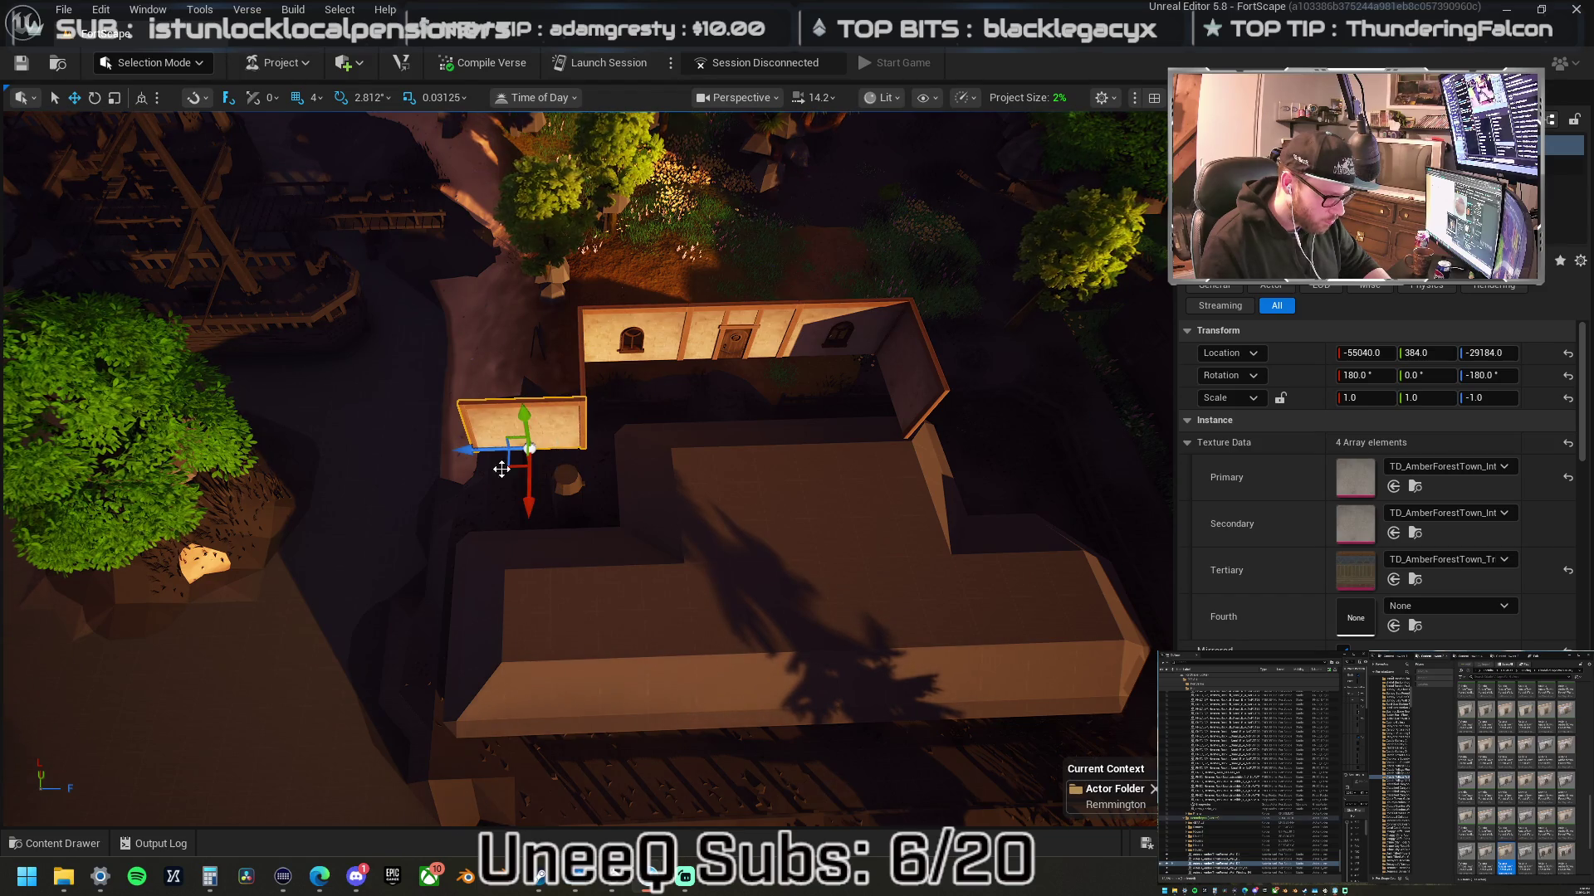
- Slide a panel to the wall's right end and place a duplicate further right
{"action": "mouse_move", "coordinate": [568, 478]}
{"action": "left_mouse_down"}
{"action": "mouse_move", "coordinate": [729, 467]}
{"action": "mouse_move", "coordinate": [689, 465]}
{"action": "left_mouse_up"}
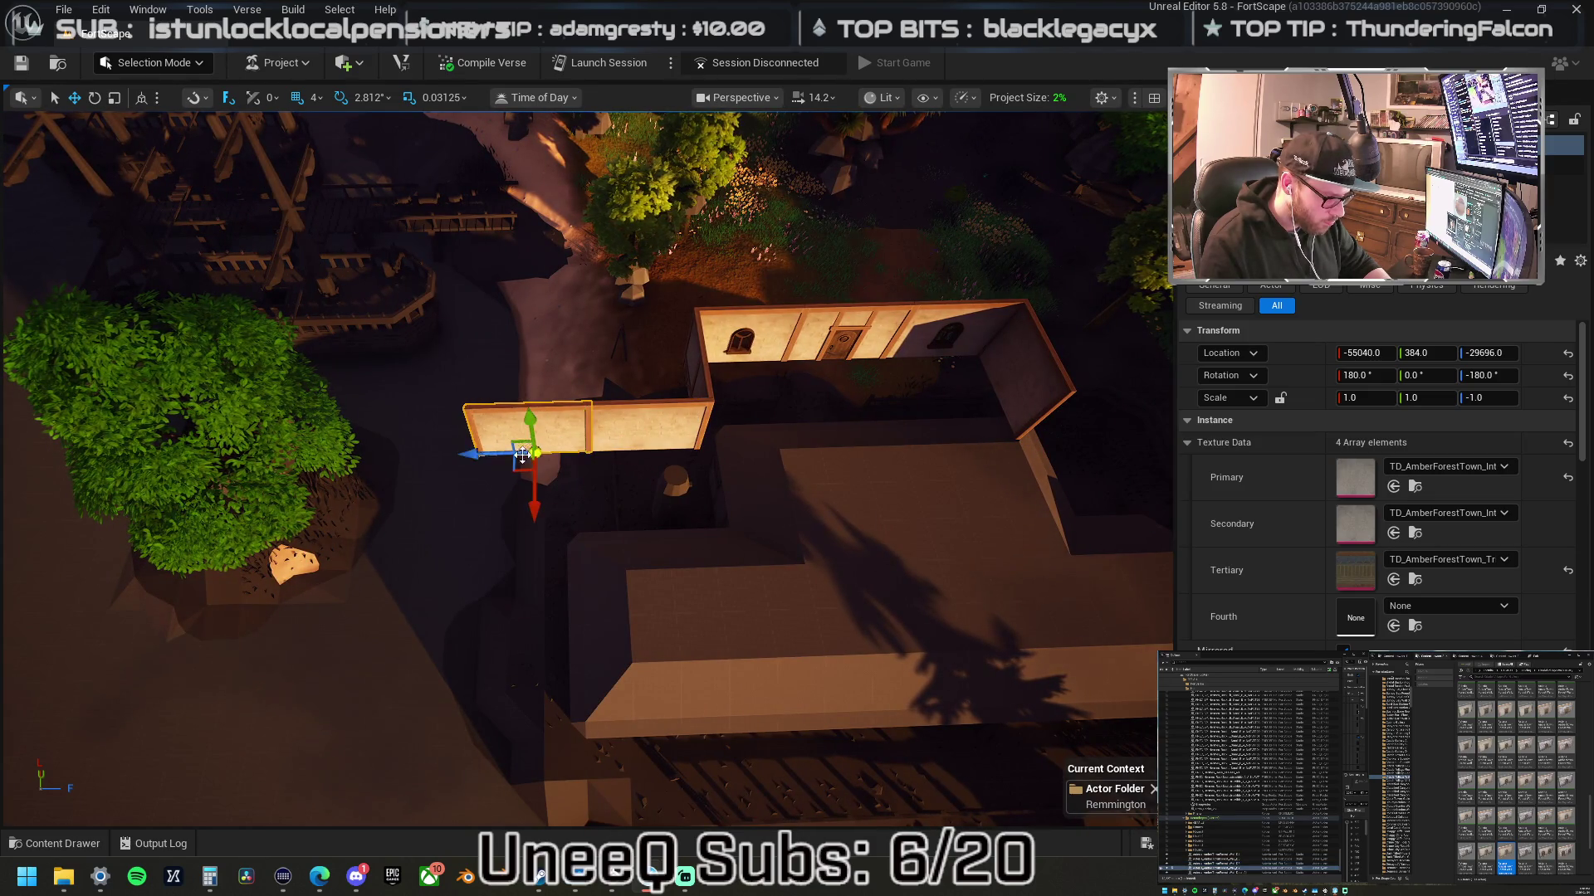
{"action": "mouse_move", "coordinate": [497, 449]}
{"action": "left_mouse_down"}
{"action": "mouse_move", "coordinate": [923, 452]}
{"action": "mouse_move", "coordinate": [936, 476]}
{"action": "left_mouse_up"}
{"action": "key", "text": "f"}
{"action": "mouse_move", "coordinate": [524, 435]}
{"action": "left_mouse_down"}
{"action": "mouse_move", "coordinate": [631, 460]}
{"action": "mouse_move", "coordinate": [581, 373]}
{"action": "mouse_move", "coordinate": [507, 337]}
{"action": "mouse_move", "coordinate": [407, 320]}
{"action": "mouse_move", "coordinate": [570, 373]}
{"action": "left_mouse_up"}
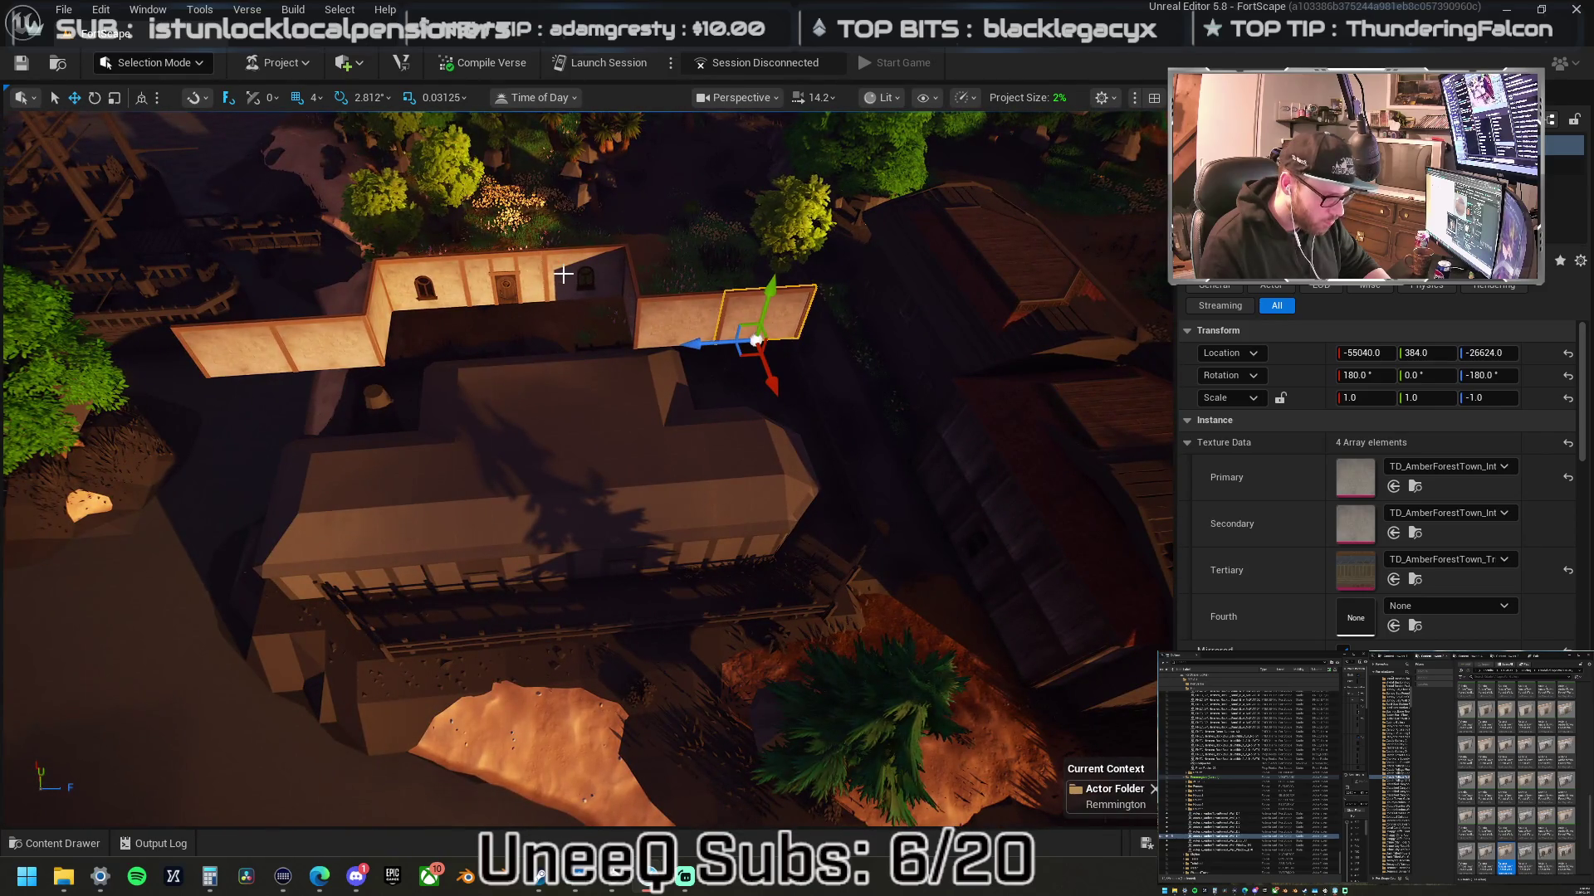
- Lower two upper wall panels together onto the lower building's wall
{"action": "left_click", "coordinate": [573, 274]}
{"action": "left_click", "coordinate": [461, 278], "text": "ctrl"}
{"action": "left_click_drag", "start_coordinate": [425, 350], "coordinate": [419, 583]}
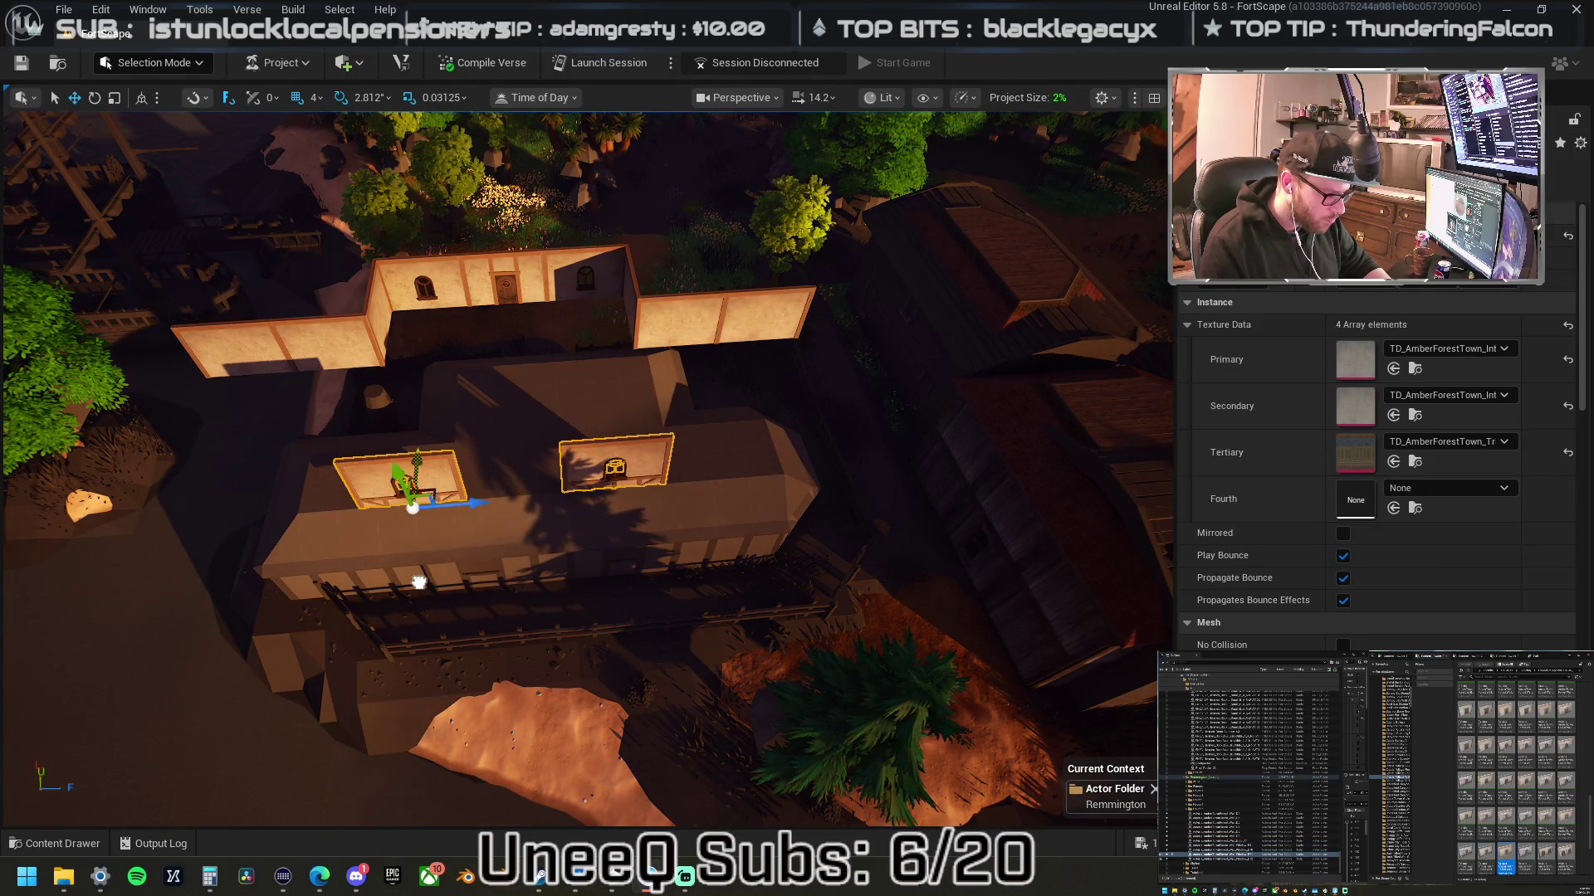
- Copy the upper-right panel down onto the lower building, then turn and reposition the smaller left panel
{"action": "left_click", "coordinate": [682, 327]}
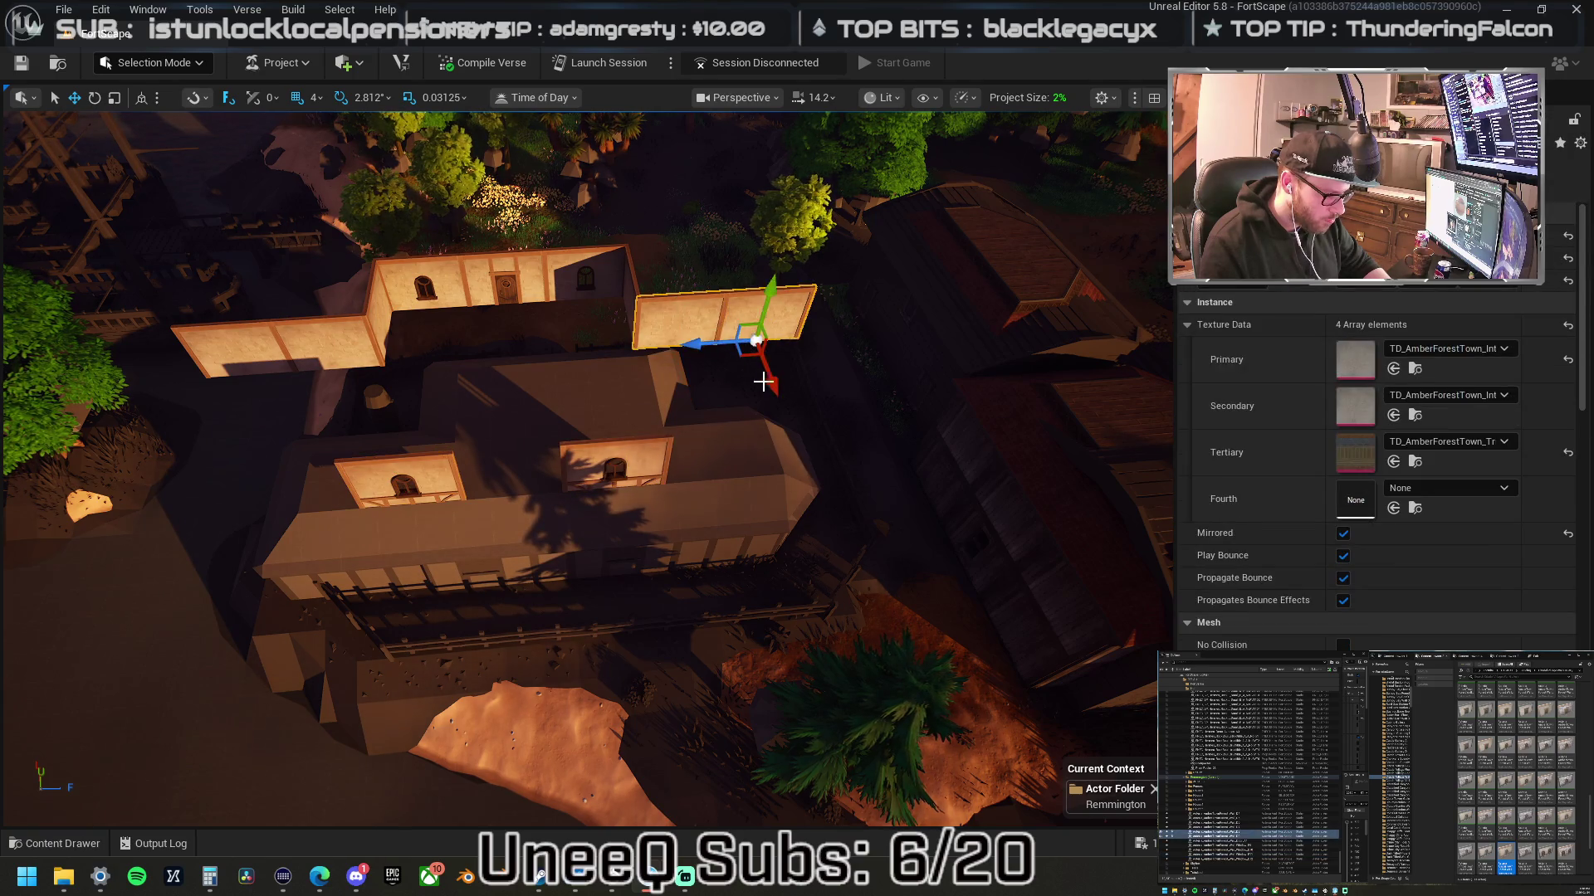
{"action": "left_click_drag", "start_coordinate": [777, 379], "coordinate": [798, 440], "text": "alt"}
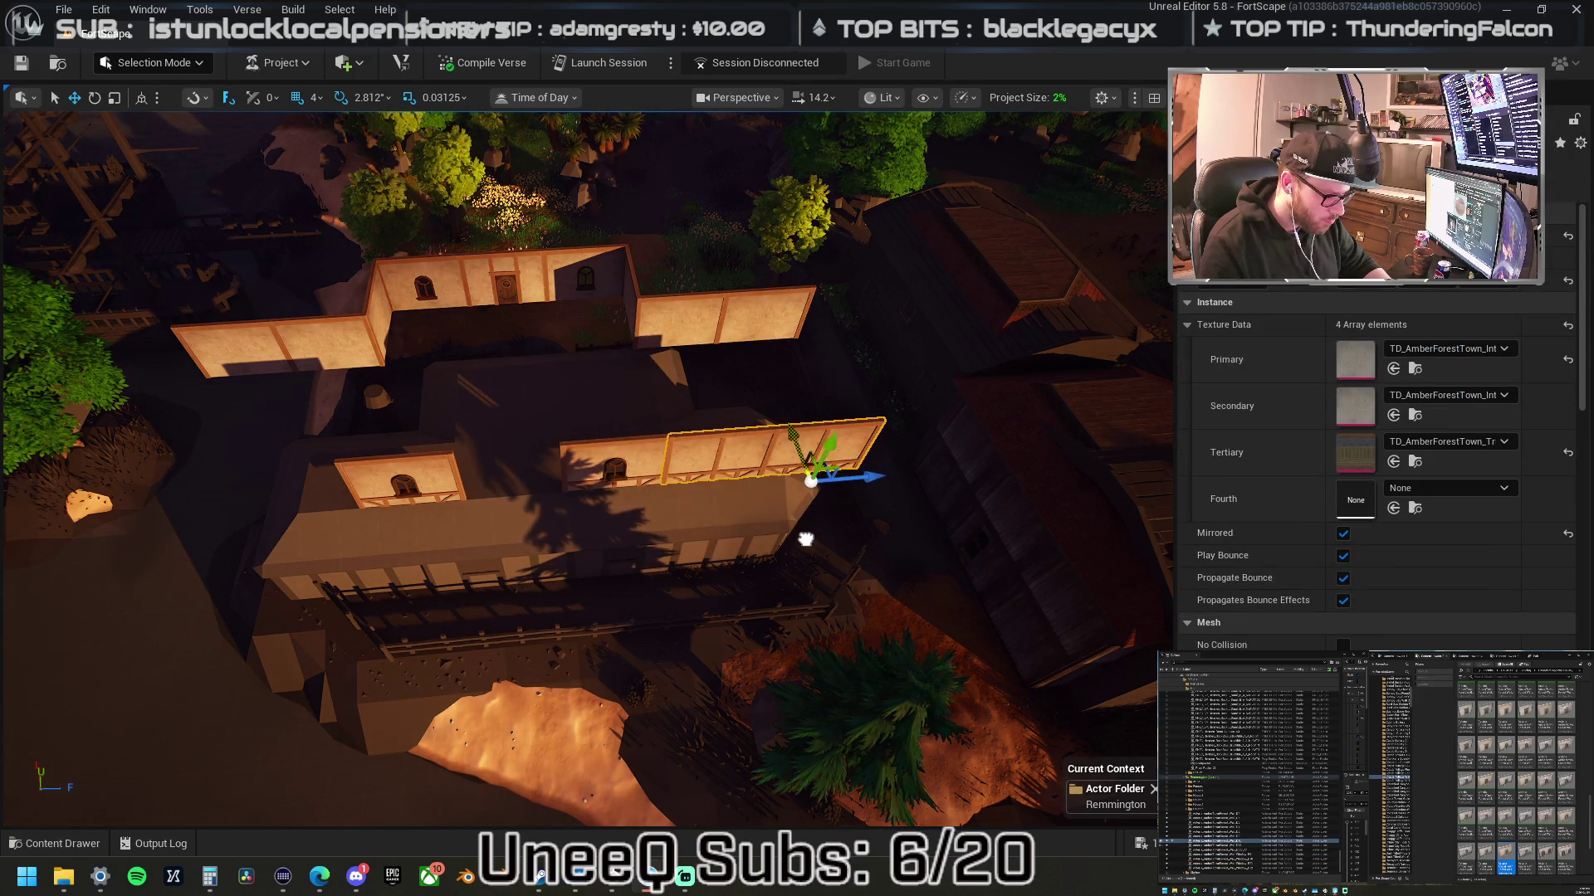
{"action": "left_click", "coordinate": [627, 447]}
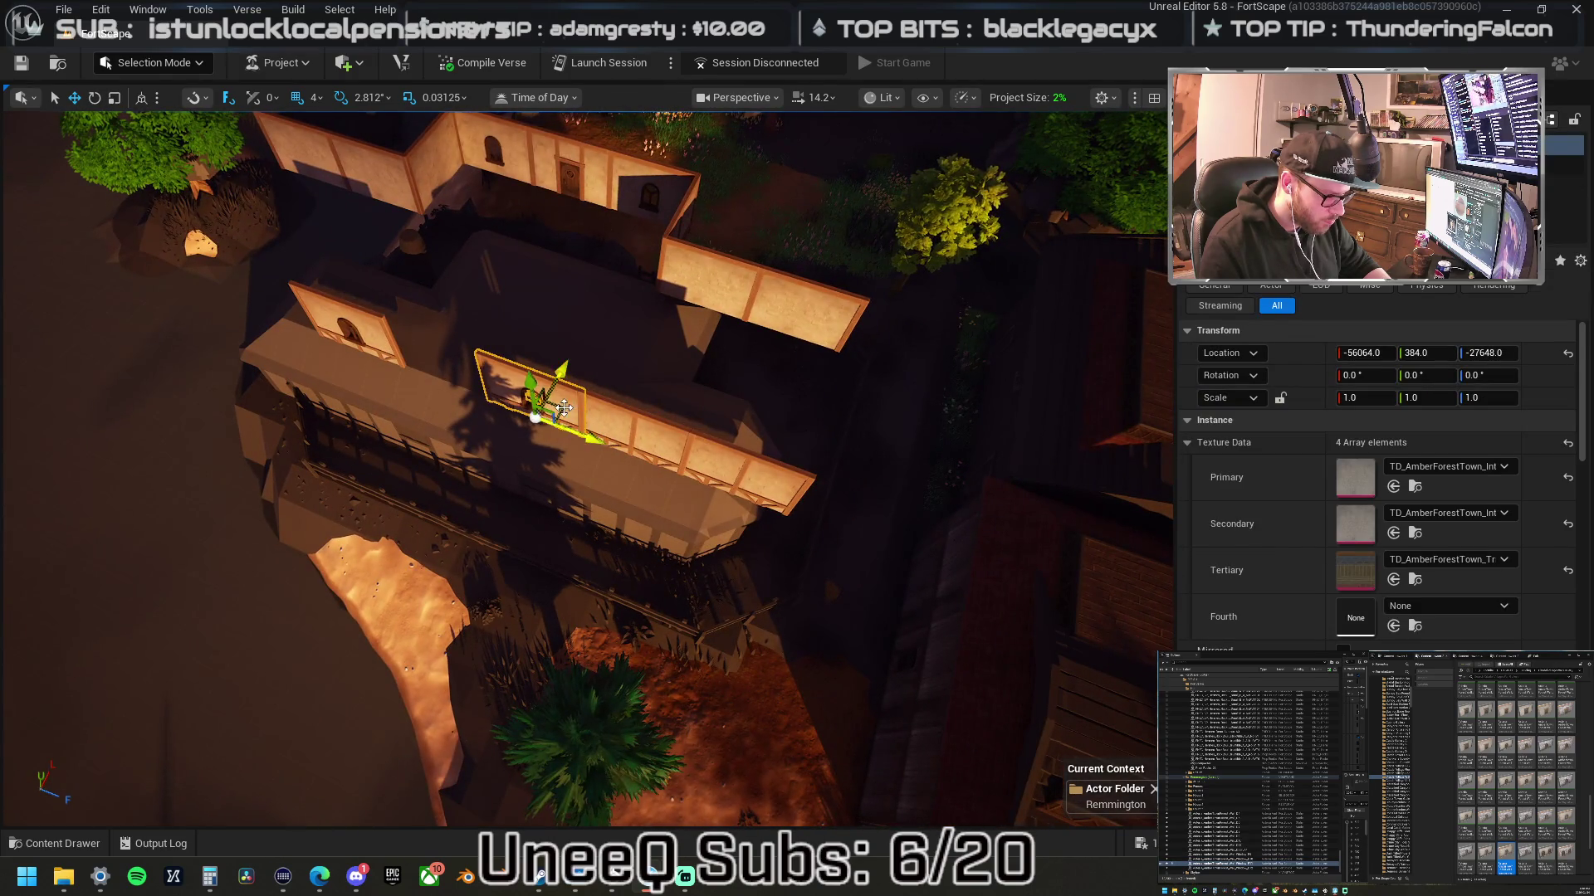
{"action": "mouse_move", "coordinate": [668, 464]}
{"action": "left_mouse_down"}
{"action": "mouse_move", "coordinate": [694, 452]}
{"action": "mouse_move", "coordinate": [804, 494]}
{"action": "mouse_move", "coordinate": [838, 462]}
{"action": "mouse_move", "coordinate": [814, 455]}
{"action": "mouse_move", "coordinate": [840, 367]}
{"action": "left_mouse_up"}
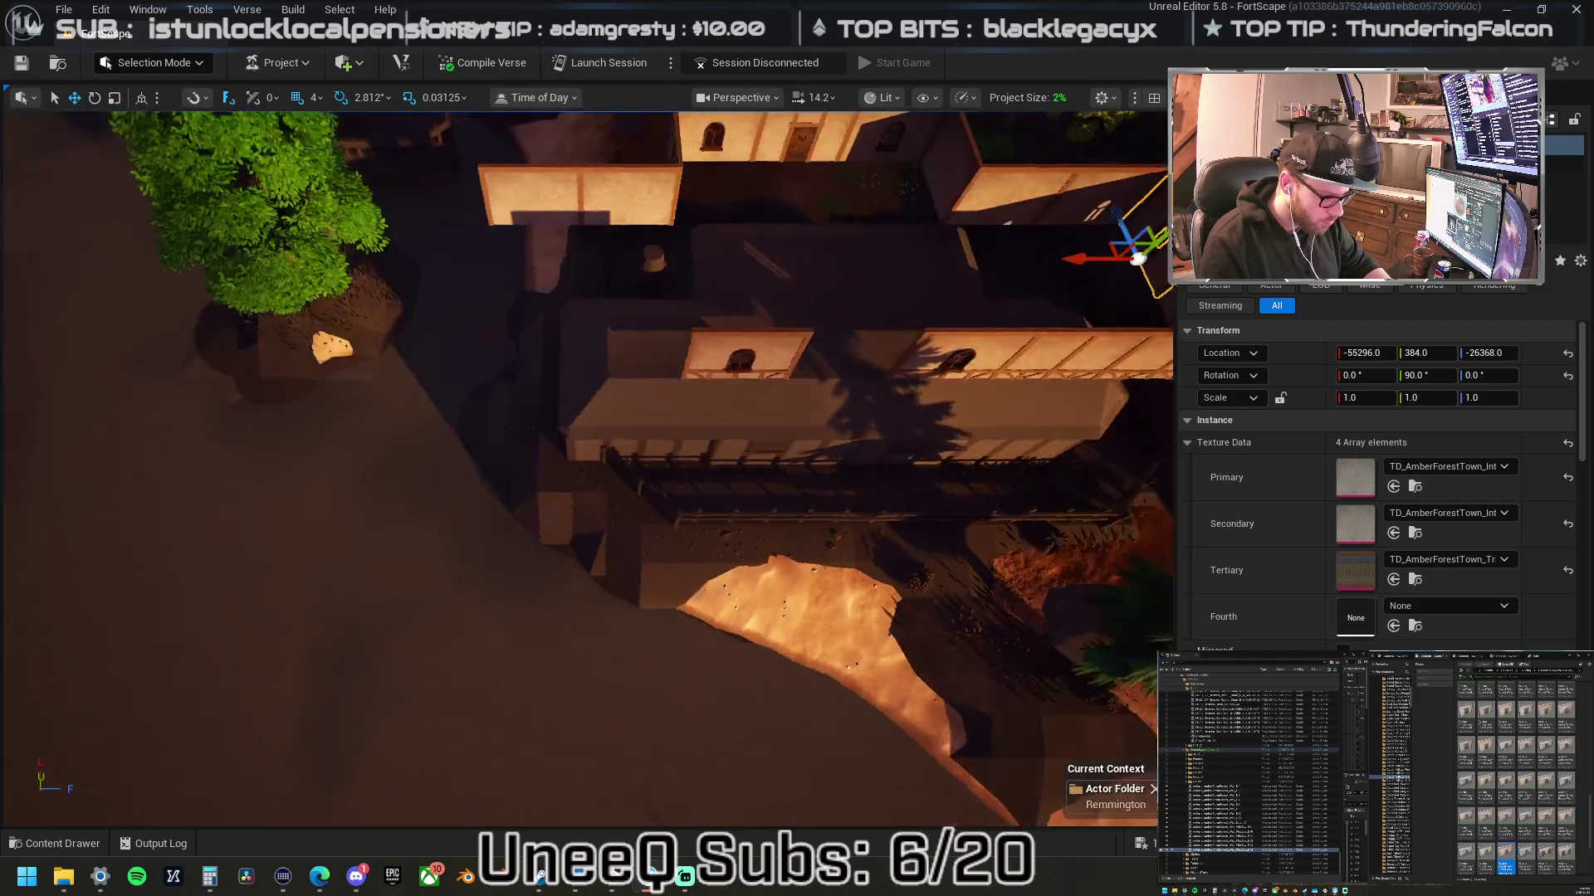
{"action": "left_click_drag", "start_coordinate": [823, 569], "coordinate": [824, 606]}
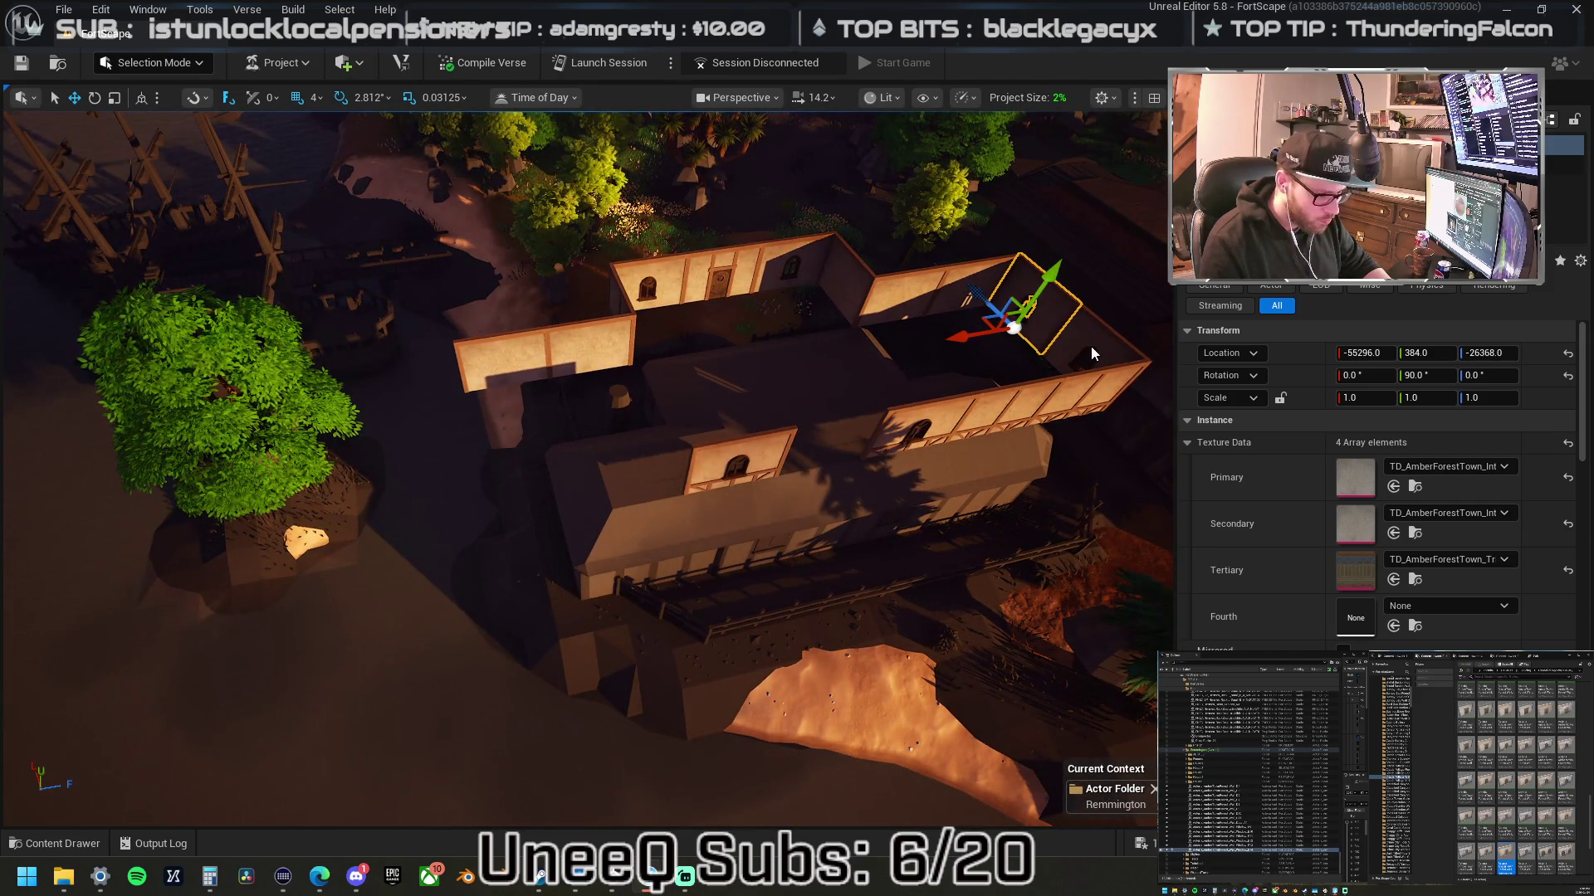
- Frame the larger right-end wall piece and slide the upper wall piece right along the wall
{"action": "left_click", "coordinate": [1092, 355]}
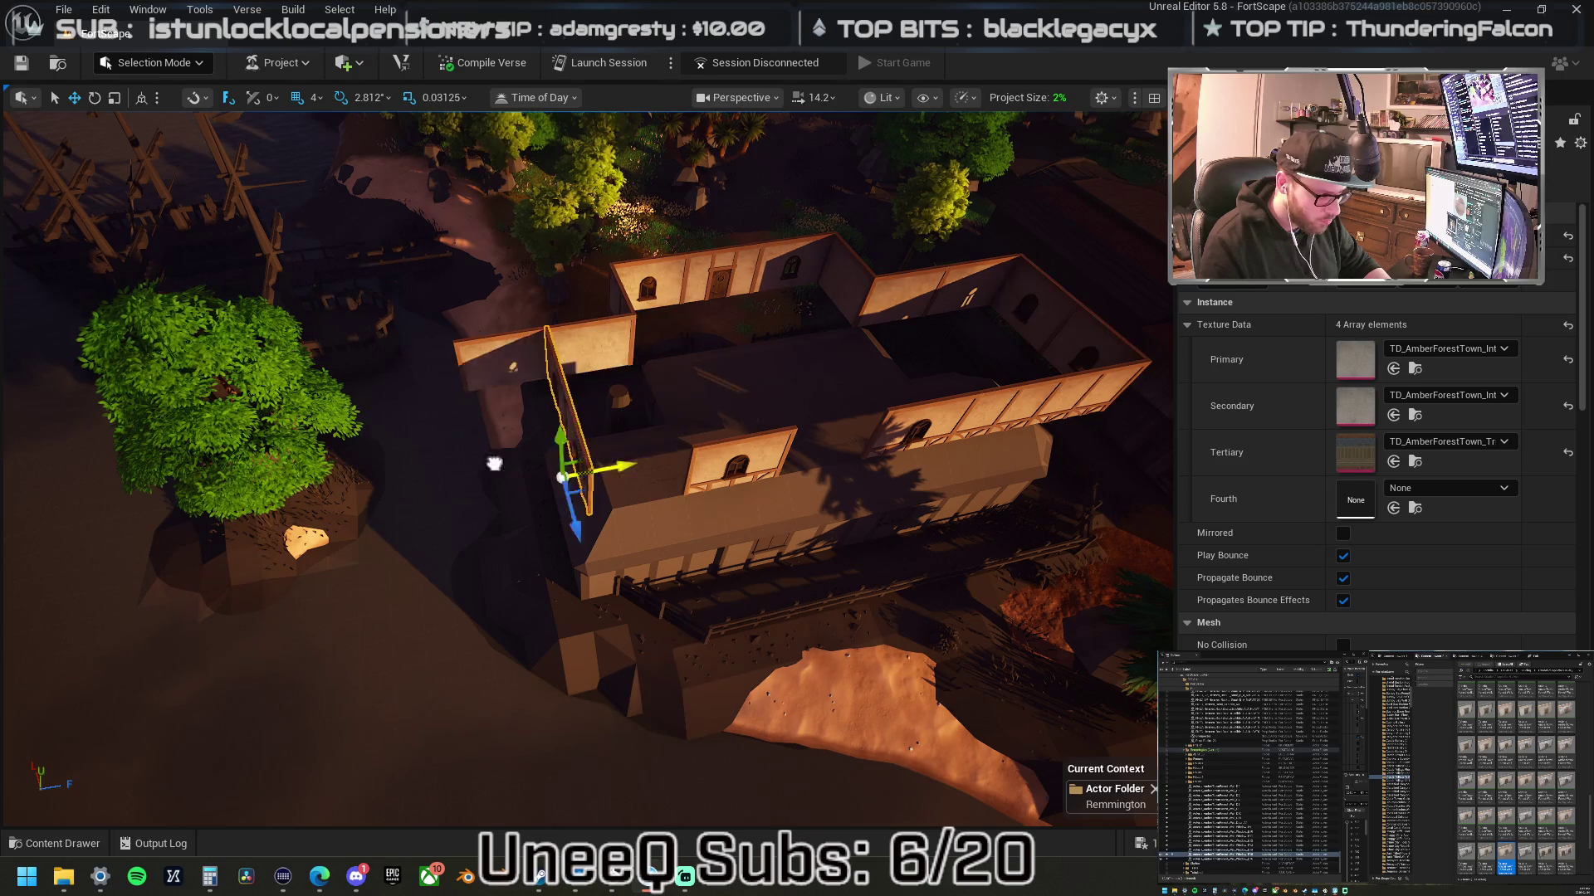
{"action": "key", "text": "f"}
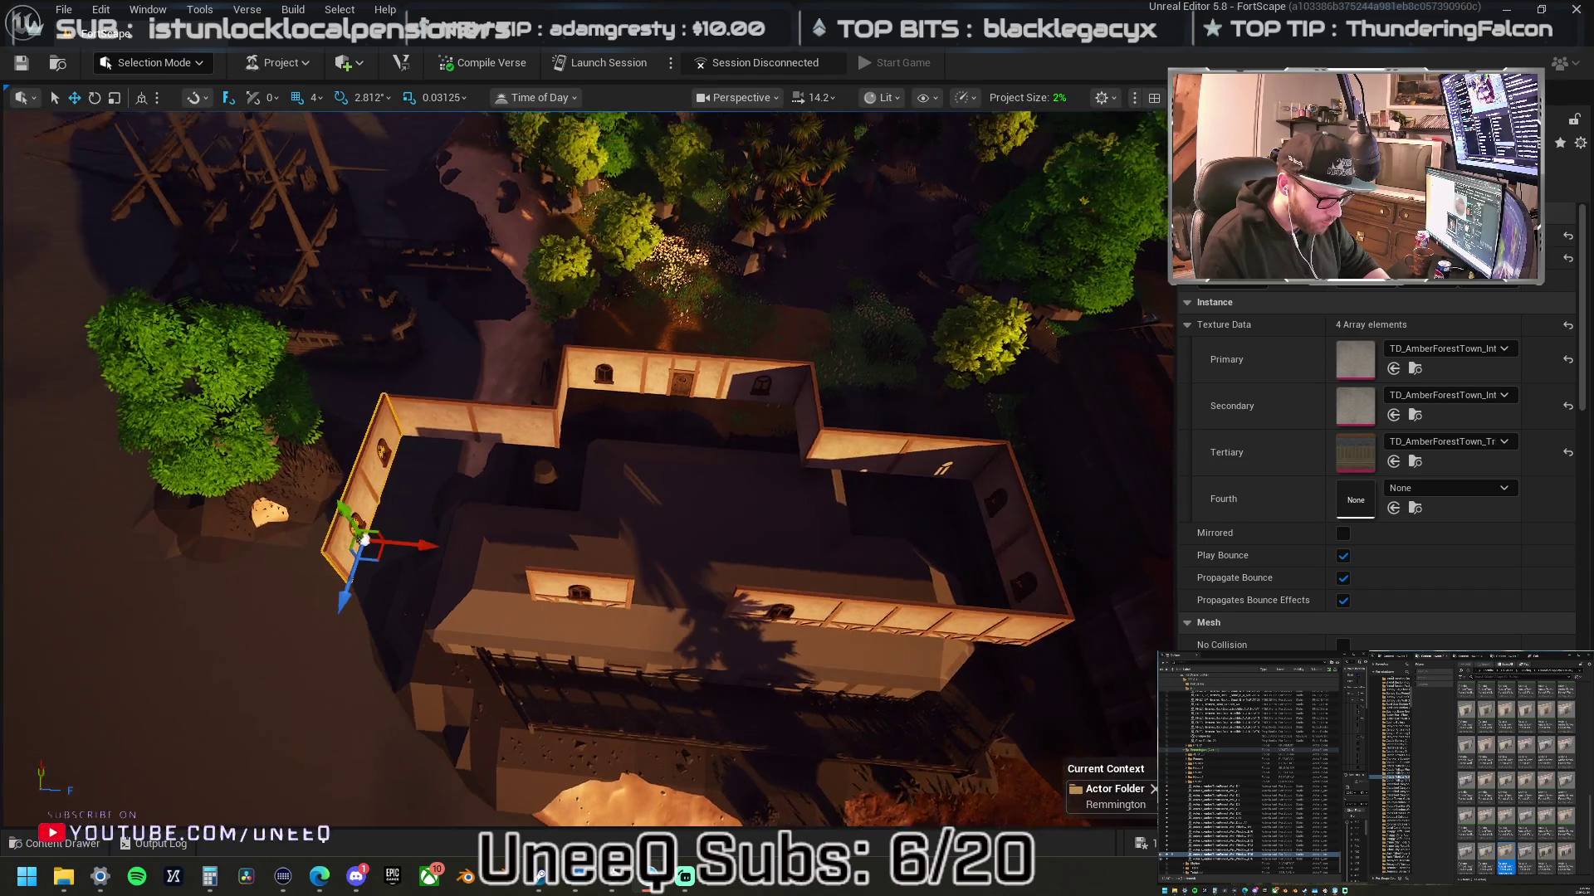
{"action": "scroll", "coordinate": [581, 464], "scroll_direction": "up", "scroll_amount": 10}
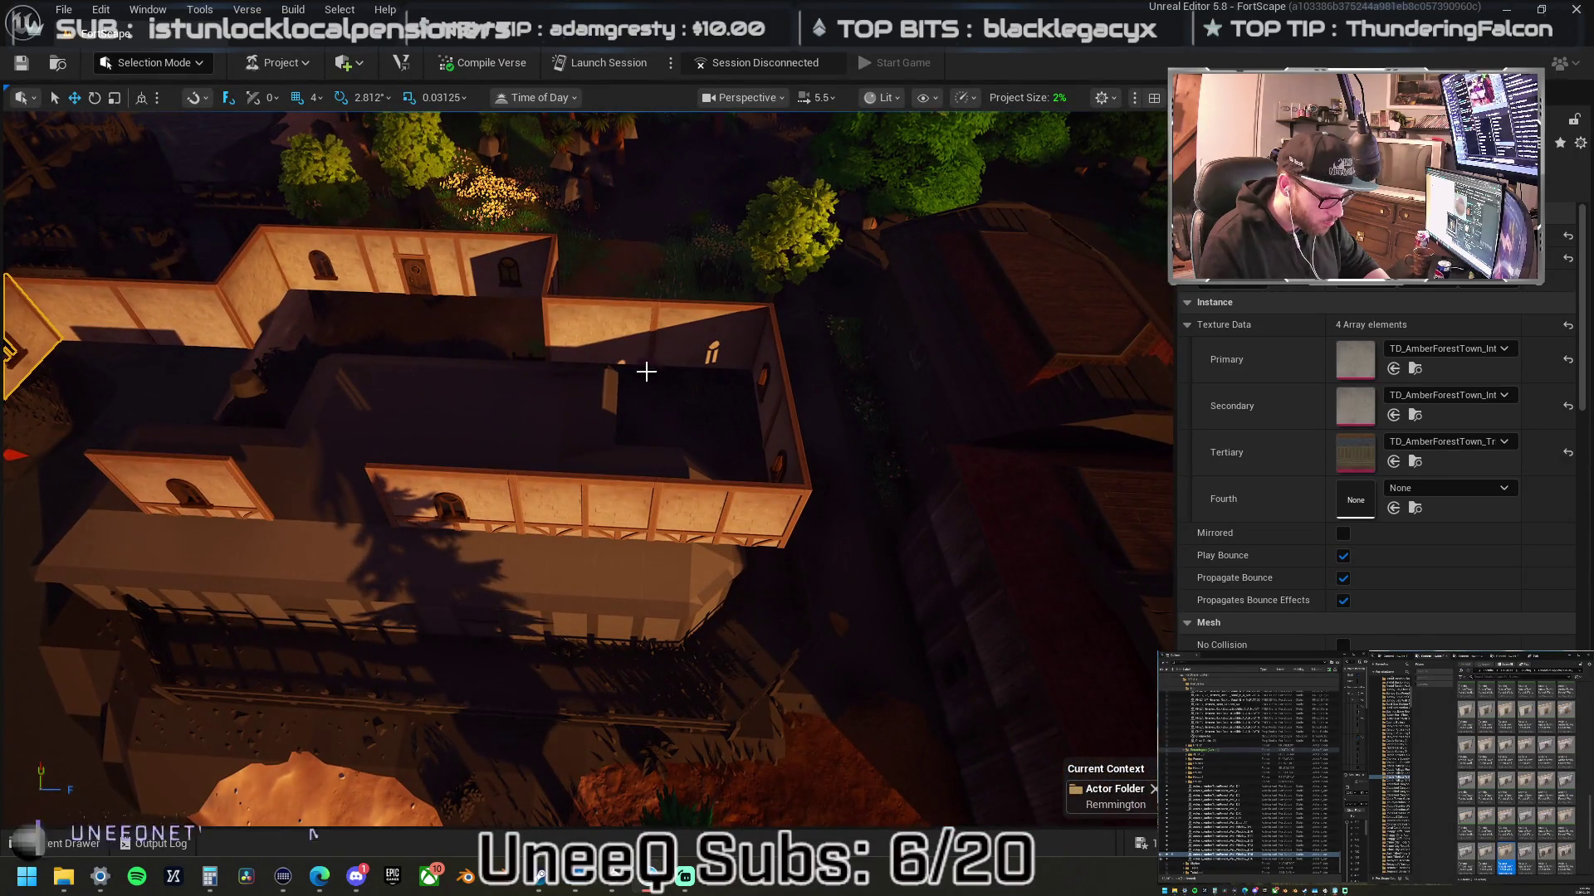
{"action": "left_click", "coordinate": [642, 349]}
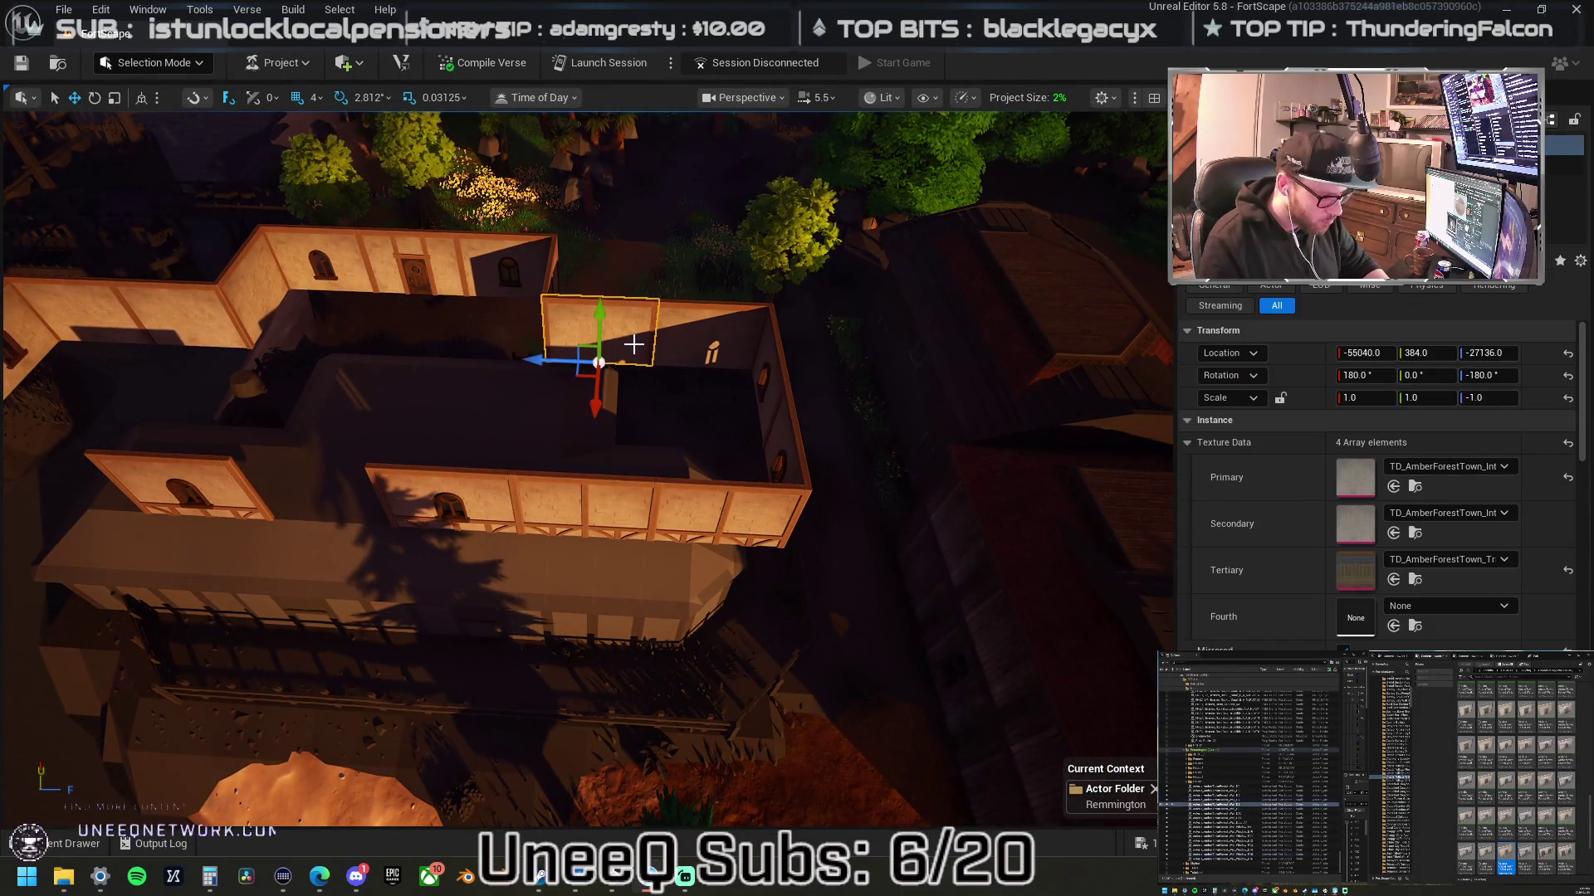
{"action": "left_click_drag", "start_coordinate": [578, 352], "coordinate": [679, 353]}
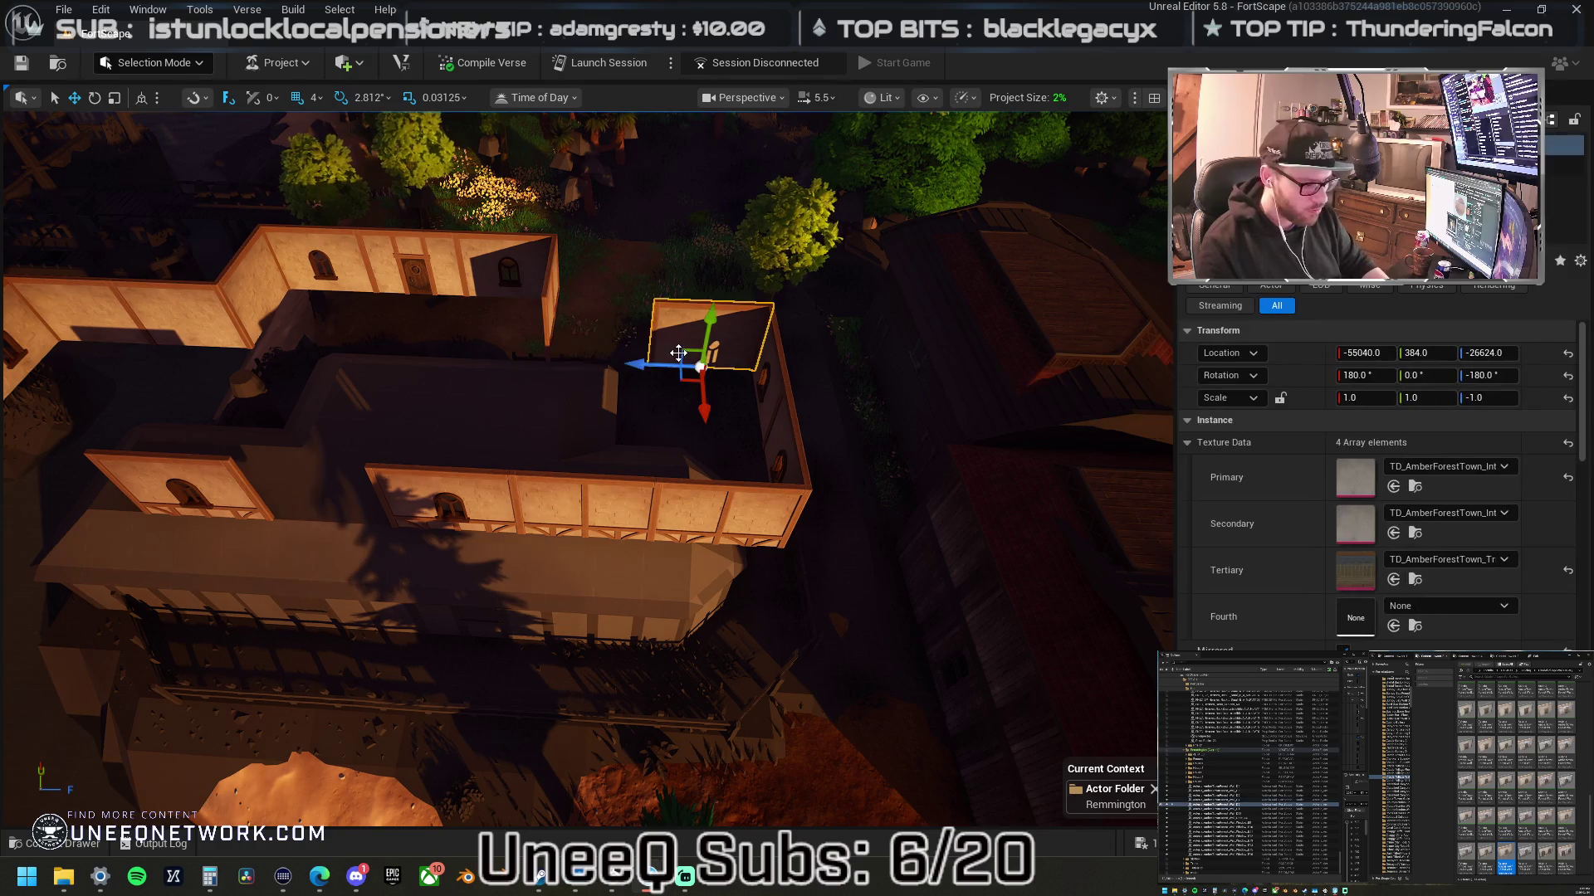
- Duplicate the top-left wall segment along the building's bottom-left edge
{"action": "left_click", "coordinate": [621, 514]}
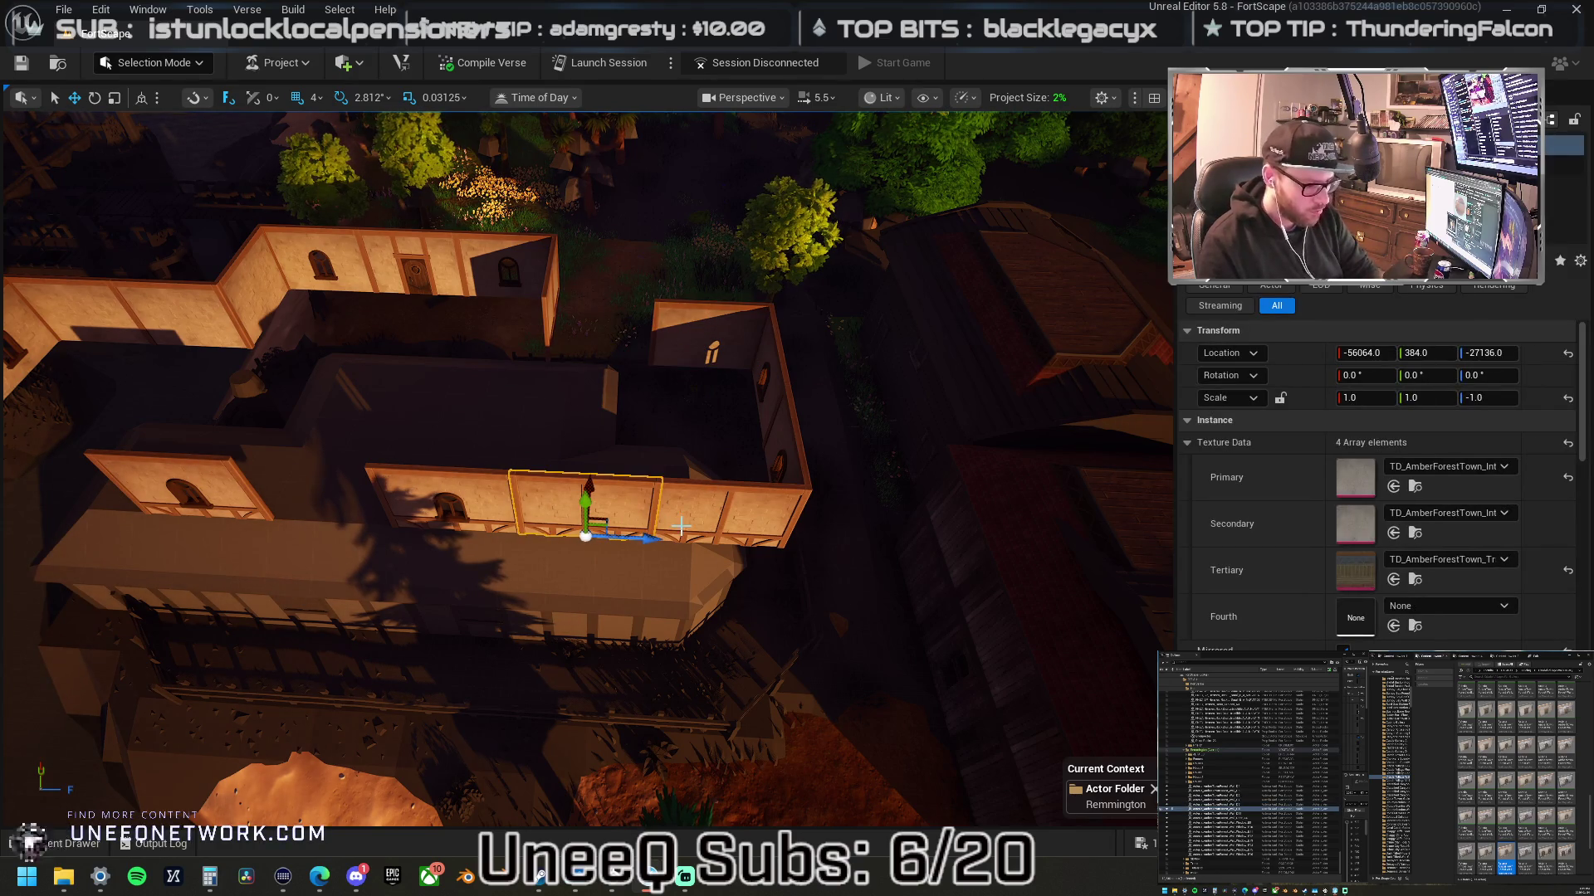
{"action": "left_click", "coordinate": [765, 481]}
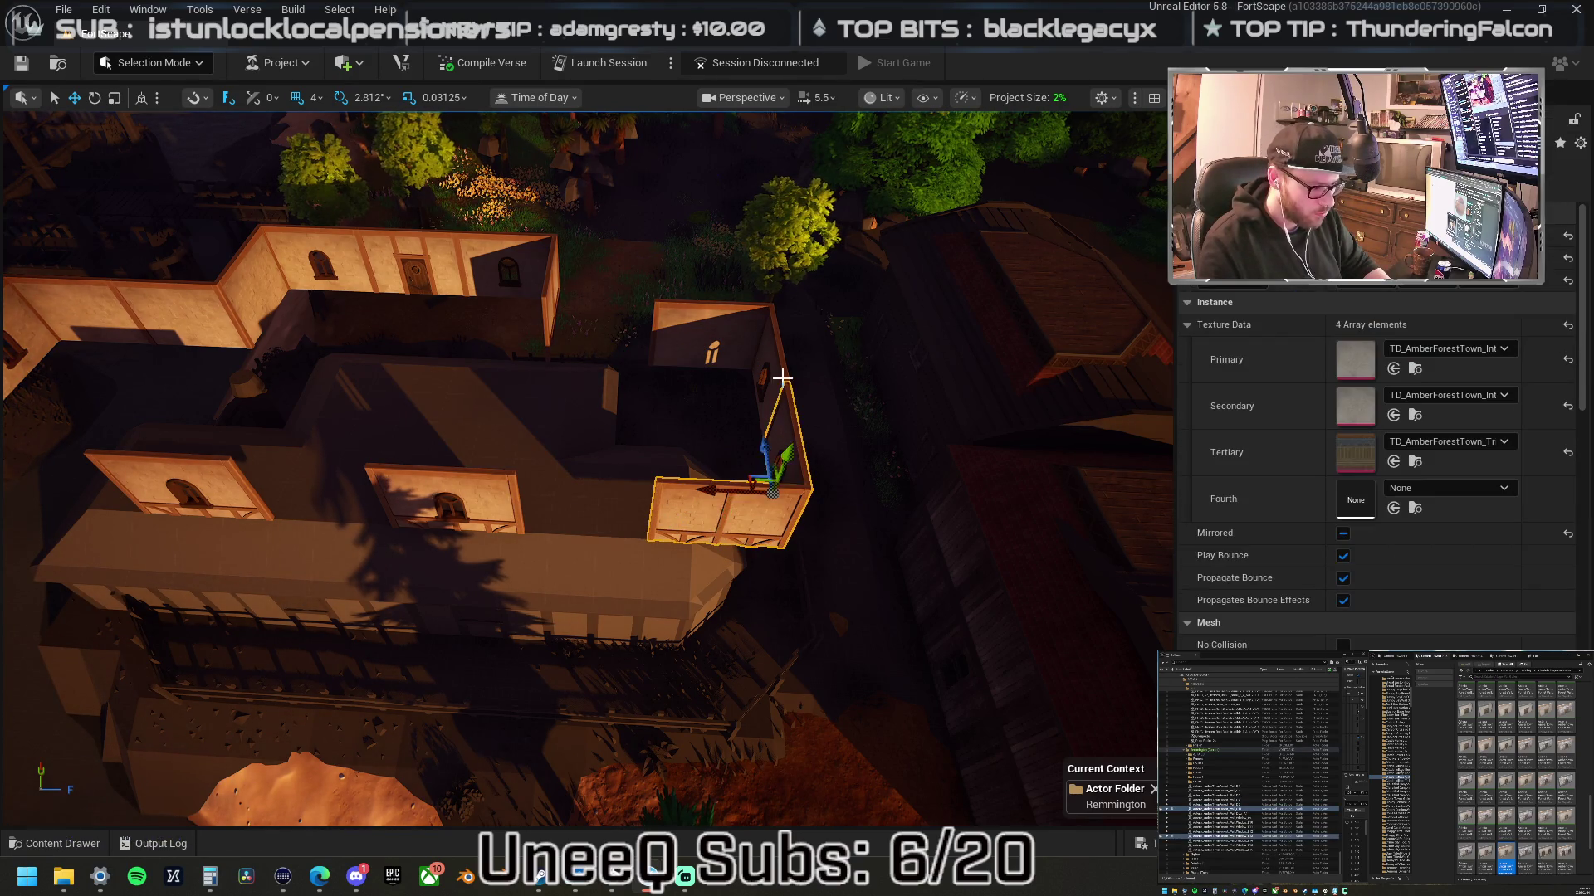
{"action": "left_click", "coordinate": [684, 370], "text": "ctrl"}
{"action": "left_click_drag", "start_coordinate": [636, 363], "coordinate": [438, 324]}
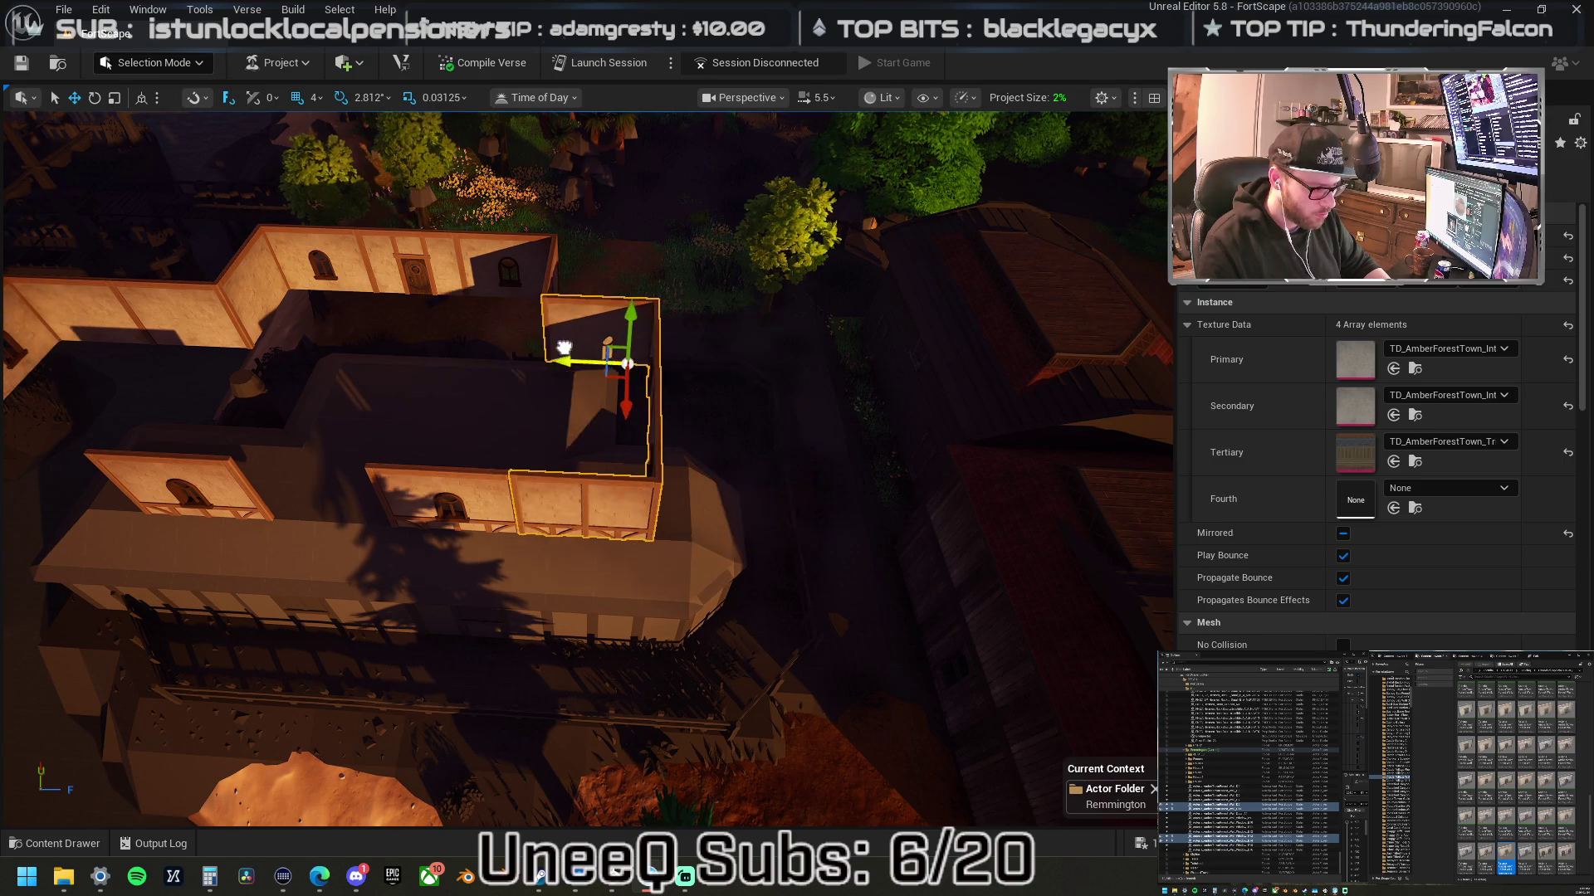
{"action": "left_click", "coordinate": [406, 322]}
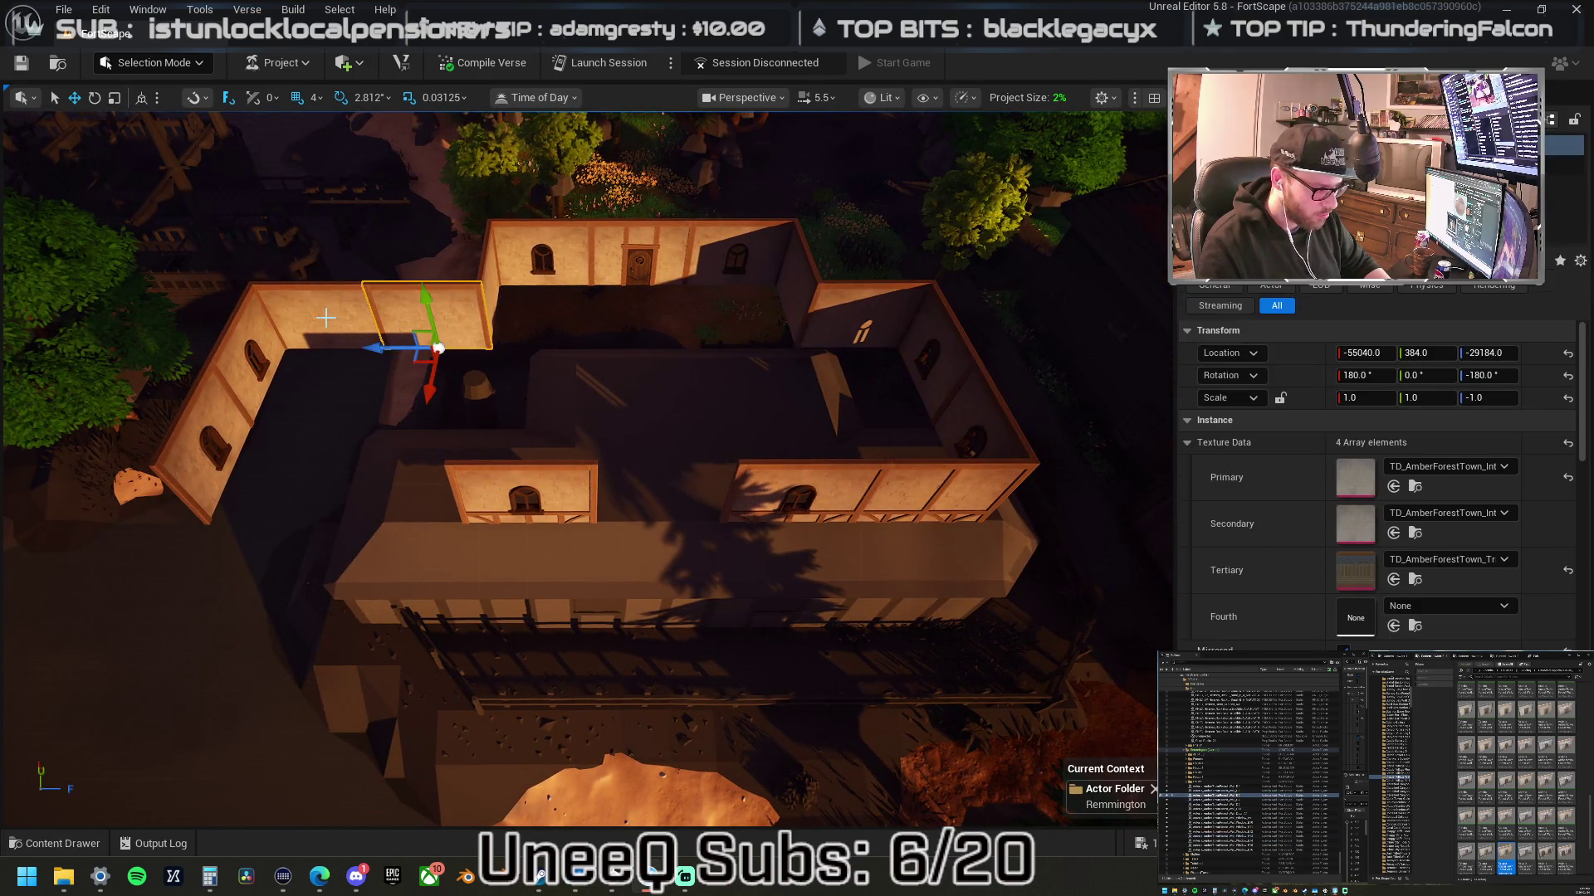
{"action": "left_click_drag", "start_coordinate": [322, 388], "coordinate": [327, 558]}
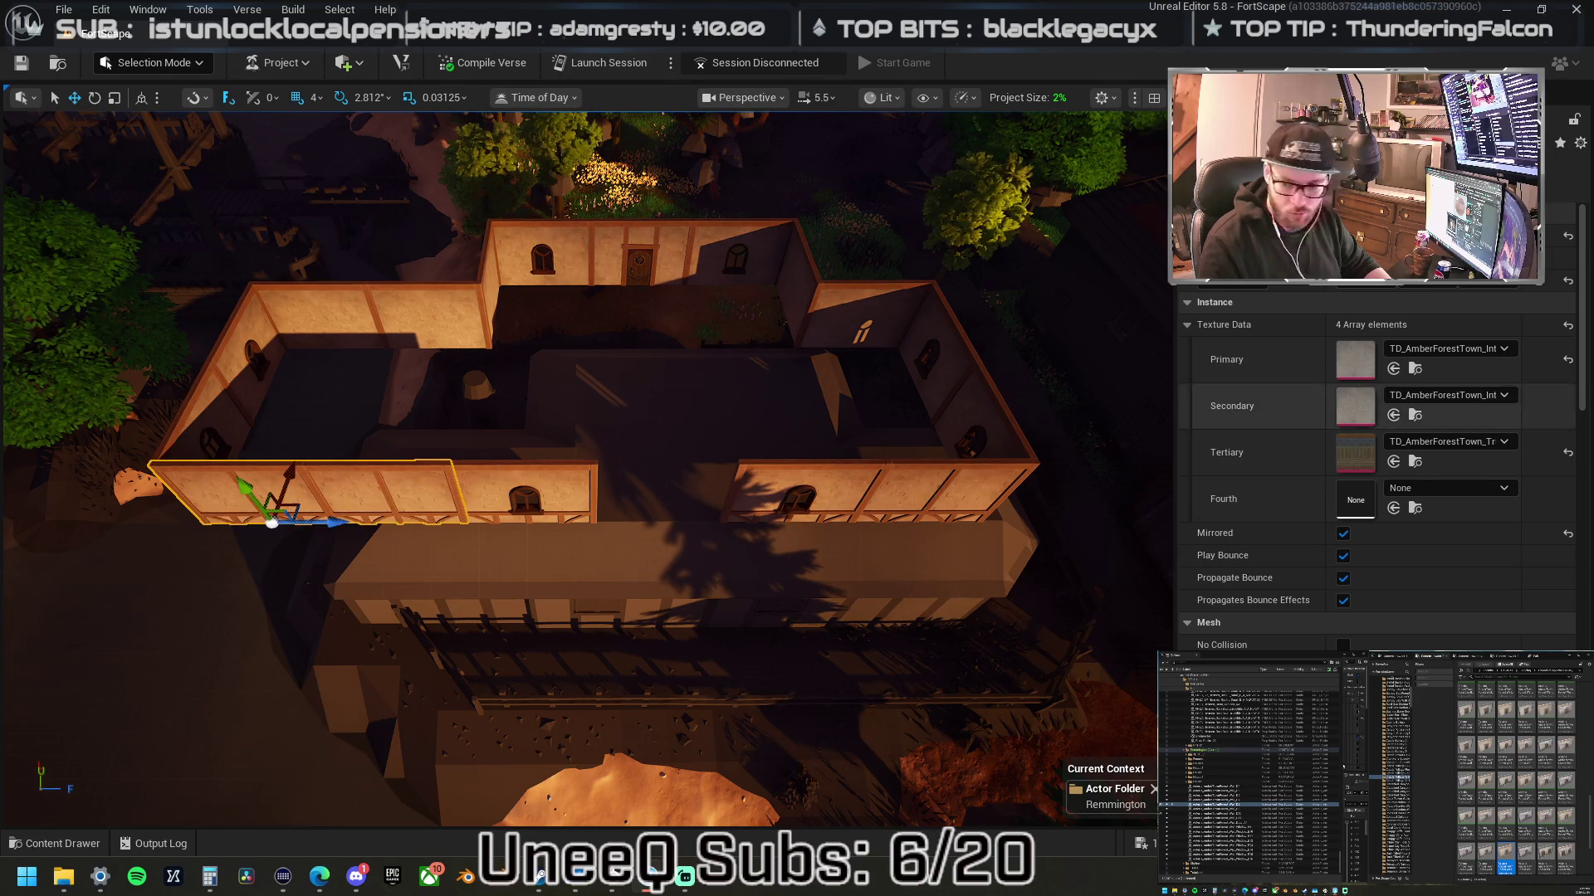
- Place a village wall-door piece as an inner partition and copy its Secondary texture into Primary
{"action": "scroll", "coordinate": [1509, 797], "scroll_direction": "down", "scroll_amount": 3}
{"action": "scroll", "coordinate": [1509, 810], "scroll_direction": "down", "scroll_amount": 5}
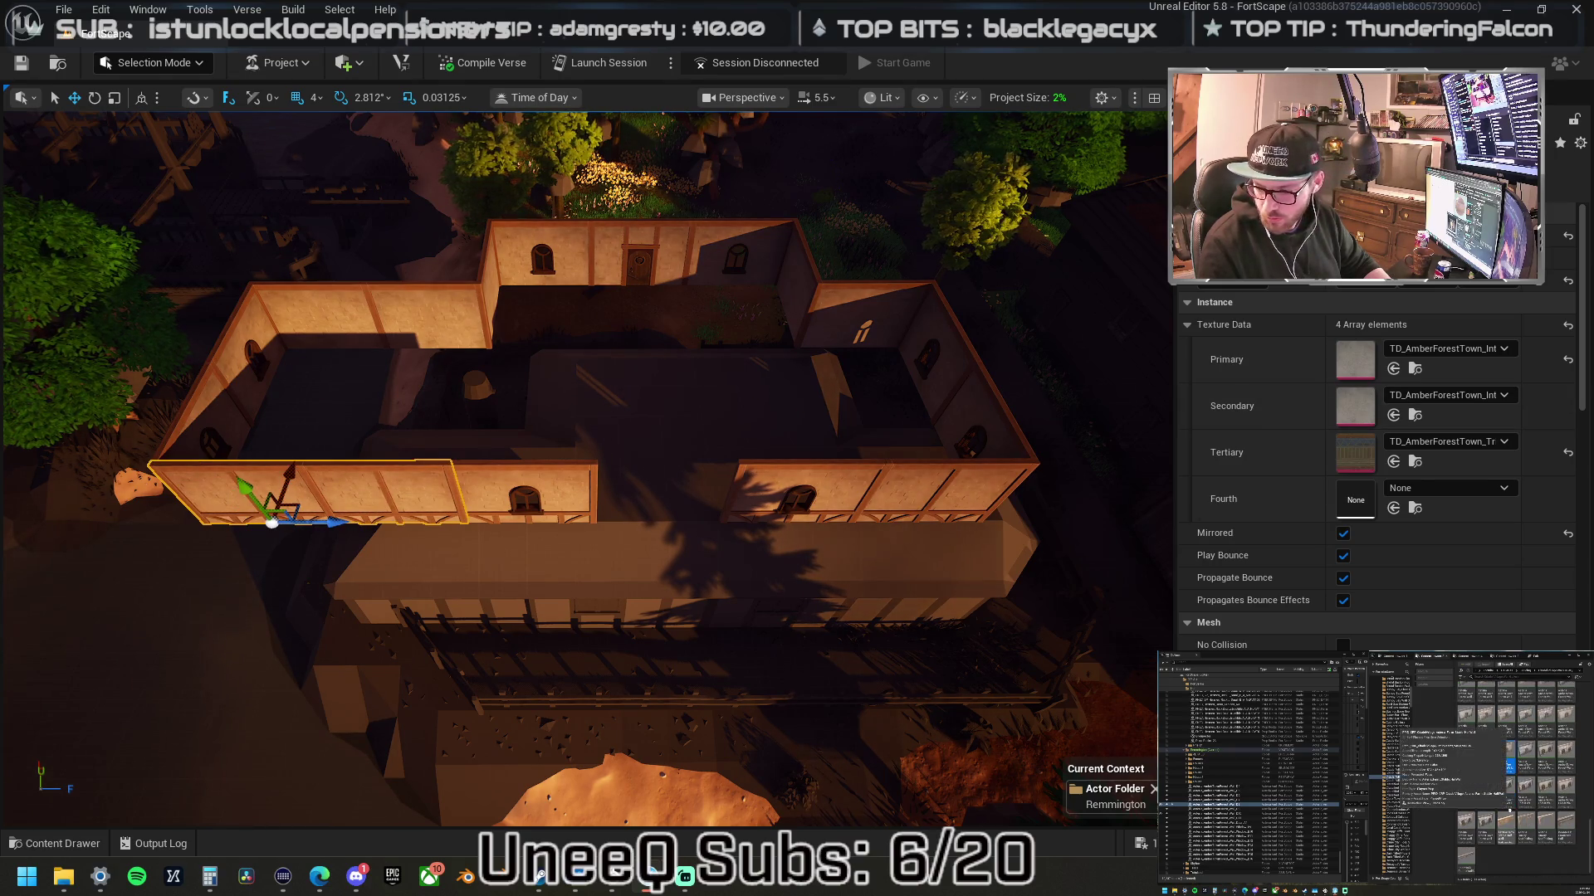
{"action": "scroll", "coordinate": [1516, 778], "scroll_direction": "up", "scroll_amount": 5}
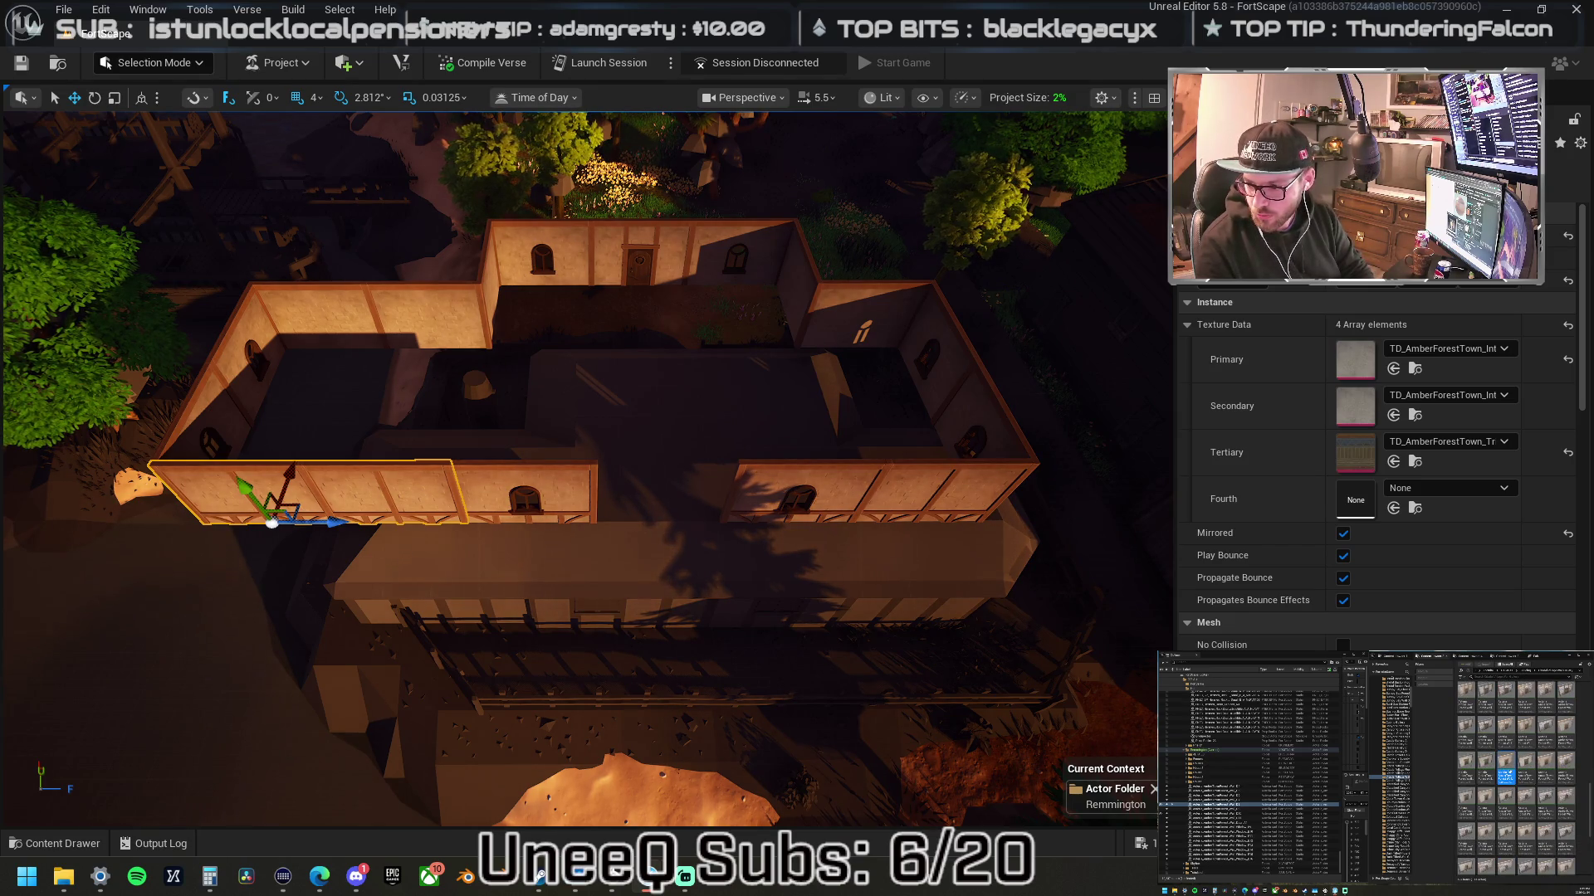
{"action": "mouse_move", "coordinate": [1580, 413]}
{"action": "left_mouse_down"}
{"action": "mouse_move", "coordinate": [523, 373]}
{"action": "mouse_move", "coordinate": [451, 300]}
{"action": "mouse_move", "coordinate": [494, 376]}
{"action": "left_mouse_up"}
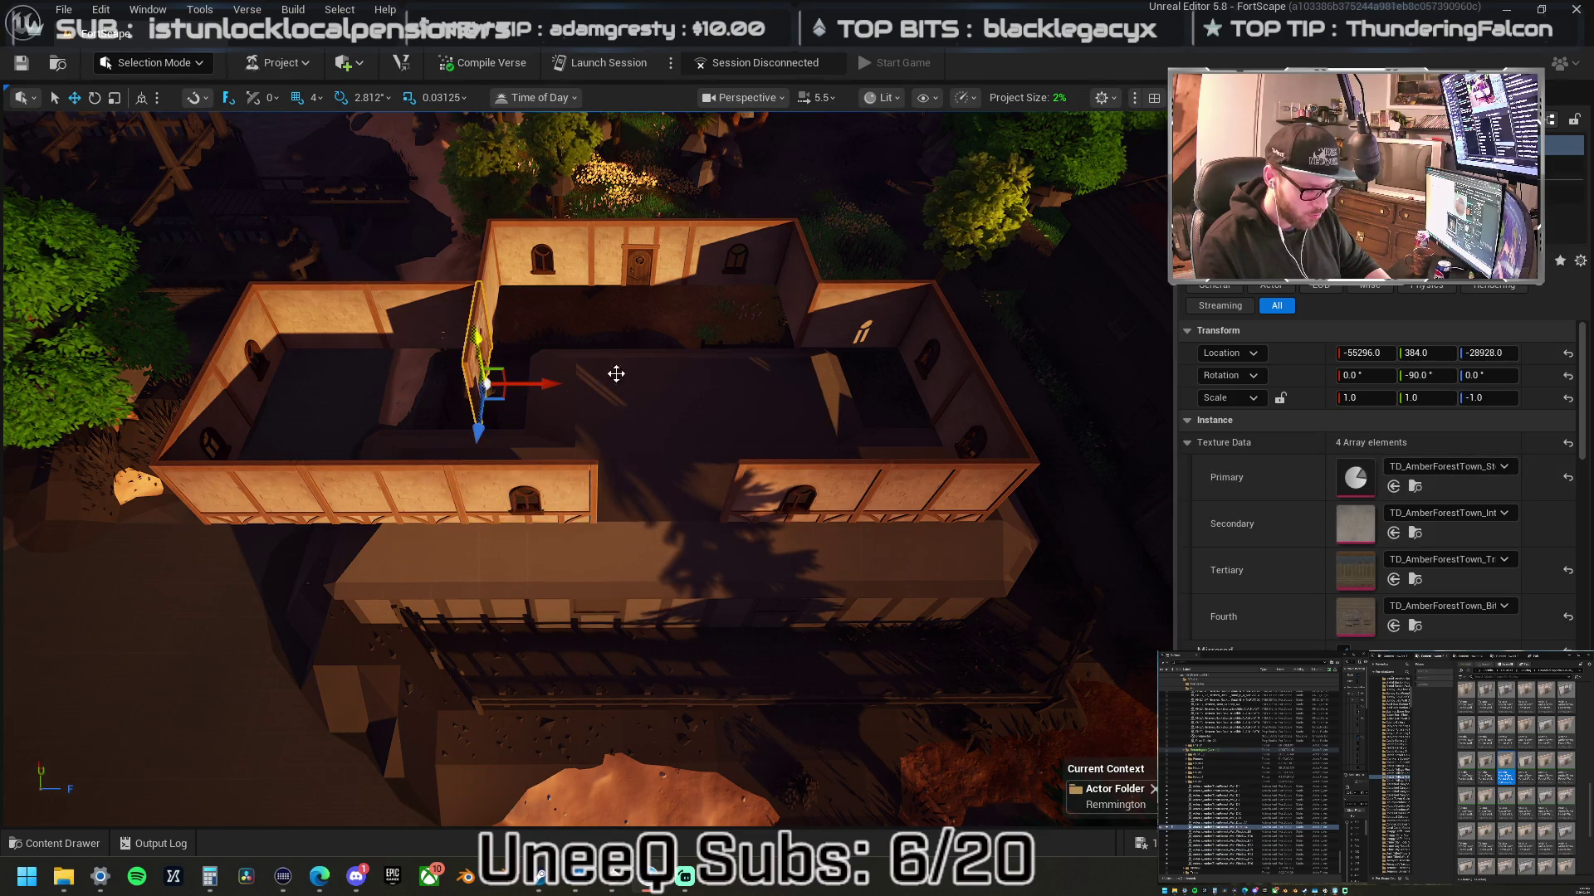
{"action": "right_click", "coordinate": [1355, 523], "text": "shift"}
{"action": "left_click", "coordinate": [1354, 477], "text": "shift"}
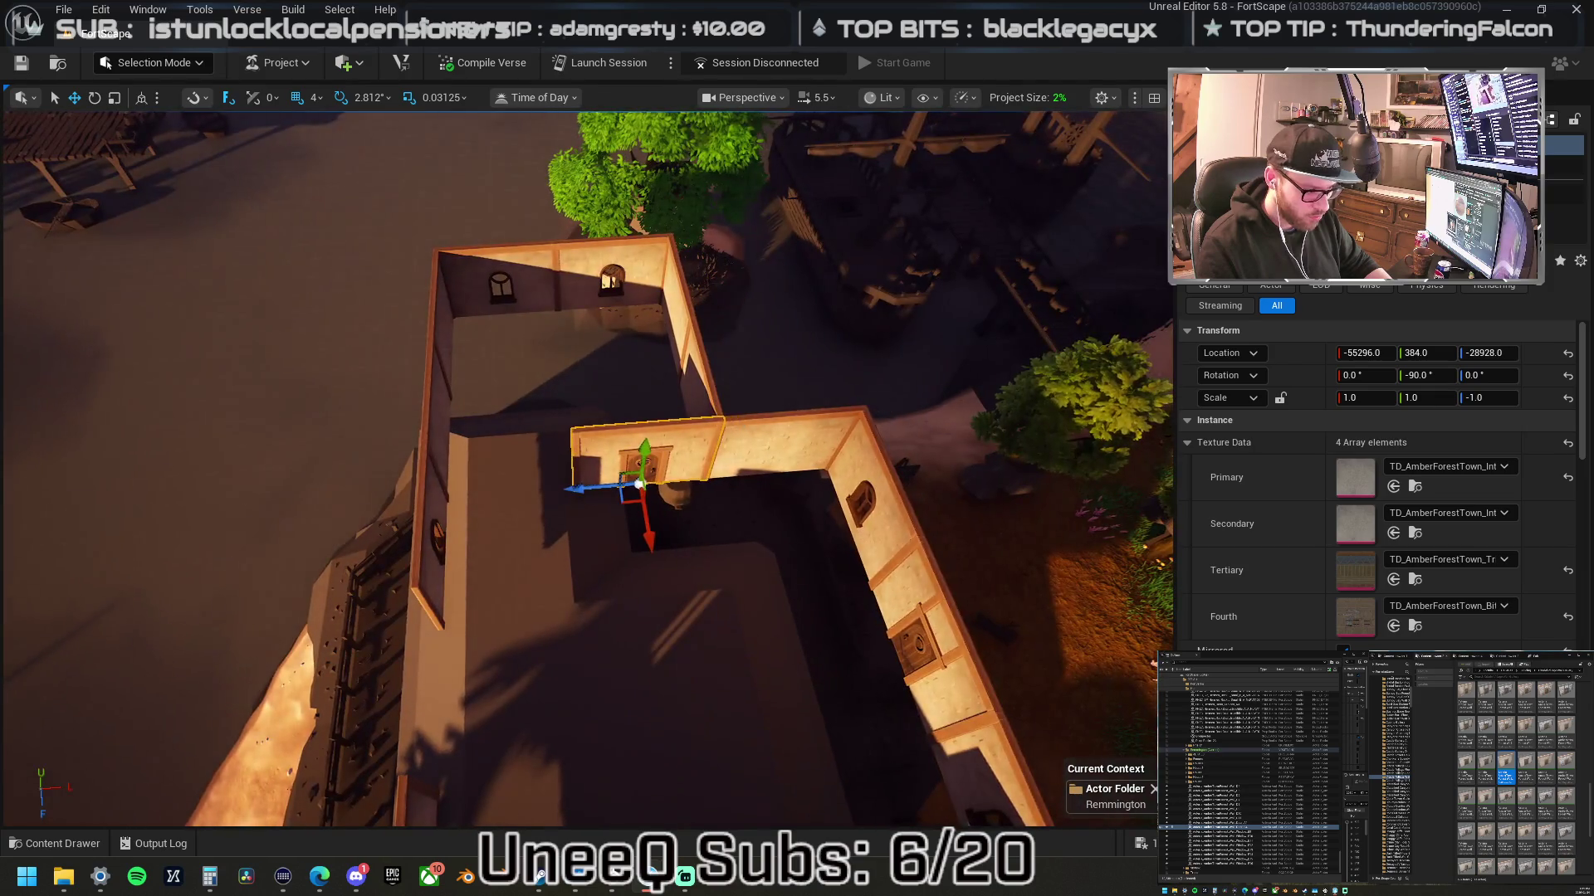
{"action": "left_click", "coordinate": [746, 420]}
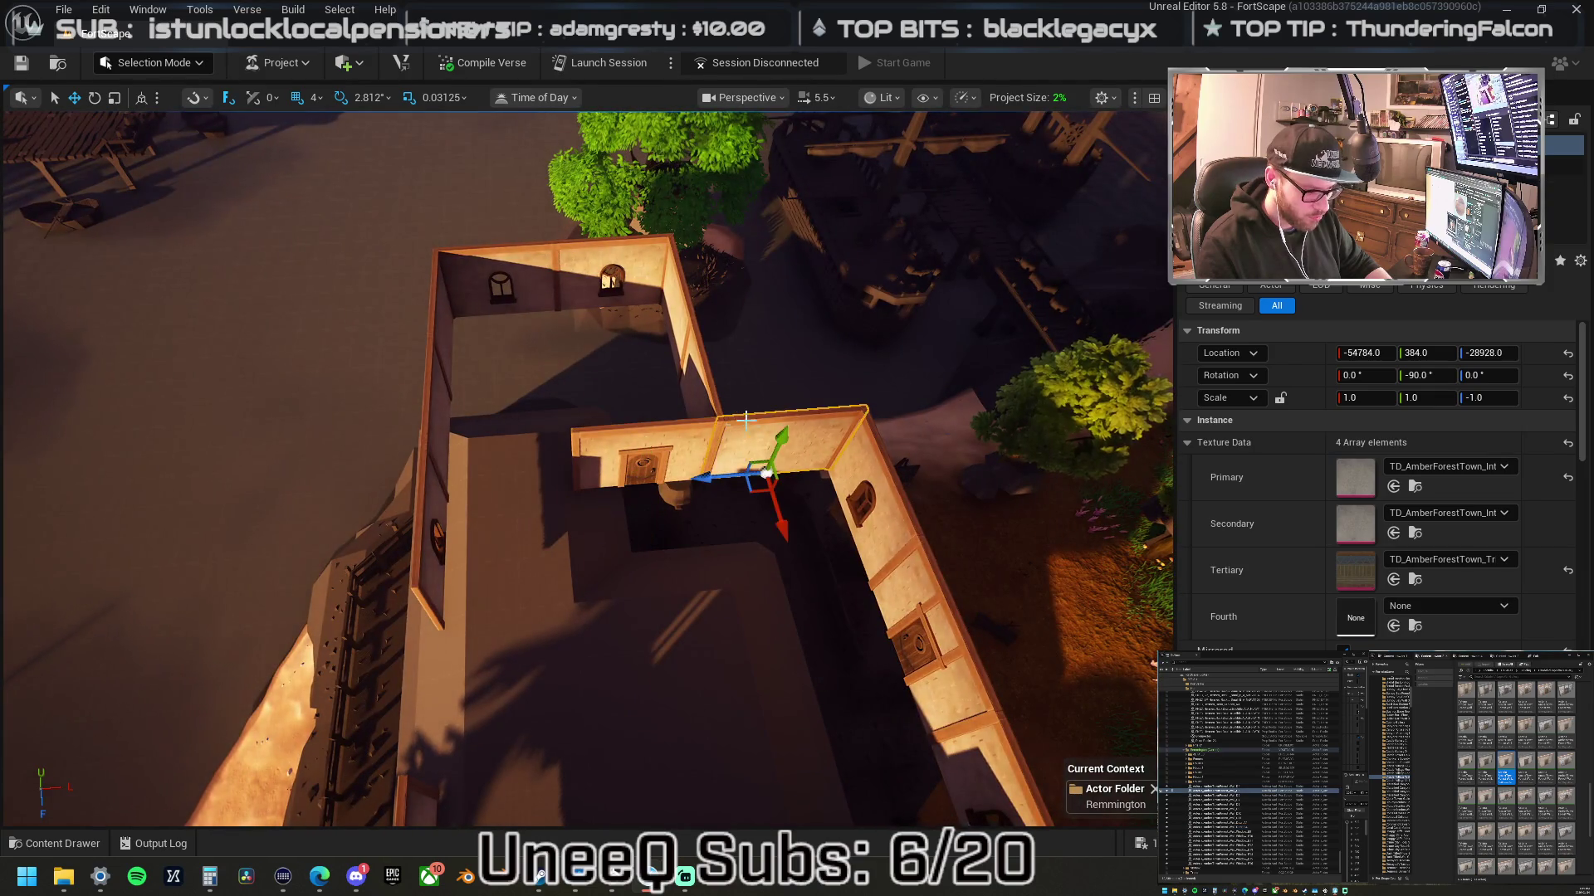
- Slide the wall piece left along X and place a CitadelVillage generic floor tile in the right room
{"action": "mouse_move", "coordinate": [722, 477]}
{"action": "left_mouse_down"}
{"action": "mouse_move", "coordinate": [477, 477]}
{"action": "mouse_move", "coordinate": [469, 498]}
{"action": "mouse_move", "coordinate": [386, 454]}
{"action": "mouse_move", "coordinate": [907, 533]}
{"action": "mouse_move", "coordinate": [617, 520]}
{"action": "left_mouse_up"}
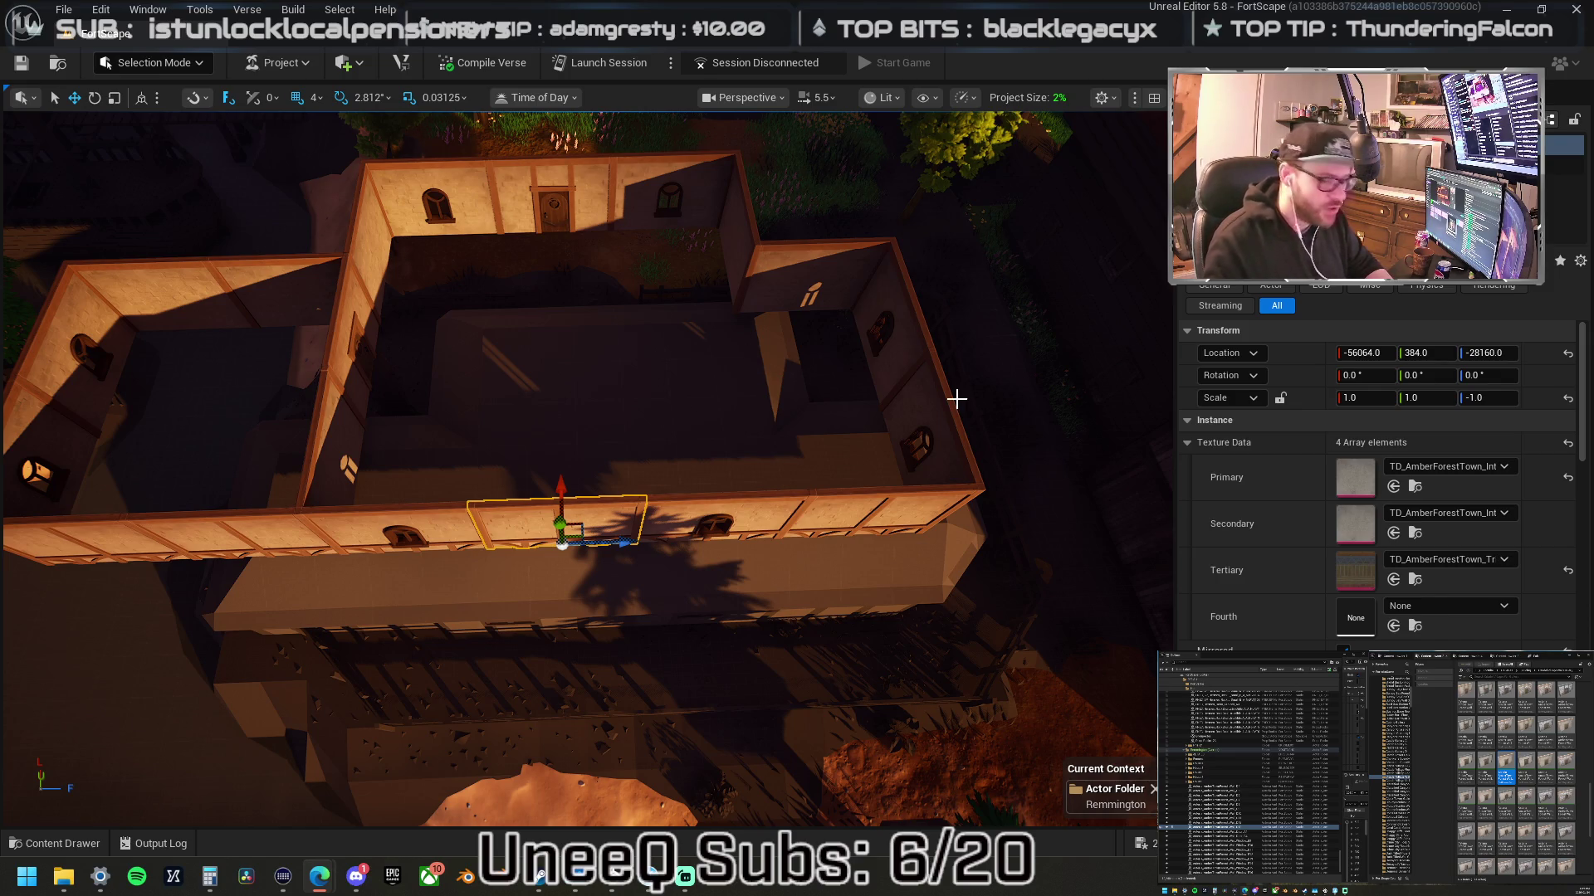
{"action": "scroll", "coordinate": [1488, 758], "scroll_direction": "down", "scroll_amount": 10}
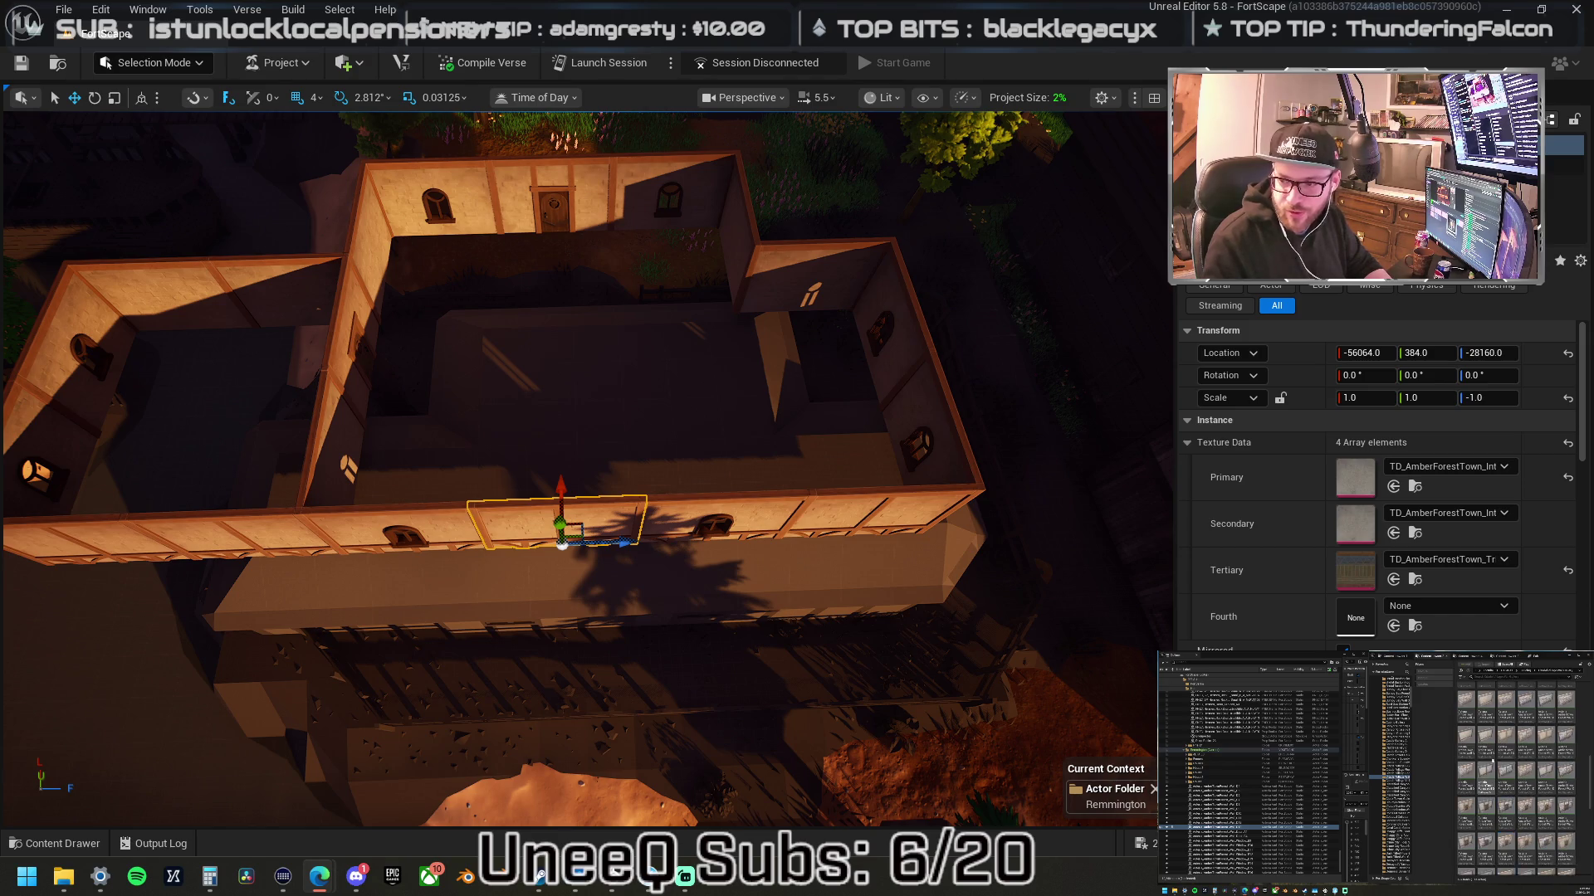
{"action": "scroll", "coordinate": [1496, 753], "scroll_direction": "down", "scroll_amount": 5}
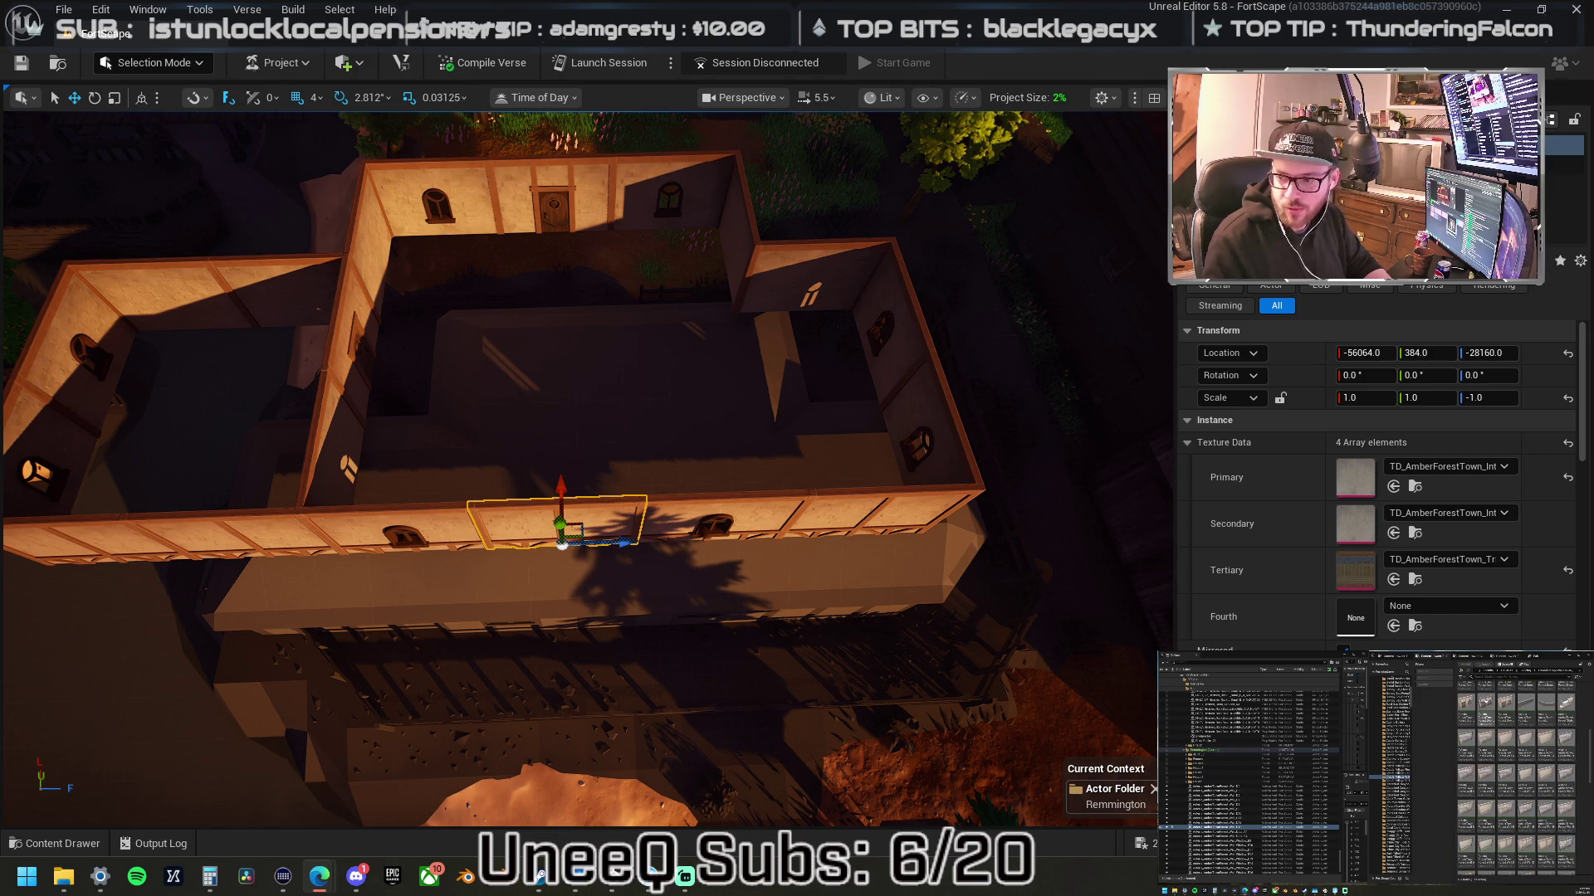
{"action": "scroll", "coordinate": [1494, 755], "scroll_direction": "down", "scroll_amount": 5}
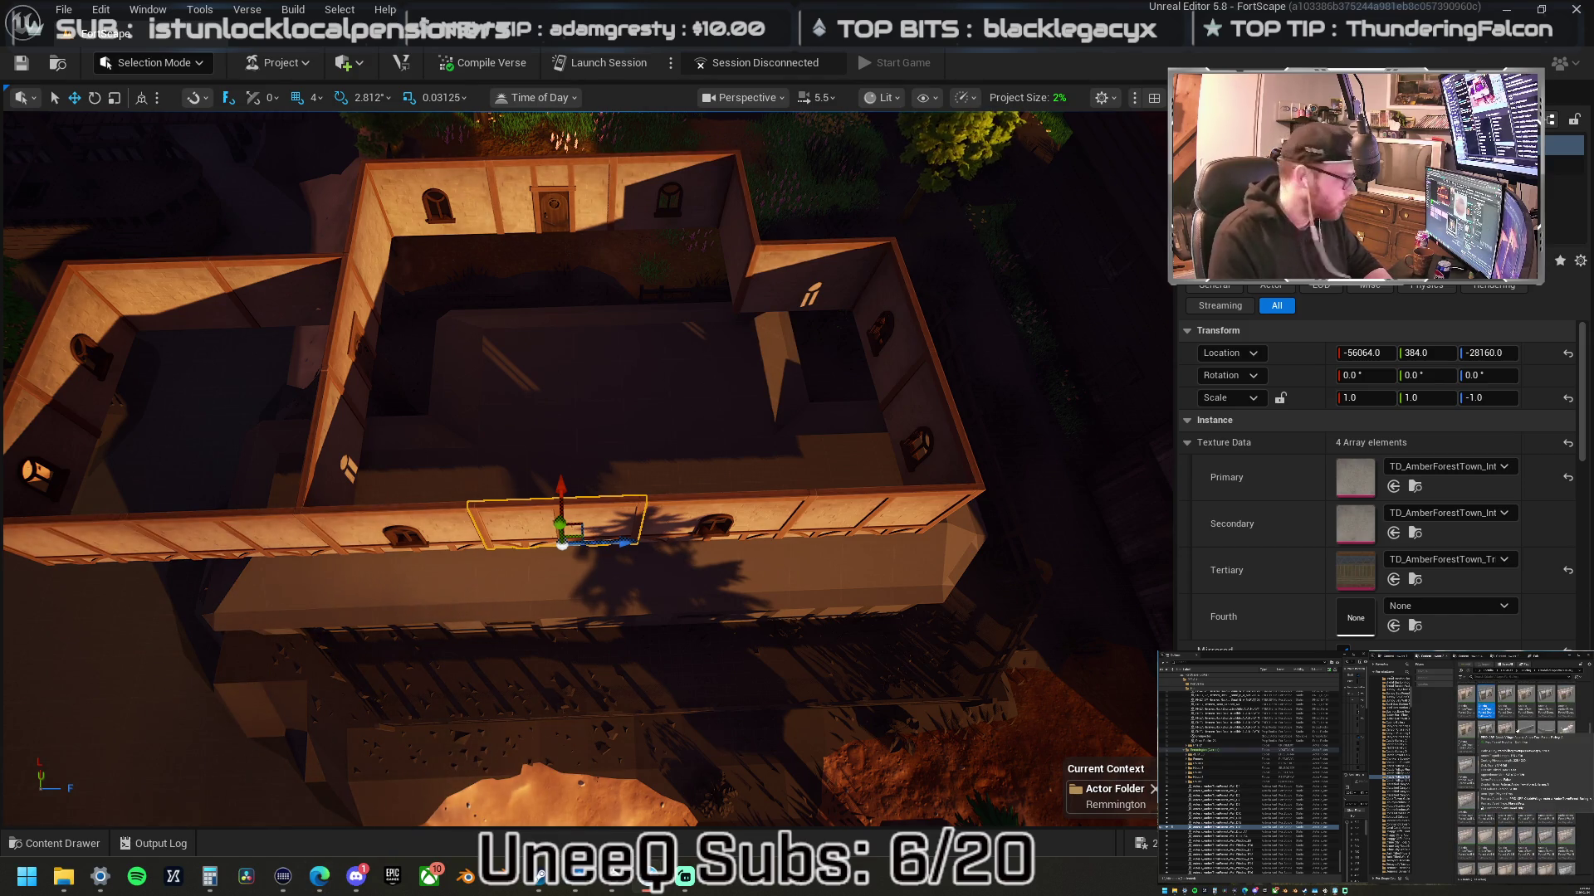
{"action": "scroll", "coordinate": [1519, 755], "scroll_direction": "down", "scroll_amount": 10}
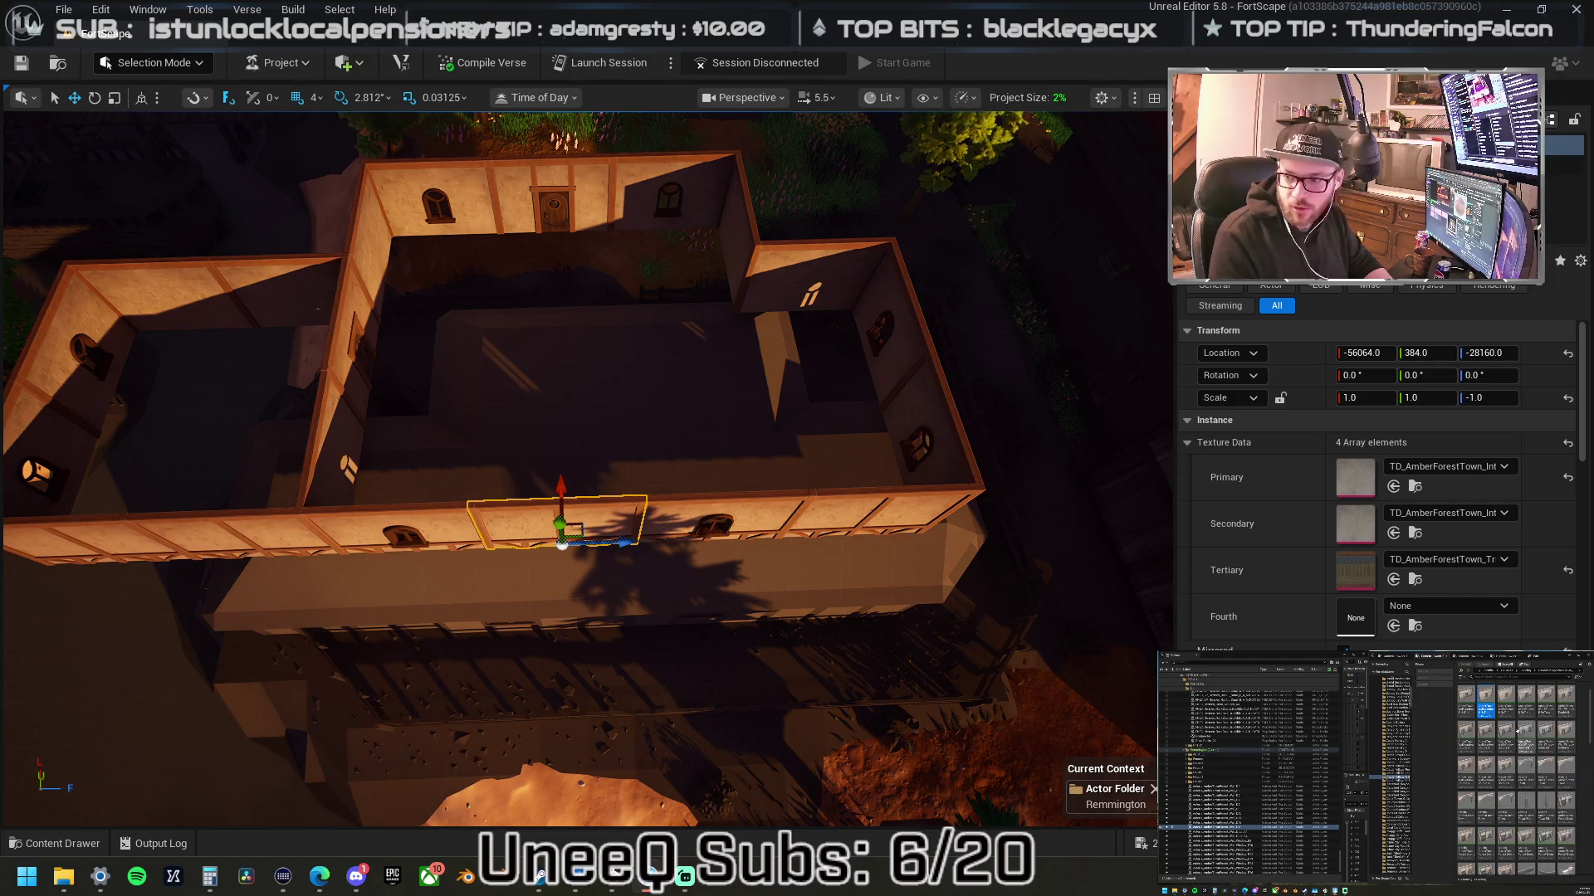
{"action": "scroll", "coordinate": [1519, 755], "scroll_direction": "down", "scroll_amount": 5}
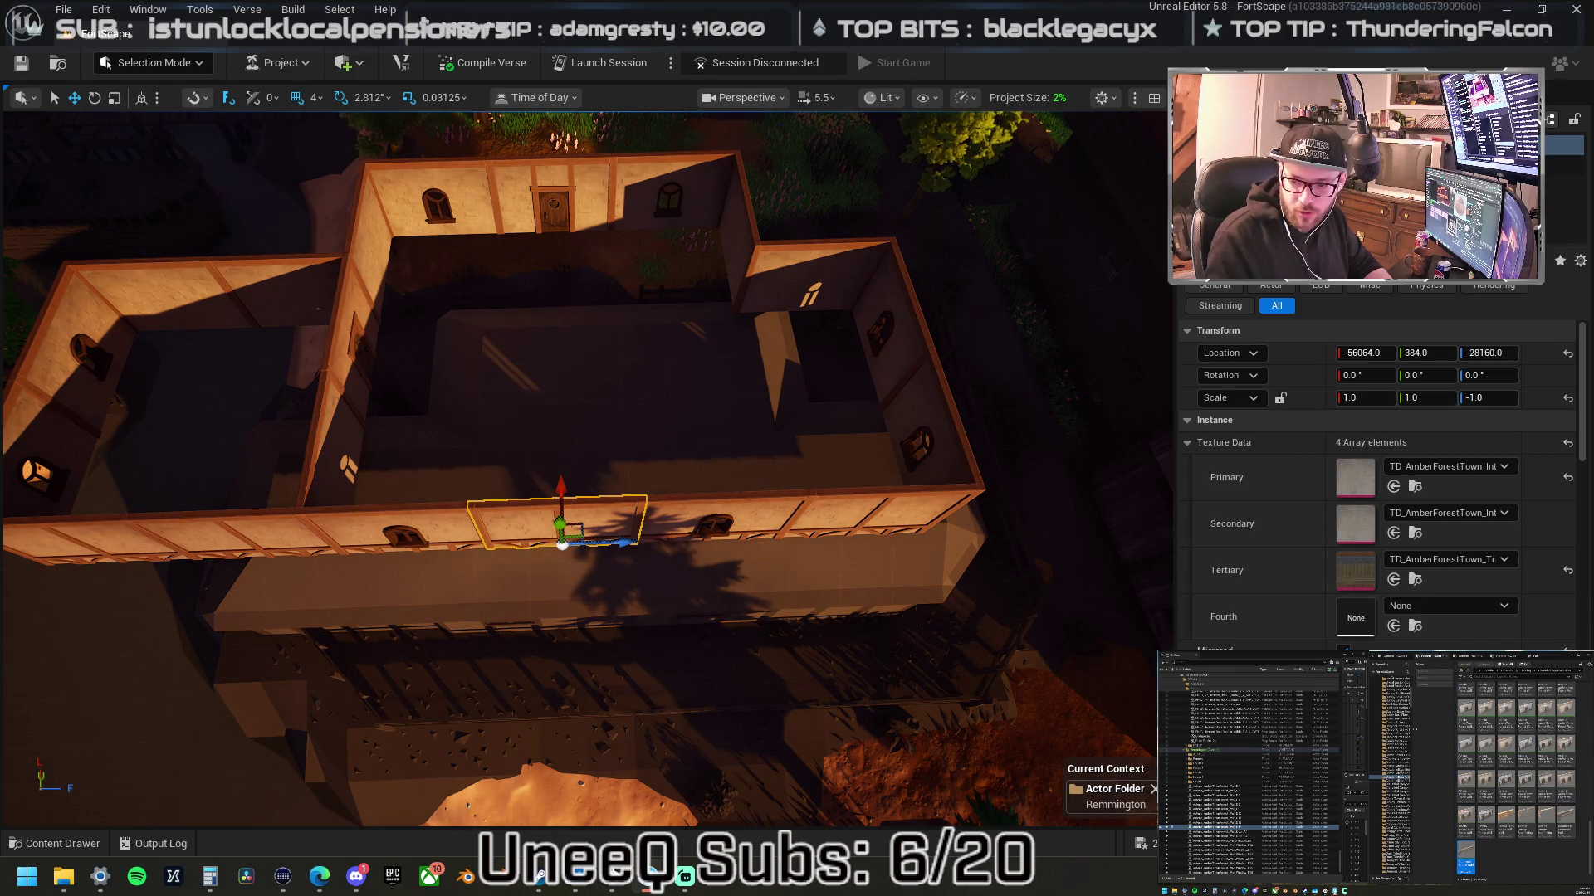
{"action": "scroll", "coordinate": [1494, 779], "scroll_direction": "down", "scroll_amount": 5}
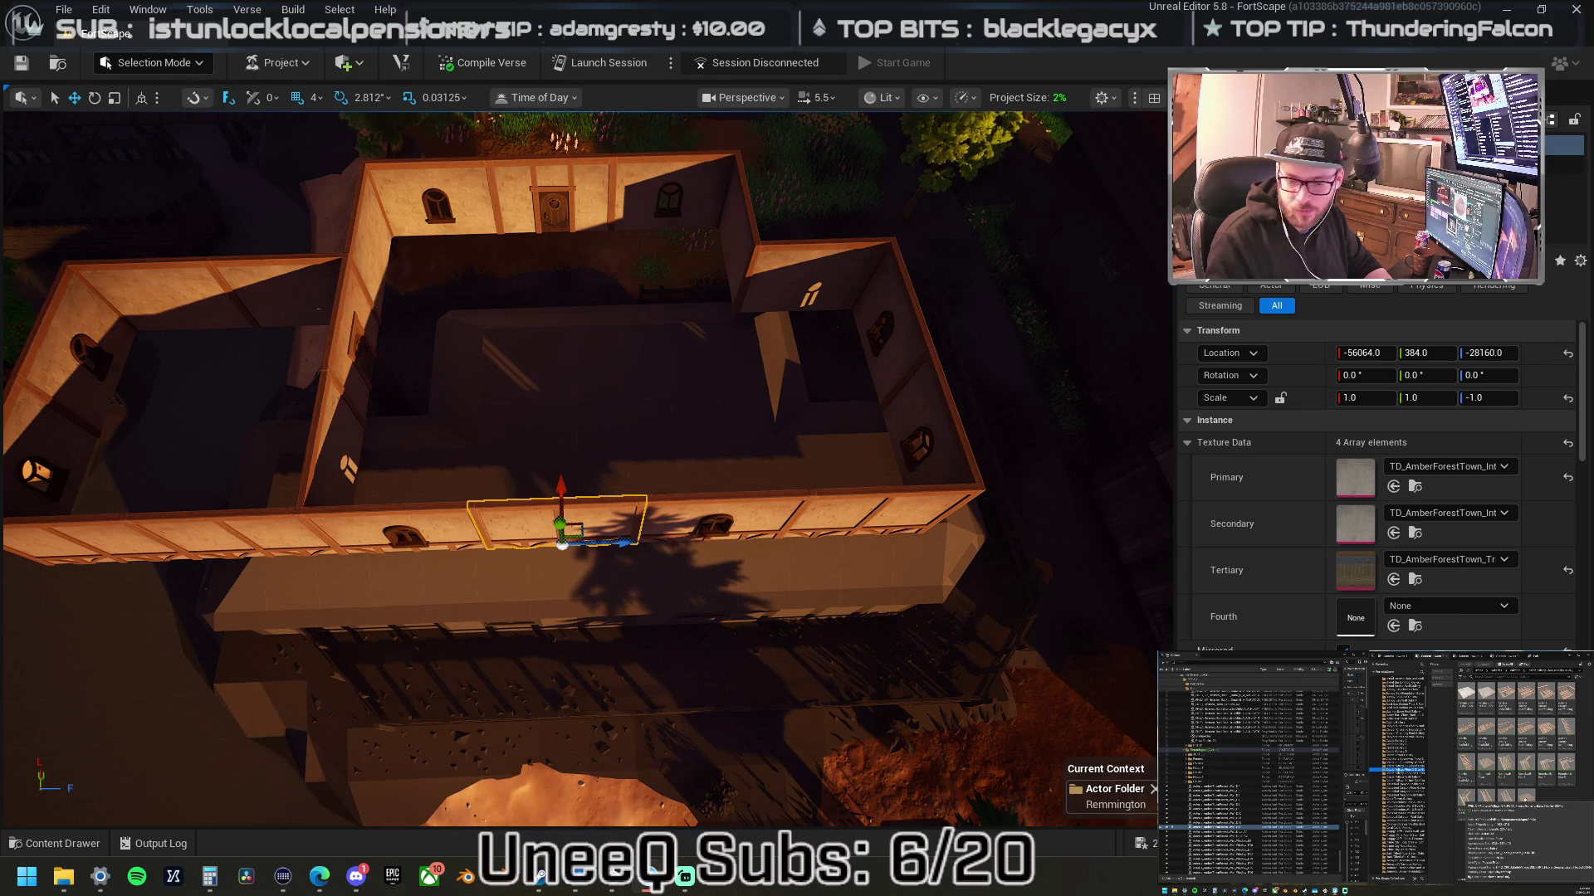
{"action": "mouse_move", "coordinate": [1525, 804]}
{"action": "left_mouse_down"}
{"action": "mouse_move", "coordinate": [1351, 353]}
{"action": "mouse_move", "coordinate": [781, 278]}
{"action": "mouse_move", "coordinate": [800, 347]}
{"action": "left_mouse_up"}
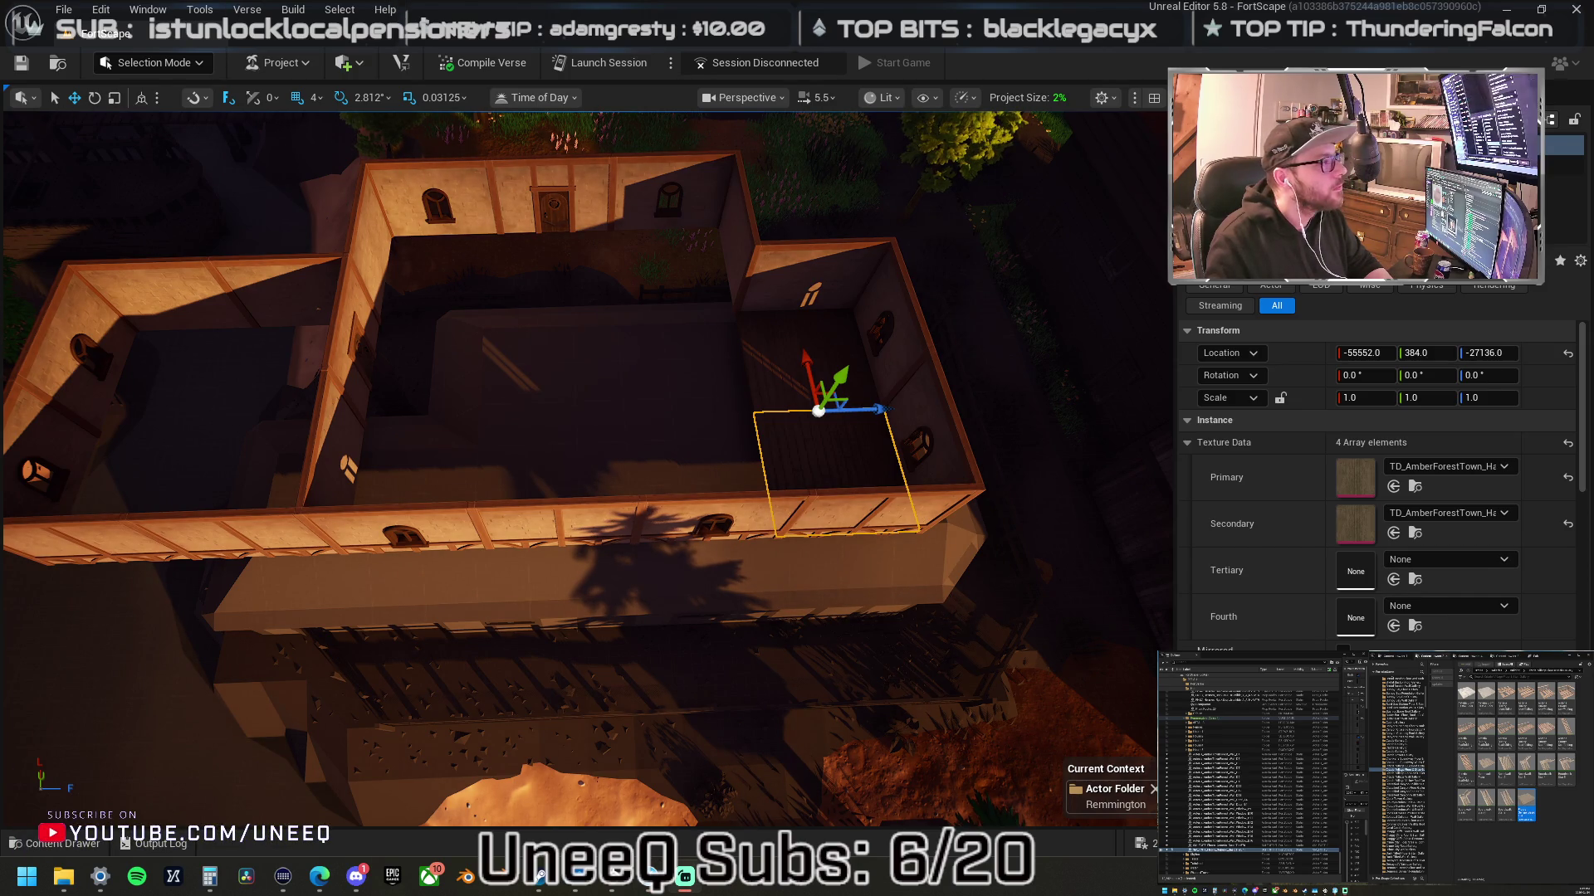
{"action": "left_click", "coordinate": [804, 384]}
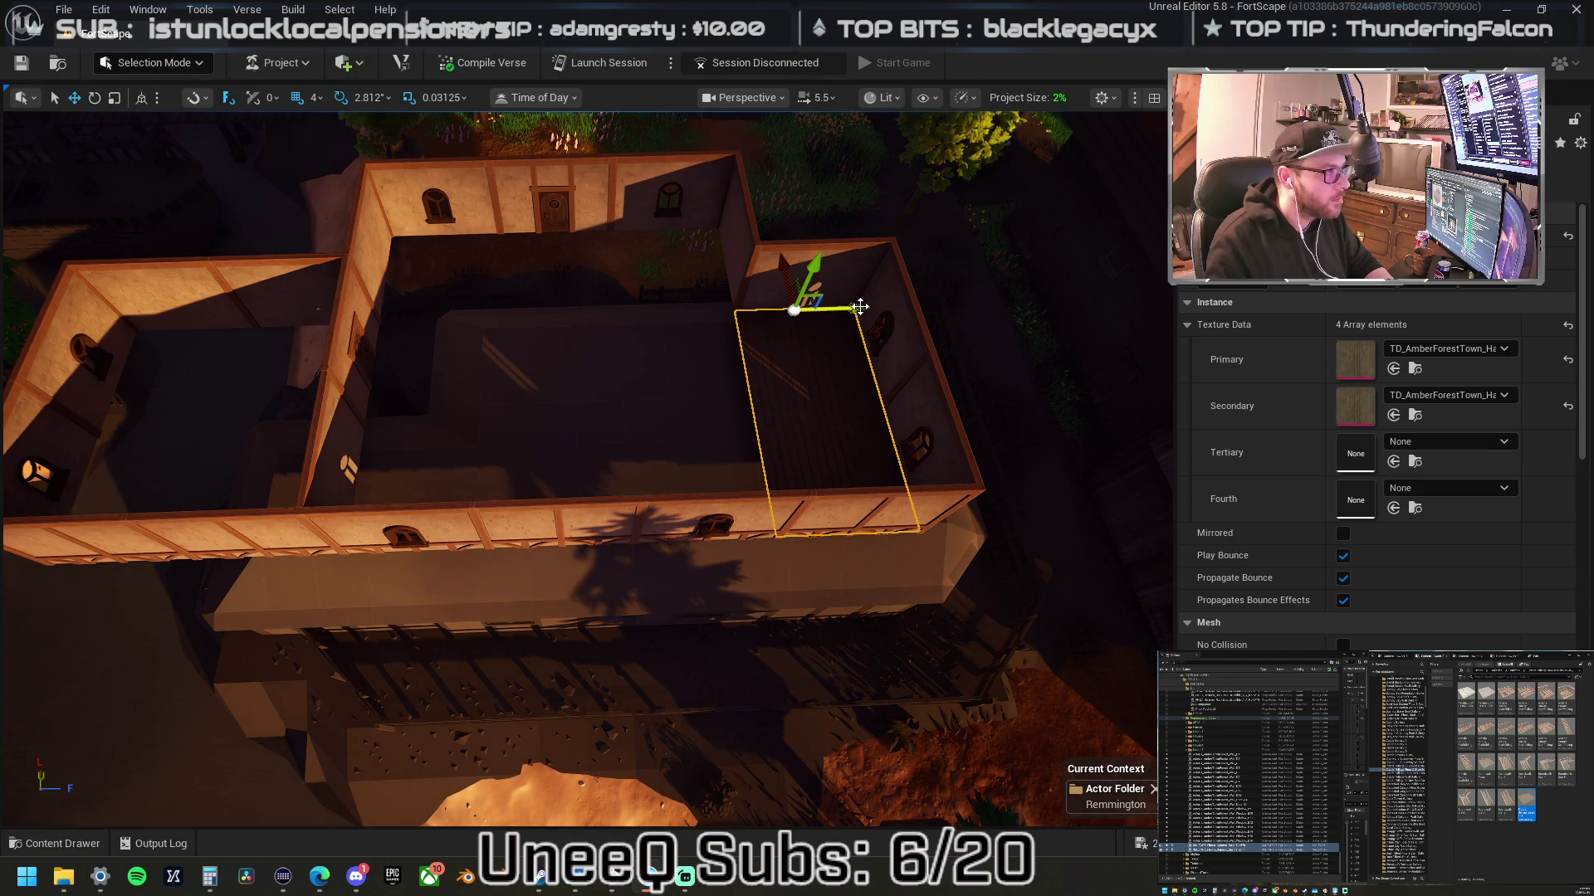
- Duplicate the floor tile and reposition the wooden plank copies to extend into the central room
{"action": "mouse_move", "coordinate": [855, 309]}
{"action": "left_mouse_down"}
{"action": "mouse_move", "coordinate": [729, 307]}
{"action": "mouse_move", "coordinate": [872, 313]}
{"action": "left_mouse_up"}
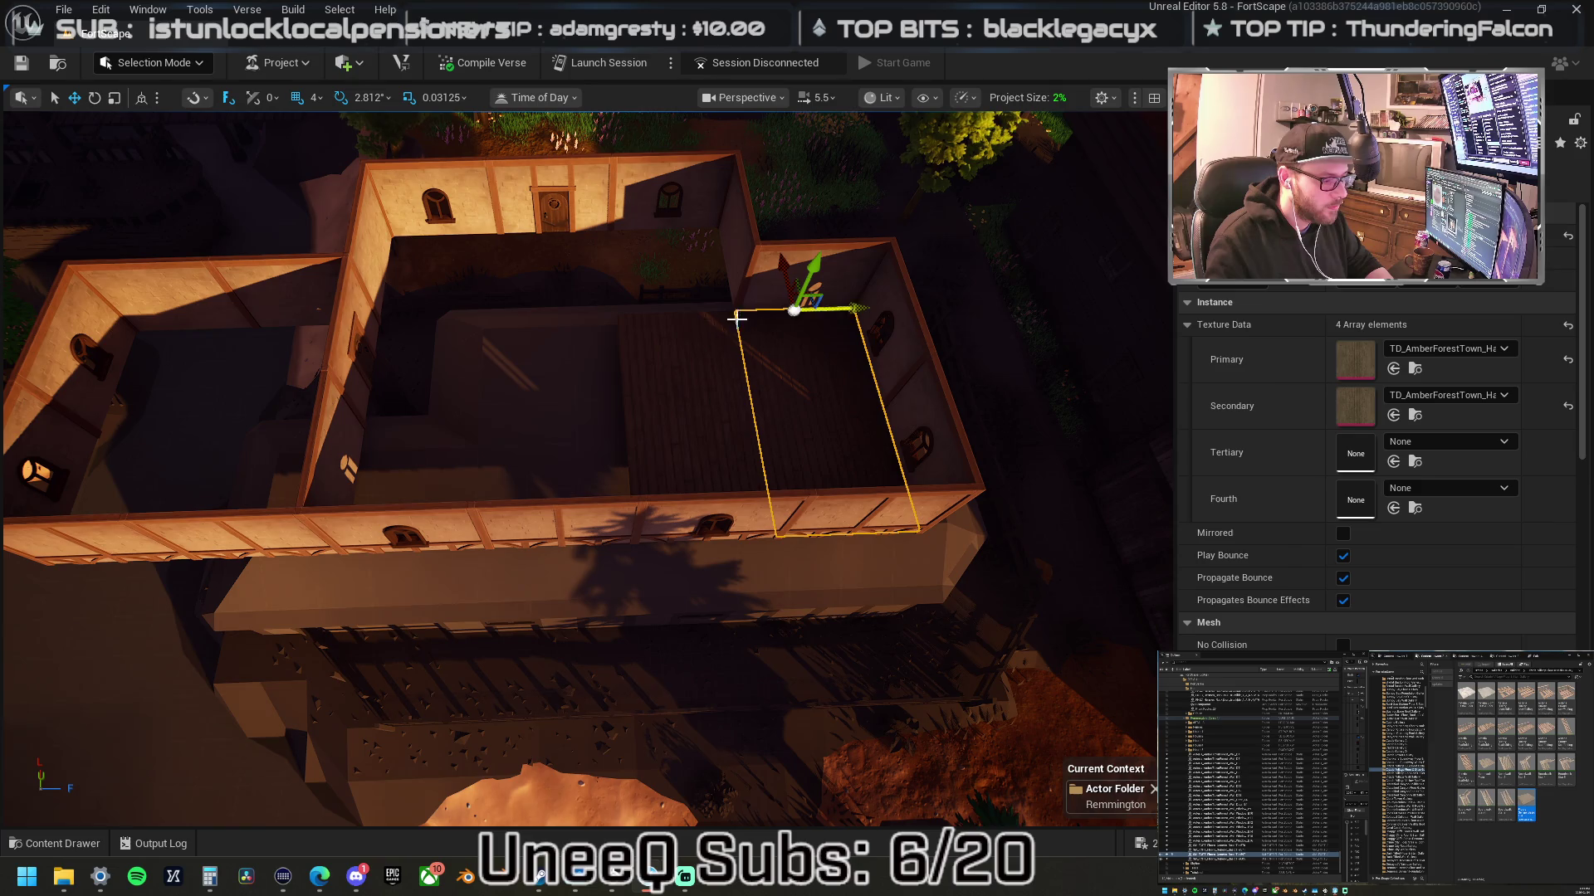
{"action": "left_click", "coordinate": [669, 343]}
{"action": "left_click", "coordinate": [678, 444]}
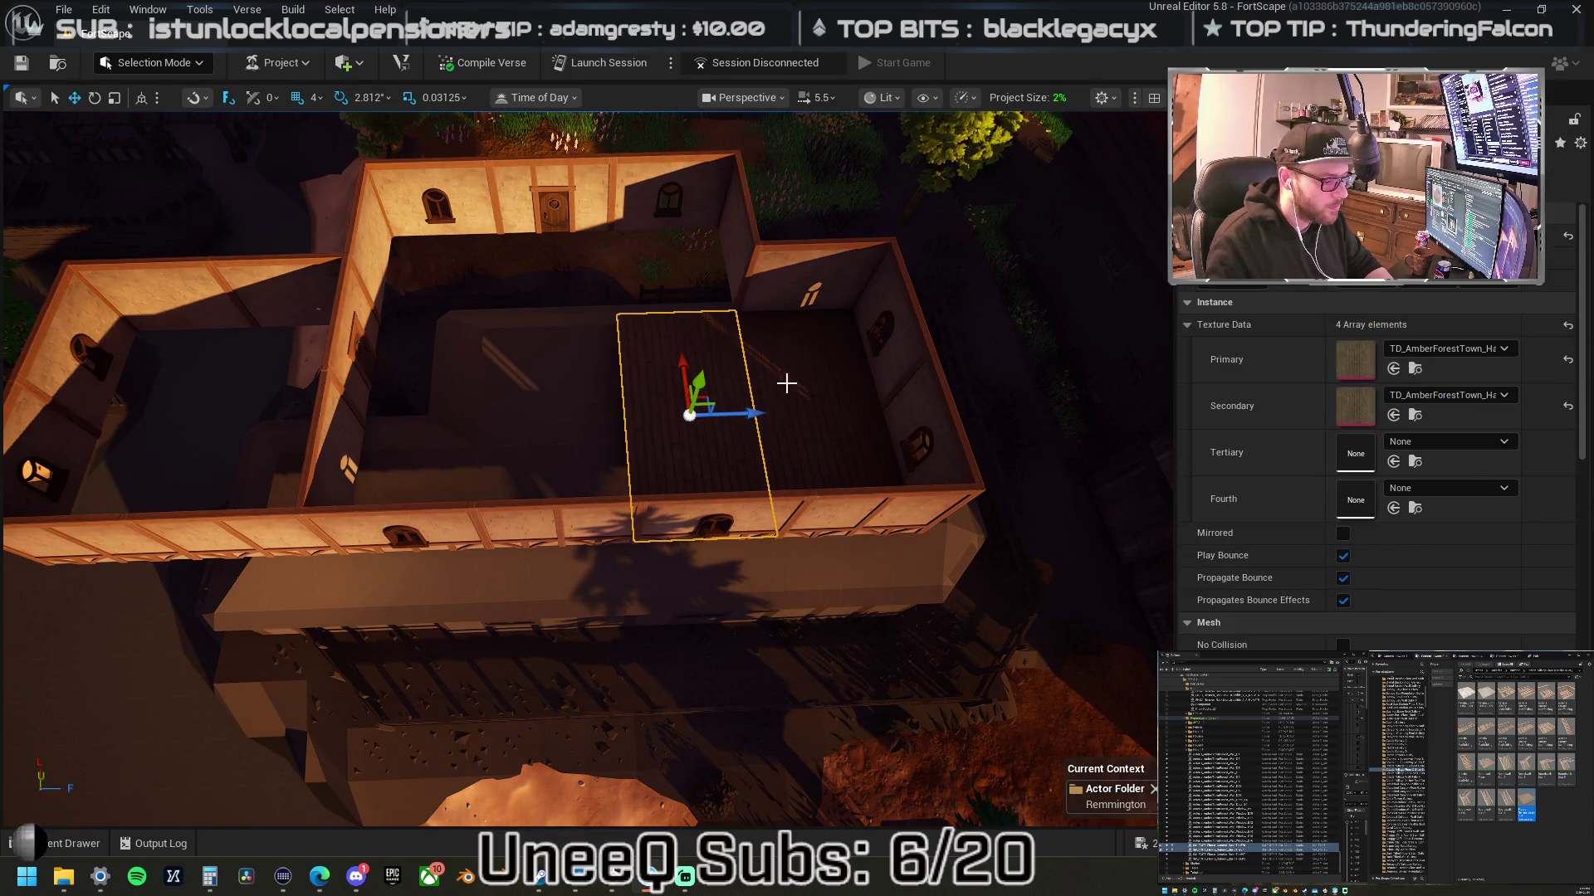
{"action": "left_click", "coordinate": [786, 383]}
{"action": "left_click_drag", "start_coordinate": [880, 419], "coordinate": [402, 416]}
{"action": "left_click", "coordinate": [432, 365]}
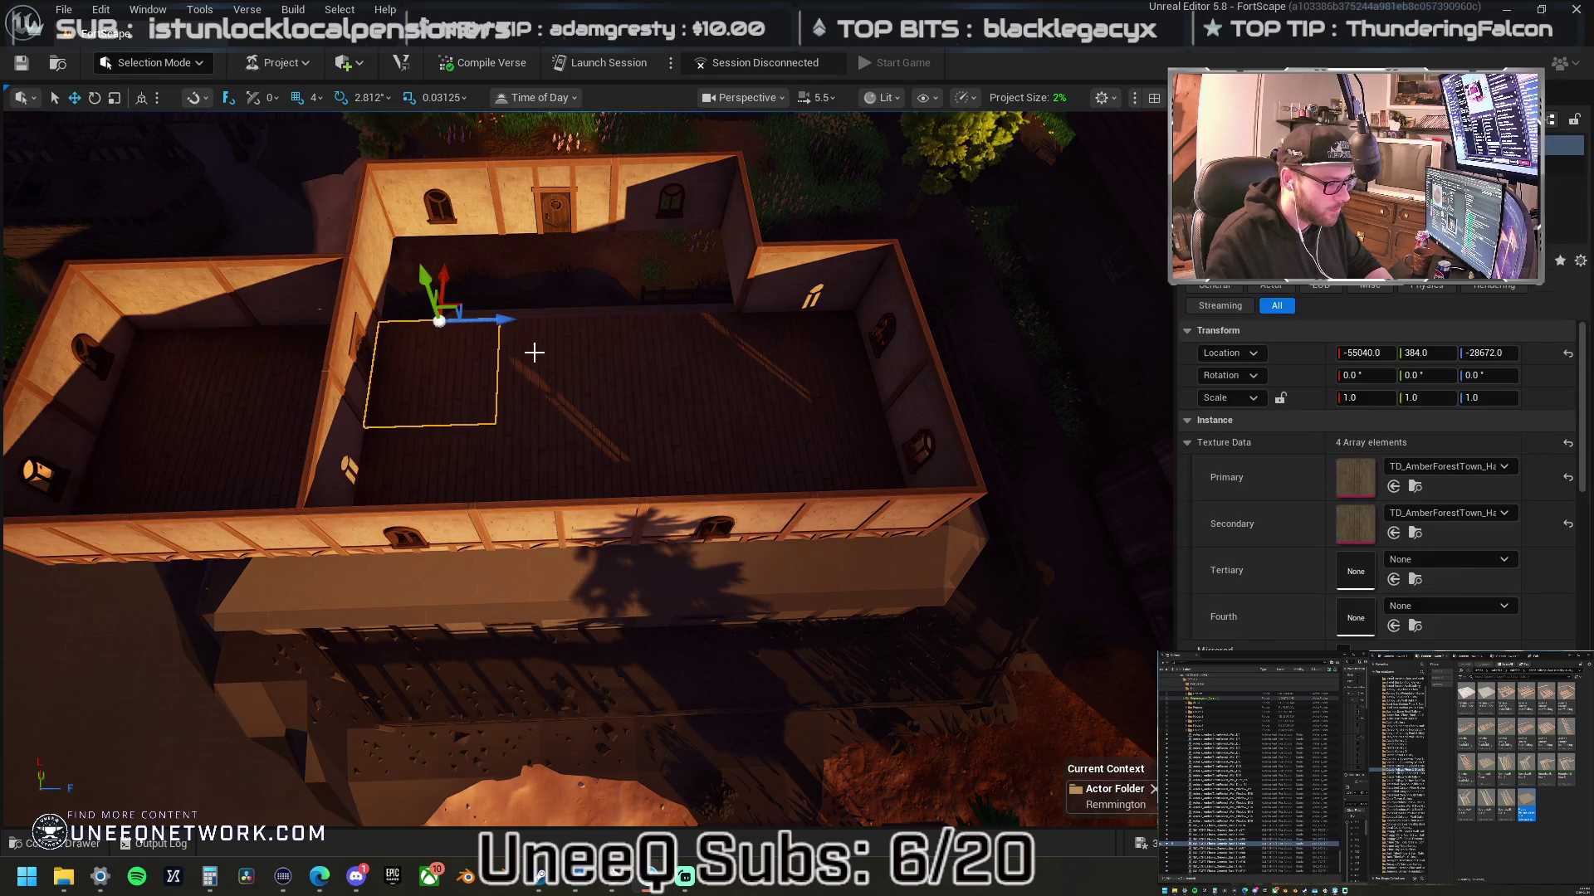
{"action": "left_click", "coordinate": [581, 353]}
{"action": "left_click", "coordinate": [715, 353]}
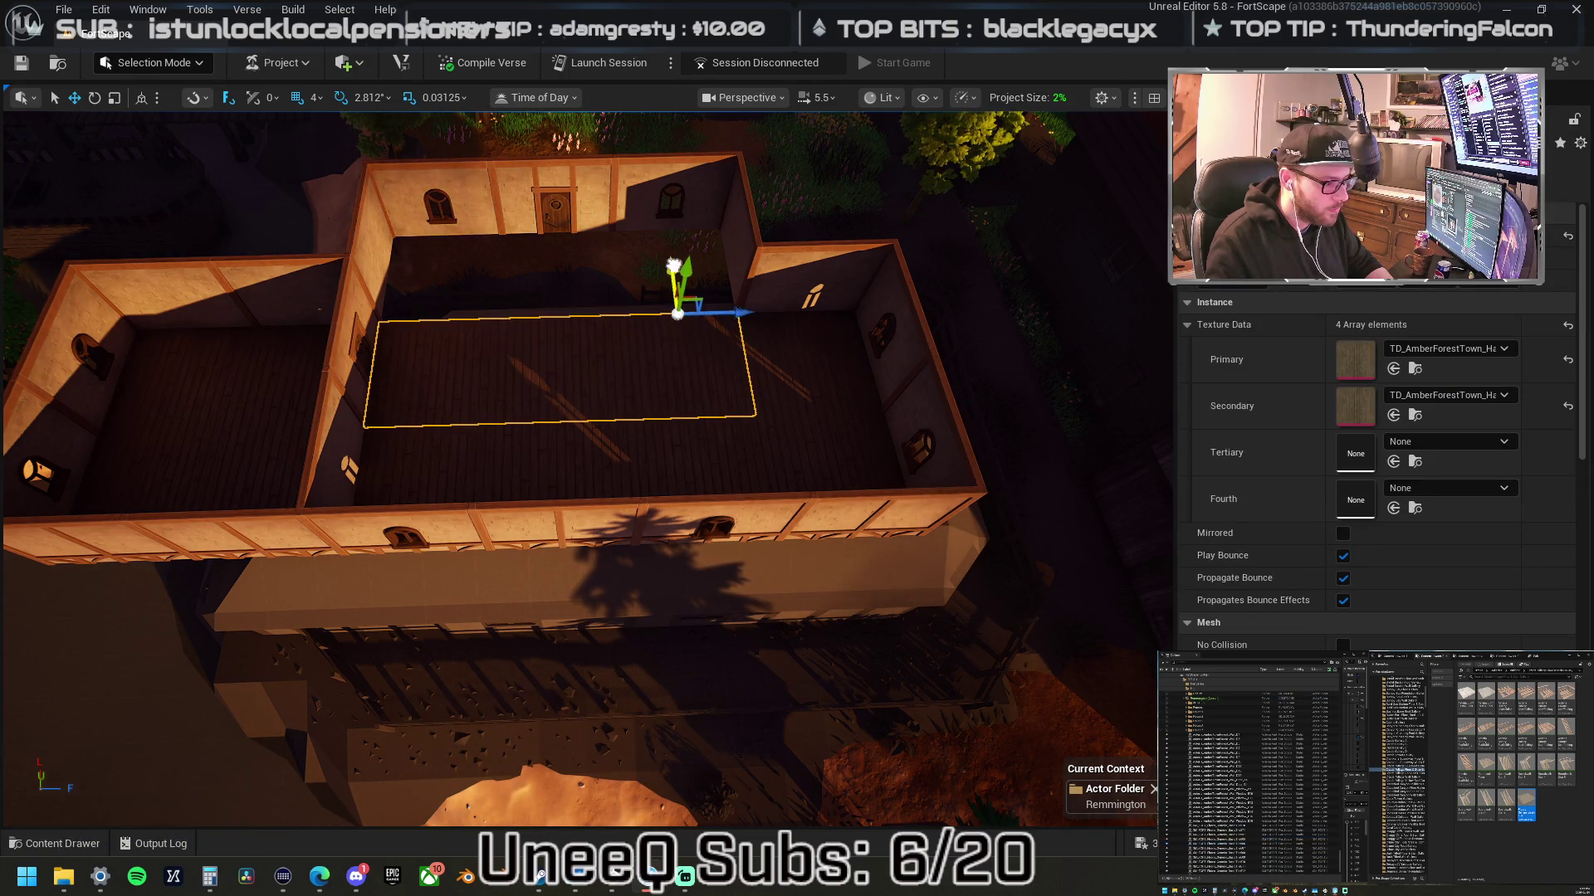
{"action": "left_click", "coordinate": [660, 266]}
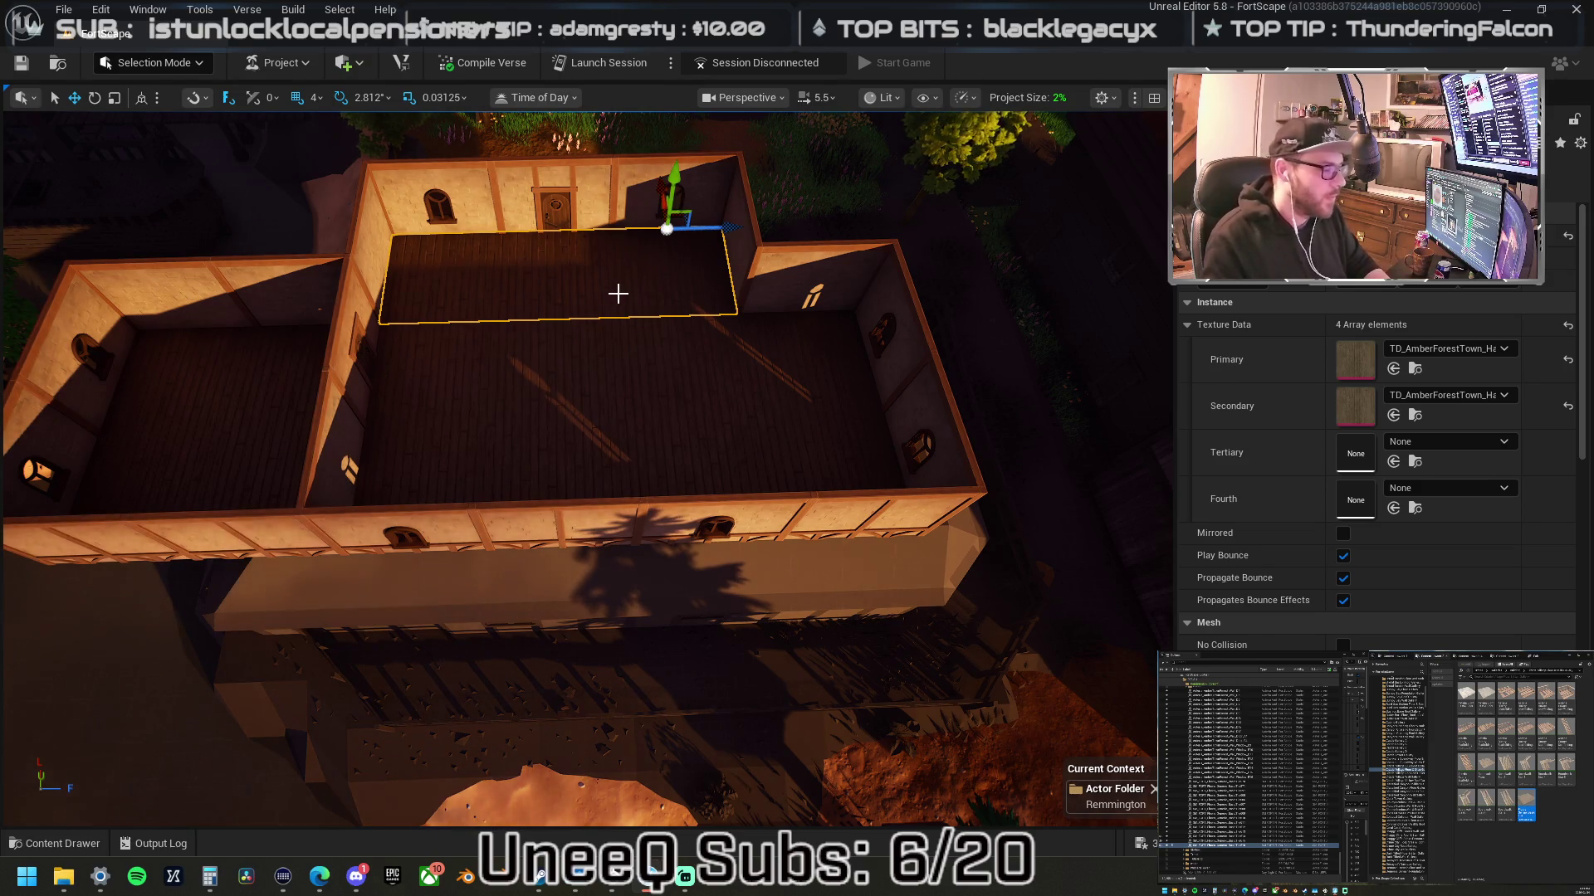
{"action": "scroll", "coordinate": [618, 293], "scroll_direction": "down", "scroll_amount": 5}
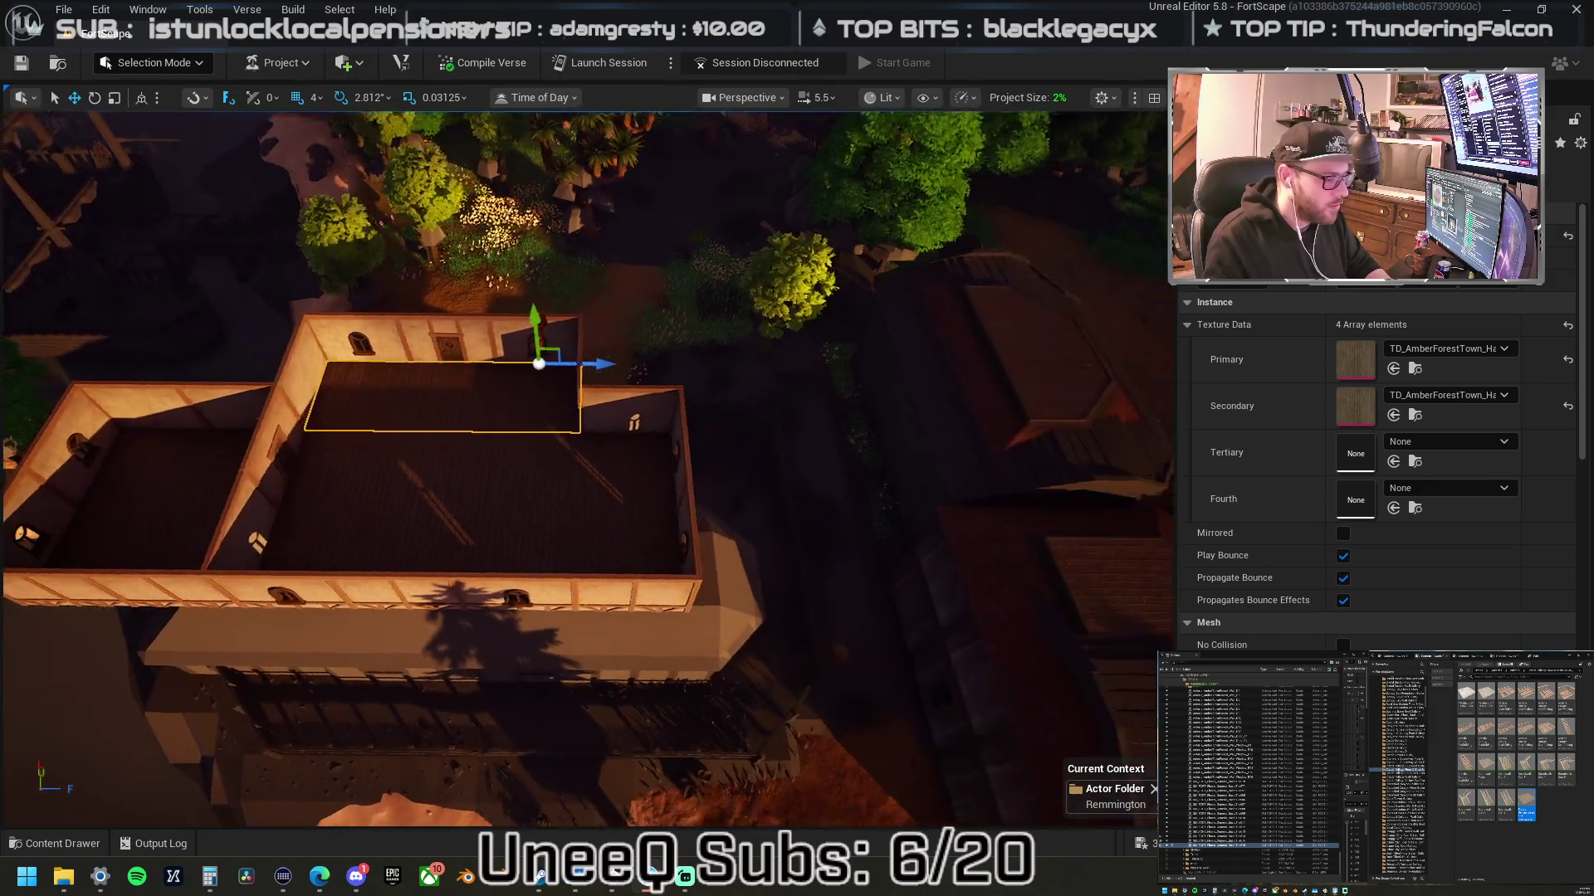
{"action": "scroll", "coordinate": [675, 371], "scroll_direction": "up", "scroll_amount": 5}
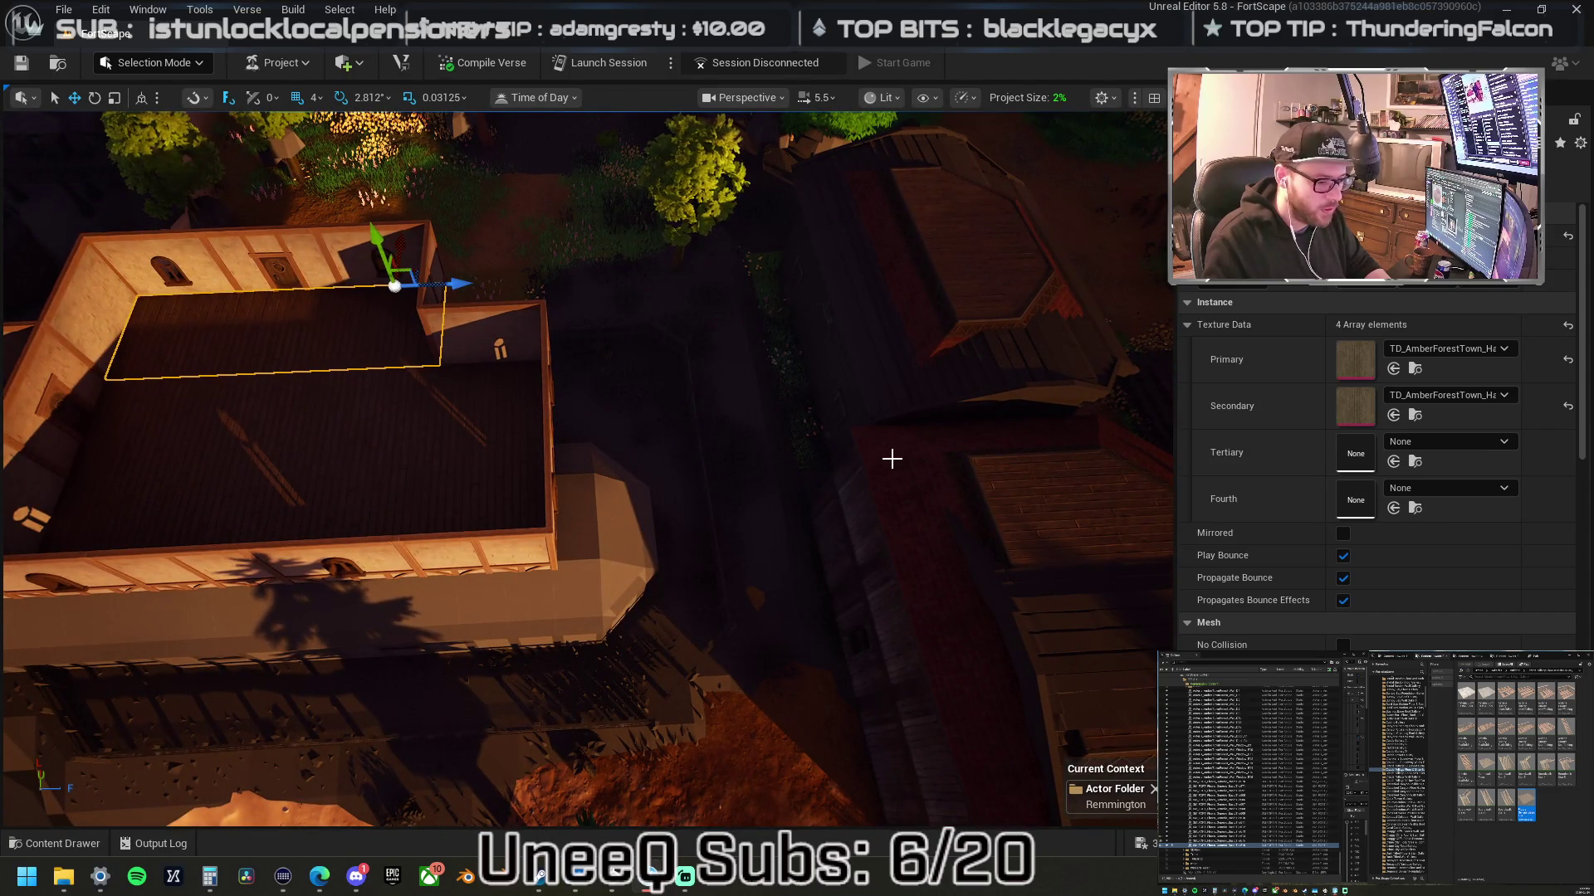
{"action": "left_click", "coordinate": [901, 477]}
- Select a single red roof tile and frame it in the view
{"action": "left_click", "coordinate": [933, 534]}
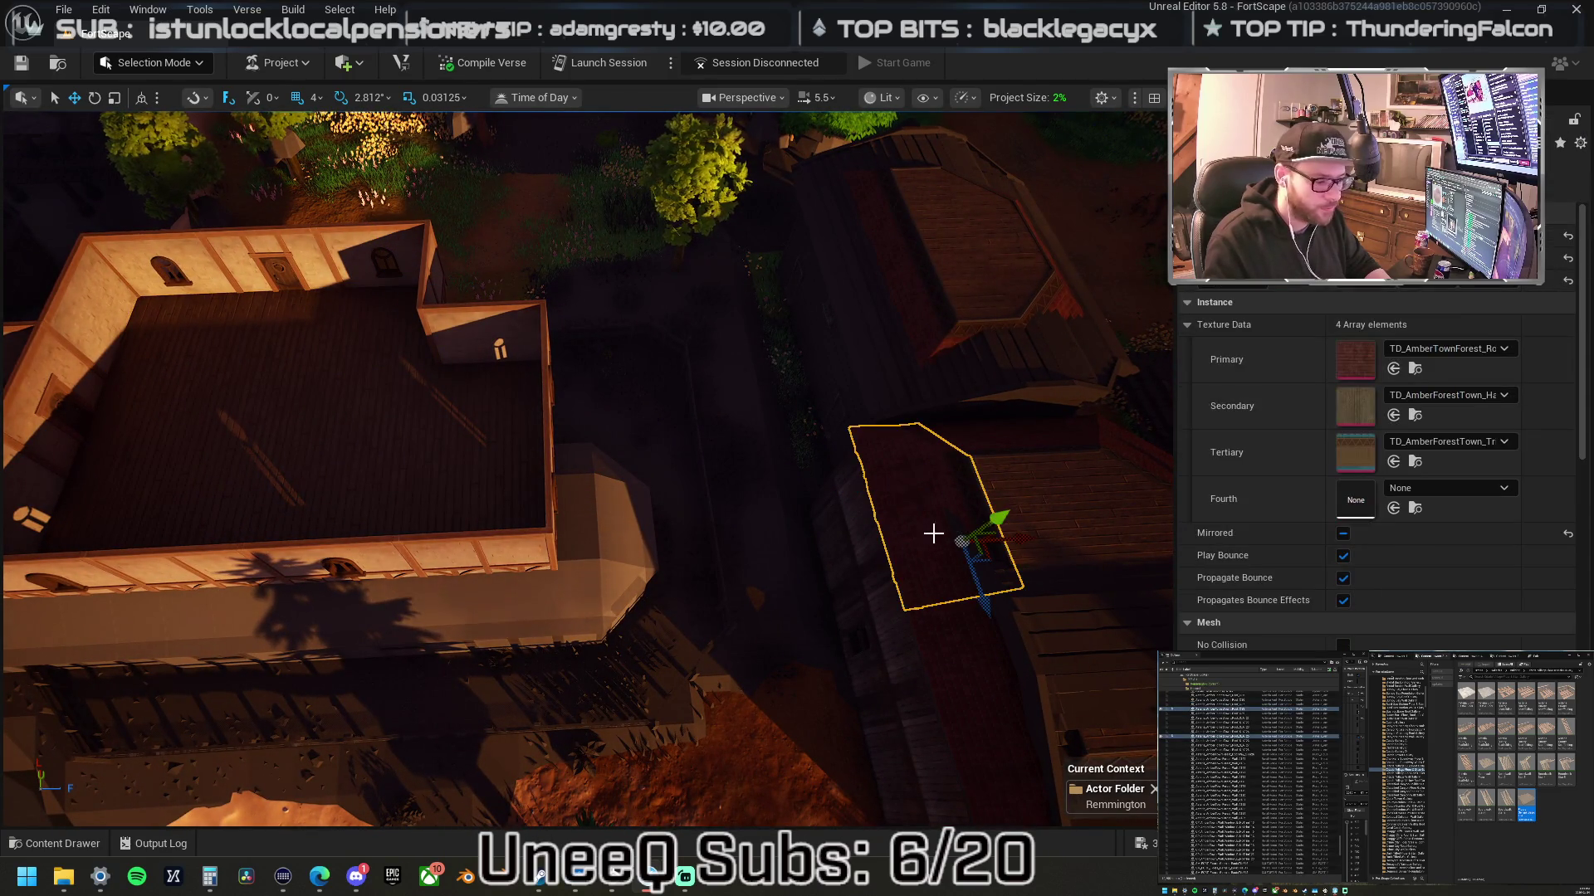
{"action": "mouse_move", "coordinate": [978, 445]}
{"action": "left_mouse_down"}
{"action": "mouse_move", "coordinate": [928, 455]}
{"action": "mouse_move", "coordinate": [1111, 499]}
{"action": "mouse_move", "coordinate": [913, 453]}
{"action": "mouse_move", "coordinate": [506, 308]}
{"action": "mouse_move", "coordinate": [478, 319]}
{"action": "mouse_move", "coordinate": [524, 338]}
{"action": "mouse_move", "coordinate": [332, 365]}
{"action": "mouse_move", "coordinate": [528, 474]}
{"action": "left_mouse_up"}
{"action": "left_click", "coordinate": [1111, 499], "text": "ctrl"}
{"action": "left_click", "coordinate": [528, 474]}
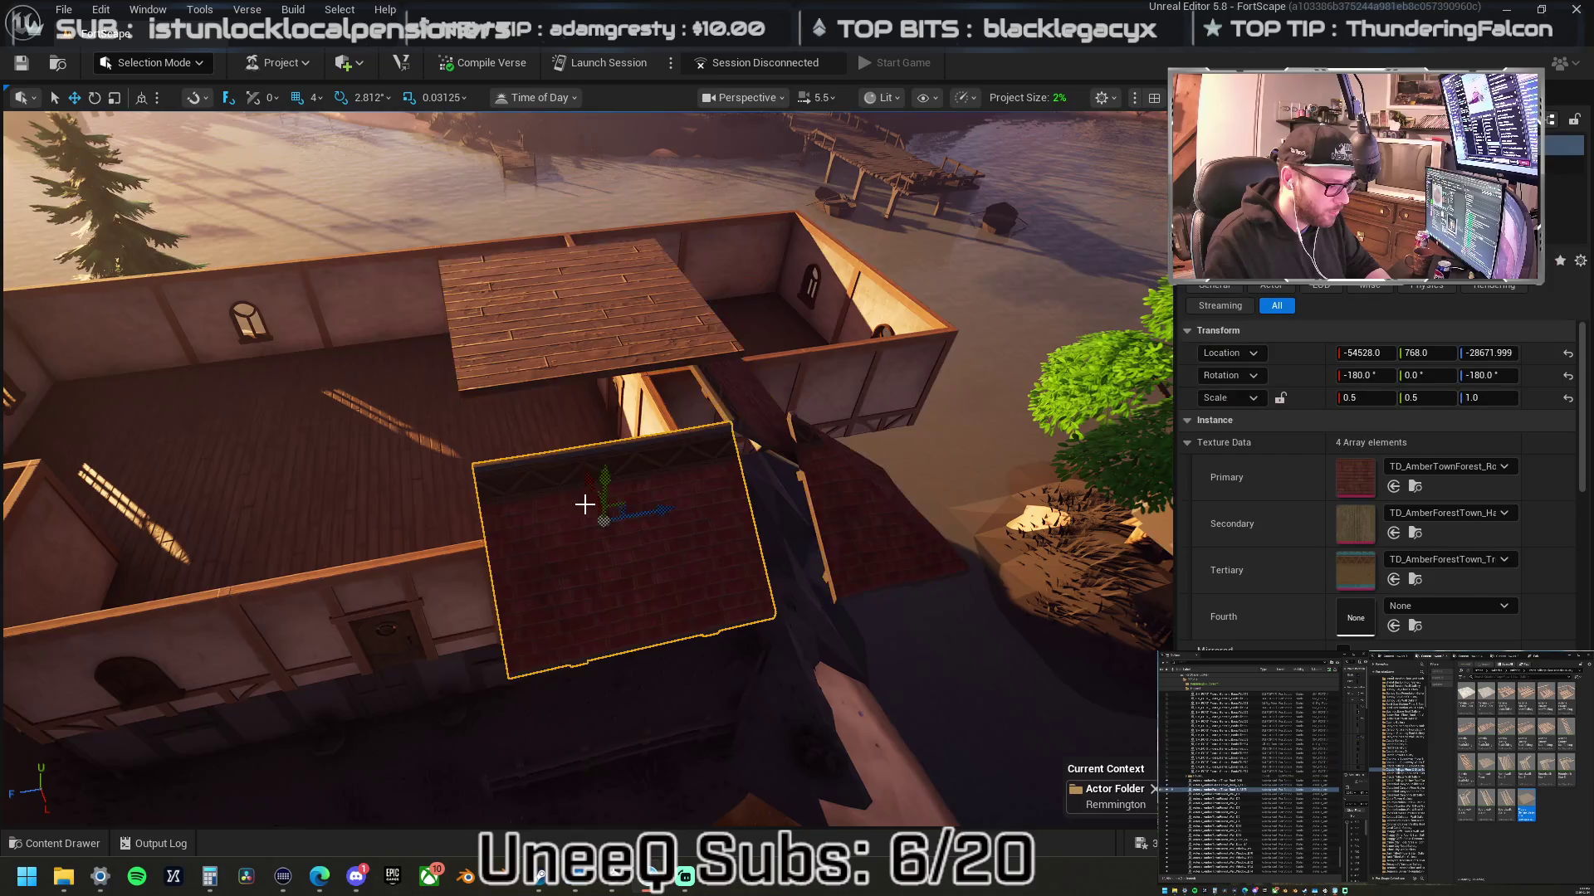
{"action": "key", "text": "f"}
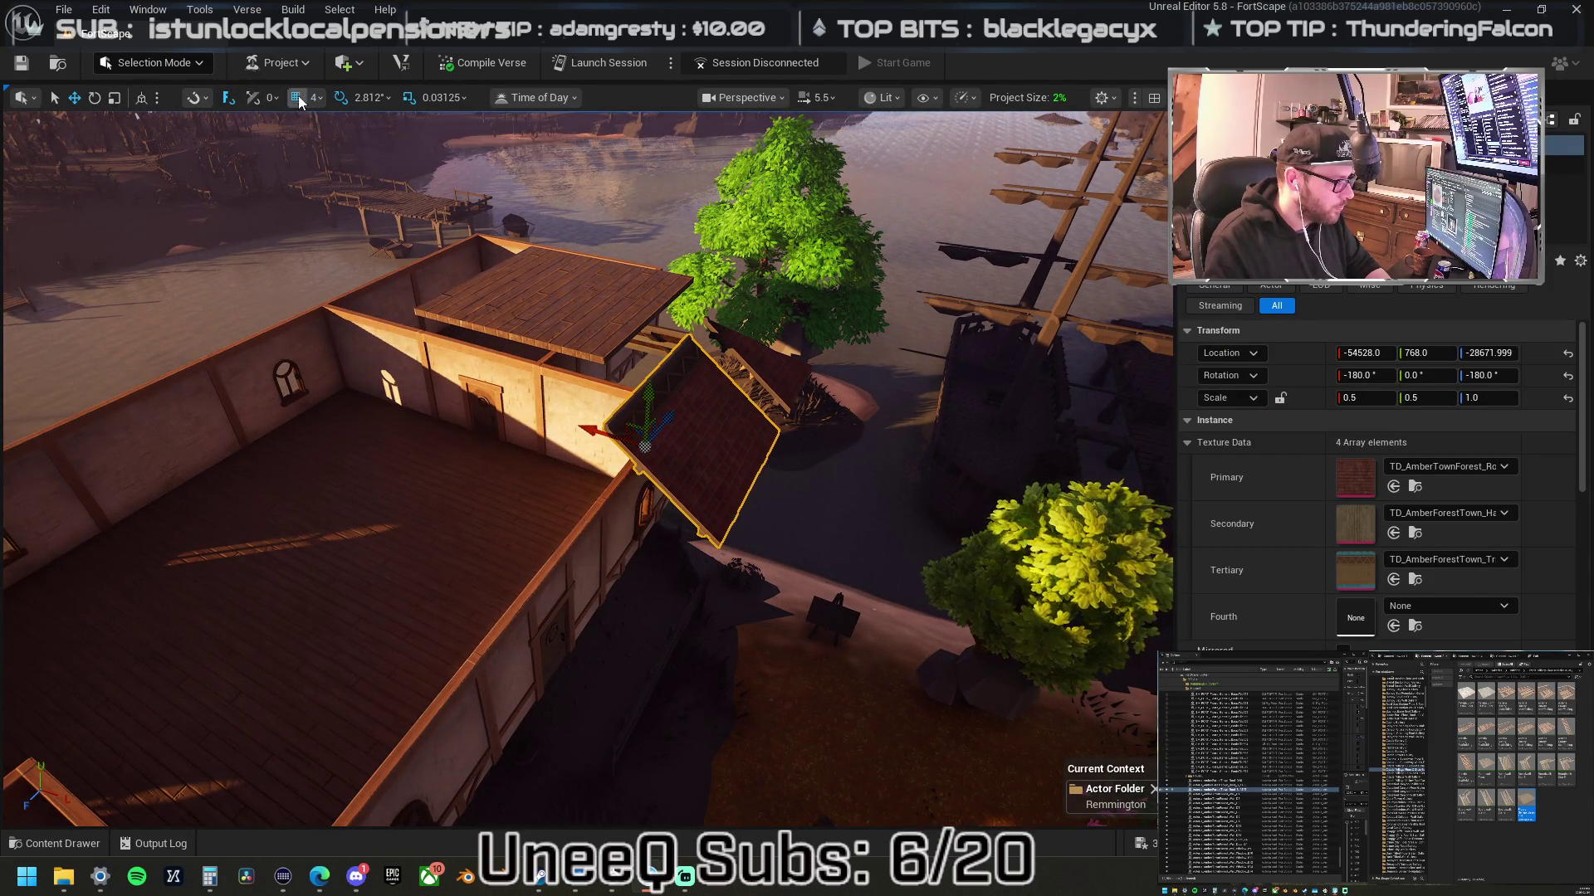
{"action": "left_click", "coordinate": [315, 97]}
{"action": "left_click", "coordinate": [299, 193]}
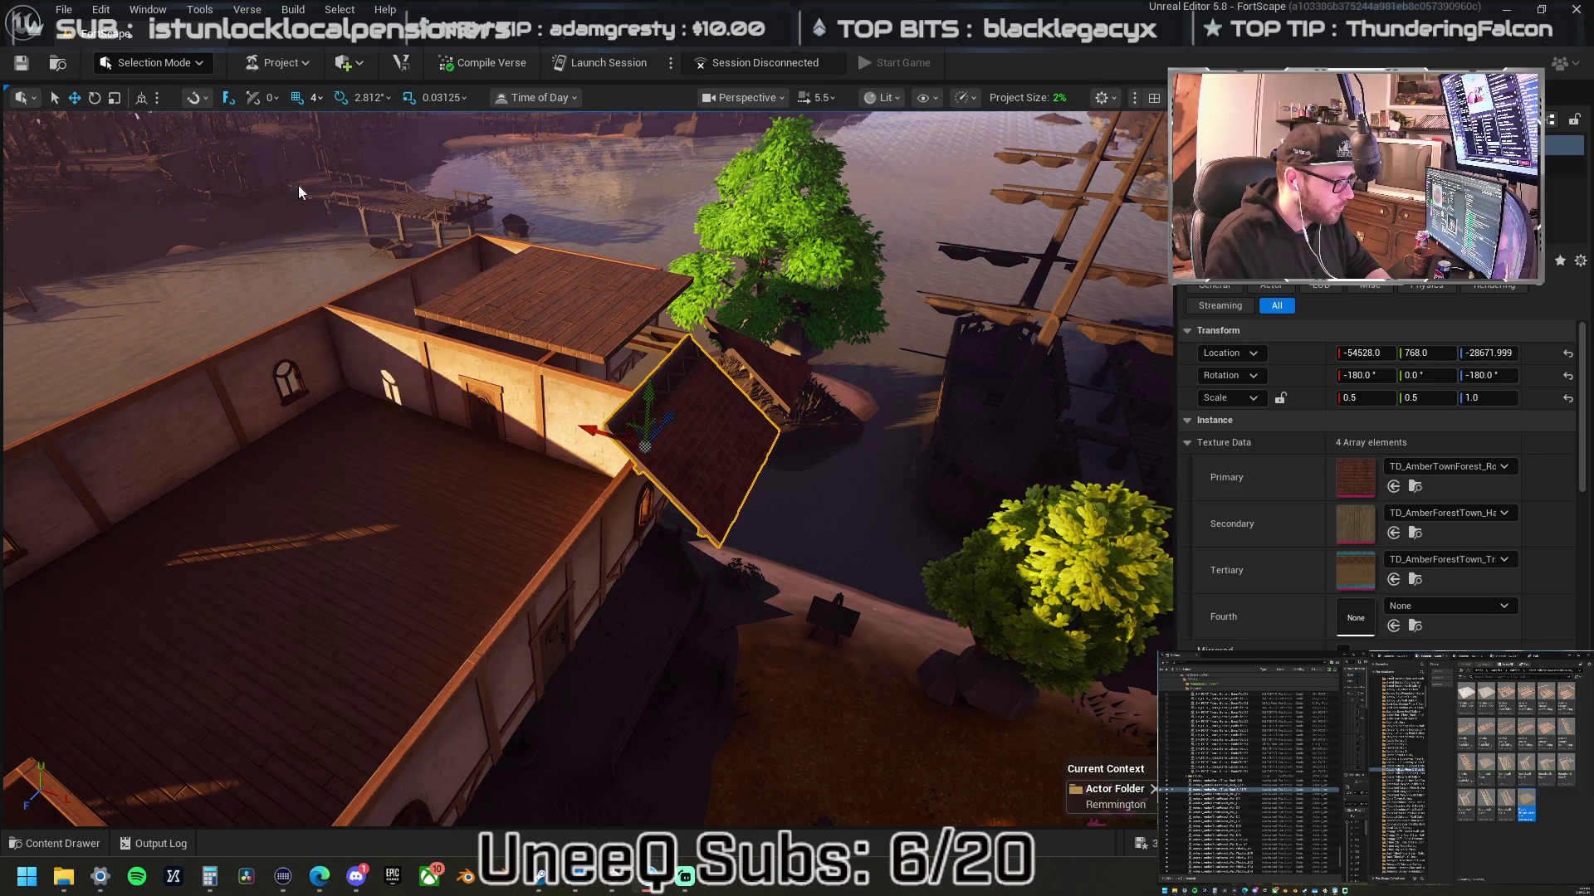
- Move the roof tile onto the house's upper storey, undoing an unwanted change
{"action": "mouse_move", "coordinate": [597, 430]}
{"action": "left_mouse_down"}
{"action": "mouse_move", "coordinate": [521, 389]}
{"action": "mouse_move", "coordinate": [635, 347]}
{"action": "left_mouse_up"}
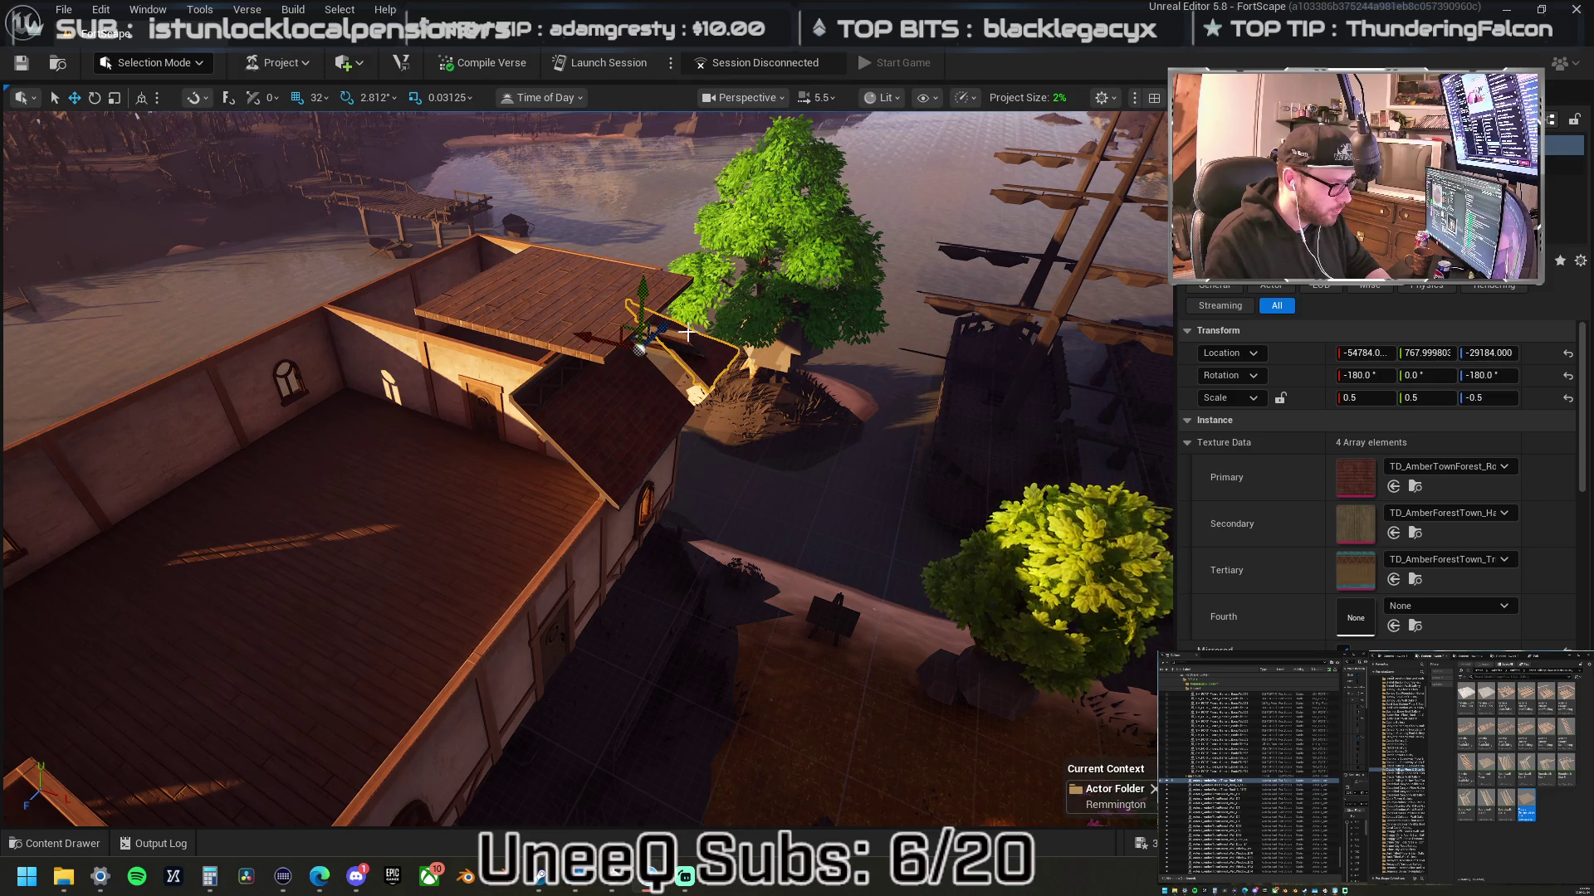
{"action": "left_click_drag", "start_coordinate": [658, 371], "coordinate": [623, 464]}
{"action": "mouse_move", "coordinate": [830, 498]}
{"action": "left_mouse_down"}
{"action": "mouse_move", "coordinate": [830, 473]}
{"action": "mouse_move", "coordinate": [978, 465]}
{"action": "mouse_move", "coordinate": [952, 465]}
{"action": "left_mouse_up"}
{"action": "key", "text": "ctrl+z"}
{"action": "mouse_move", "coordinate": [705, 498]}
{"action": "left_mouse_down"}
{"action": "mouse_move", "coordinate": [697, 413]}
{"action": "mouse_move", "coordinate": [823, 349]}
{"action": "mouse_move", "coordinate": [704, 345]}
{"action": "mouse_move", "coordinate": [658, 310]}
{"action": "mouse_move", "coordinate": [626, 277]}
{"action": "mouse_move", "coordinate": [661, 291]}
{"action": "mouse_move", "coordinate": [630, 273]}
{"action": "mouse_move", "coordinate": [631, 178]}
{"action": "mouse_move", "coordinate": [631, 257]}
{"action": "mouse_move", "coordinate": [718, 323]}
{"action": "left_mouse_up"}
{"action": "left_click_drag", "start_coordinate": [746, 379], "coordinate": [722, 371]}
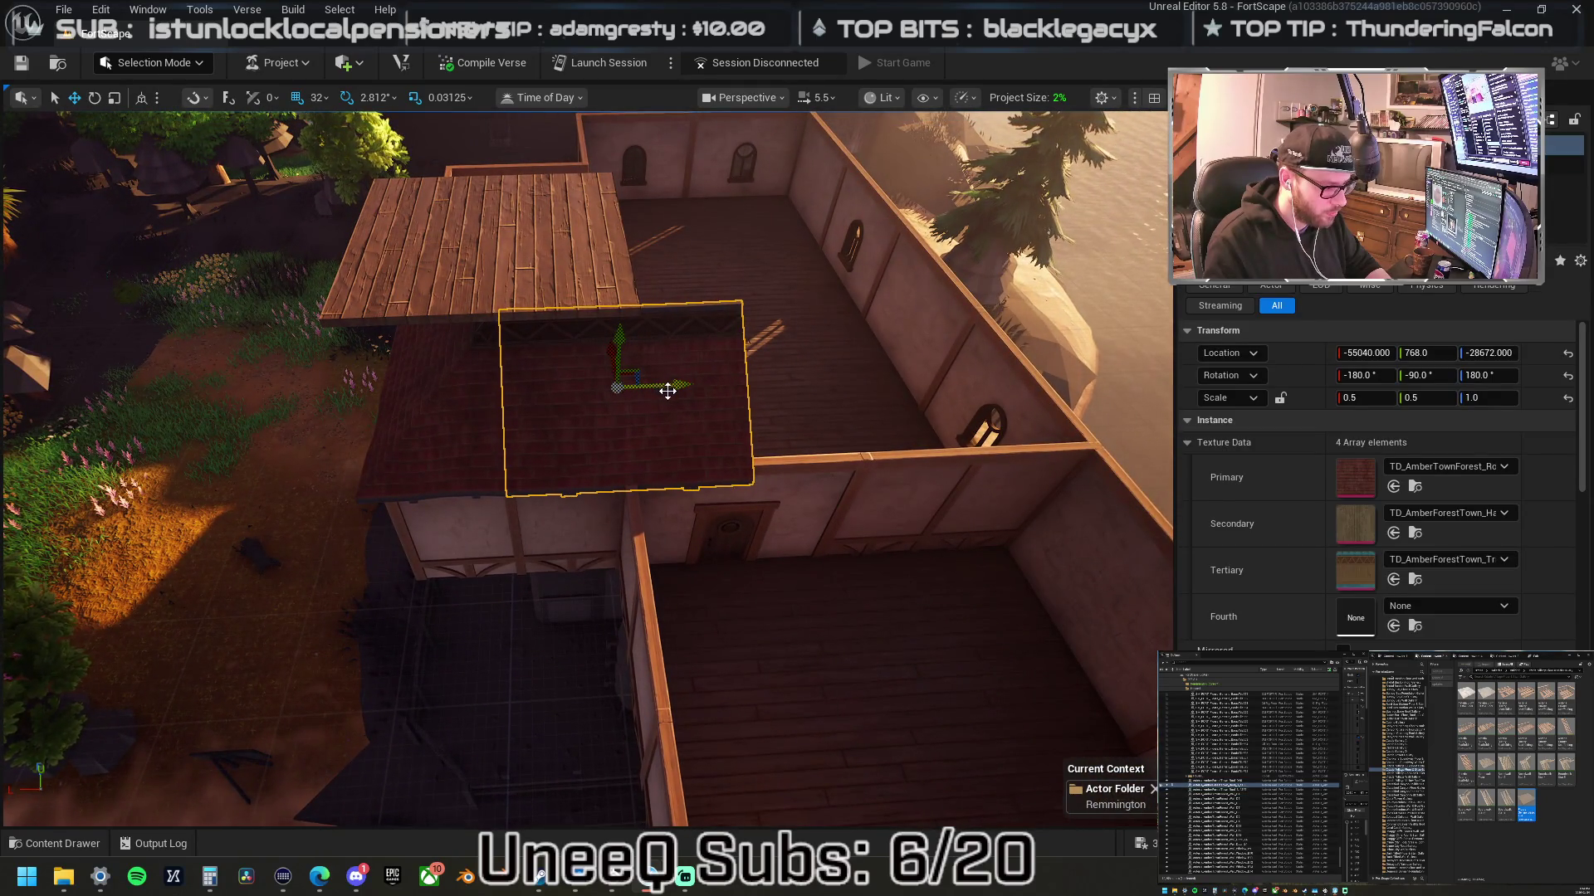
- Replace the roof piece with a different roof asset, set Scale Z to 0.5, and slide it into place
{"action": "right_click", "coordinate": [674, 368]}
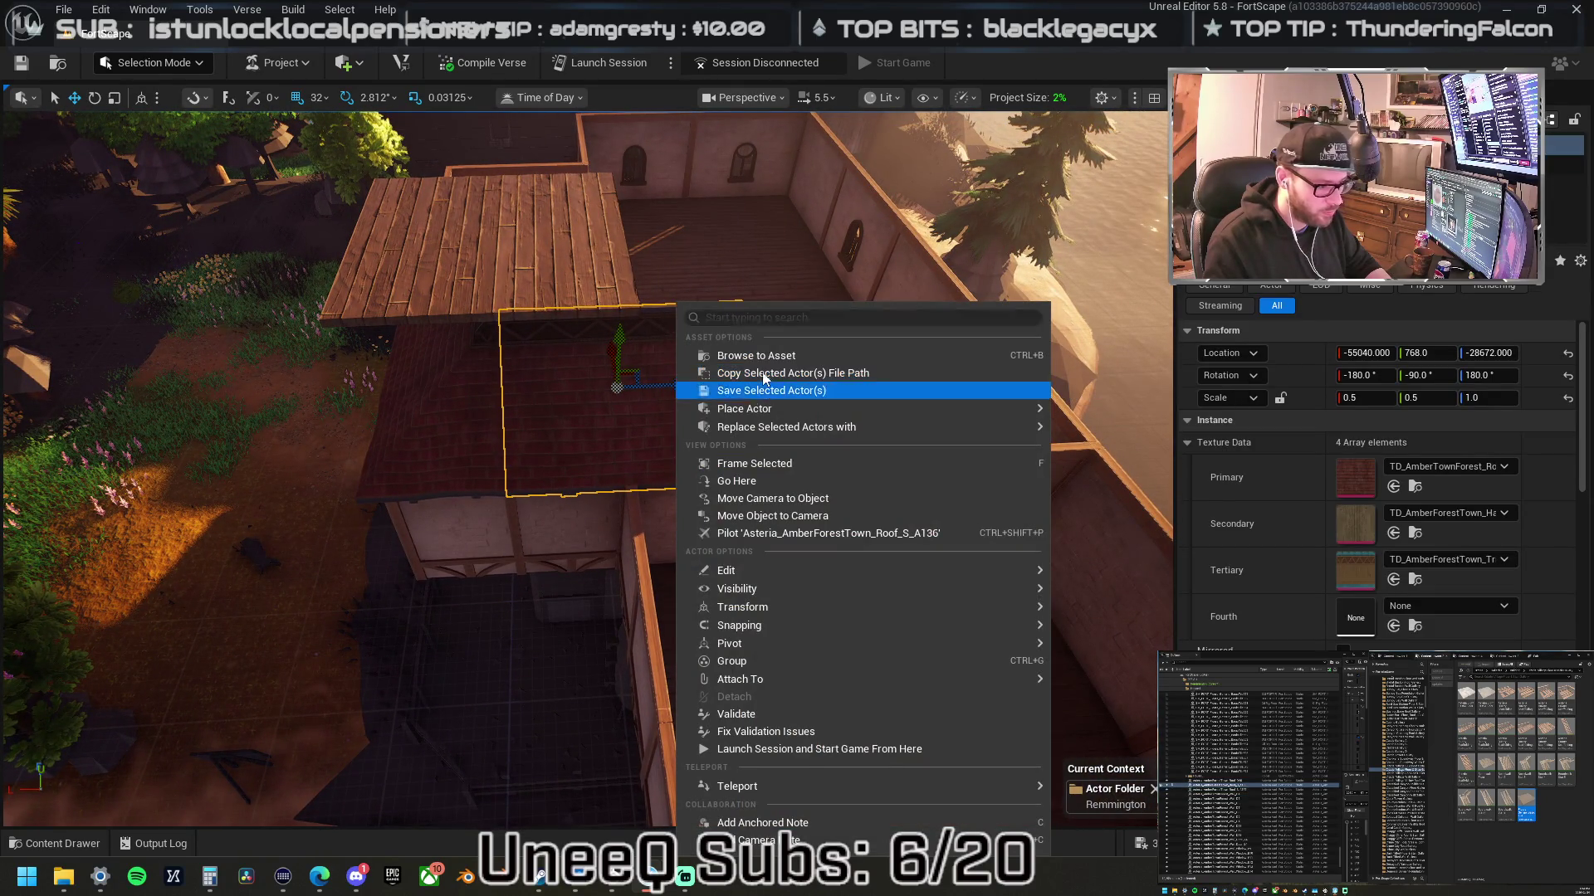
{"action": "left_click", "coordinate": [775, 357]}
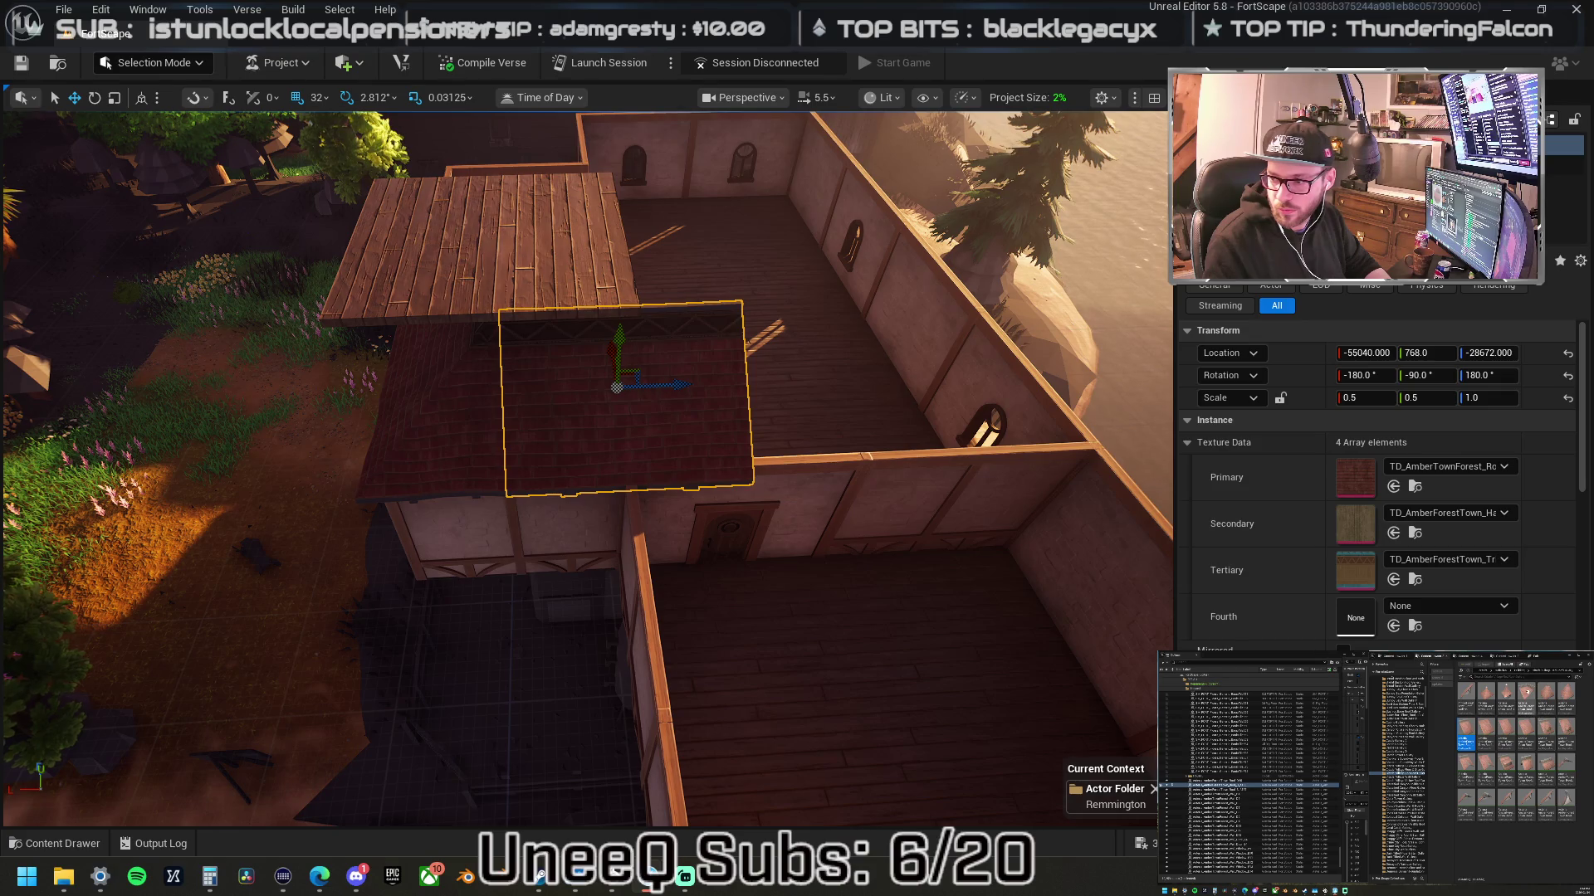
{"action": "right_click", "coordinate": [666, 381]}
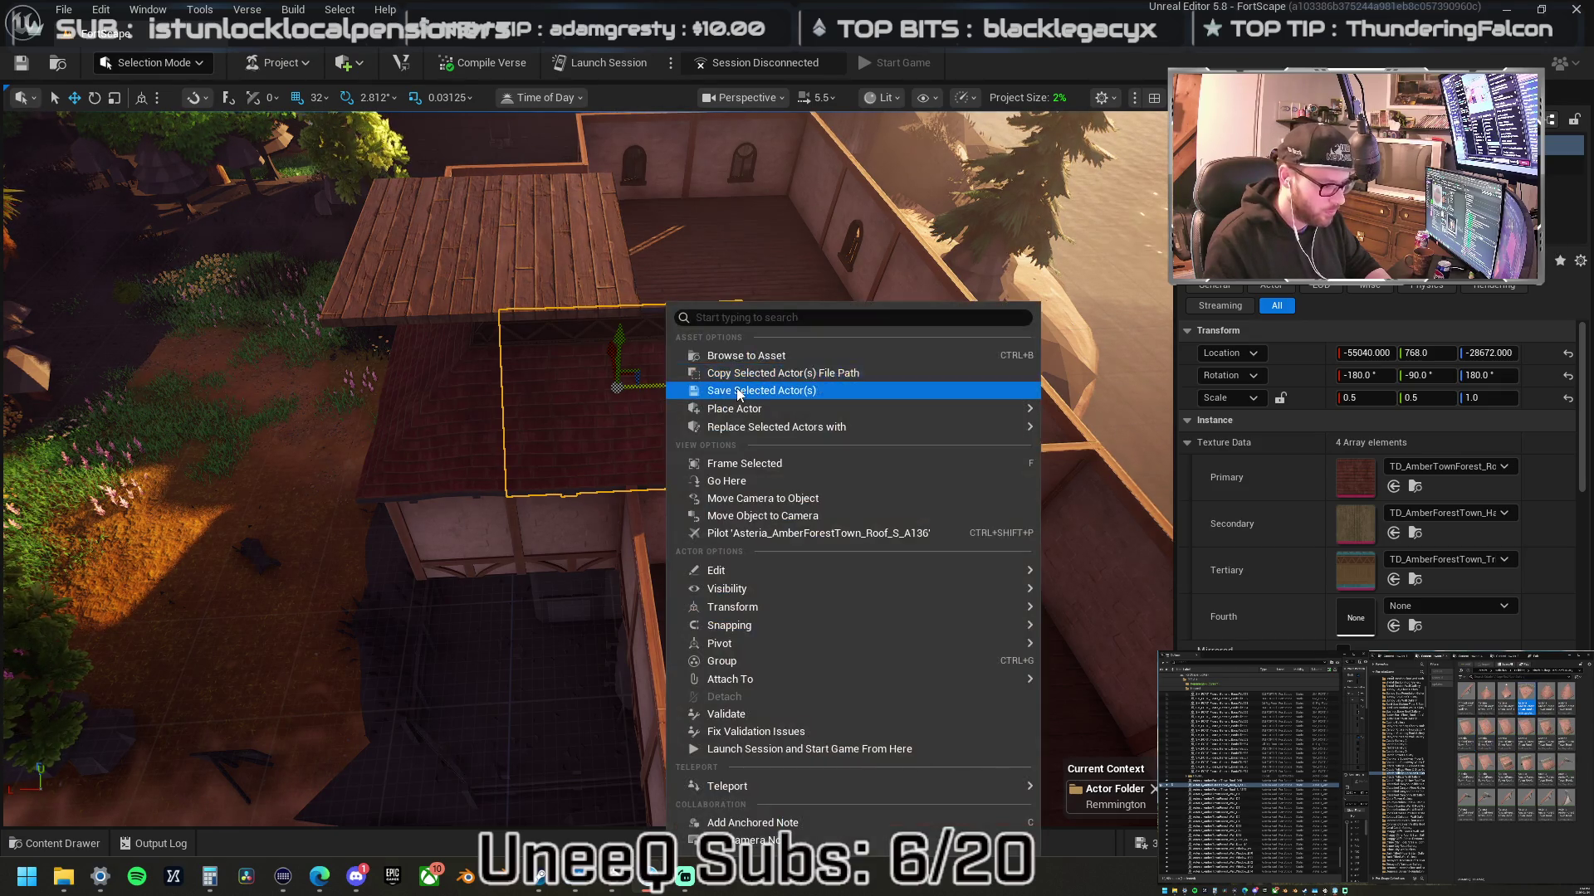
{"action": "mouse_move", "coordinate": [820, 428]}
{"action": "left_click", "coordinate": [1160, 504]}
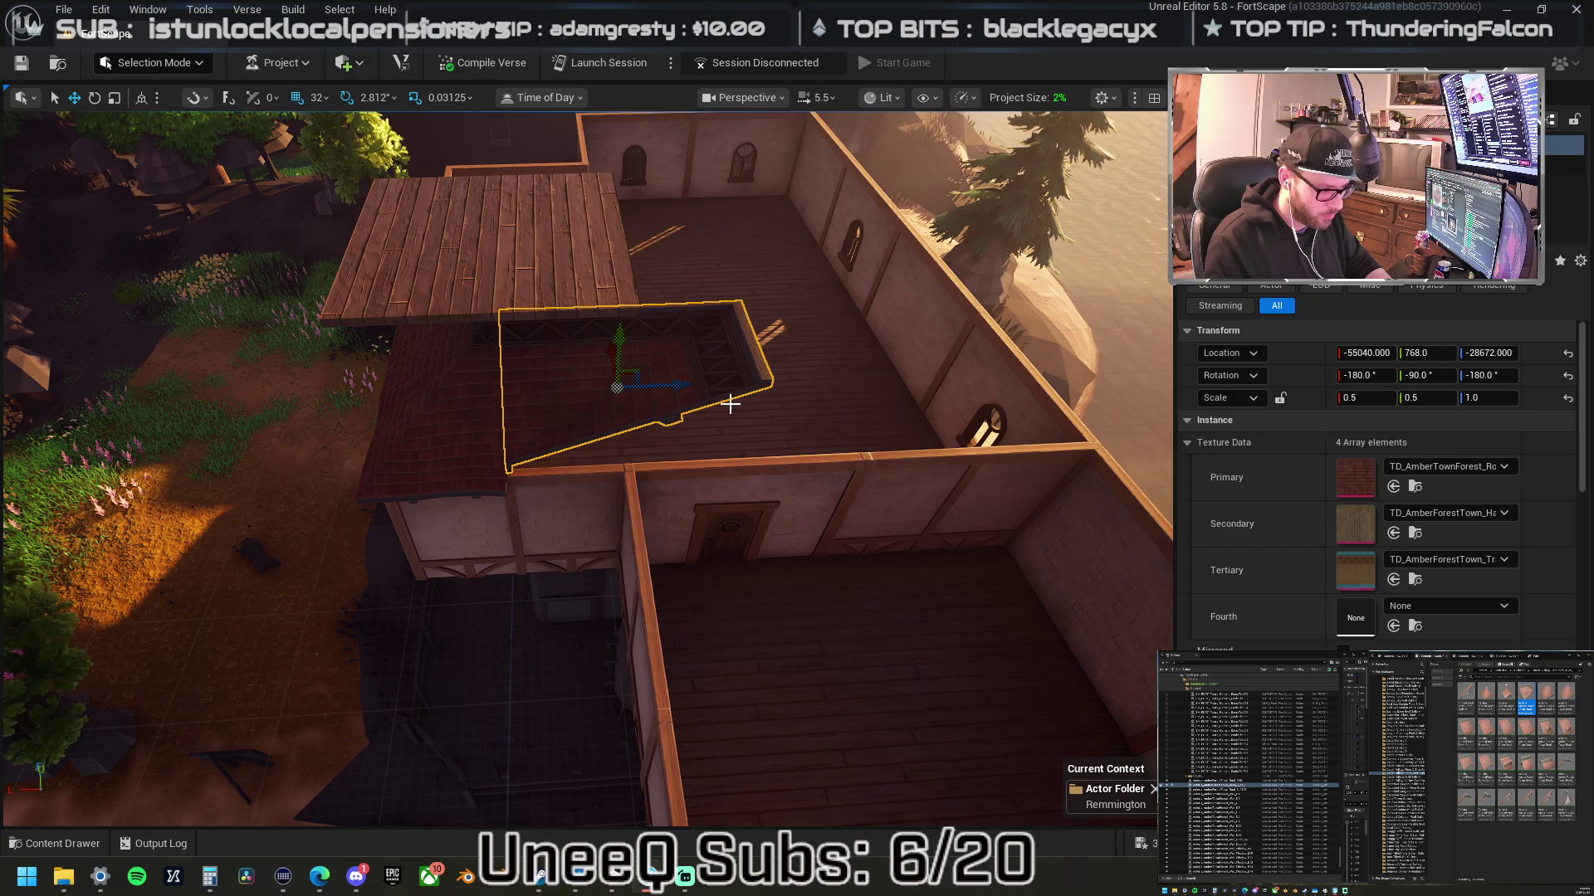
{"action": "left_click", "coordinate": [1475, 399]}
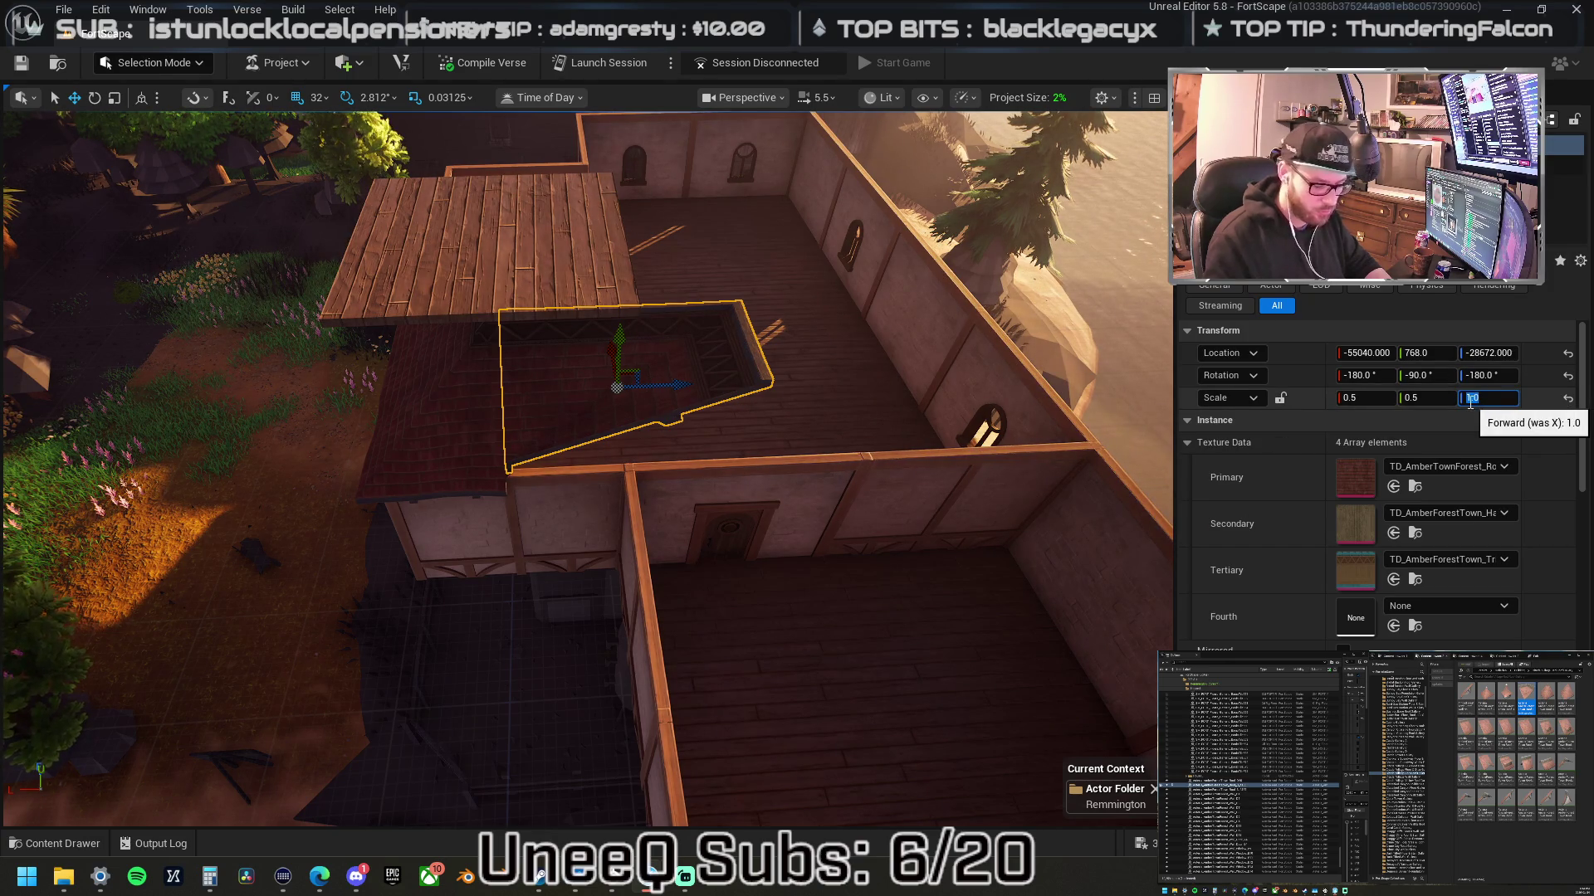
{"action": "type", "text": "0.5"}
{"action": "key", "text": "Return"}
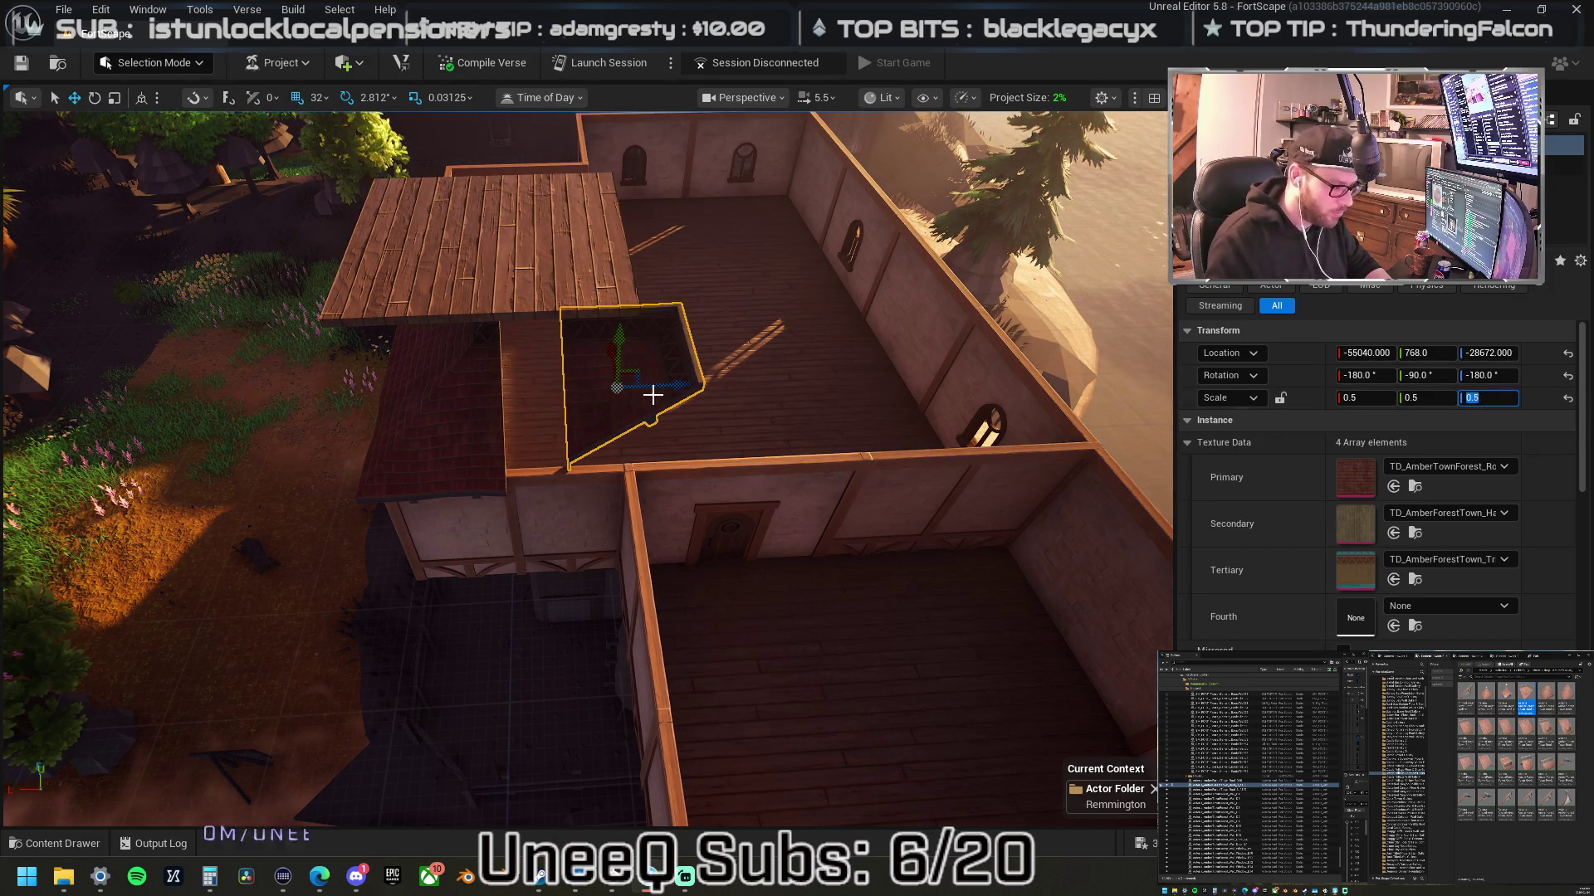
{"action": "left_click_drag", "start_coordinate": [670, 385], "coordinate": [728, 387]}
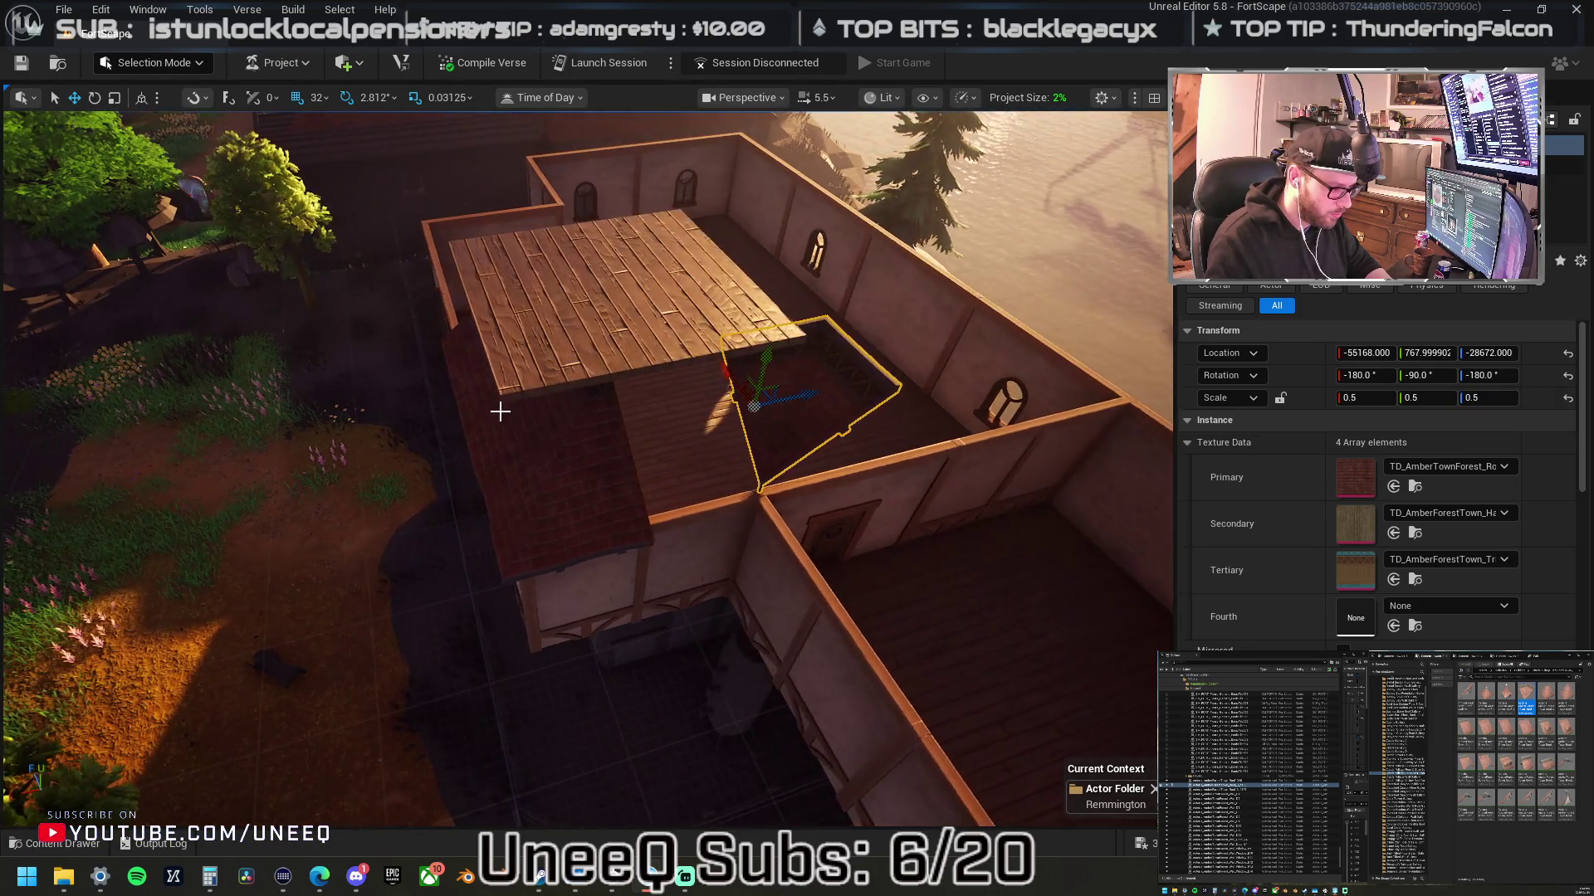
- Rotate another roof piece about 90 degrees over the gap
{"action": "left_click", "coordinate": [559, 450]}
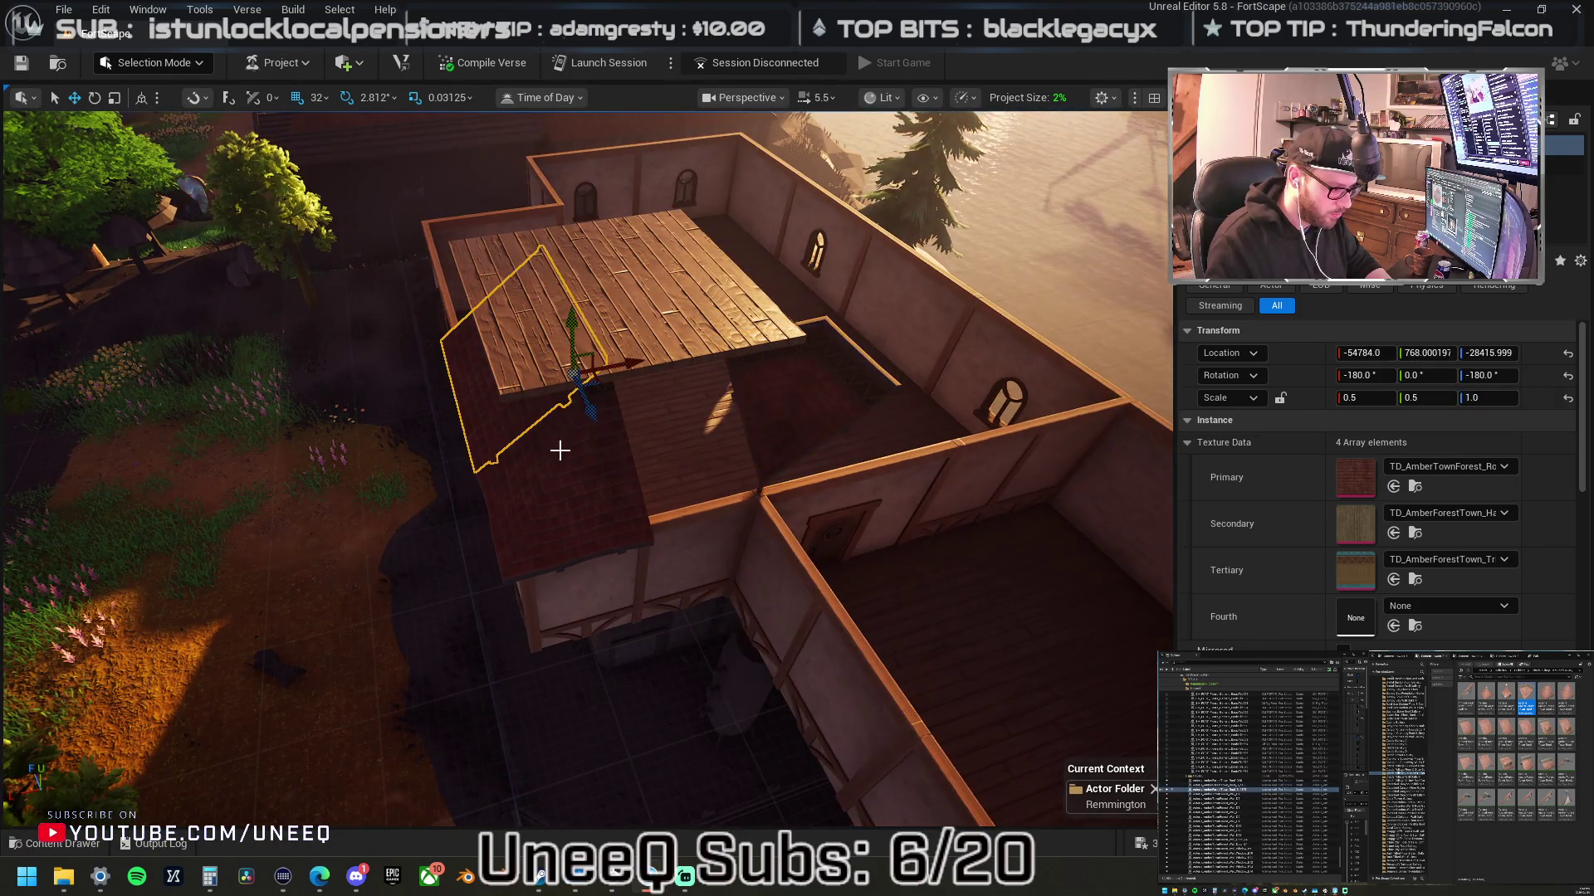
{"action": "key", "text": "e"}
{"action": "mouse_move", "coordinate": [585, 415]}
{"action": "left_mouse_down"}
{"action": "mouse_move", "coordinate": [685, 354]}
{"action": "mouse_move", "coordinate": [555, 397]}
{"action": "mouse_move", "coordinate": [587, 384]}
{"action": "mouse_move", "coordinate": [722, 439]}
{"action": "mouse_move", "coordinate": [681, 418]}
{"action": "left_mouse_up"}
{"action": "key", "text": "w"}
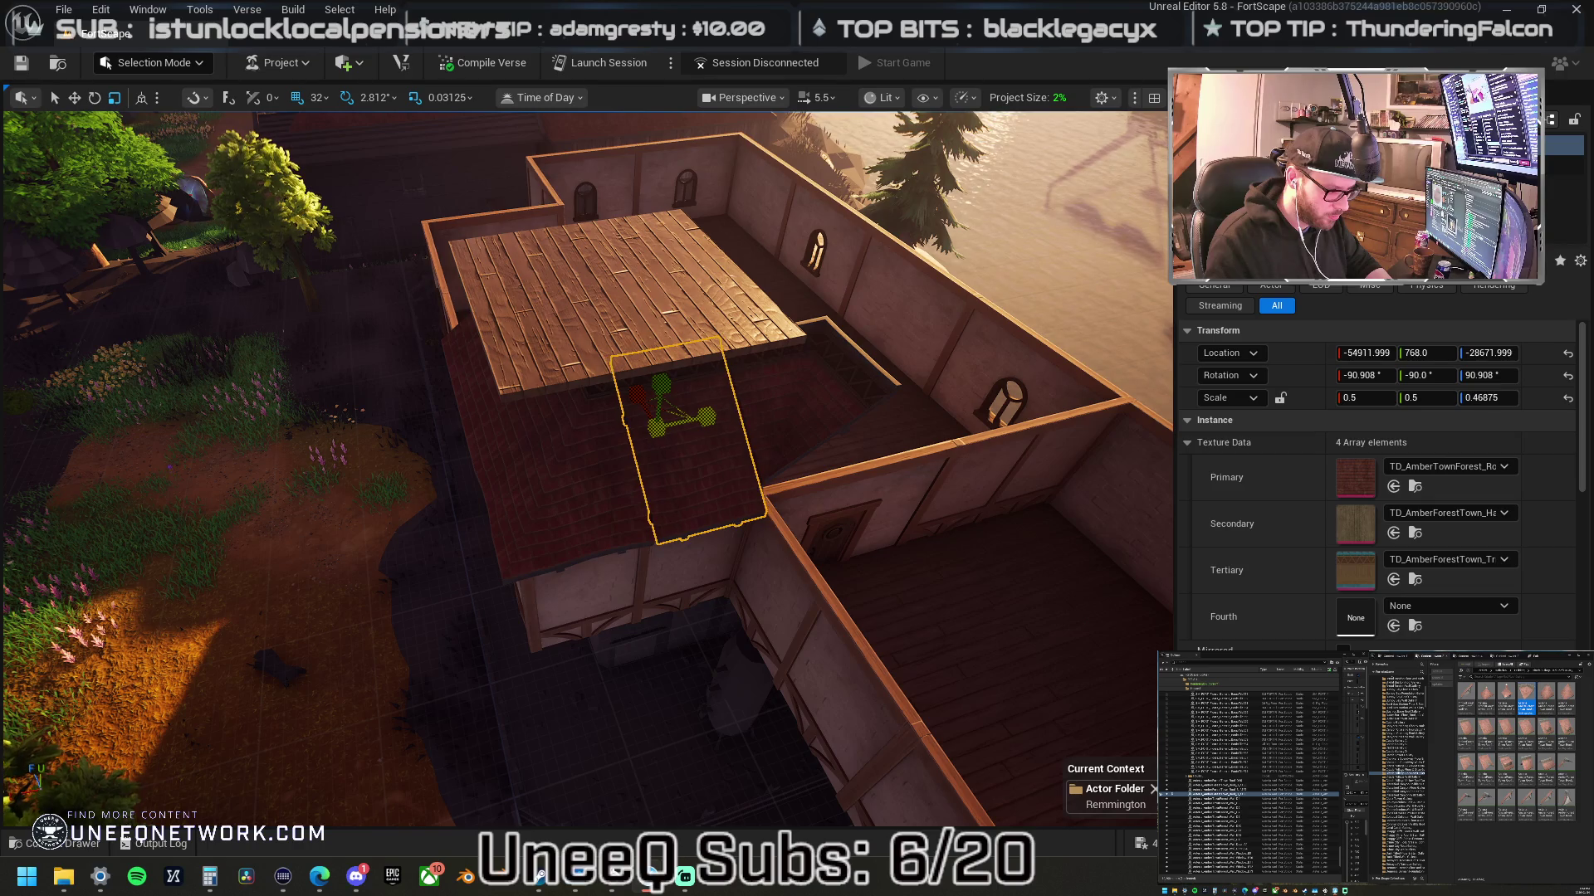
- Stretch the rotated roof piece to a 0.5 Z scale
{"action": "left_click_drag", "start_coordinate": [707, 417], "coordinate": [712, 417]}
{"action": "key", "text": "w"}
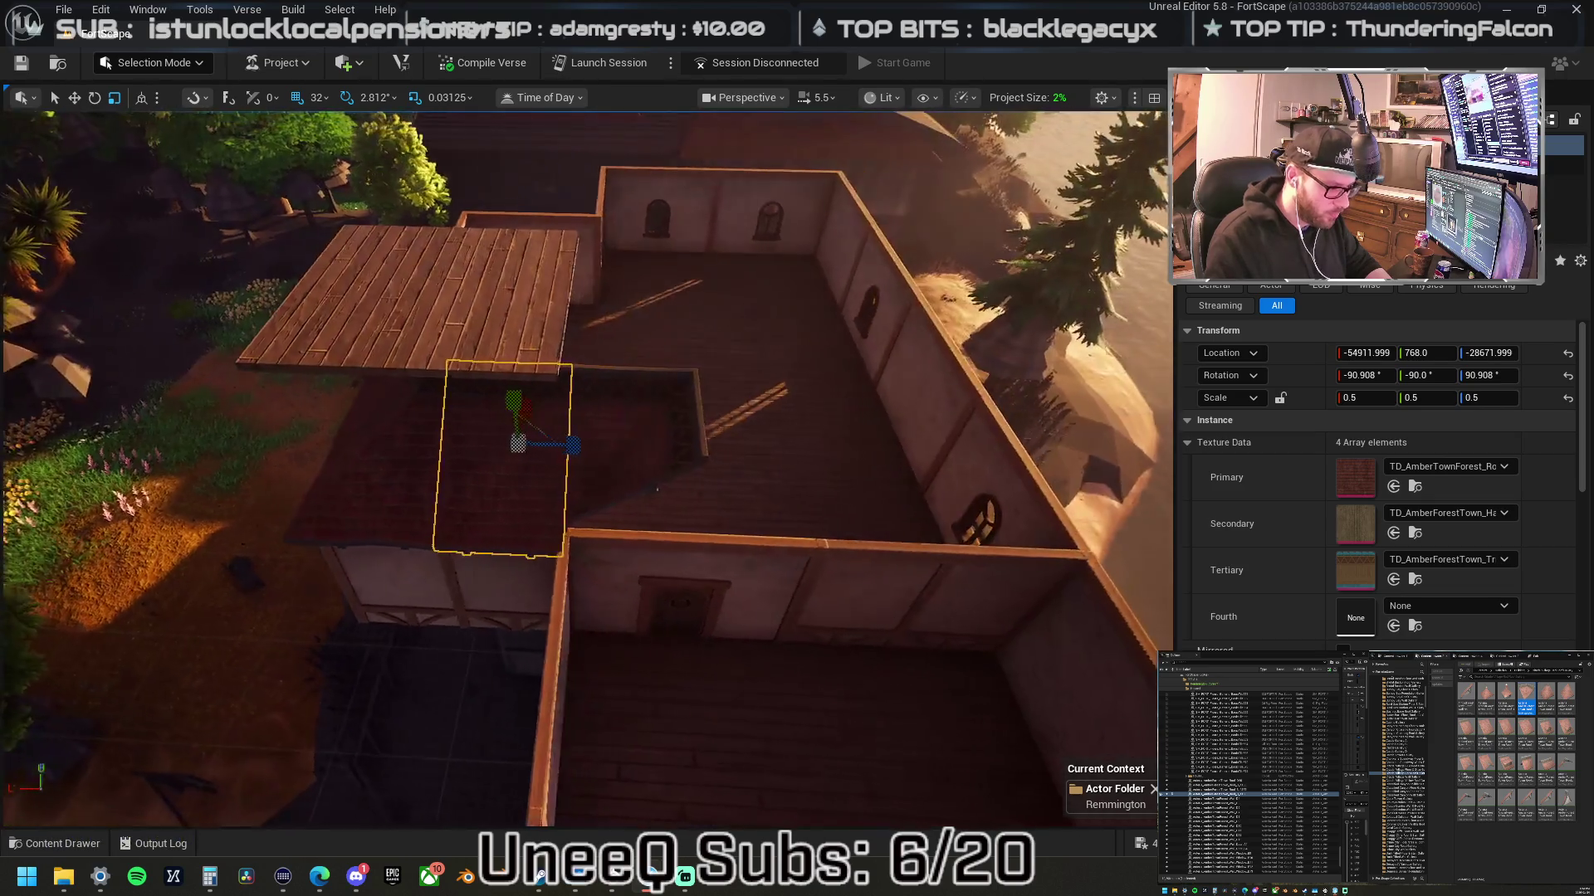
{"action": "key", "text": "s"}
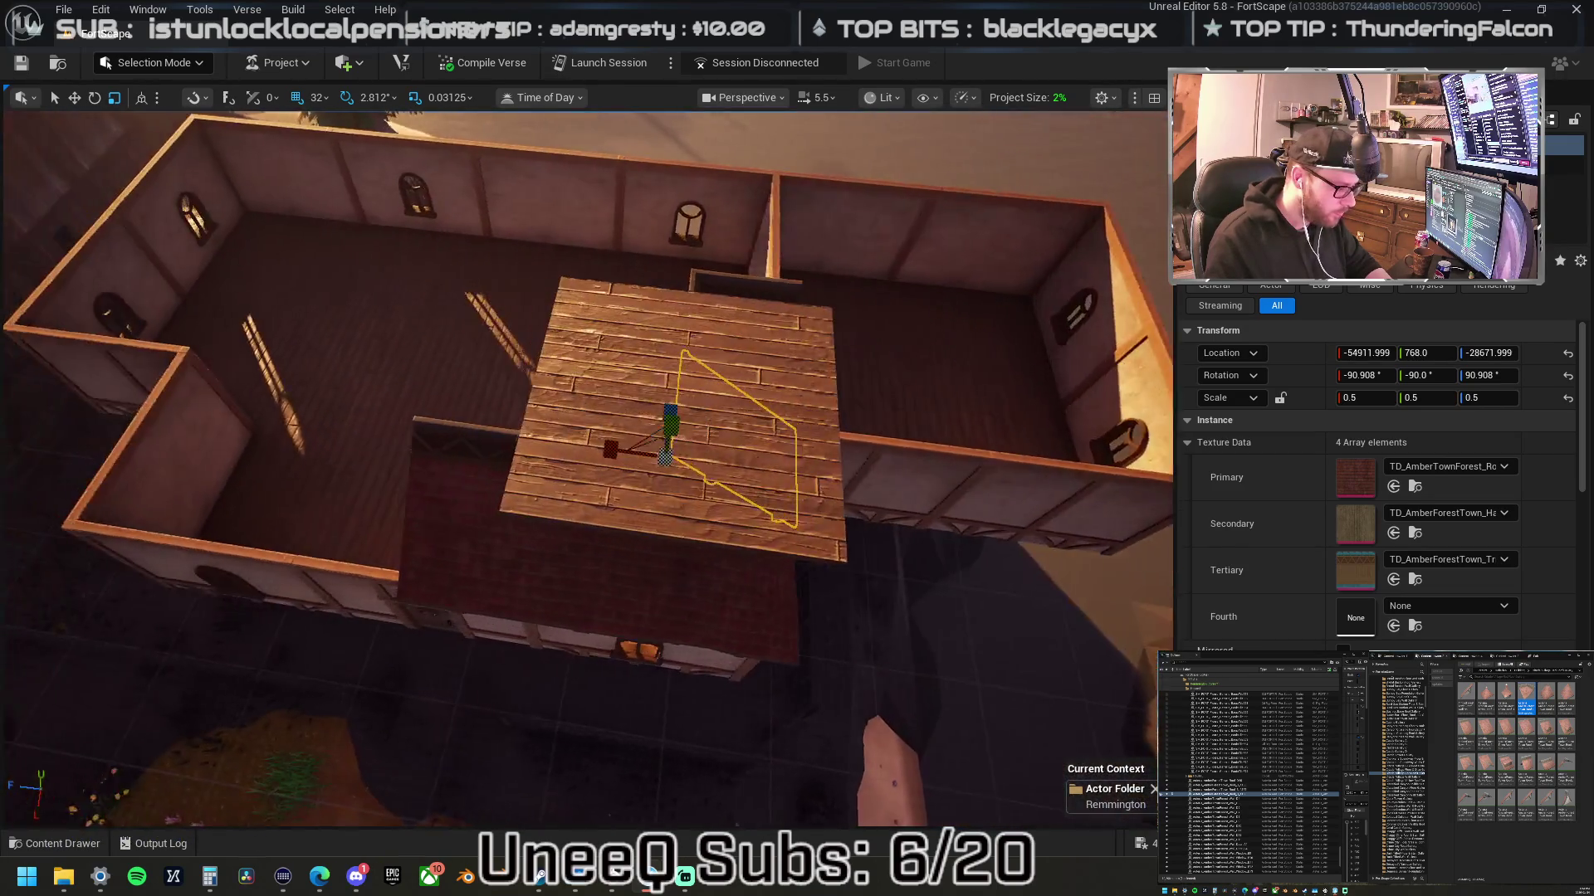
- With grid snap at 4, align the upper wooden floor panel so it sits flush
{"action": "left_click", "coordinate": [470, 531]}
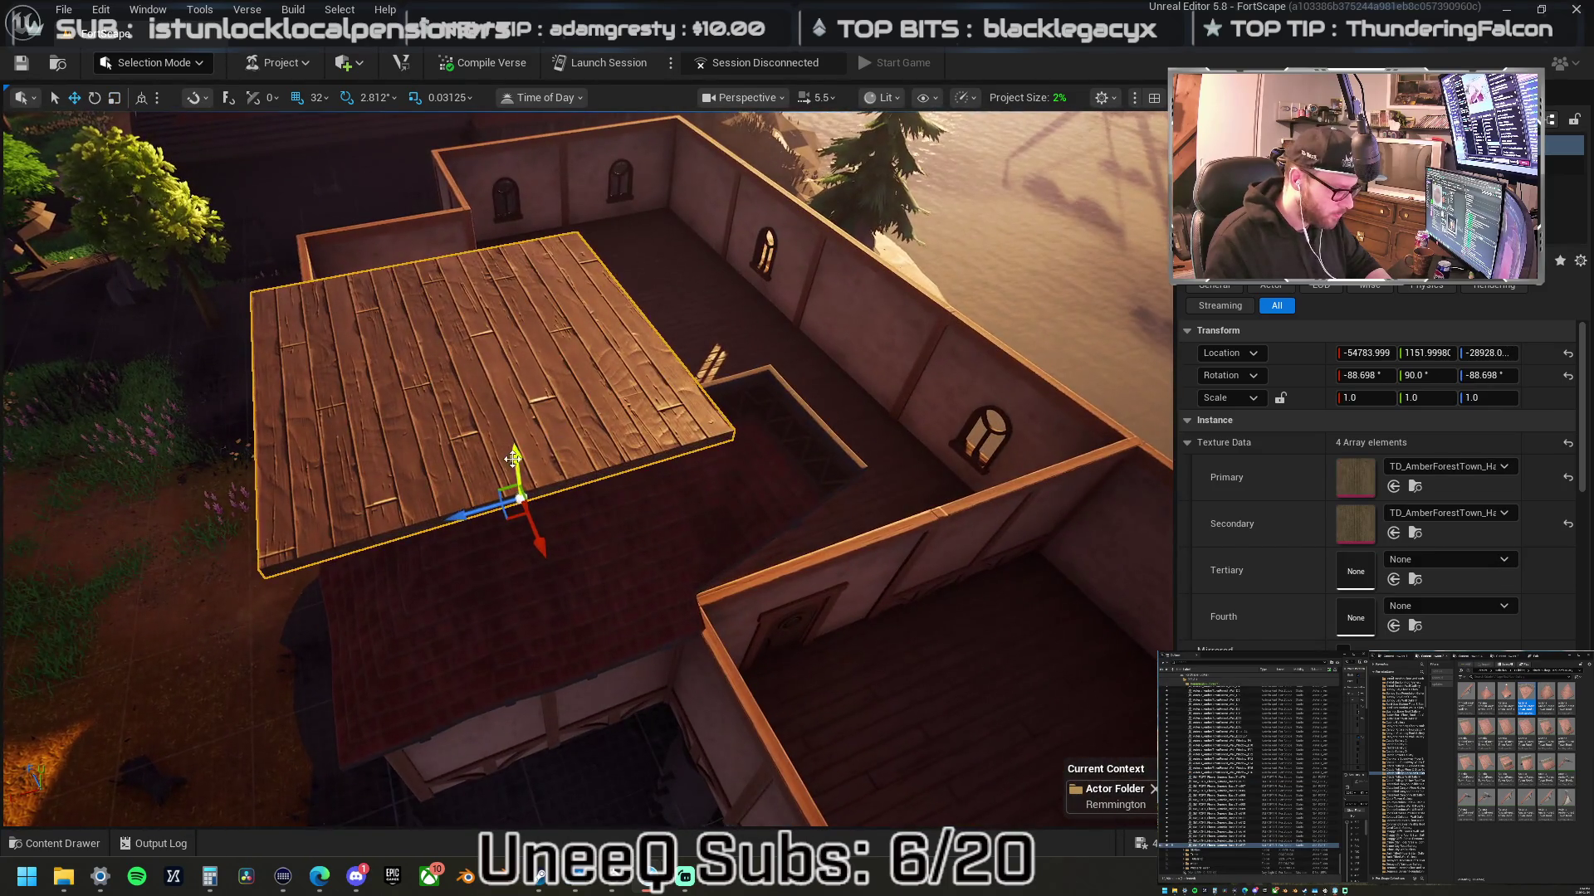
{"action": "mouse_move", "coordinate": [516, 464]}
{"action": "left_mouse_down"}
{"action": "mouse_move", "coordinate": [538, 564]}
{"action": "mouse_move", "coordinate": [606, 571]}
{"action": "mouse_move", "coordinate": [675, 456]}
{"action": "mouse_move", "coordinate": [640, 451]}
{"action": "mouse_move", "coordinate": [531, 249]}
{"action": "mouse_move", "coordinate": [402, 78]}
{"action": "left_mouse_up"}
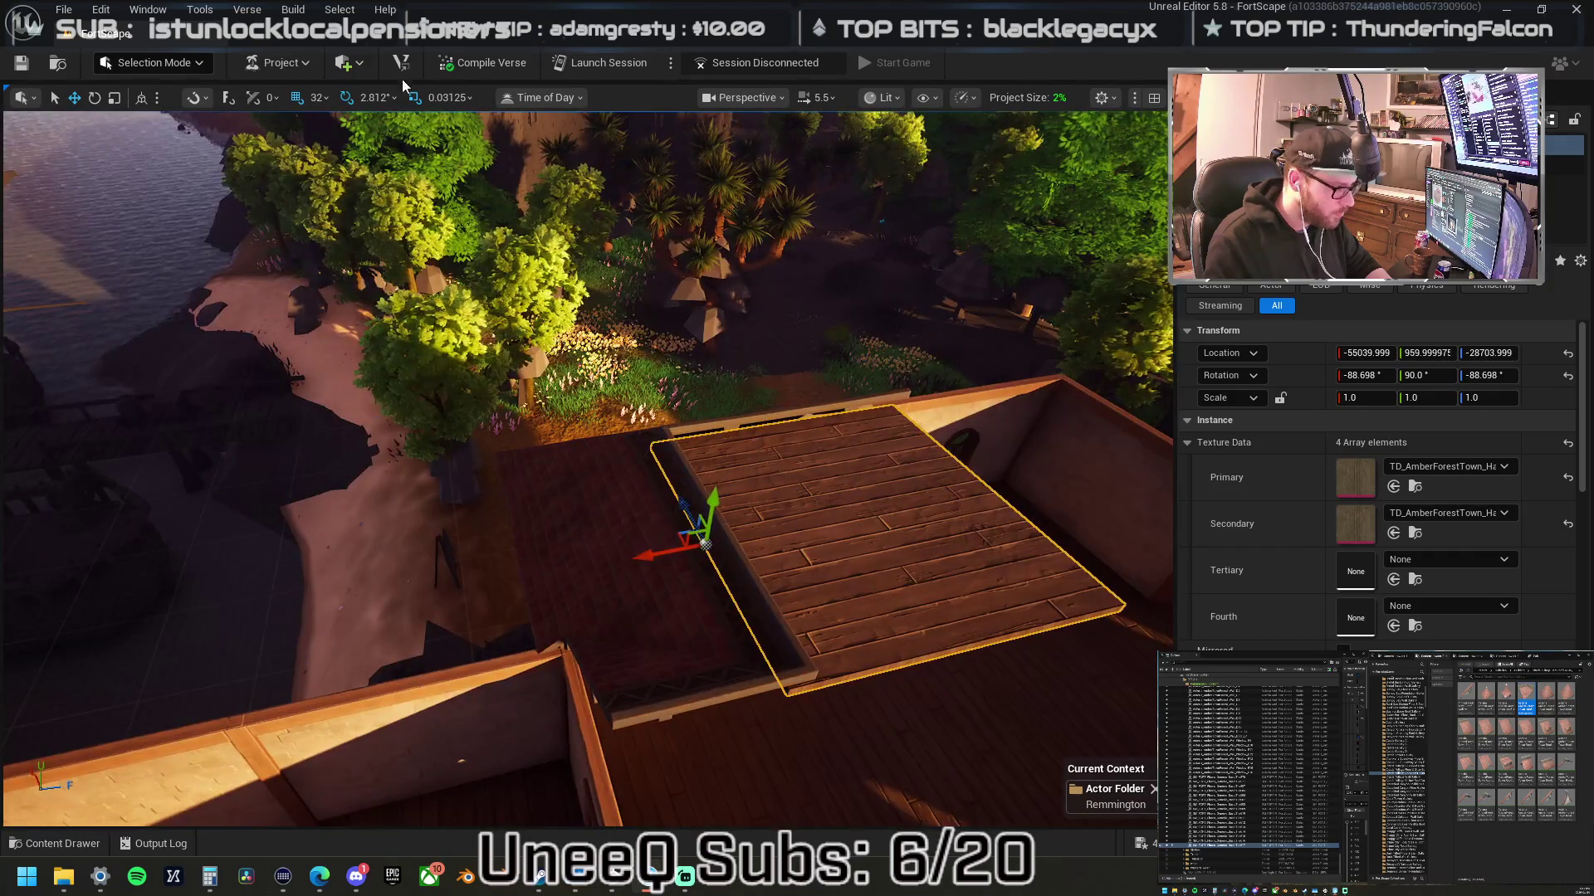
{"action": "left_click", "coordinate": [321, 98]}
{"action": "left_click", "coordinate": [344, 199]}
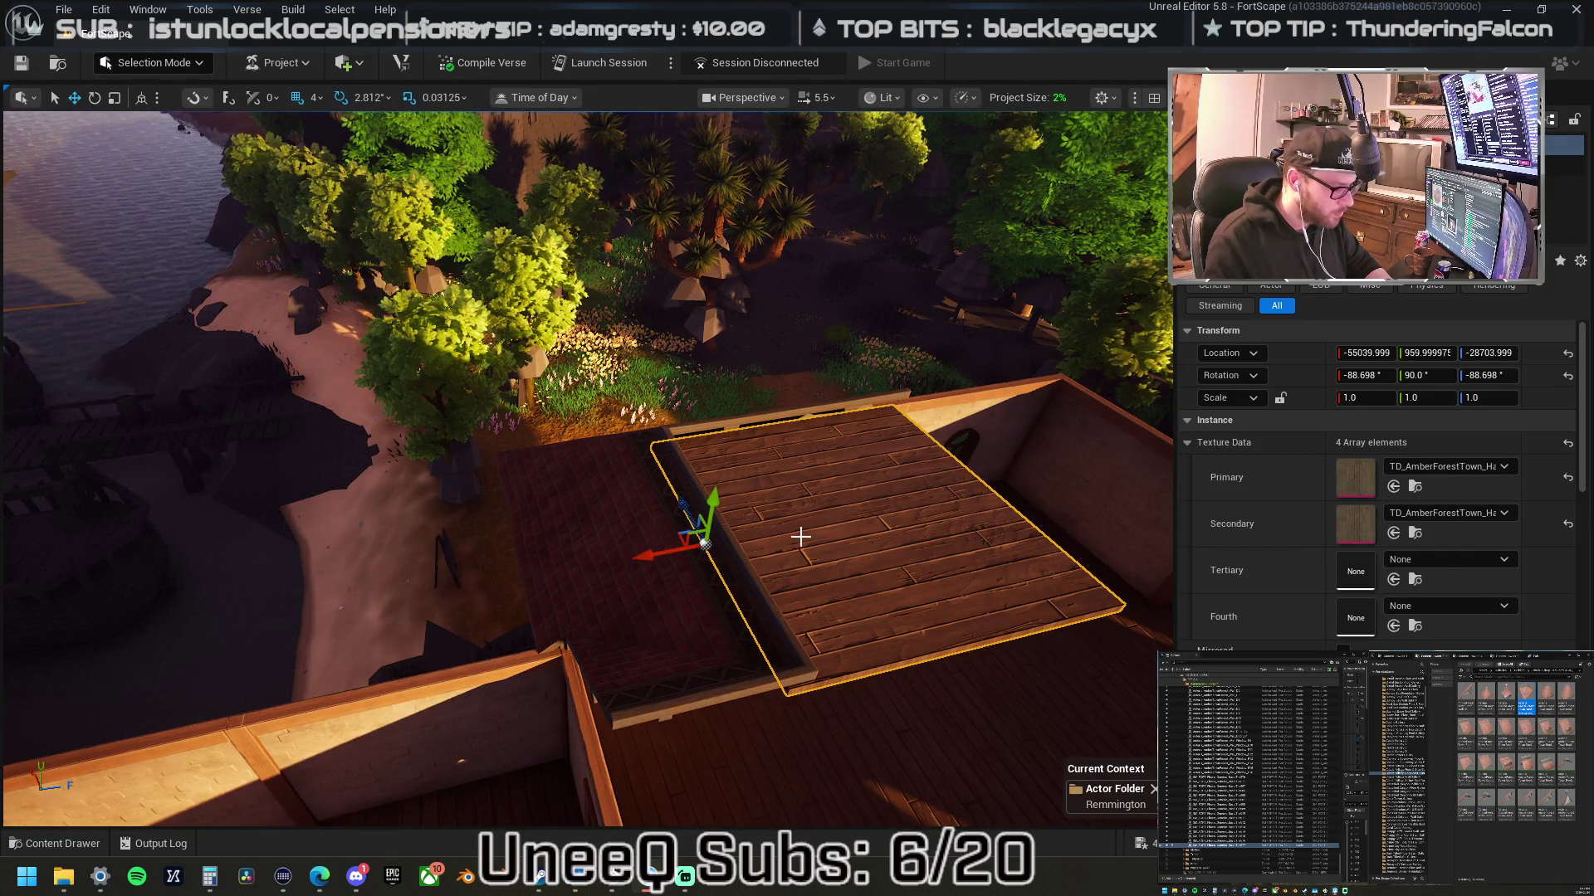
{"action": "left_click_drag", "start_coordinate": [707, 497], "coordinate": [712, 489]}
{"action": "left_click_drag", "start_coordinate": [677, 541], "coordinate": [664, 545]}
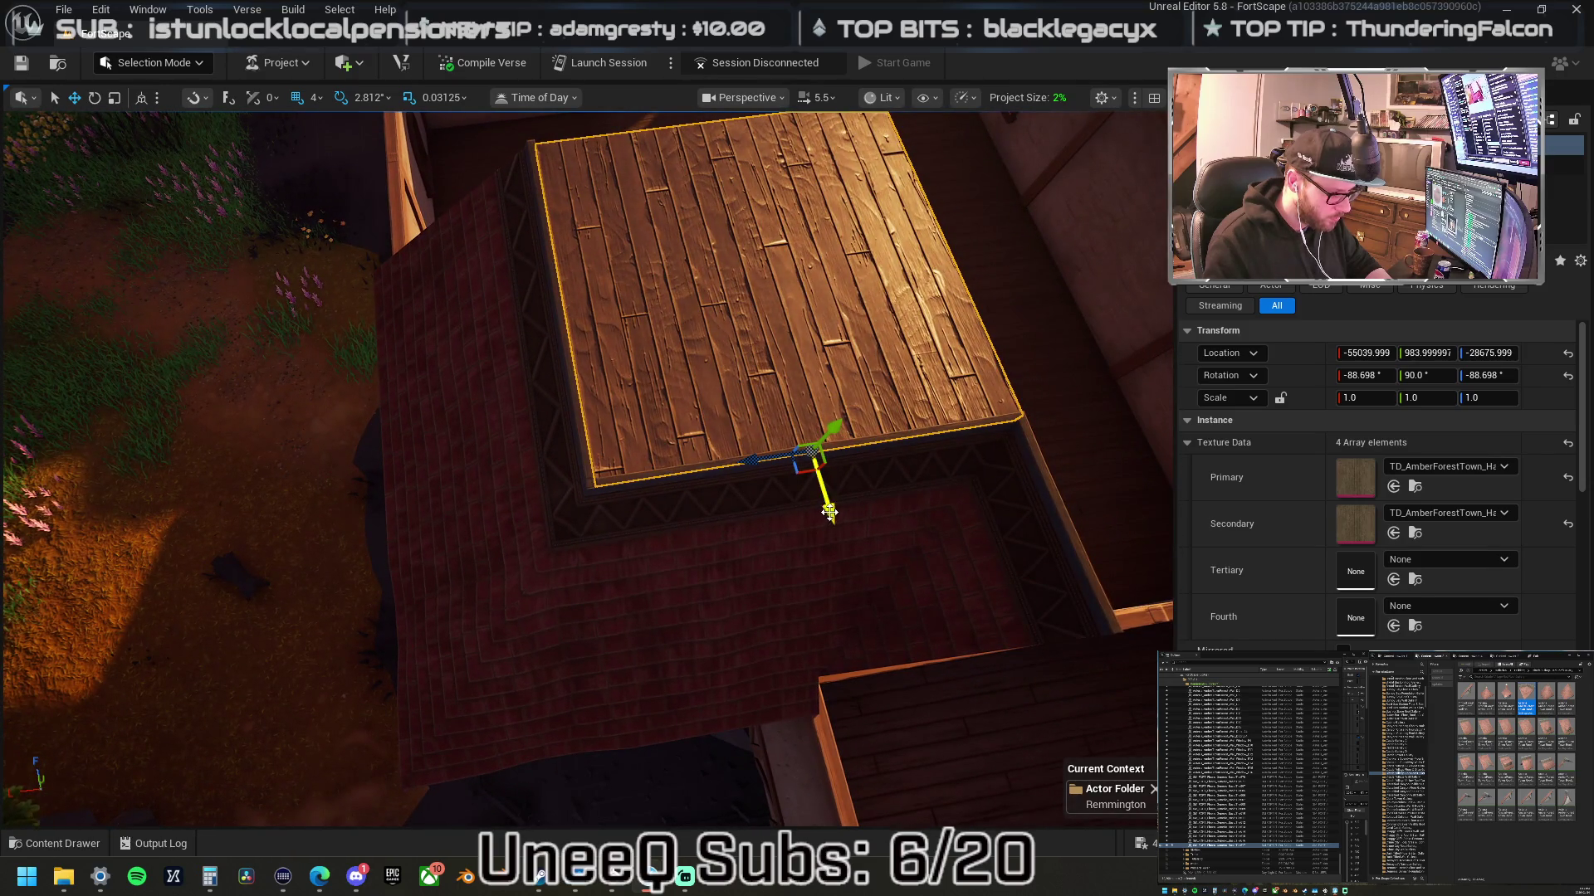
{"action": "left_click_drag", "start_coordinate": [829, 511], "coordinate": [827, 508]}
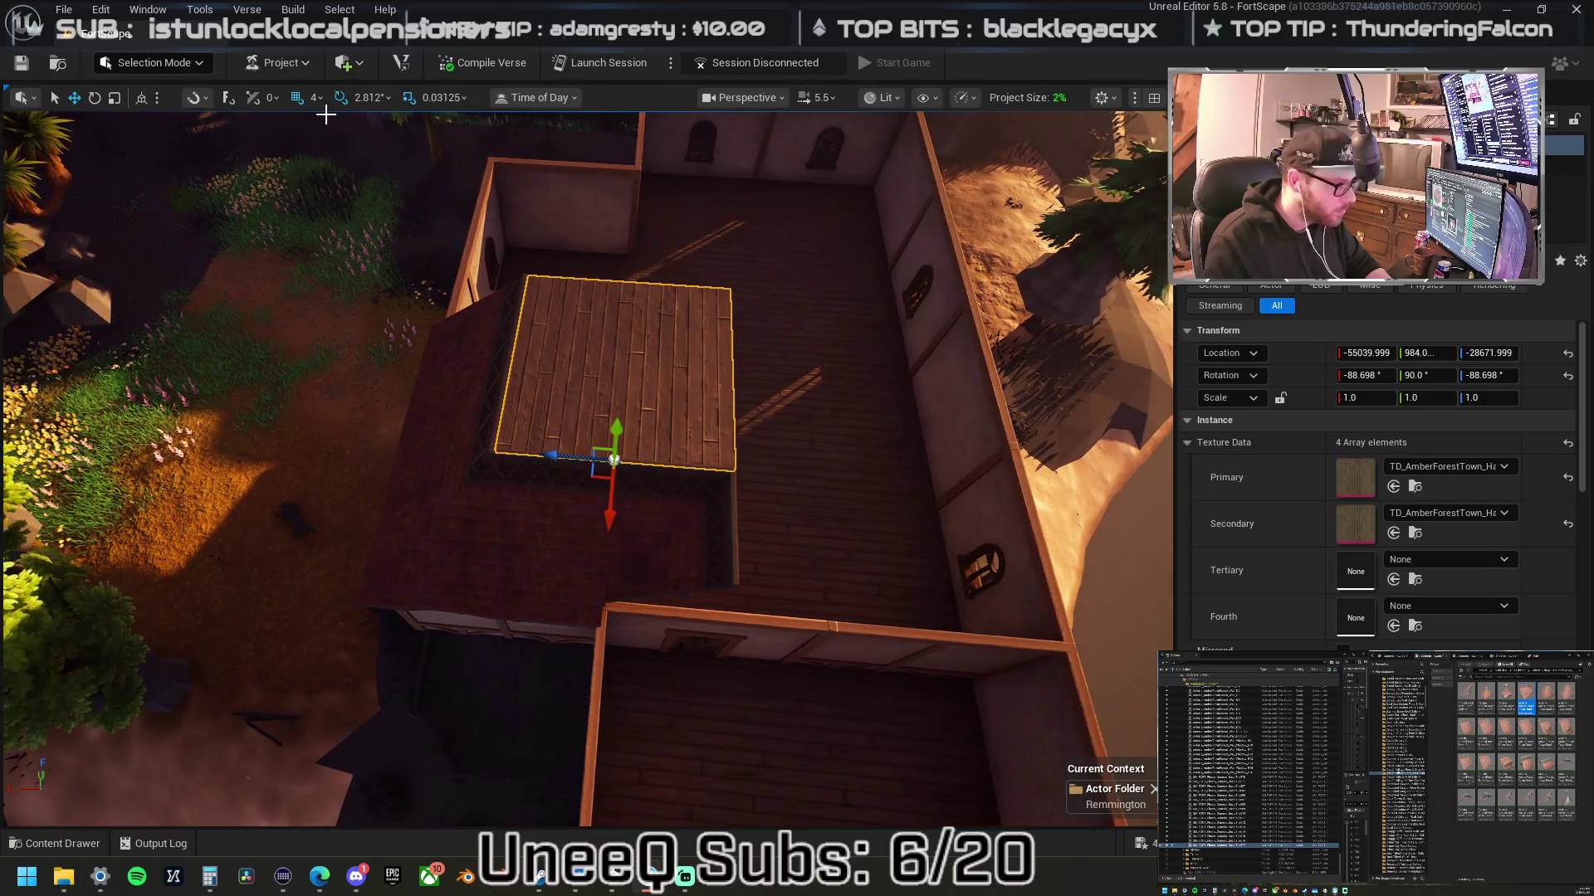
- Set grid snap to 64 and duplicate the floor planks across into the right-hand room
{"action": "left_click", "coordinate": [315, 97]}
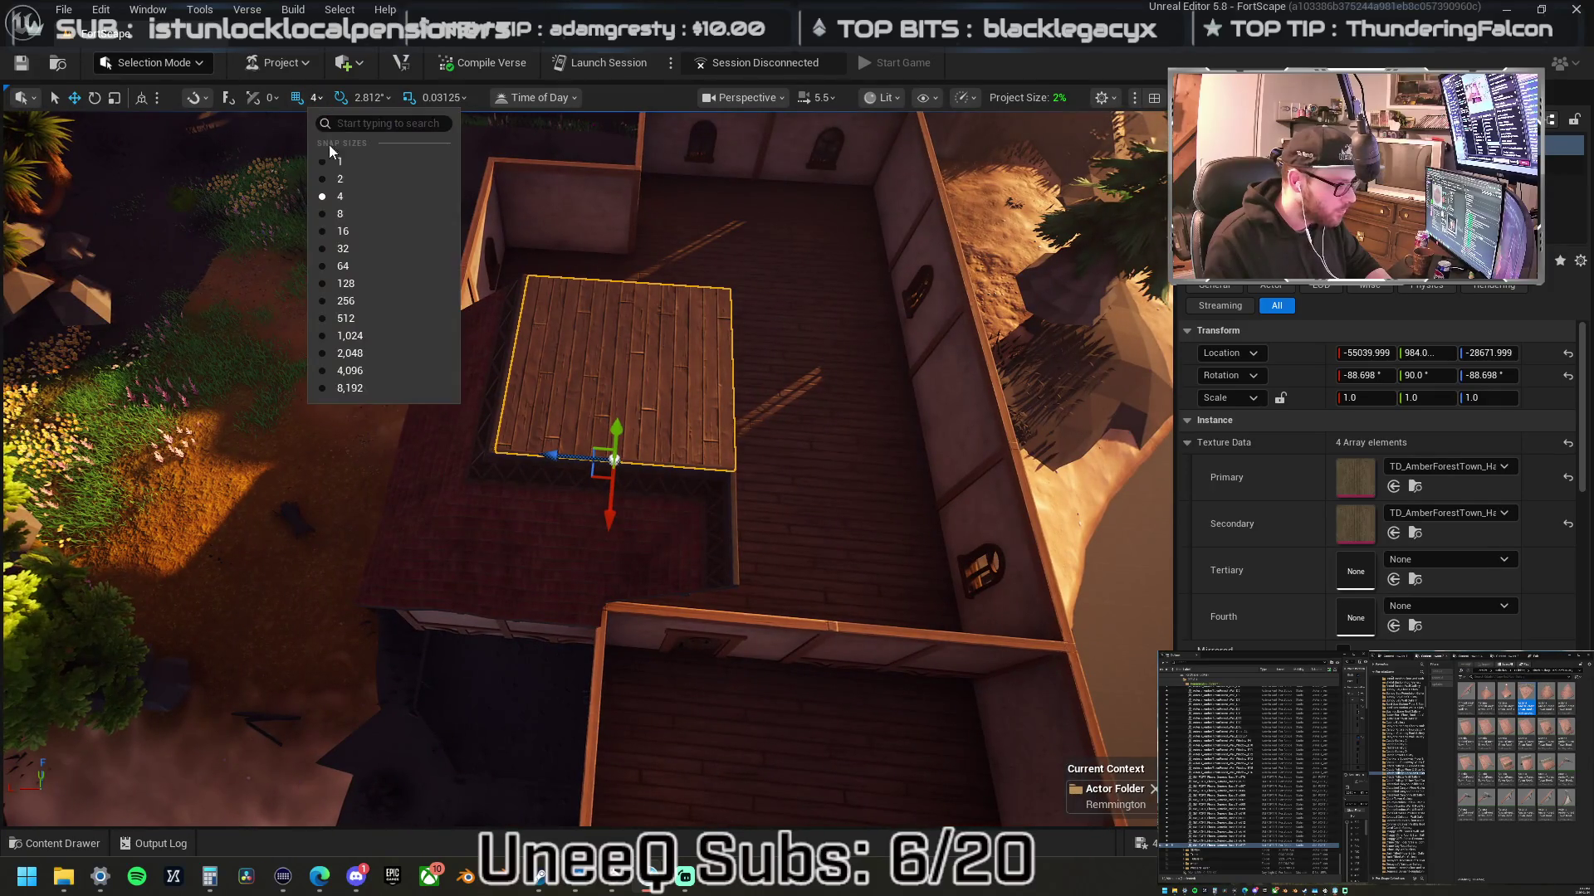
{"action": "left_click", "coordinate": [365, 267]}
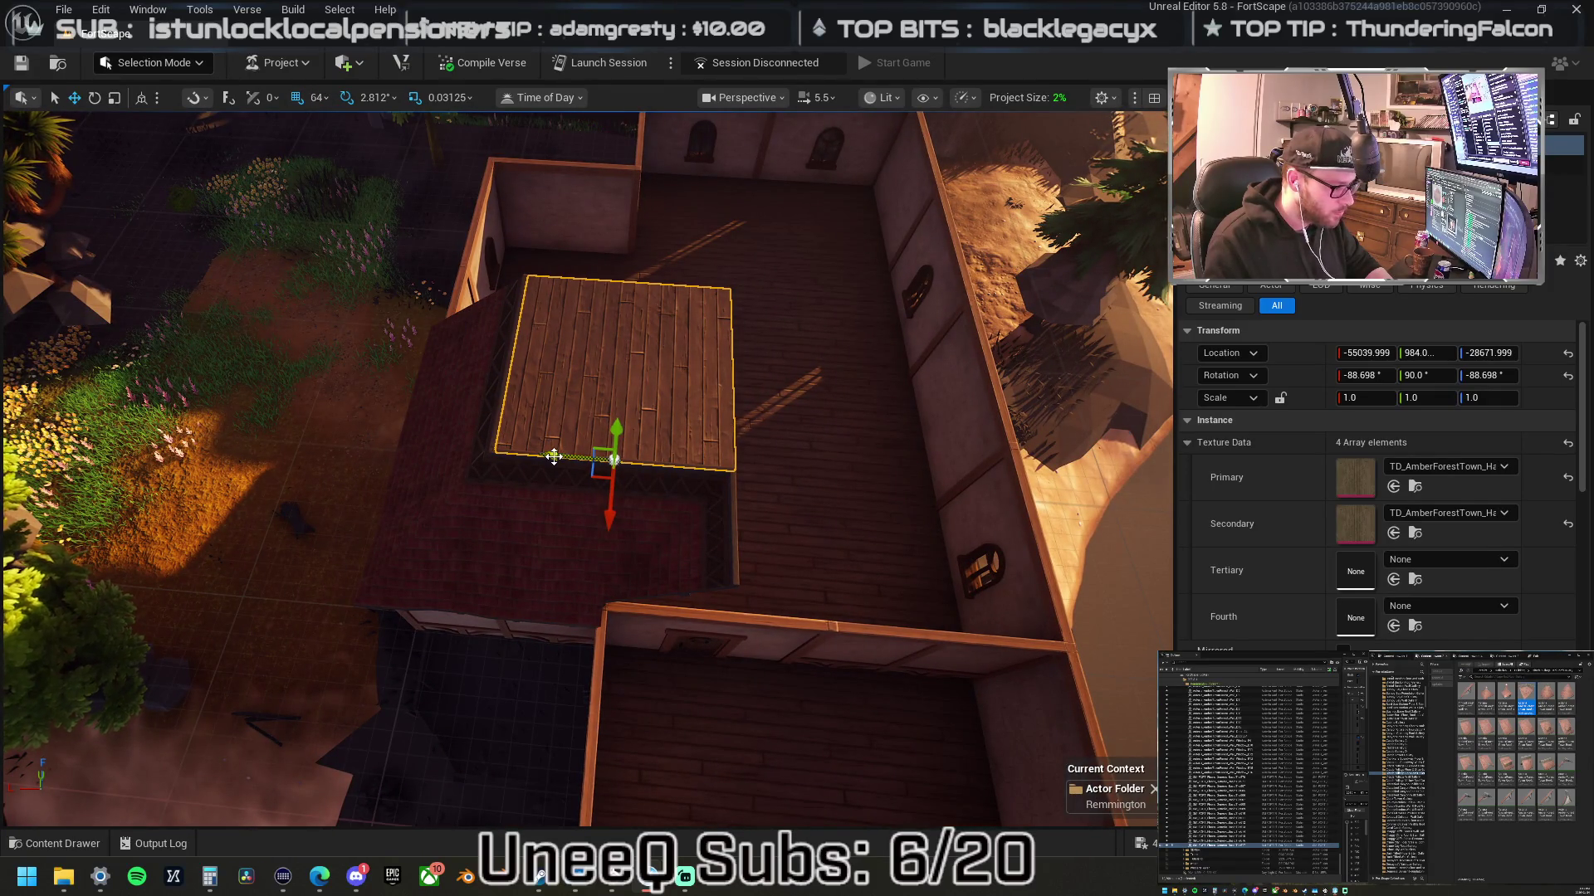
{"action": "mouse_move", "coordinate": [565, 461]}
{"action": "left_mouse_down"}
{"action": "mouse_move", "coordinate": [825, 509]}
{"action": "mouse_move", "coordinate": [807, 501]}
{"action": "mouse_move", "coordinate": [747, 515]}
{"action": "mouse_move", "coordinate": [681, 498]}
{"action": "mouse_move", "coordinate": [838, 529]}
{"action": "left_mouse_up"}
{"action": "left_click", "coordinate": [789, 448], "text": "ctrl"}
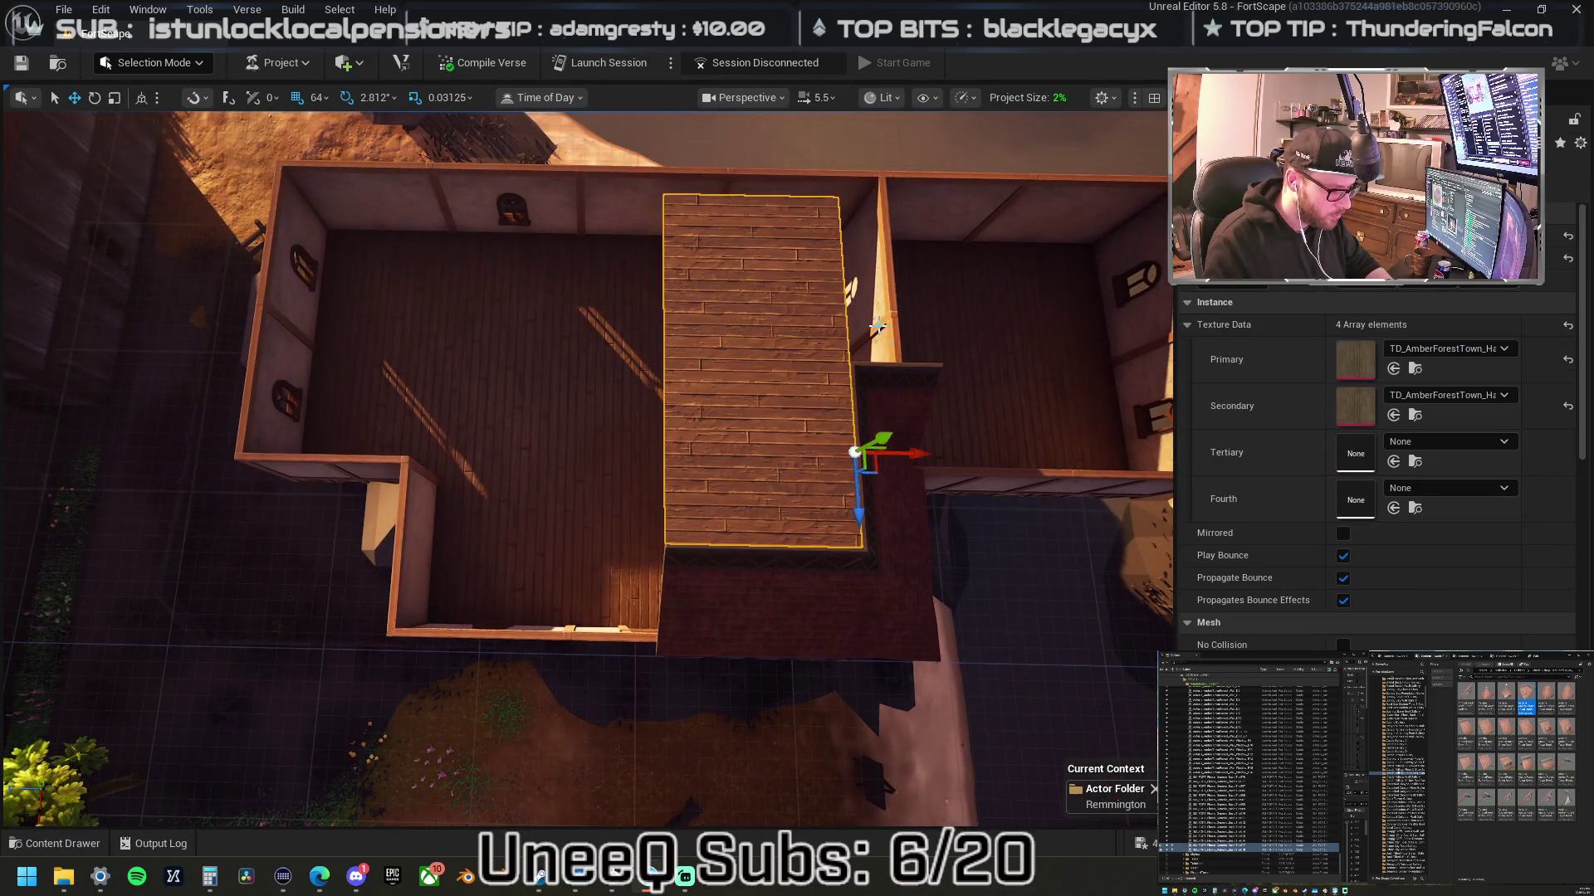
{"action": "left_click_drag", "start_coordinate": [919, 452], "coordinate": [740, 421]}
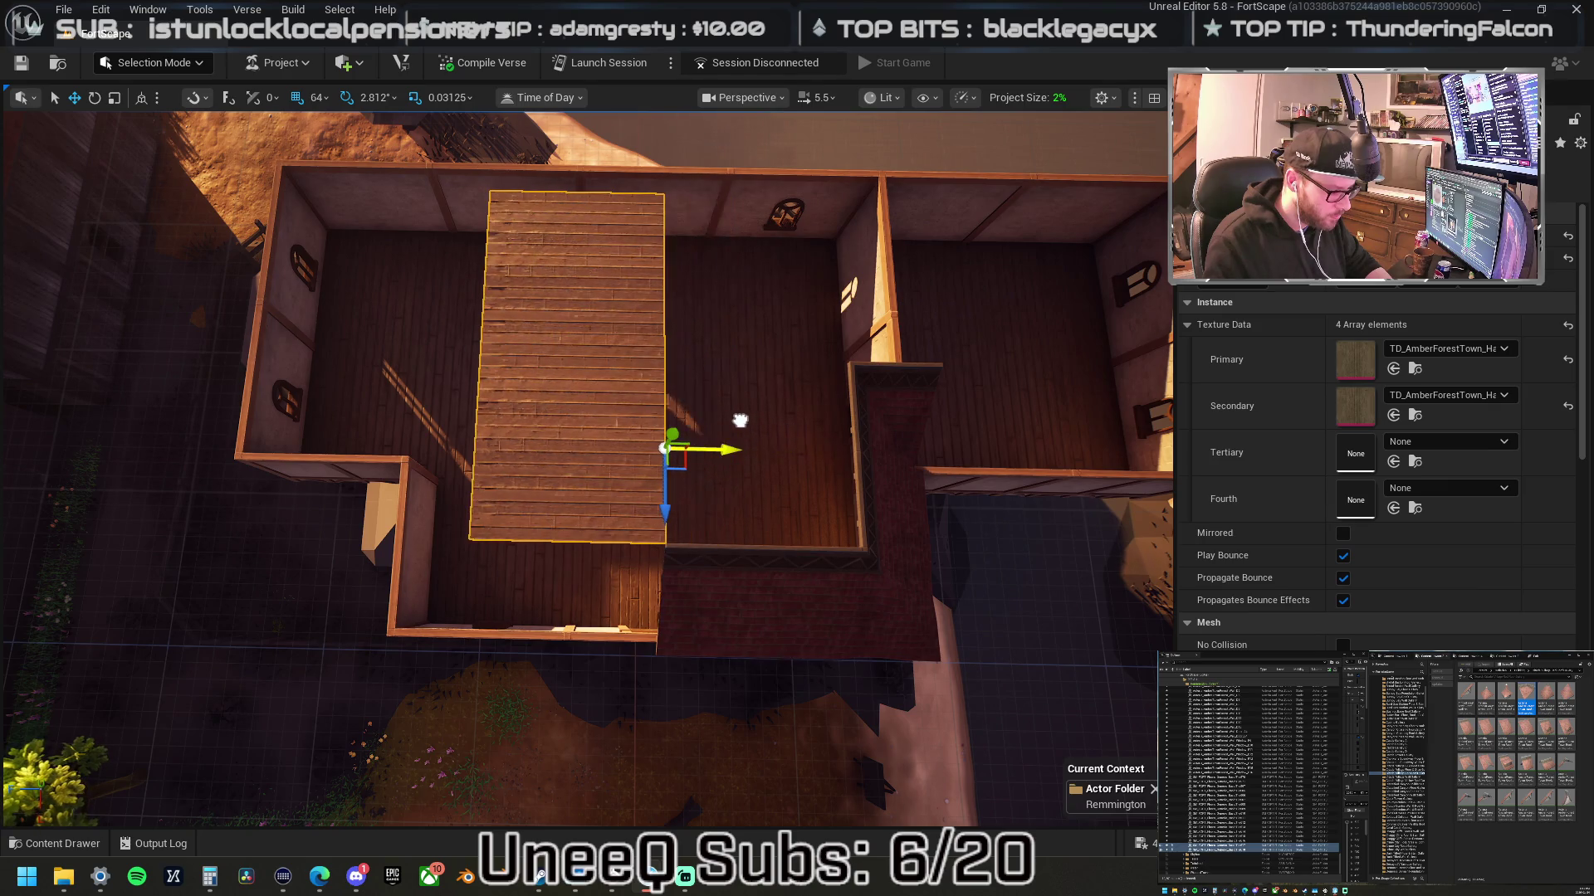
{"action": "key", "text": "ctrl+z"}
{"action": "key", "text": "ctrl+y"}
{"action": "left_click_drag", "start_coordinate": [723, 412], "coordinate": [681, 366]}
{"action": "left_click", "coordinate": [826, 336]}
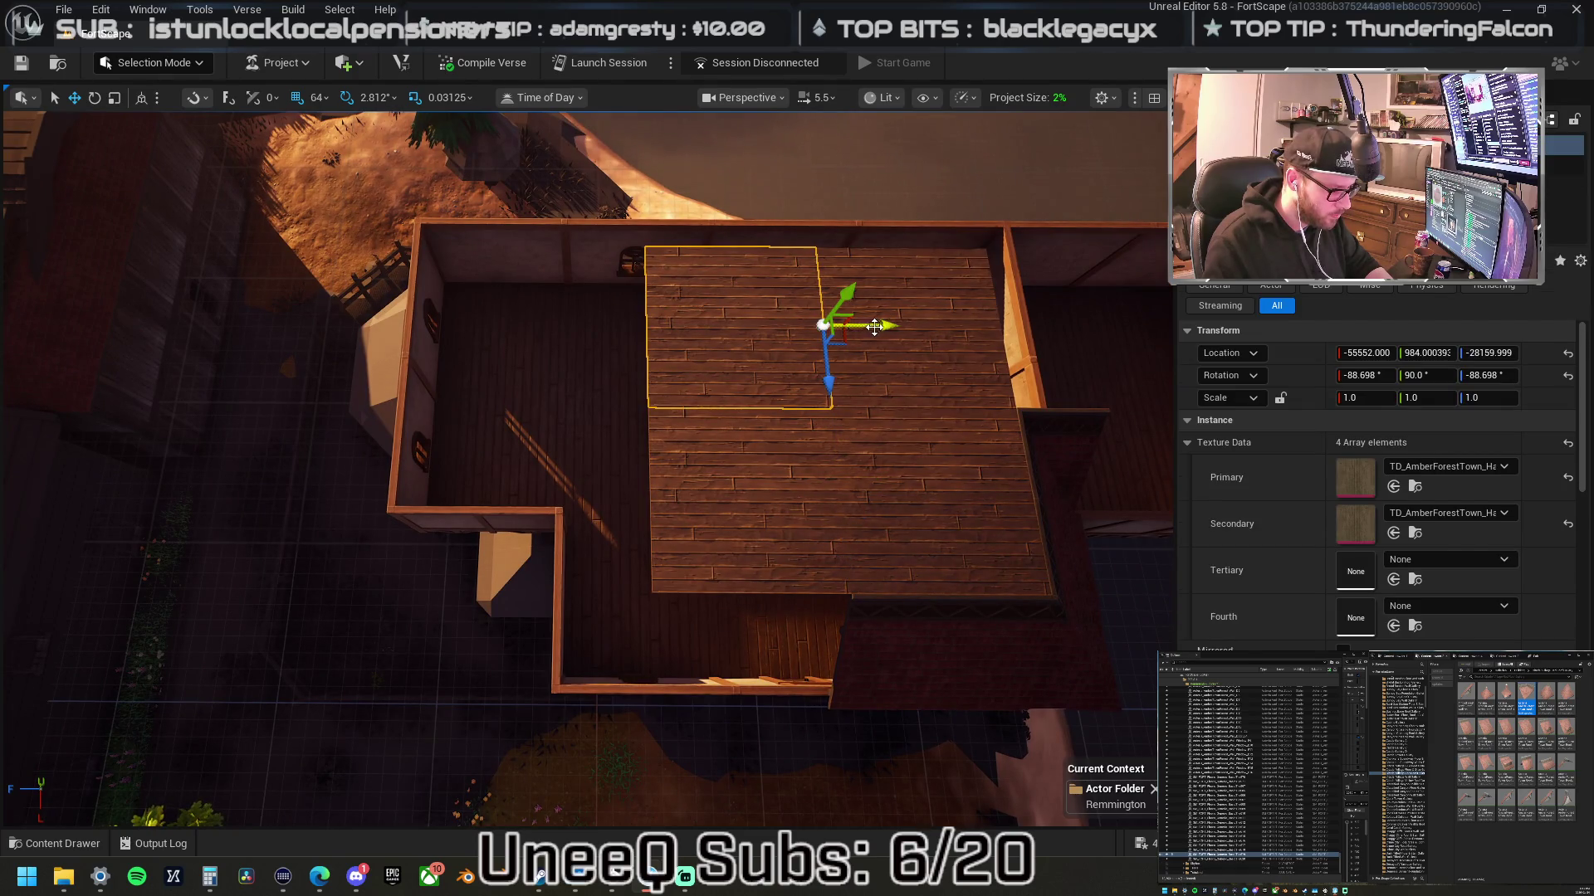
{"action": "mouse_move", "coordinate": [864, 325]}
{"action": "left_mouse_down"}
{"action": "mouse_move", "coordinate": [490, 324]}
{"action": "mouse_move", "coordinate": [769, 363]}
{"action": "left_mouse_up"}
{"action": "left_click", "coordinate": [276, 306]}
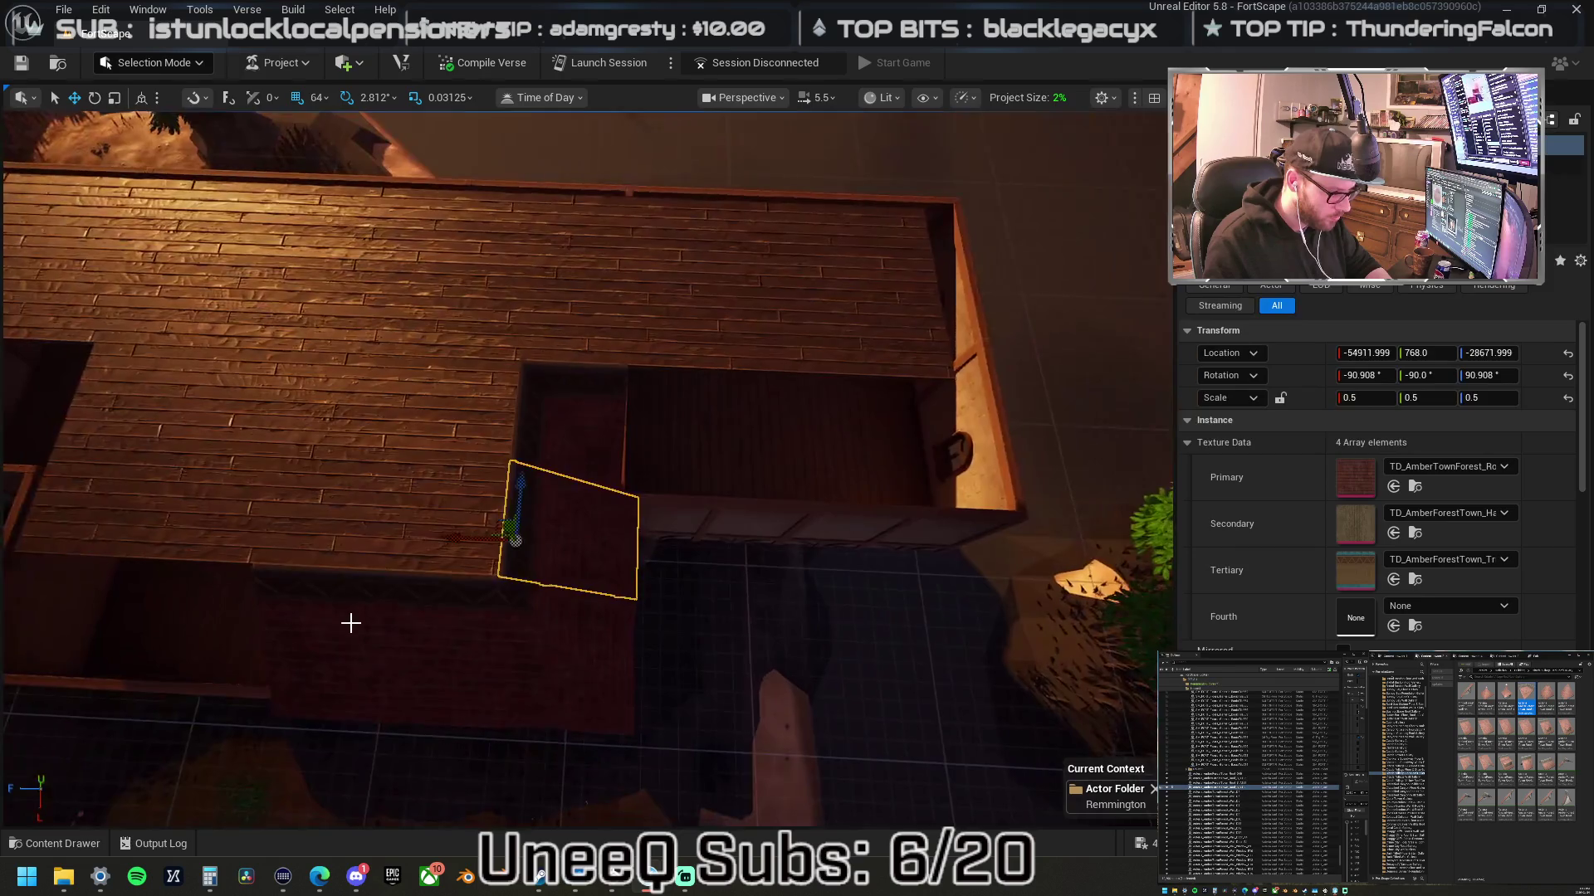
- Reposition the dark roof panel and two floor pieces across the upper storey
{"action": "left_click", "coordinate": [417, 636]}
{"action": "left_click_drag", "start_coordinate": [461, 595], "coordinate": [260, 572]}
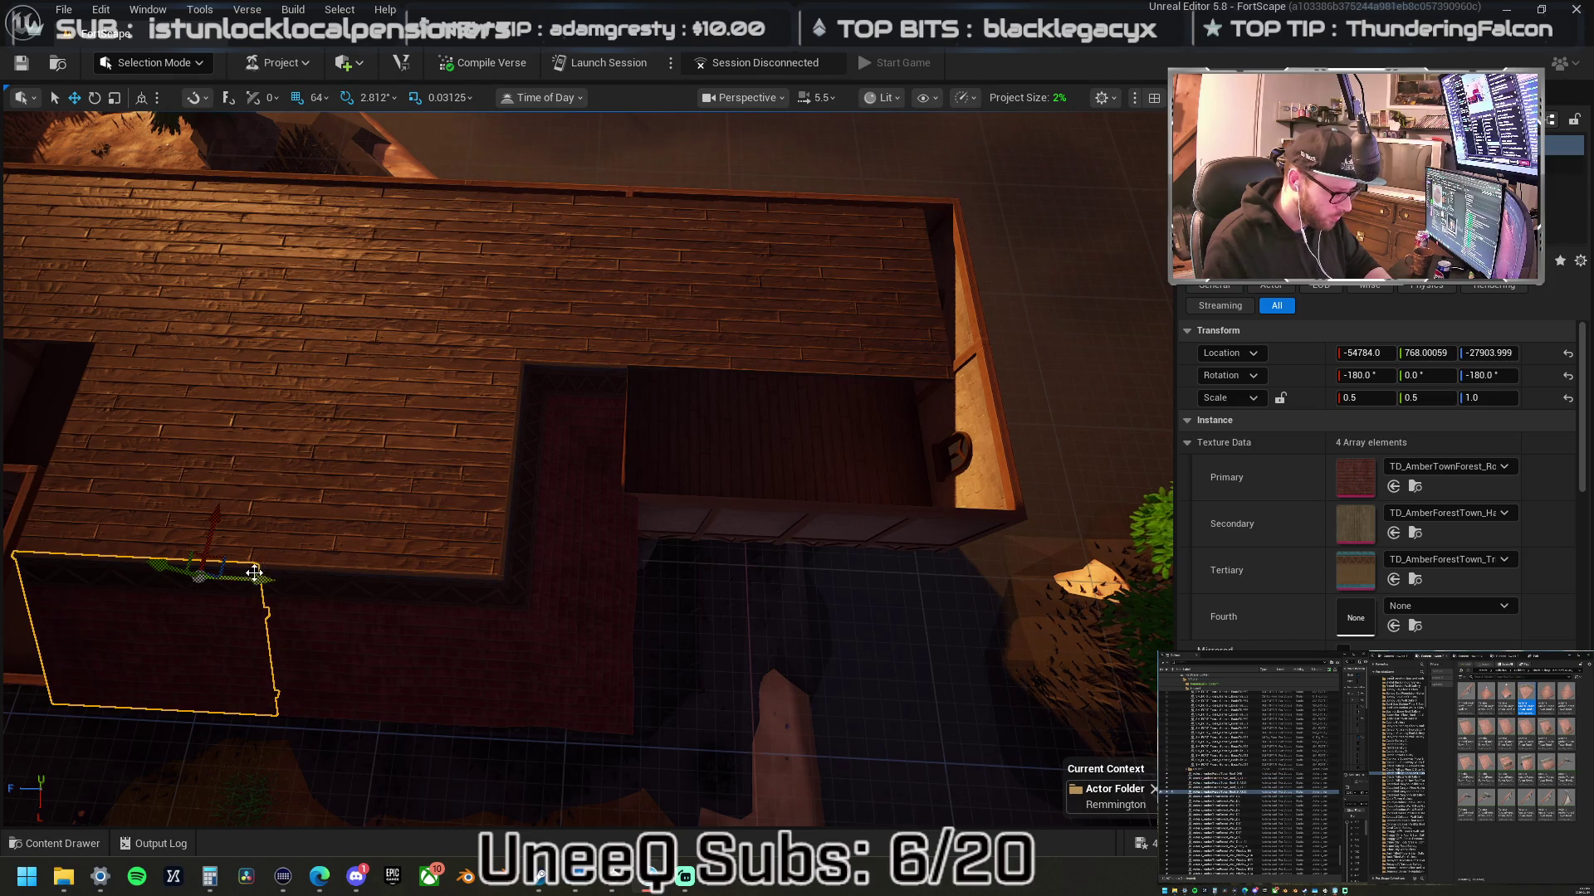
{"action": "mouse_move", "coordinate": [226, 559]}
{"action": "left_mouse_down"}
{"action": "mouse_move", "coordinate": [587, 462]}
{"action": "mouse_move", "coordinate": [734, 401]}
{"action": "mouse_move", "coordinate": [610, 447]}
{"action": "left_mouse_up"}
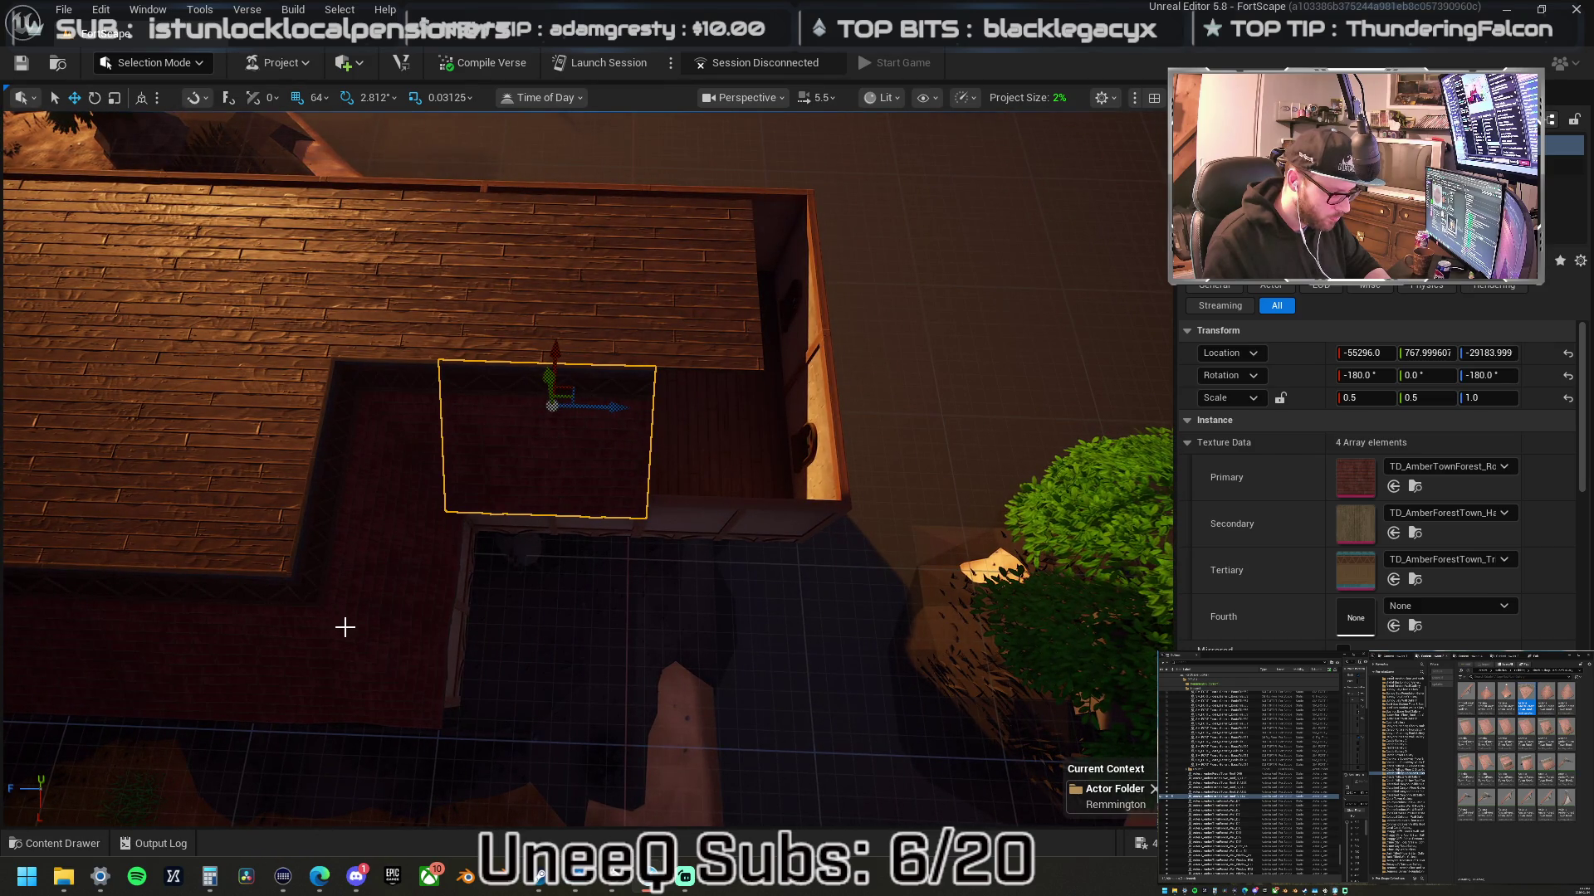
{"action": "left_click", "coordinate": [273, 639]}
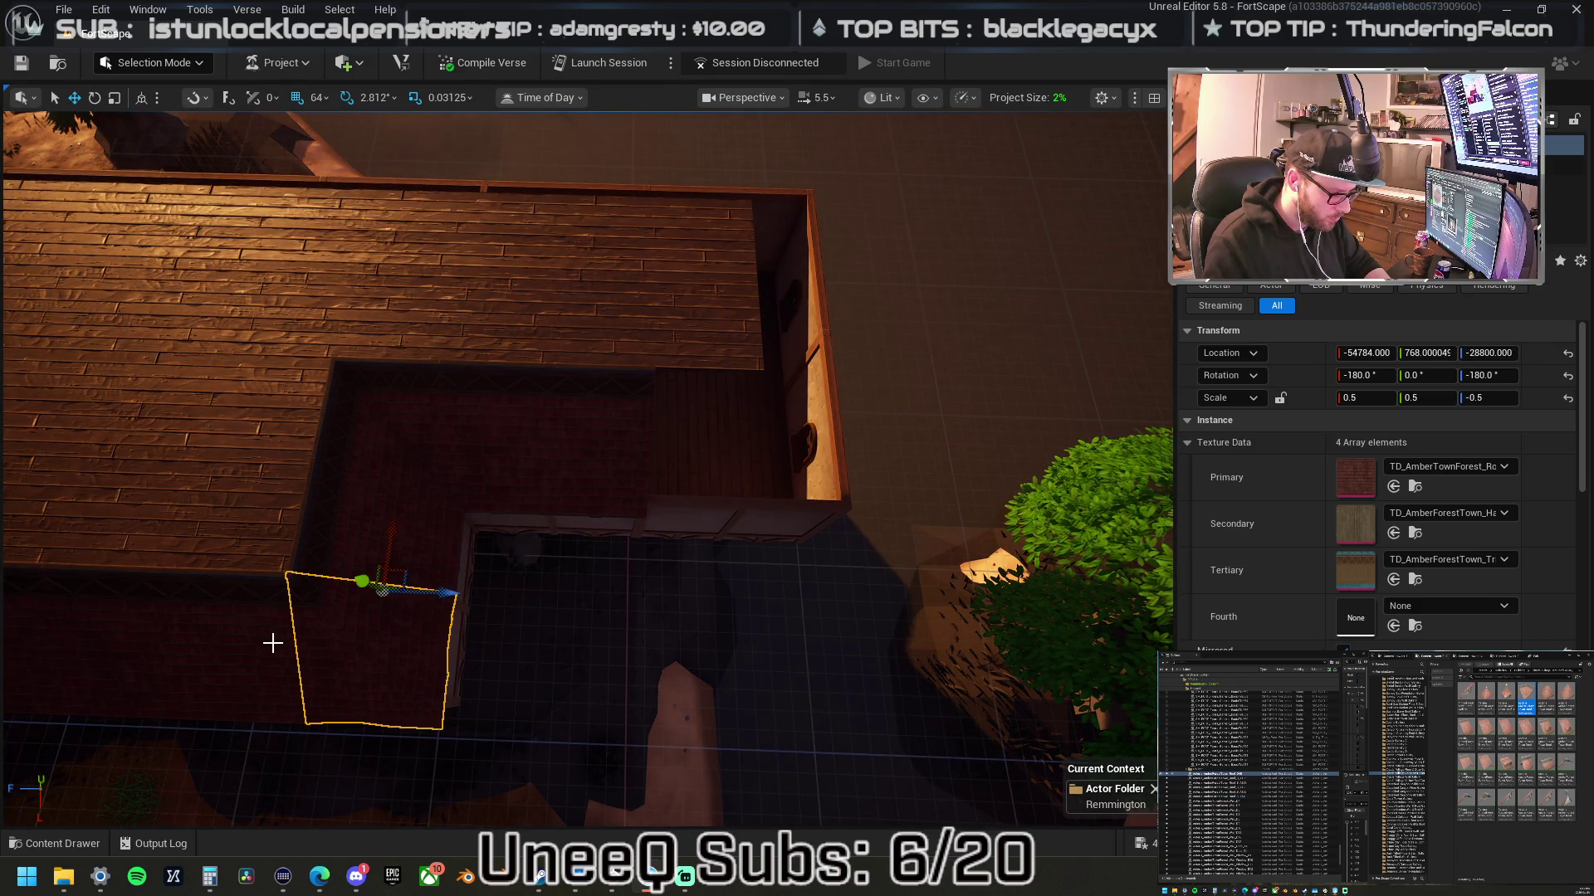
{"action": "left_click", "coordinate": [346, 562], "text": "ctrl"}
{"action": "left_click_drag", "start_coordinate": [292, 535], "coordinate": [695, 570]}
{"action": "left_click_drag", "start_coordinate": [741, 513], "coordinate": [738, 326]}
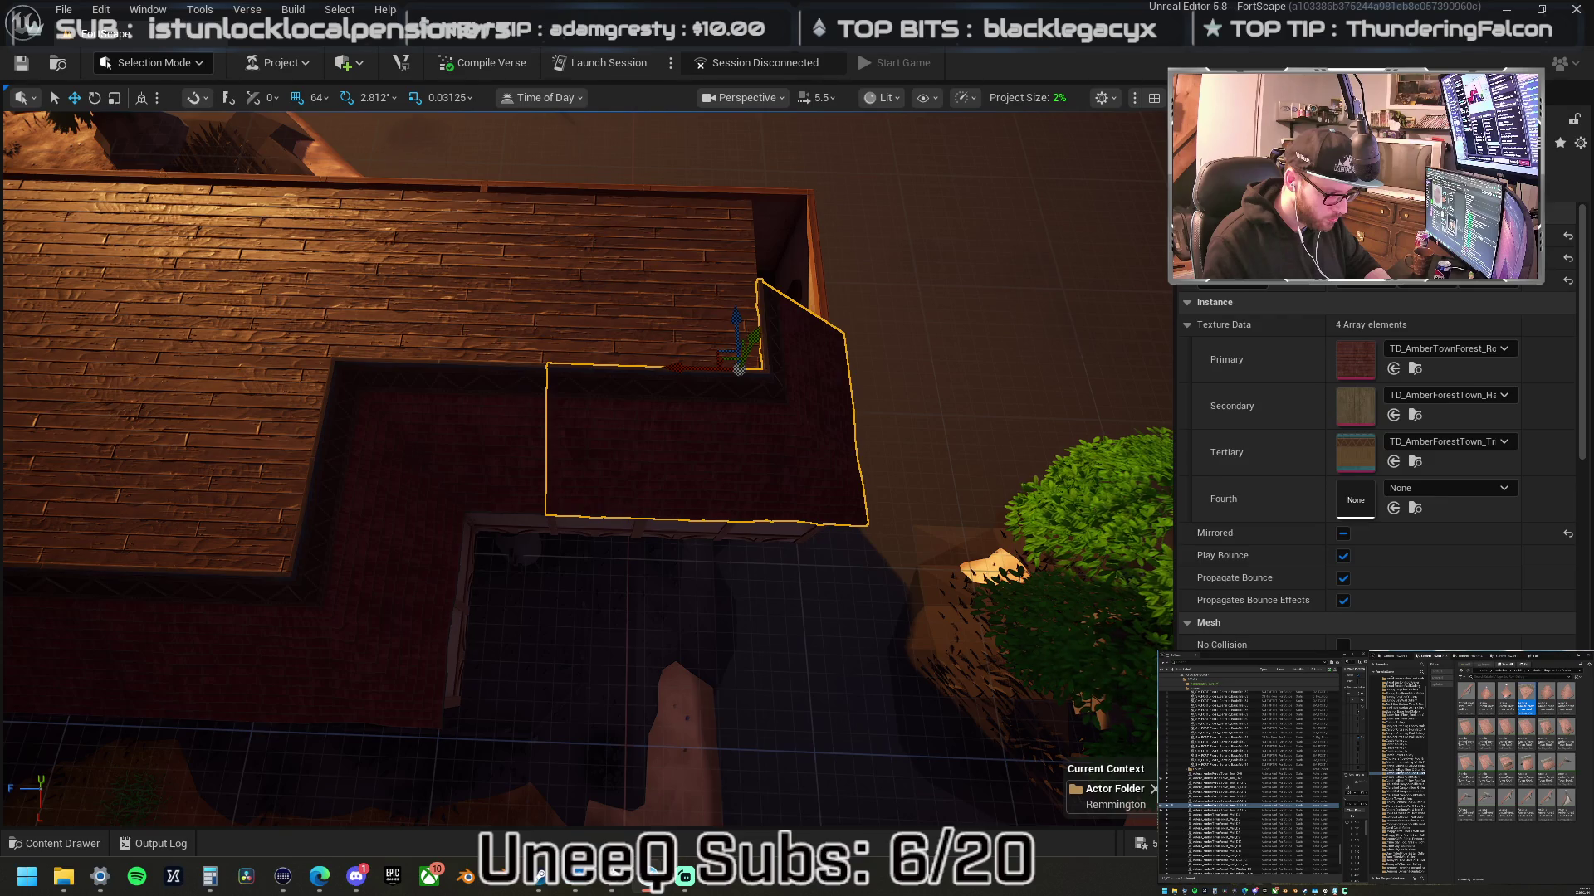
{"action": "key", "text": "f"}
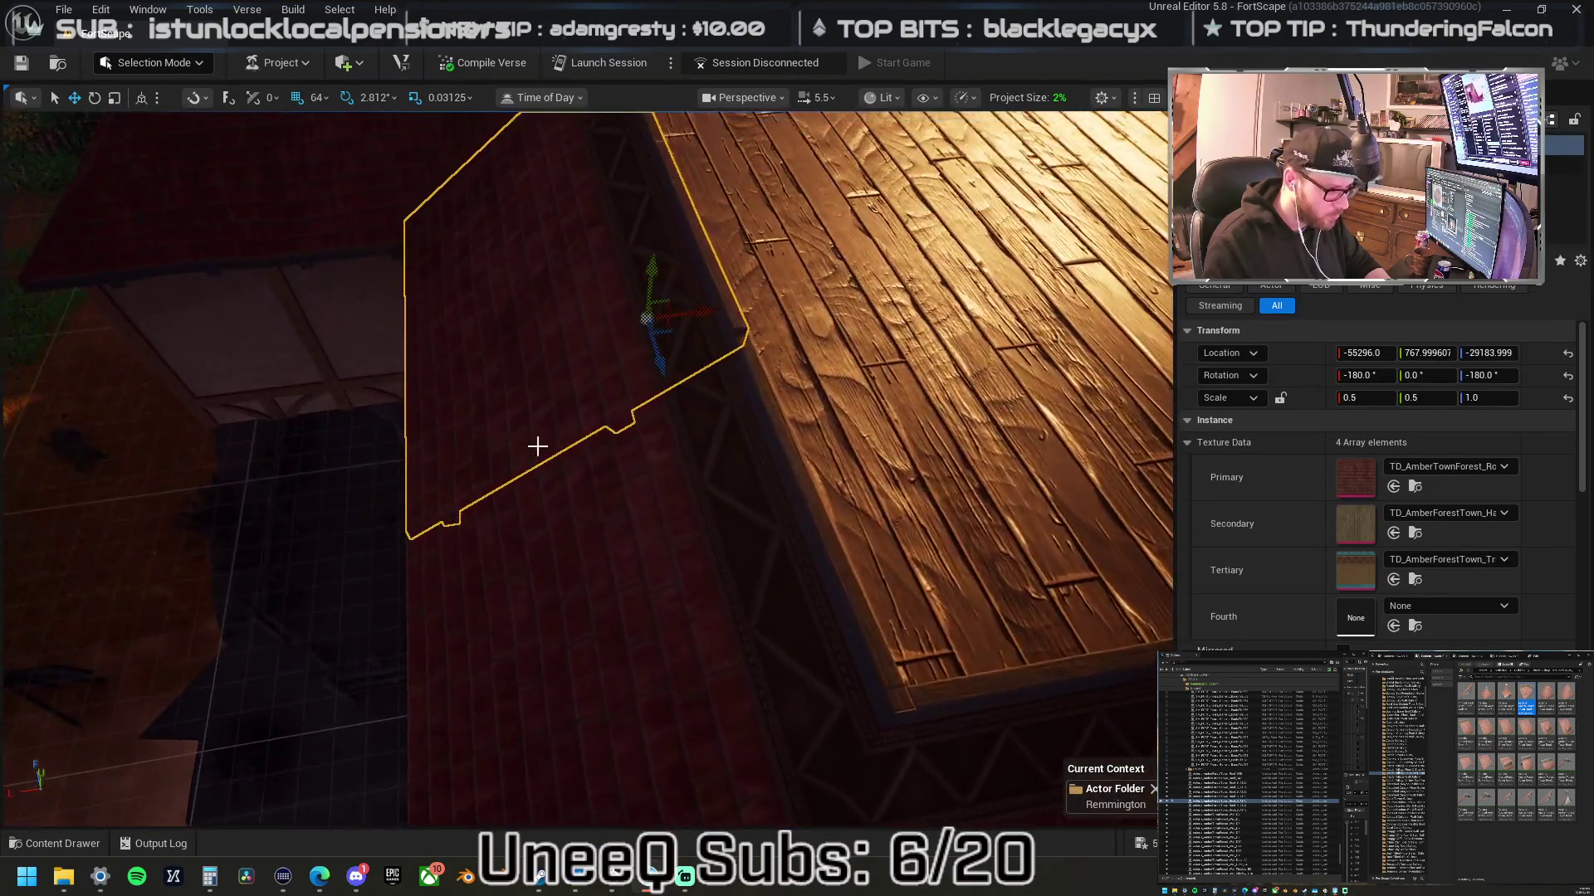
- Slide and rotate the L-shaped roof piece 90° into position
{"action": "left_click", "coordinate": [508, 568]}
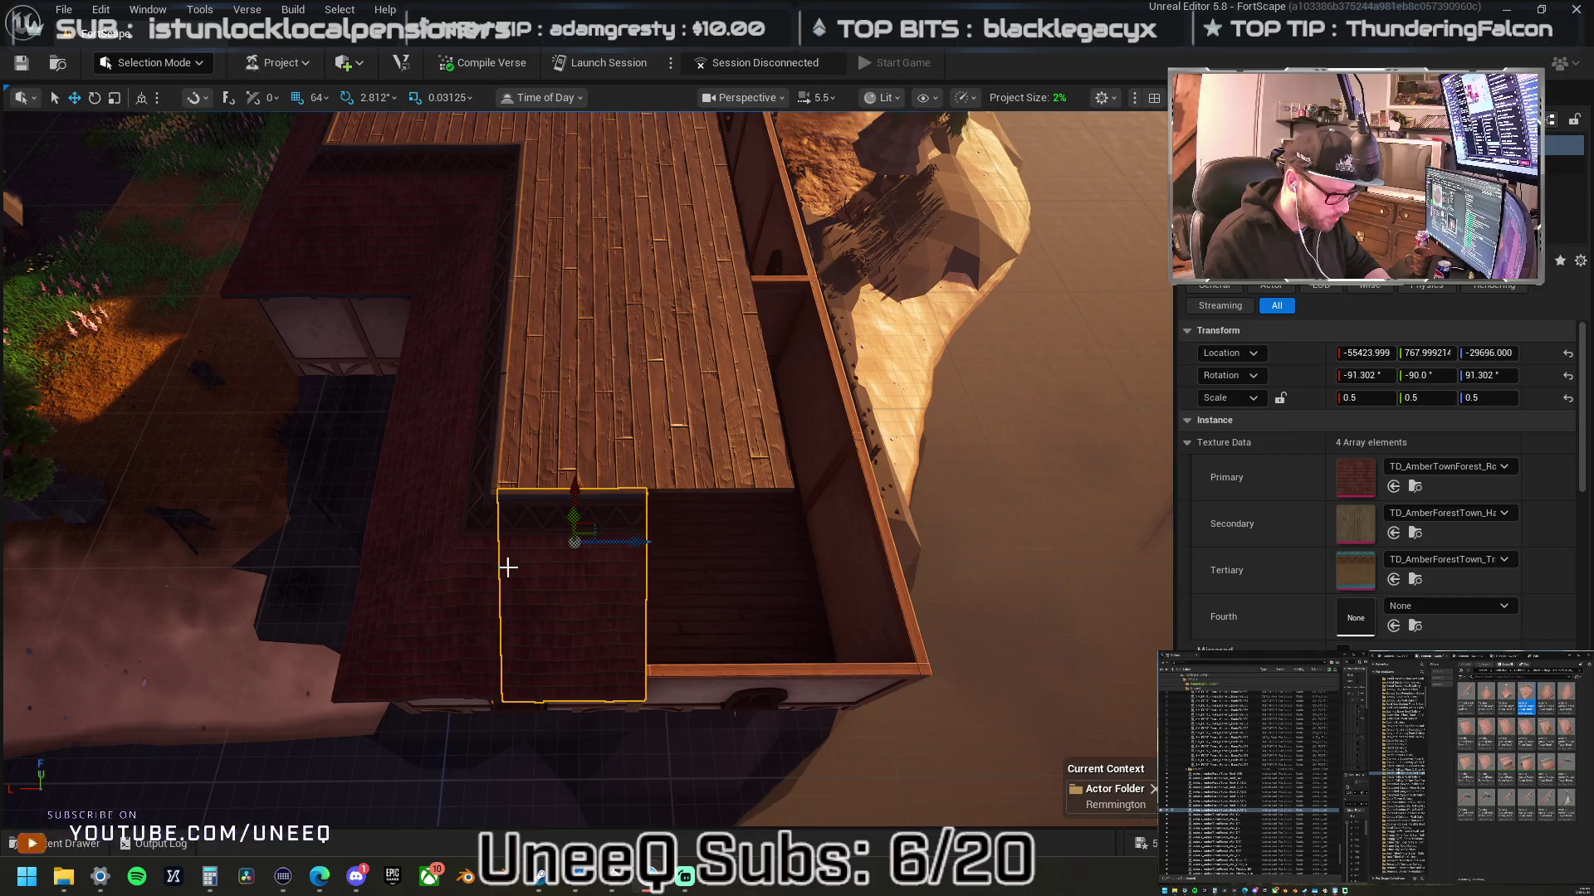
{"action": "left_click", "coordinate": [469, 576], "text": "ctrl"}
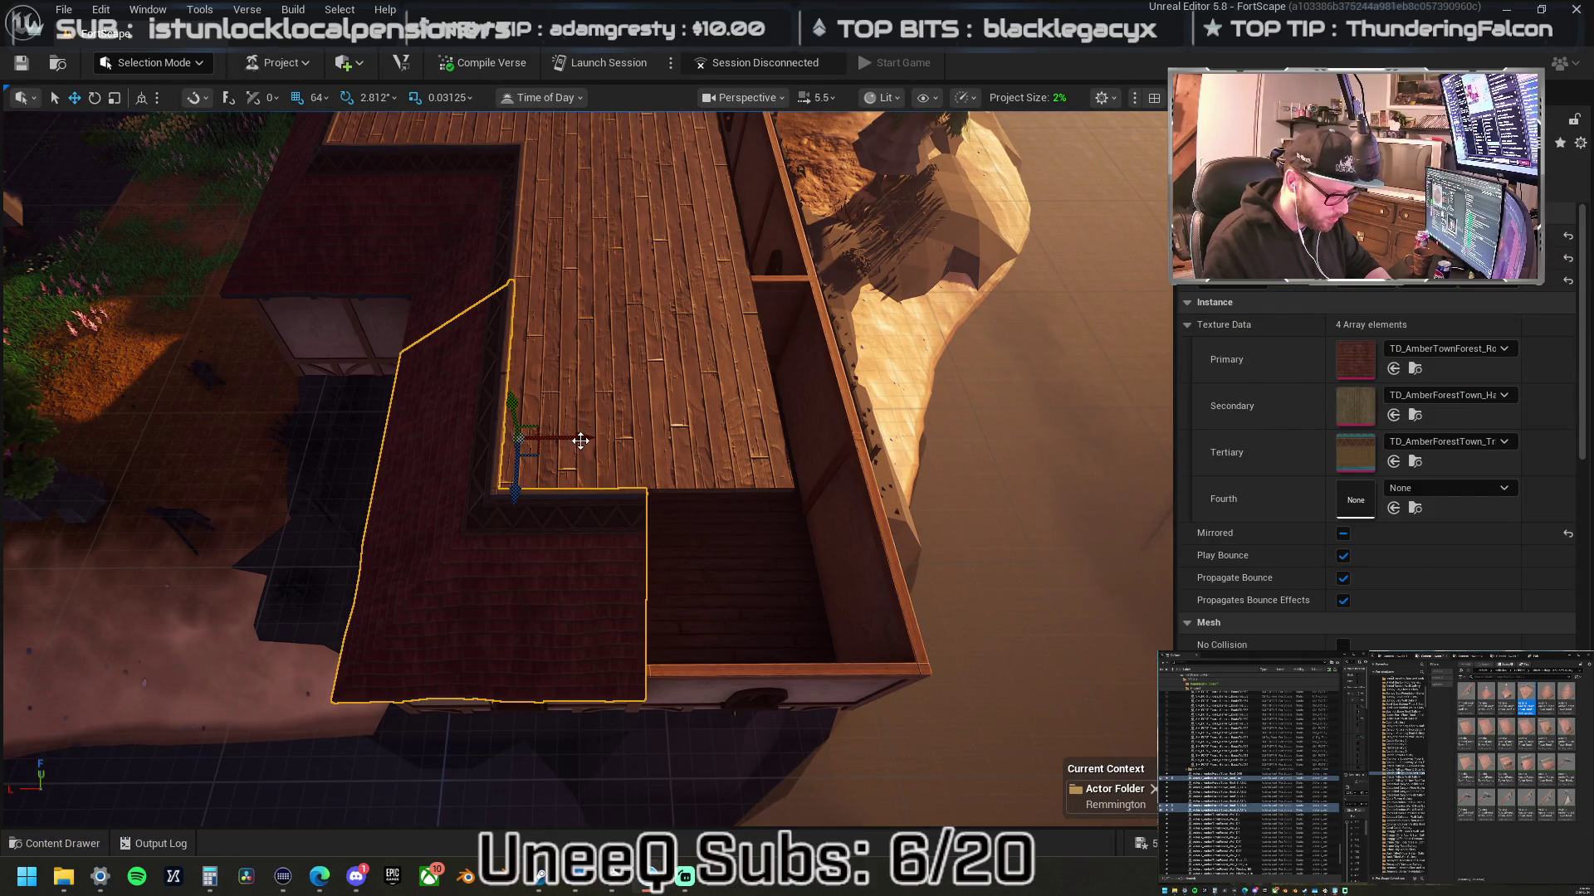
{"action": "left_click_drag", "start_coordinate": [591, 437], "coordinate": [814, 466]}
{"action": "key", "text": "e"}
{"action": "key", "text": "w"}
{"action": "mouse_move", "coordinate": [758, 465]}
{"action": "left_mouse_down"}
{"action": "mouse_move", "coordinate": [790, 595]}
{"action": "mouse_move", "coordinate": [751, 610]}
{"action": "mouse_move", "coordinate": [796, 618]}
{"action": "left_mouse_up"}
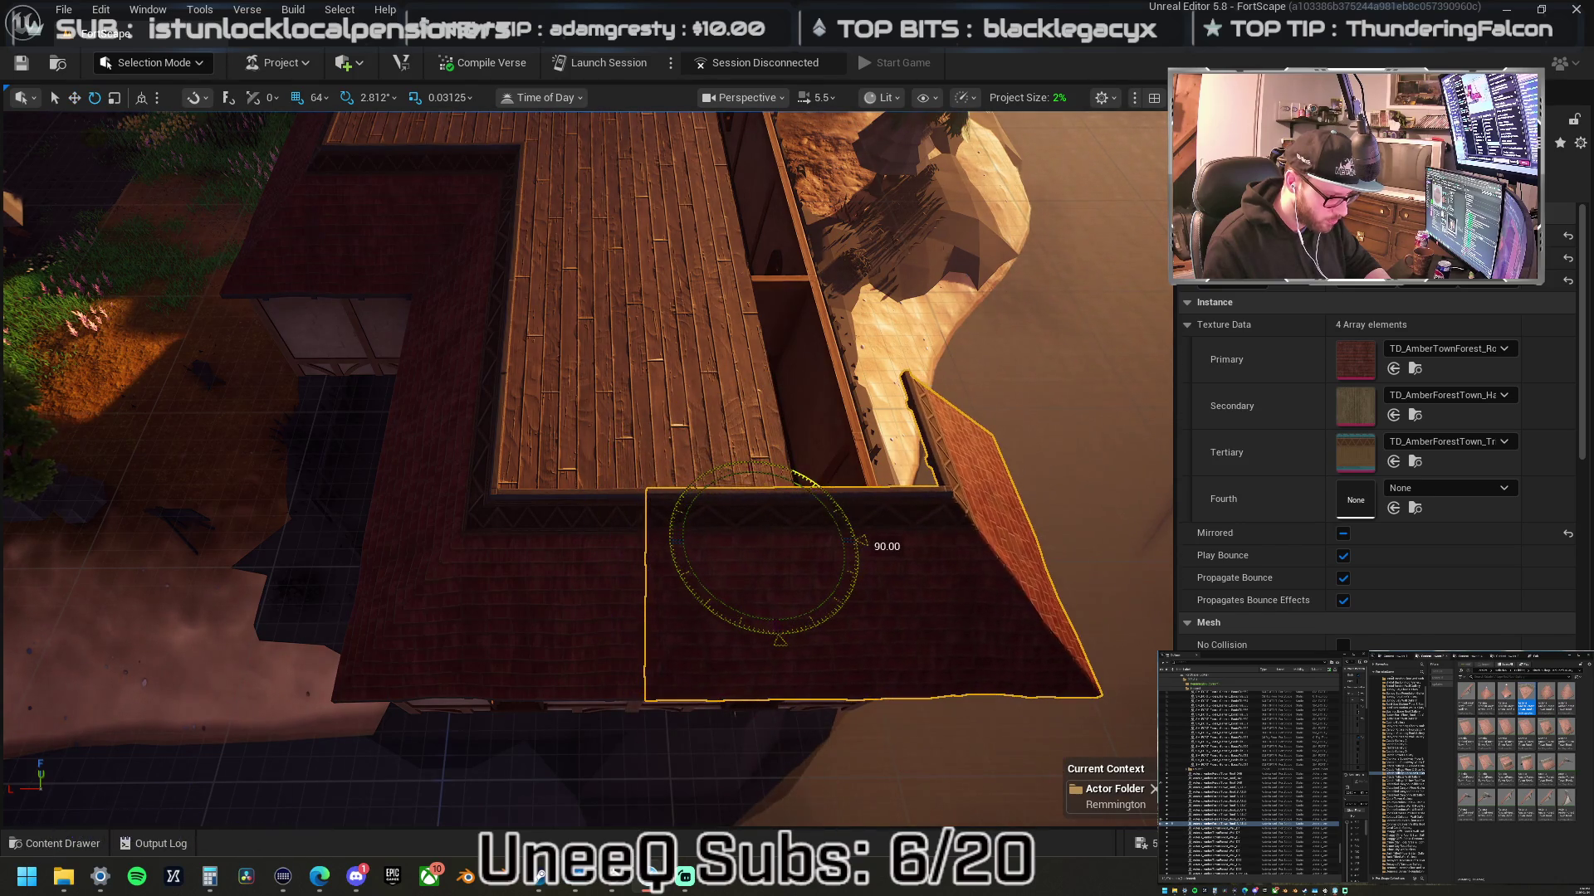
{"action": "key", "text": "w"}
{"action": "left_click_drag", "start_coordinate": [824, 545], "coordinate": [706, 551]}
{"action": "left_click", "coordinate": [580, 593]}
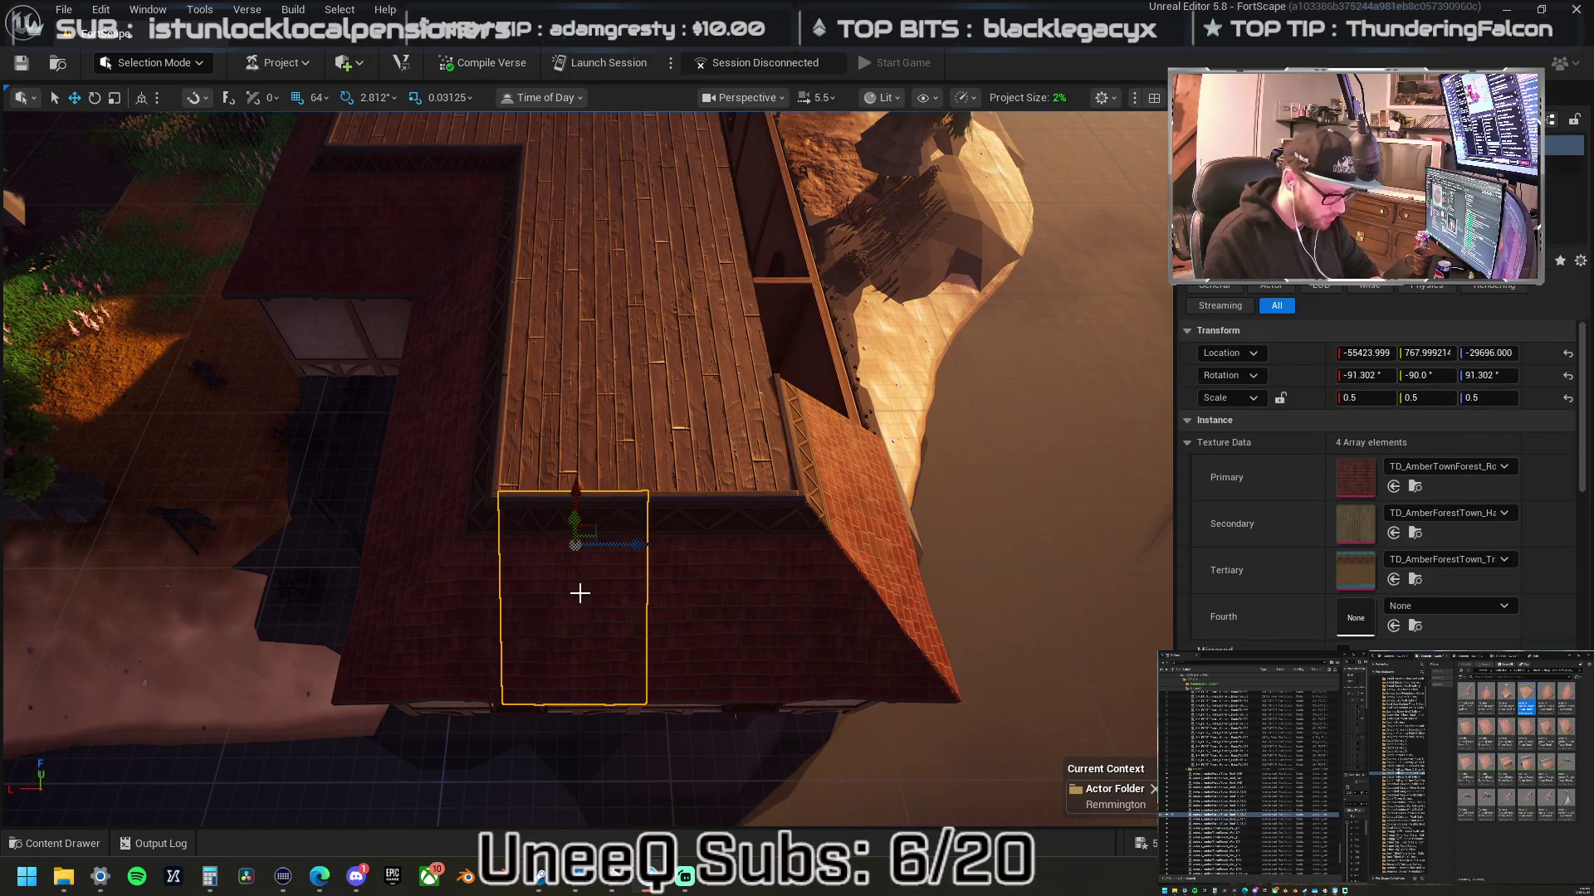
{"action": "key", "text": "Escape"}
- Set the small red roof tile's scale to 0.5, 0.5, 1.0
{"action": "left_click_drag", "start_coordinate": [669, 561], "coordinate": [754, 497]}
{"action": "left_click", "coordinate": [754, 497]}
{"action": "key", "text": "f"}
{"action": "left_click", "coordinate": [1368, 397]}
{"action": "type", "text": "1"}
{"action": "key", "text": "Return"}
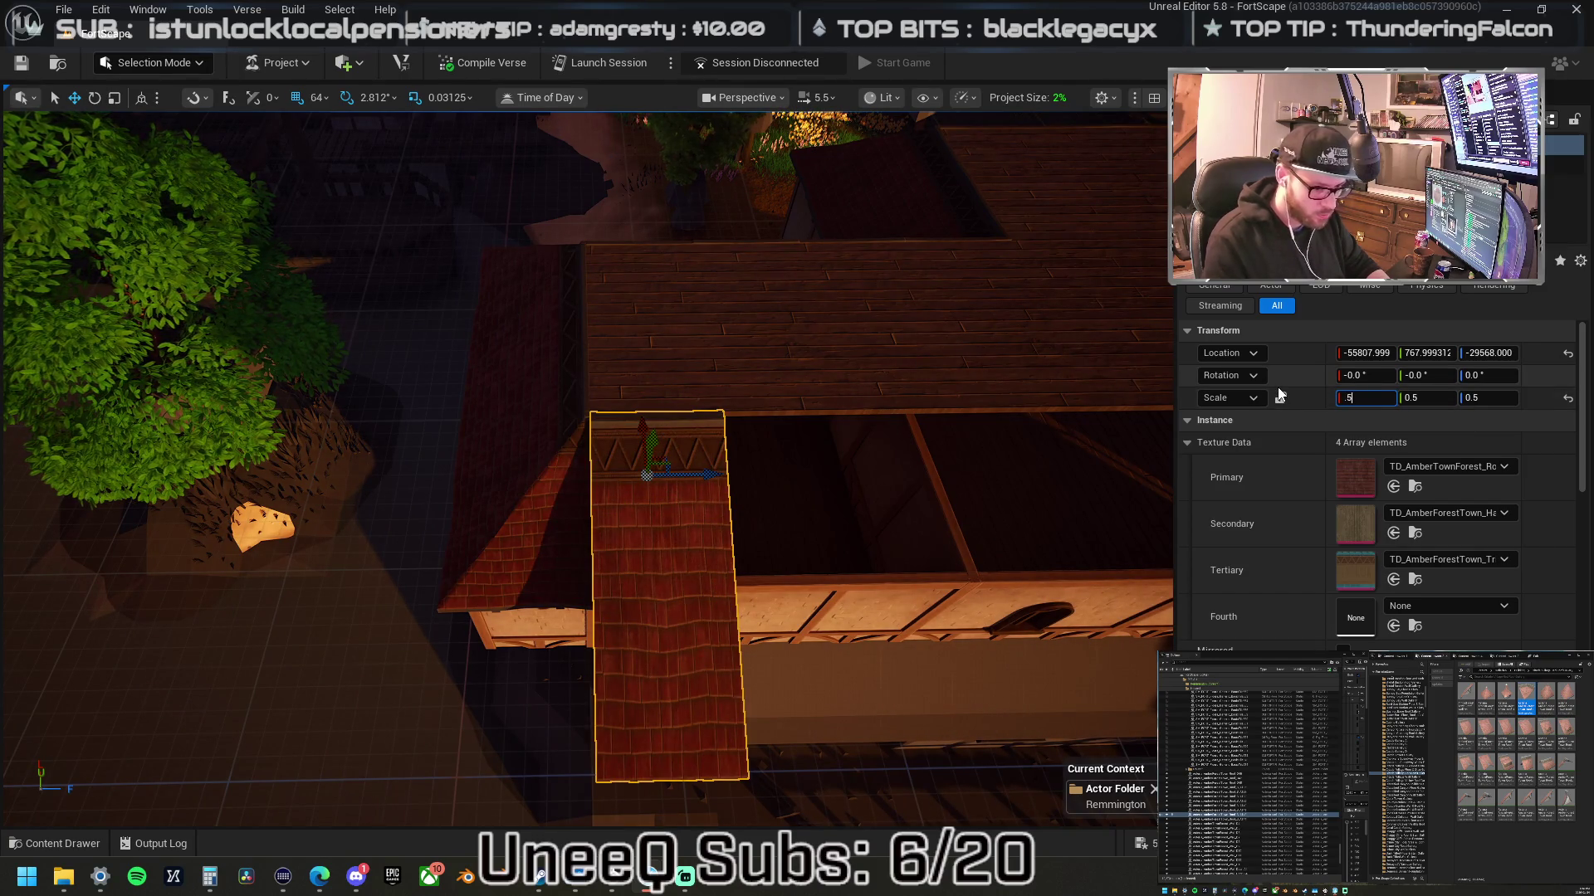
{"action": "key", "text": "Tab"}
{"action": "type", "text": "1"}
{"action": "key", "text": "Return"}
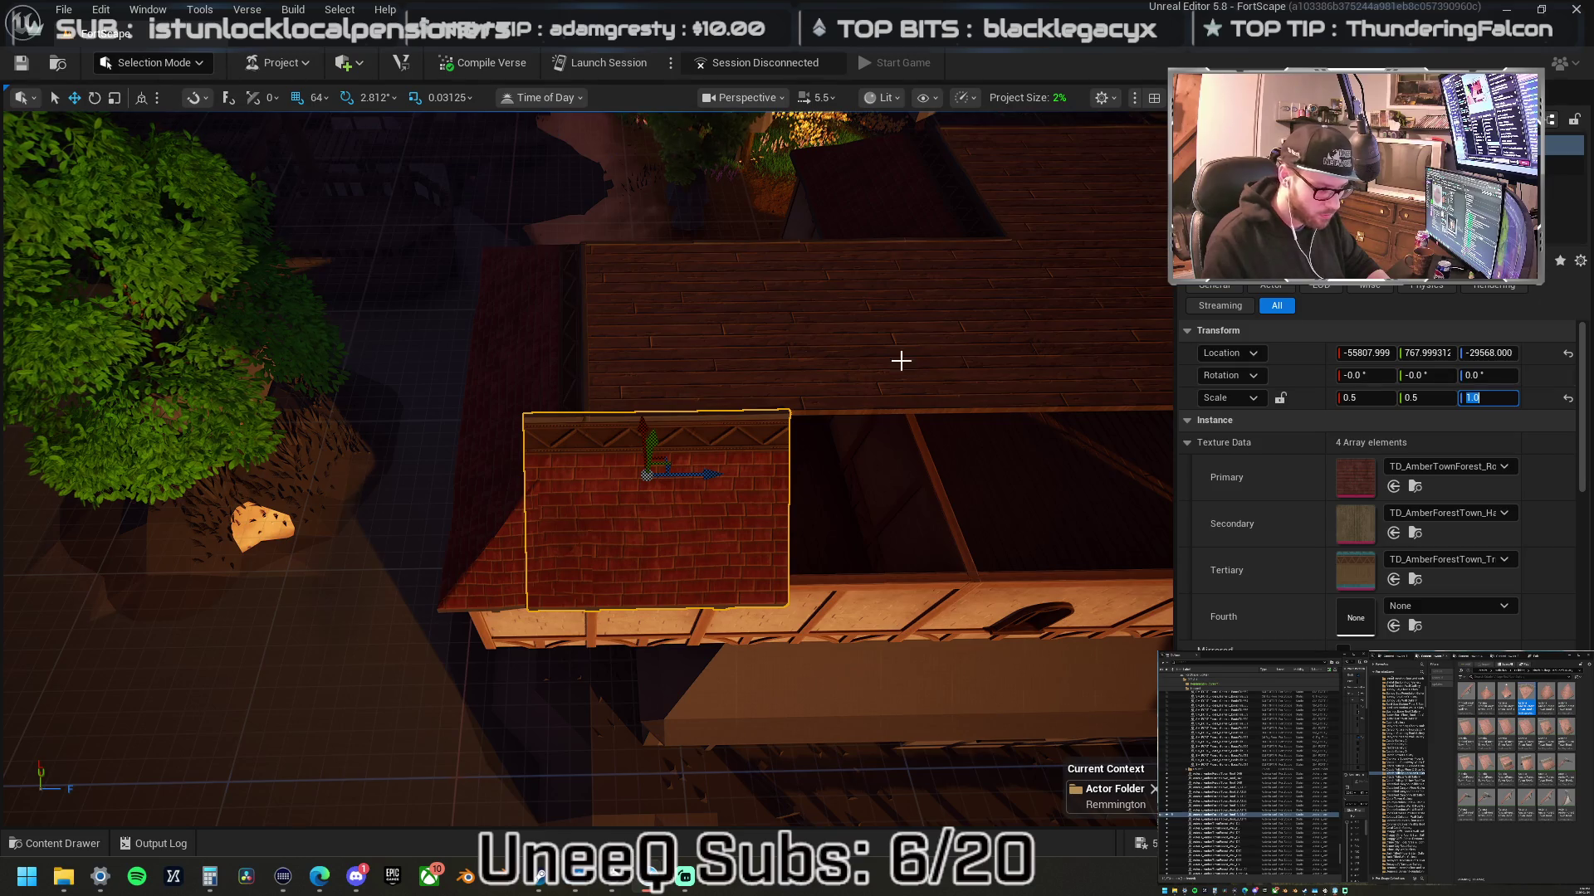
{"action": "scroll", "coordinate": [469, 474], "scroll_direction": "down", "scroll_amount": 5}
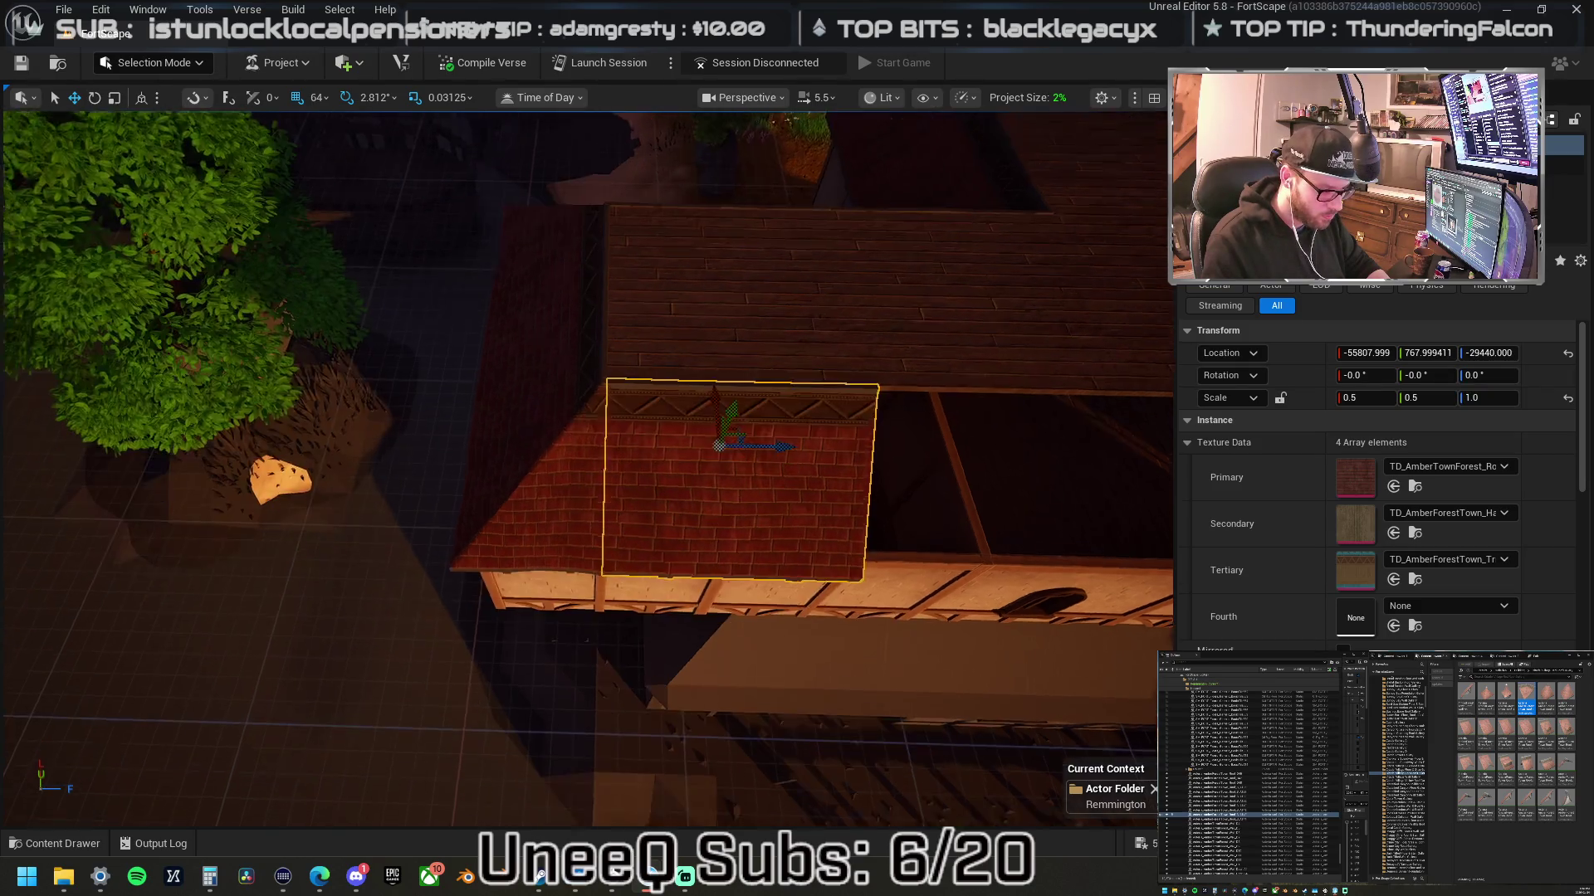
{"action": "scroll", "coordinate": [365, 501], "scroll_direction": "up", "scroll_amount": 3}
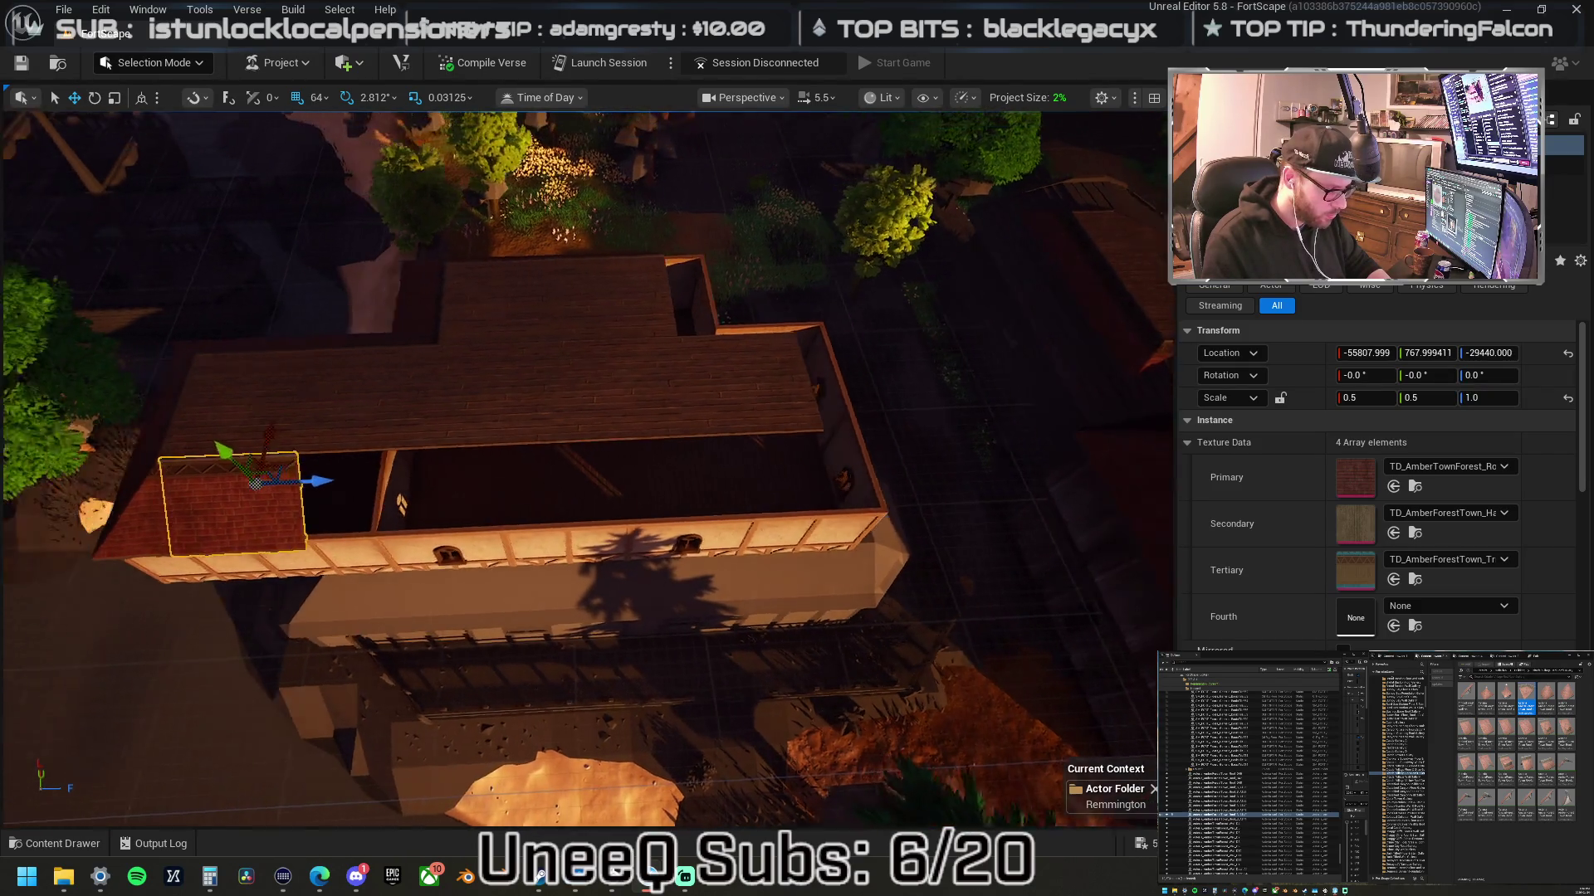
- Slide the roof piece along, then move and rotate the gable piece to the roof's left end
{"action": "mouse_move", "coordinate": [419, 477]}
{"action": "left_mouse_down"}
{"action": "mouse_move", "coordinate": [552, 496]}
{"action": "mouse_move", "coordinate": [558, 470]}
{"action": "mouse_move", "coordinate": [686, 494]}
{"action": "mouse_move", "coordinate": [655, 492]}
{"action": "mouse_move", "coordinate": [736, 477]}
{"action": "mouse_move", "coordinate": [786, 495]}
{"action": "mouse_move", "coordinate": [801, 462]}
{"action": "mouse_move", "coordinate": [911, 466]}
{"action": "left_mouse_up"}
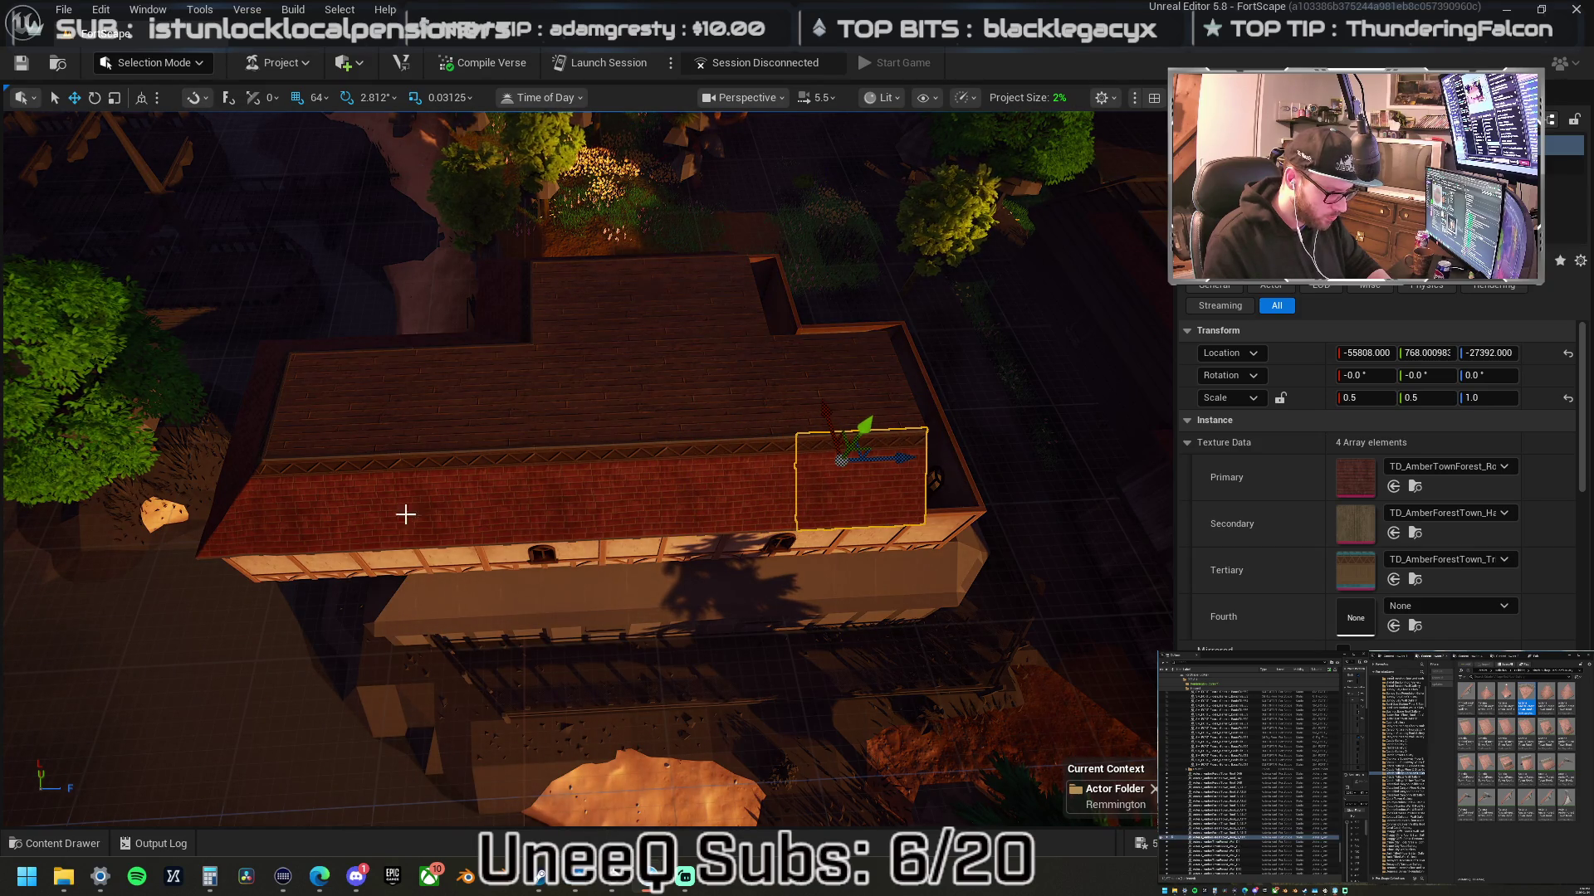
{"action": "left_click", "coordinate": [250, 501]}
{"action": "key", "text": "f"}
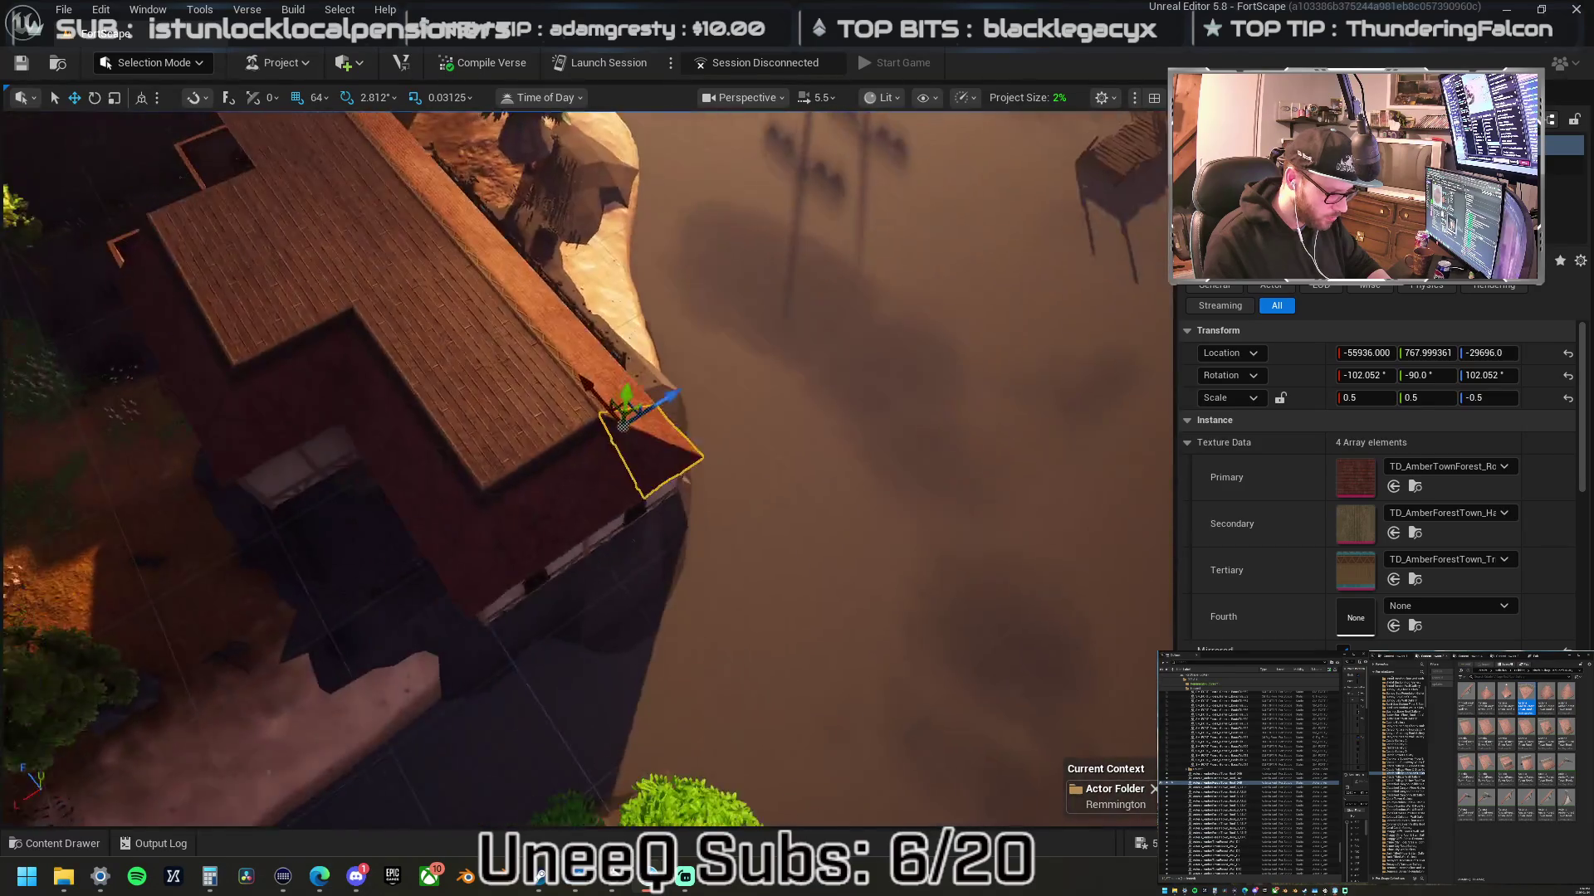
{"action": "mouse_move", "coordinate": [497, 552]}
{"action": "left_mouse_down"}
{"action": "mouse_move", "coordinate": [655, 531]}
{"action": "mouse_move", "coordinate": [724, 481]}
{"action": "left_mouse_up"}
{"action": "left_click_drag", "start_coordinate": [812, 408], "coordinate": [185, 402]}
{"action": "key", "text": "e"}
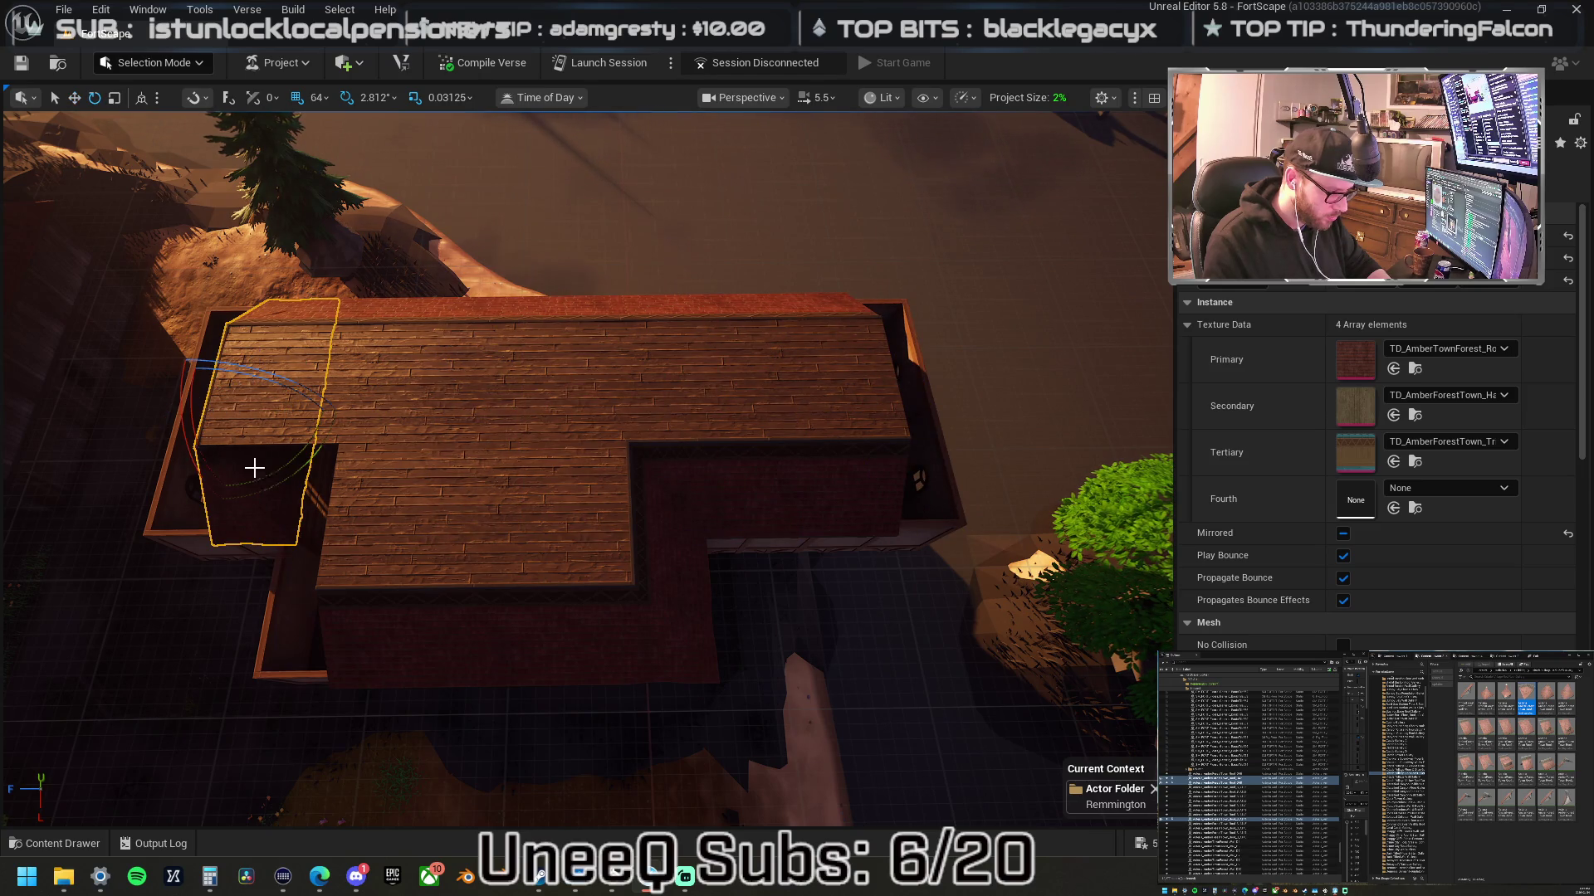
{"action": "mouse_move", "coordinate": [290, 482]}
{"action": "left_mouse_down"}
{"action": "mouse_move", "coordinate": [142, 498]}
{"action": "mouse_move", "coordinate": [214, 533]}
{"action": "mouse_move", "coordinate": [293, 484]}
{"action": "left_mouse_up"}
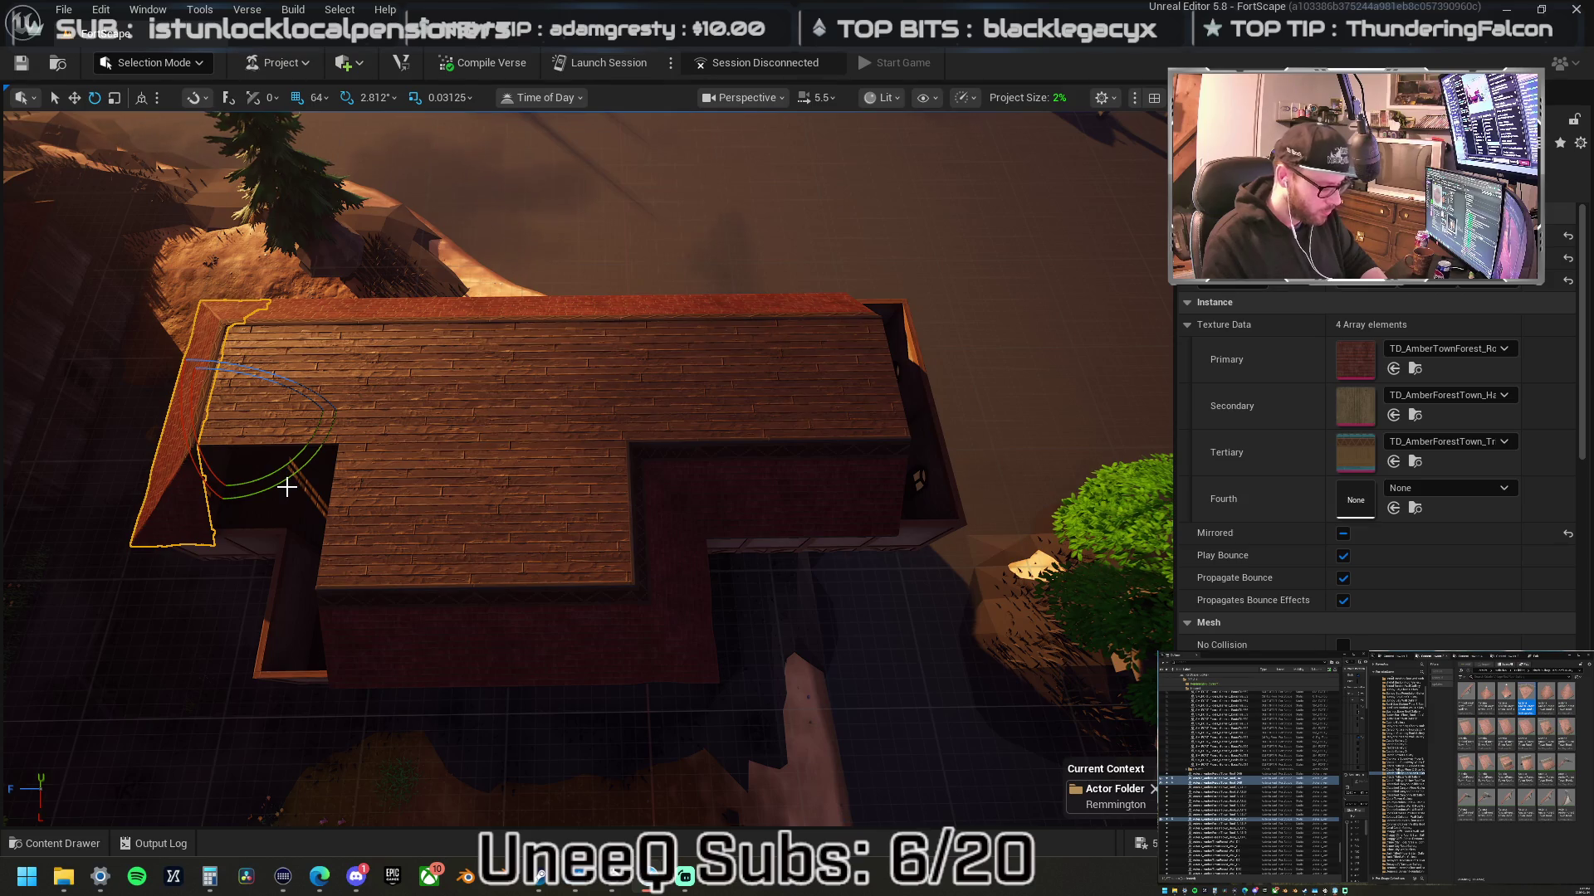
{"action": "key", "text": "ctrl+z"}
{"action": "key", "text": "ctrl+z"}
{"action": "key", "text": "ctrl+y"}
{"action": "key", "text": "ctrl+y"}
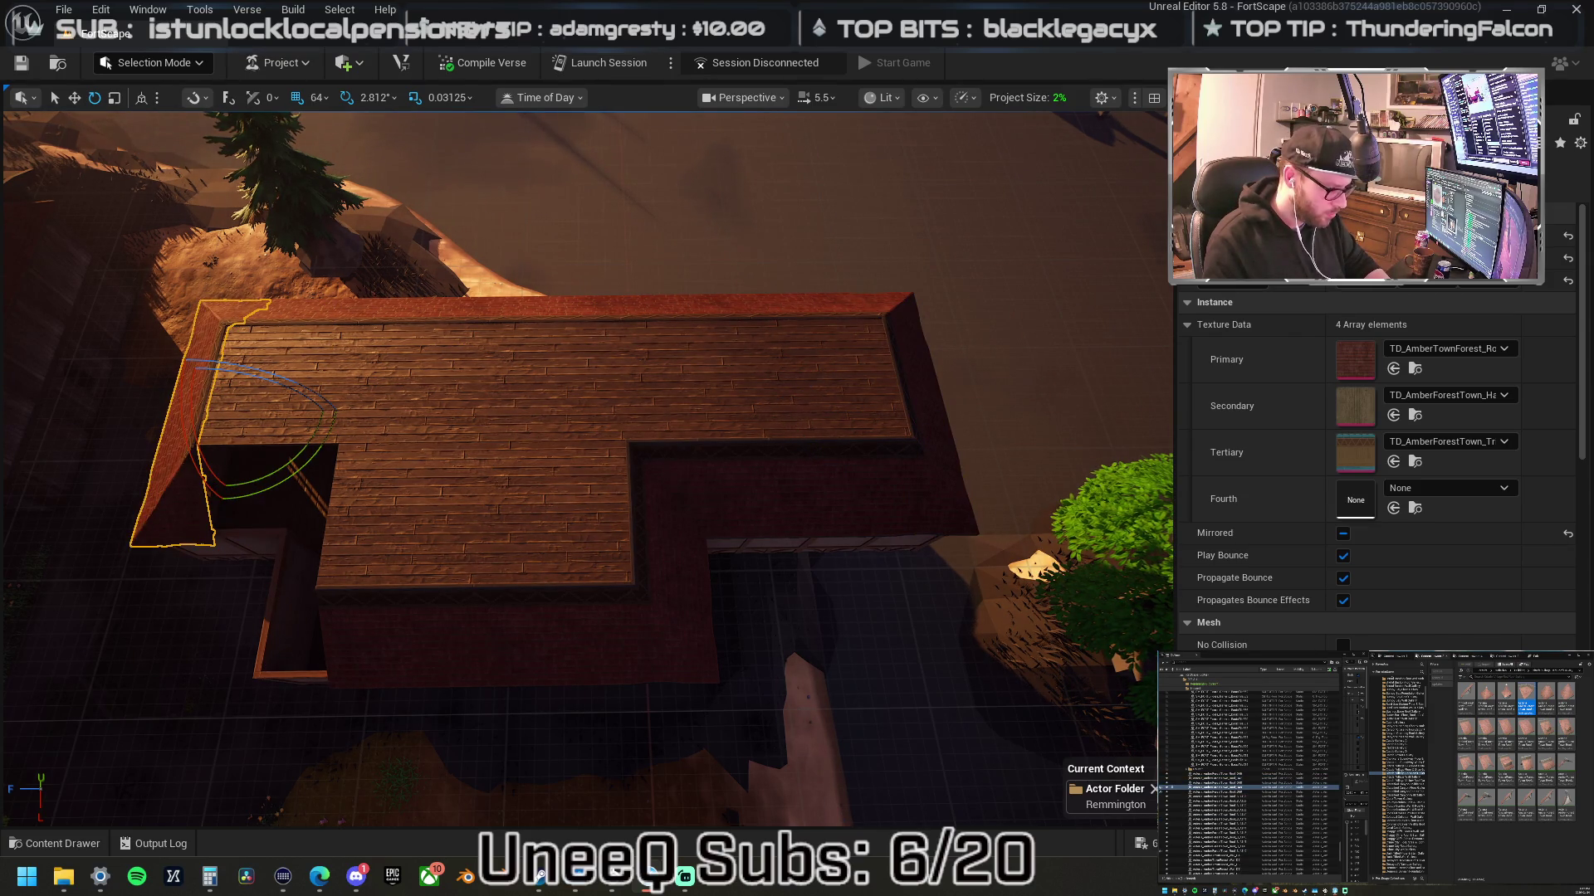
- Move the notch wall piece to the roof's left notch, flip it around, and nudge it into place
{"action": "left_click", "coordinate": [685, 484]}
{"action": "left_click_drag", "start_coordinate": [564, 498], "coordinate": [235, 479]}
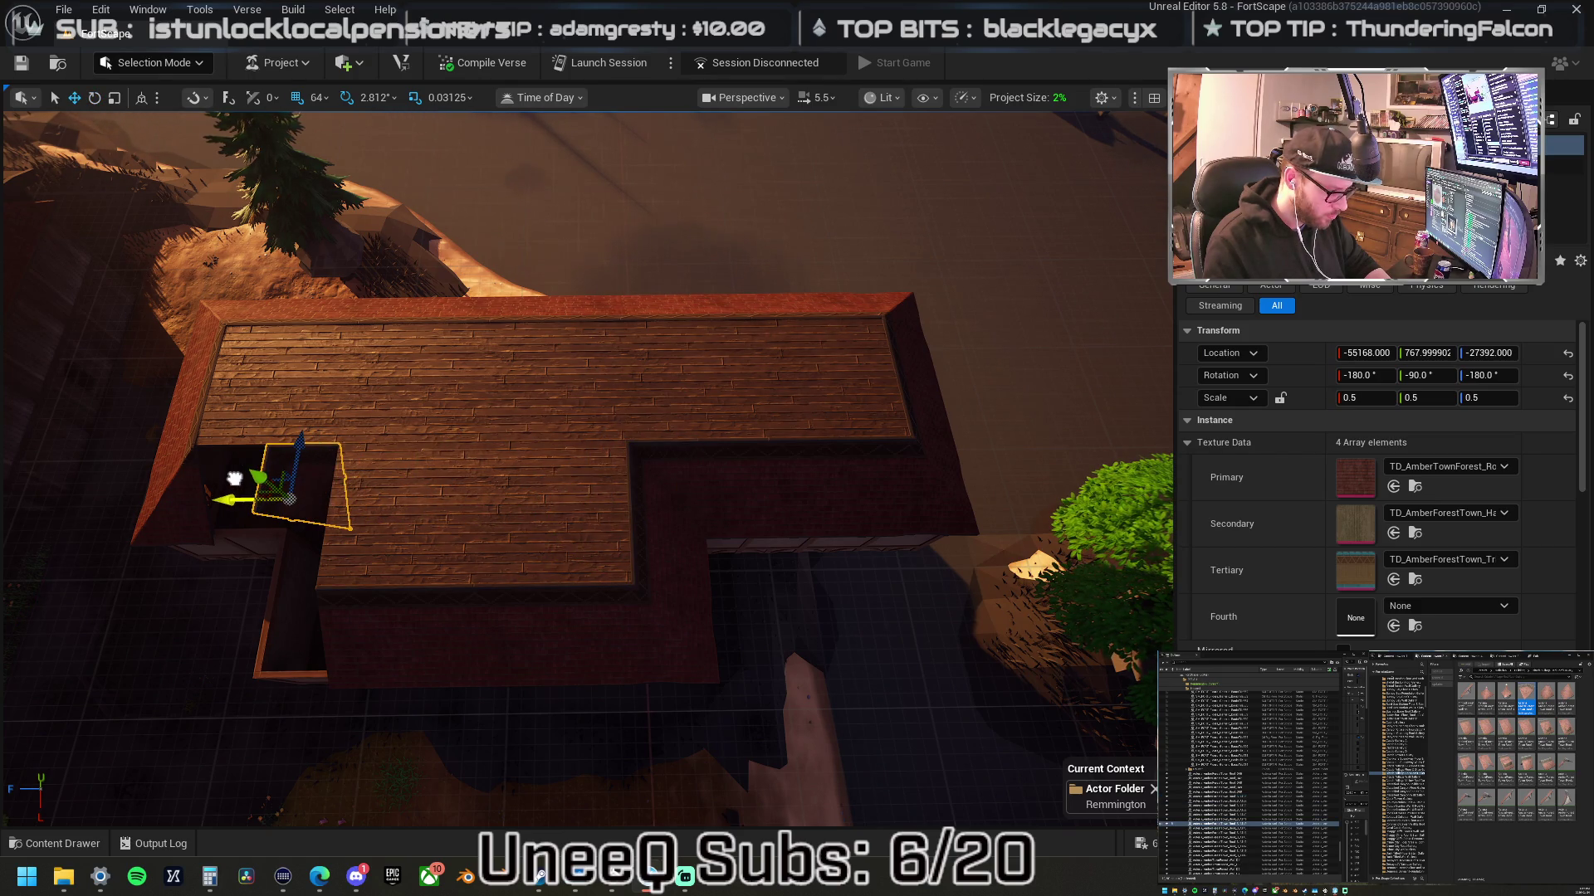
{"action": "key", "text": "e"}
{"action": "mouse_move", "coordinate": [323, 573]}
{"action": "left_mouse_down"}
{"action": "mouse_move", "coordinate": [196, 489]}
{"action": "mouse_move", "coordinate": [232, 581]}
{"action": "mouse_move", "coordinate": [270, 598]}
{"action": "left_mouse_up"}
{"action": "key", "text": "w"}
{"action": "left_click_drag", "start_coordinate": [349, 501], "coordinate": [419, 504]}
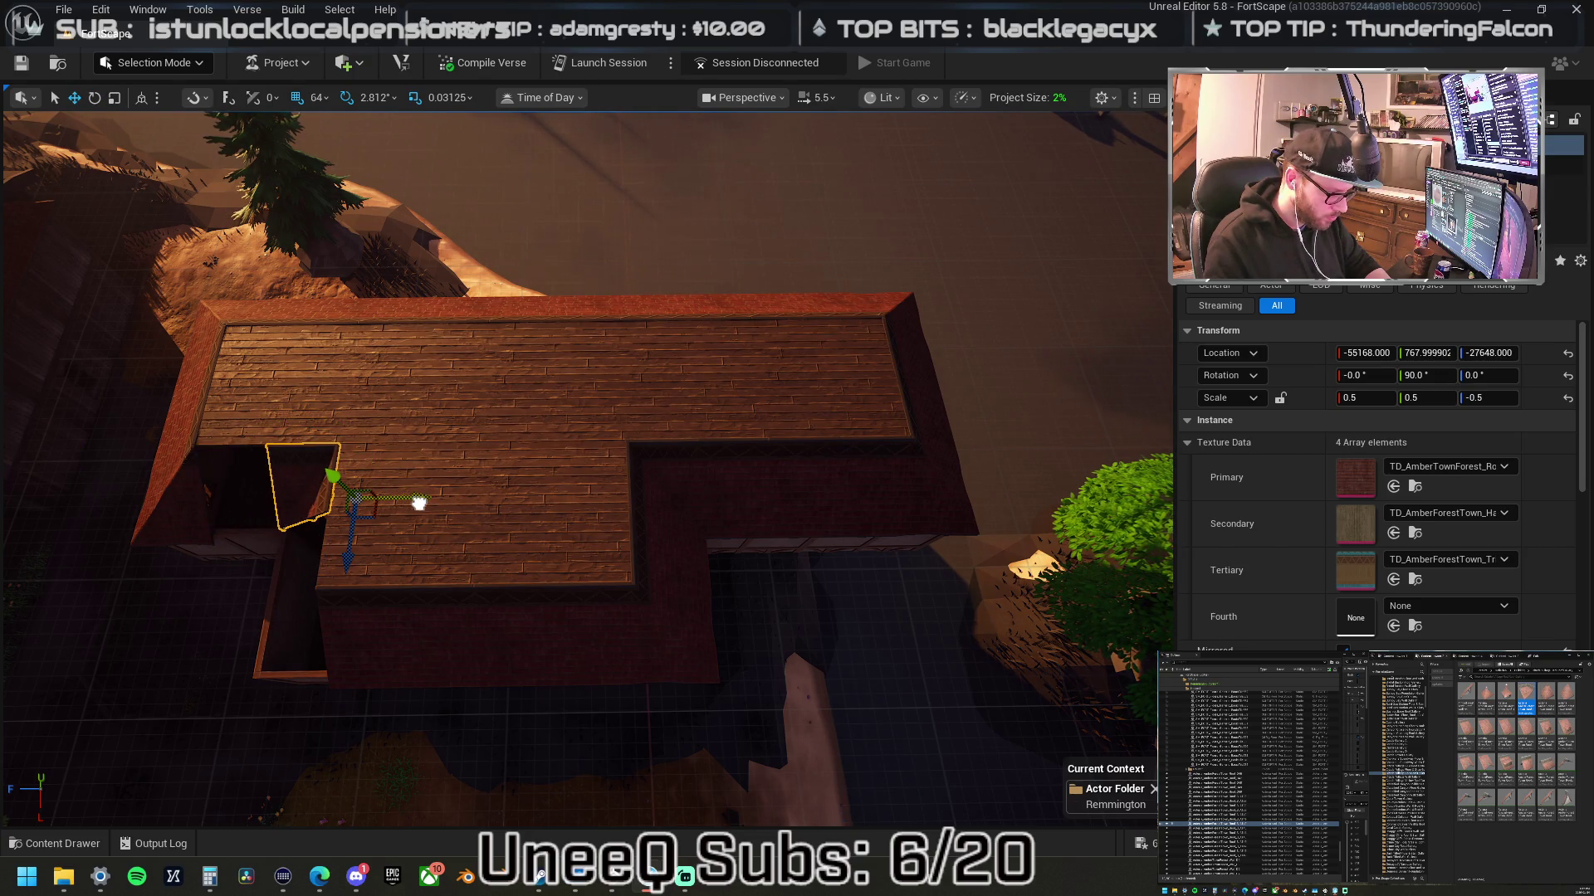
- Shift another roof wall piece along the roof and try narrowing it to fit the gap
{"action": "left_click", "coordinate": [802, 501]}
{"action": "left_click_drag", "start_coordinate": [875, 470], "coordinate": [343, 477]}
{"action": "key", "text": "f"}
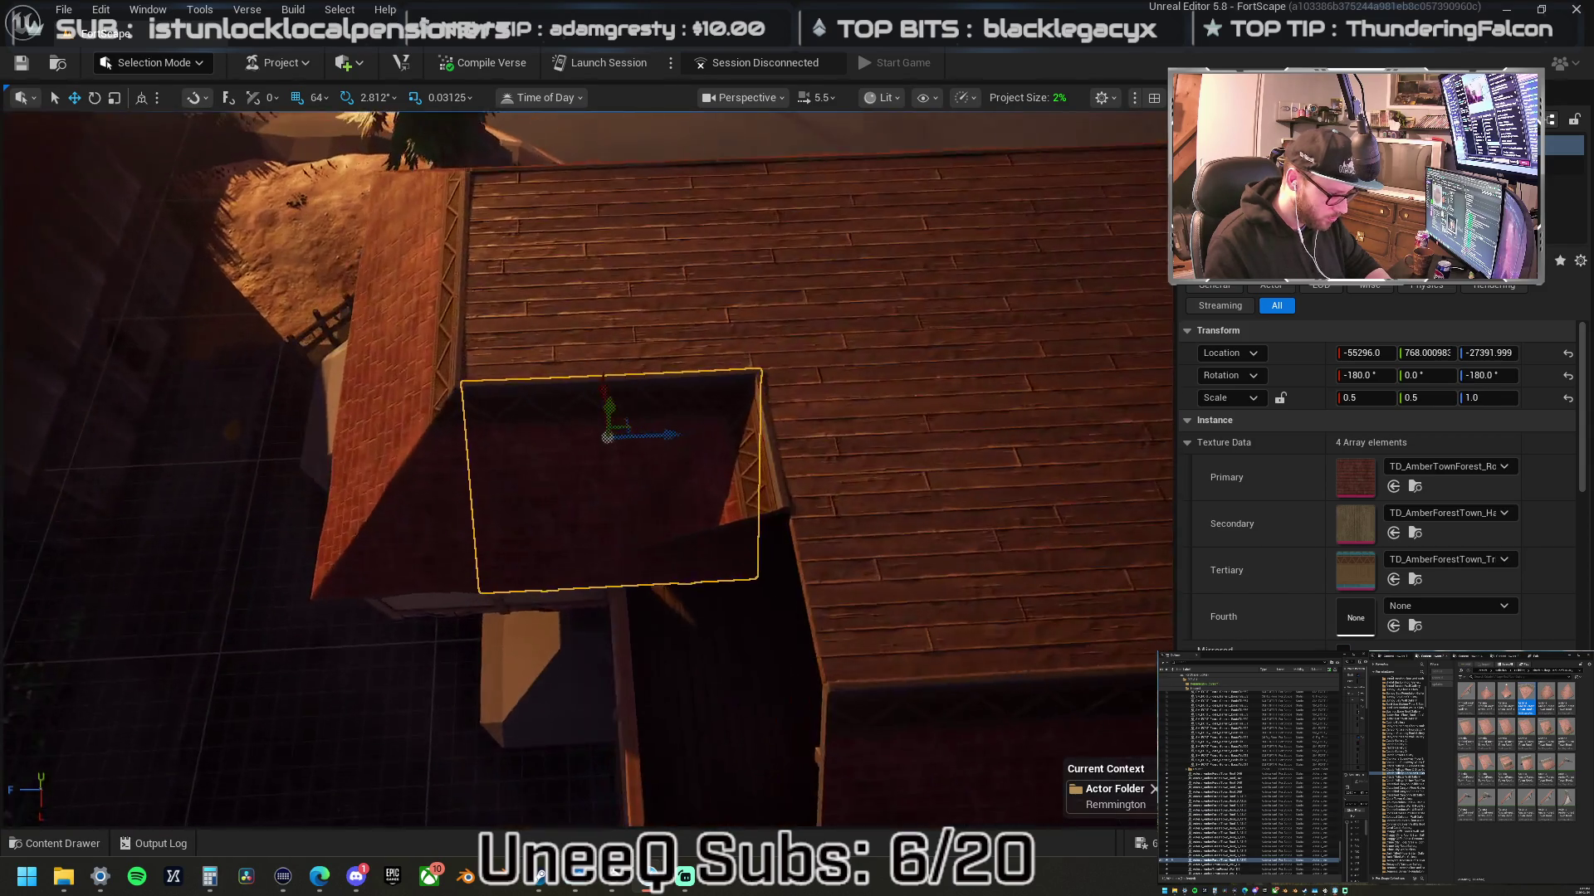
{"action": "mouse_move", "coordinate": [662, 436]}
{"action": "left_mouse_down"}
{"action": "mouse_move", "coordinate": [599, 438]}
{"action": "mouse_move", "coordinate": [627, 433]}
{"action": "left_mouse_up"}
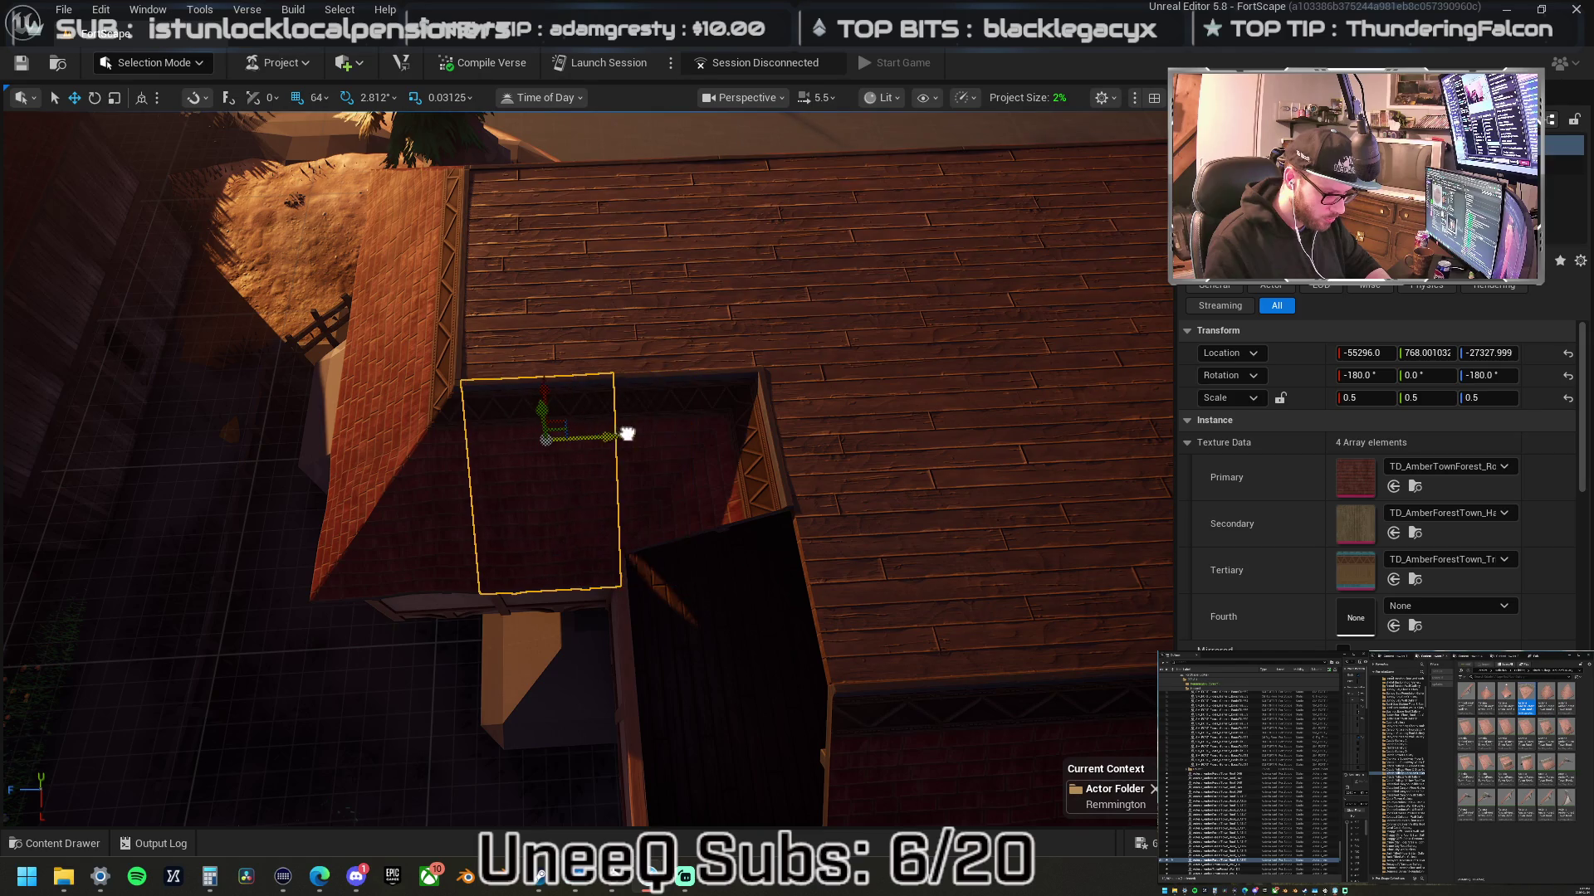
{"action": "scroll", "coordinate": [631, 464], "scroll_direction": "down", "scroll_amount": 5}
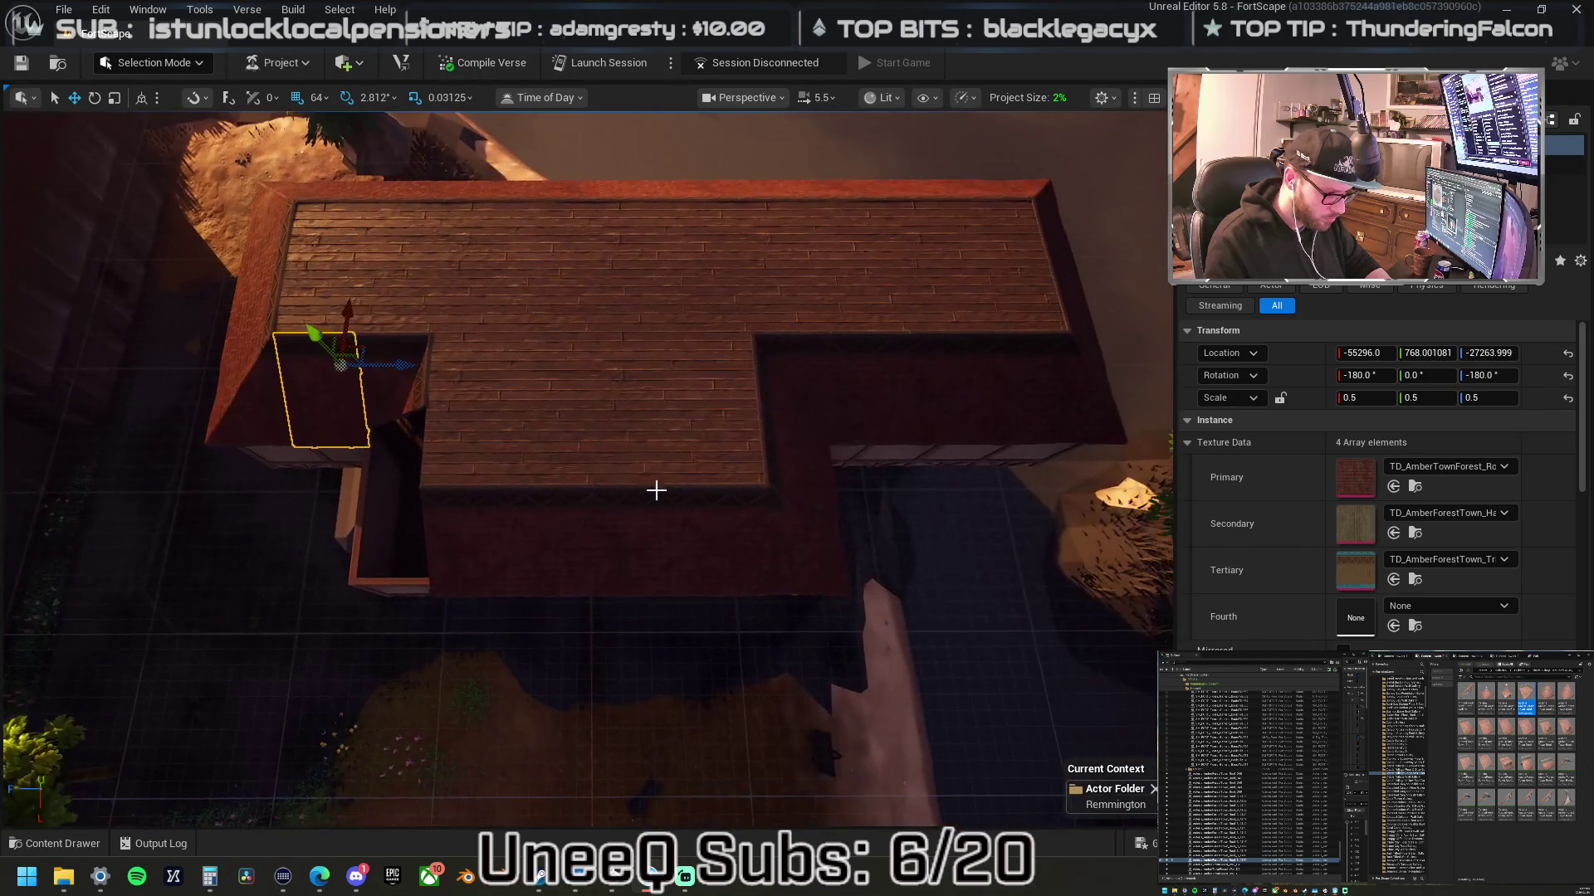
{"action": "key", "text": "ctrl+z"}
{"action": "key", "text": "f"}
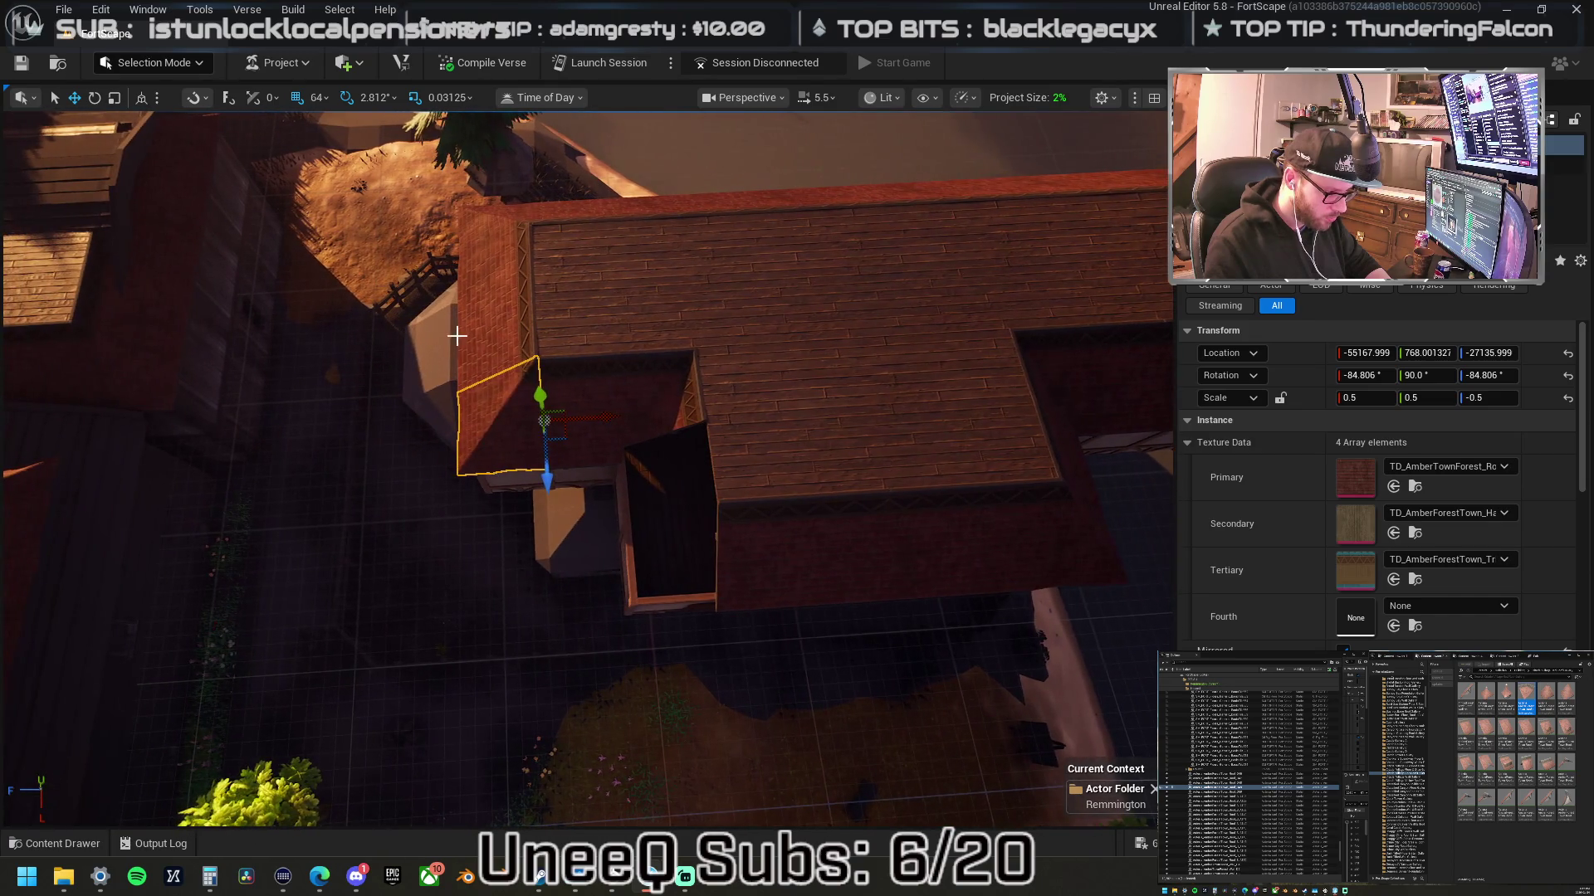
- Lower the gable piece into place at 0.5 width and slide it along the roof
{"action": "mouse_move", "coordinate": [544, 377]}
{"action": "left_mouse_down"}
{"action": "mouse_move", "coordinate": [577, 517]}
{"action": "mouse_move", "coordinate": [569, 498]}
{"action": "mouse_move", "coordinate": [618, 457]}
{"action": "mouse_move", "coordinate": [774, 455]}
{"action": "left_mouse_up"}
{"action": "key", "text": "f"}
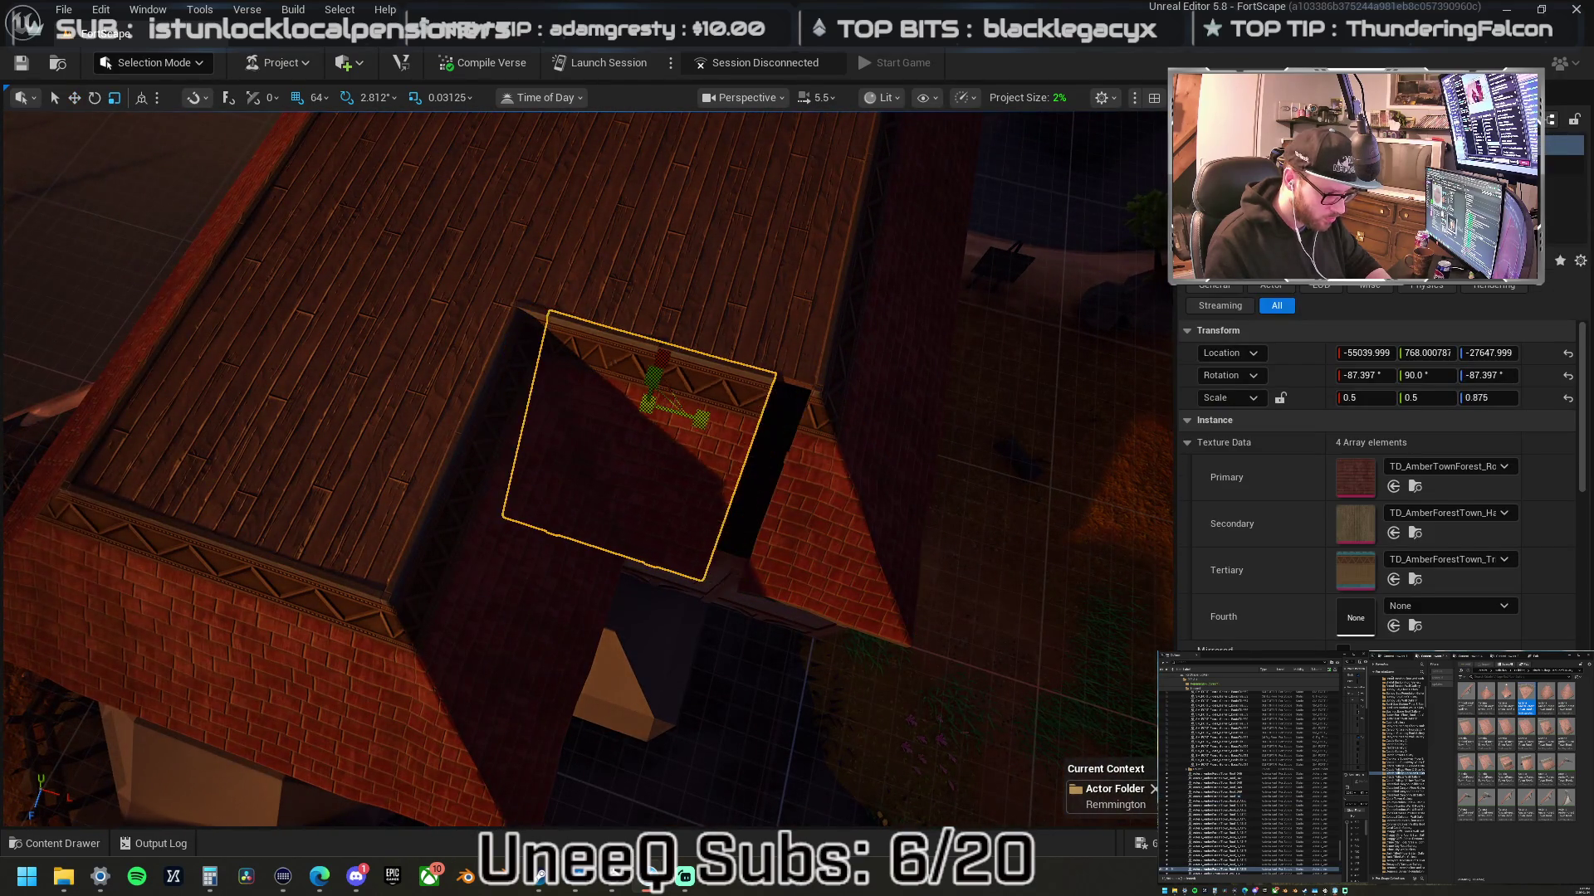
{"action": "key", "text": "ctrl+z"}
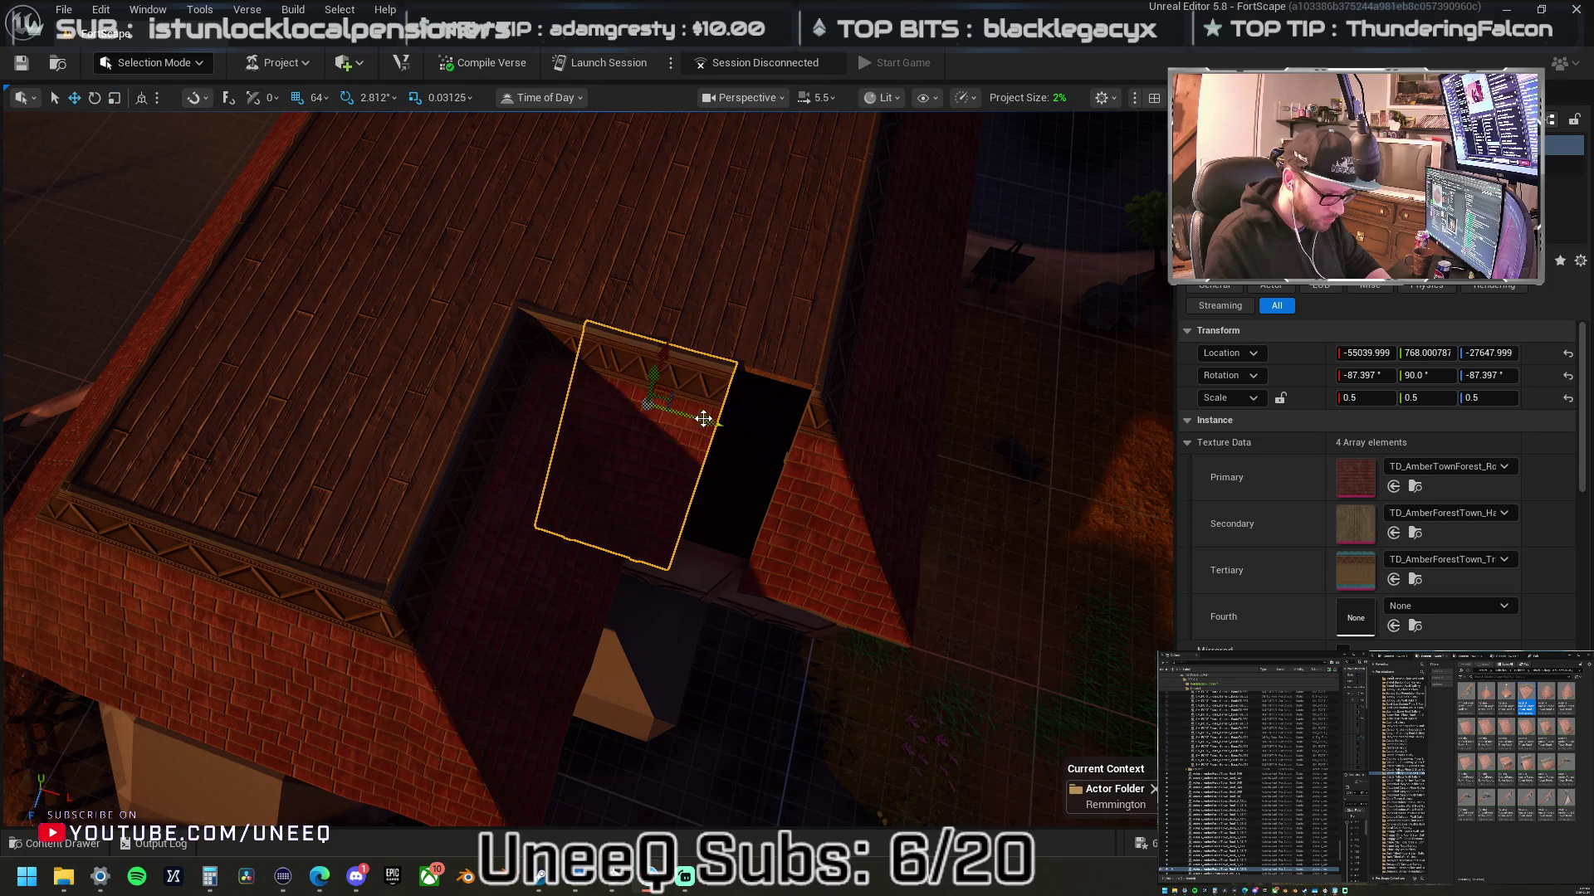
{"action": "left_click_drag", "start_coordinate": [718, 422], "coordinate": [775, 431]}
{"action": "scroll", "coordinate": [775, 431], "scroll_direction": "down", "scroll_amount": 10}
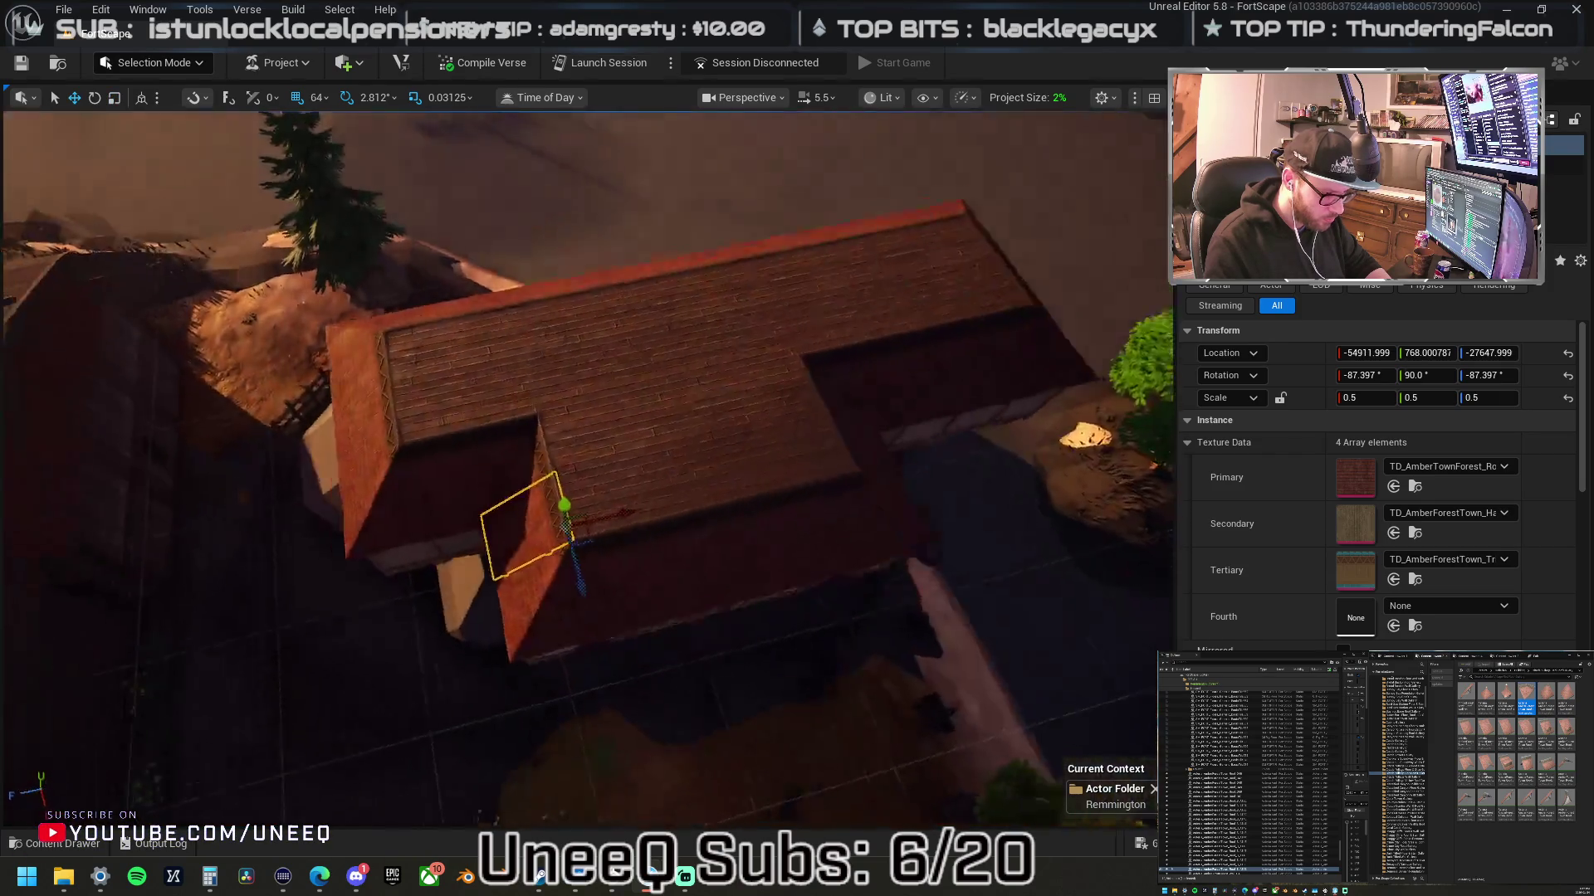
{"action": "scroll", "coordinate": [588, 469], "scroll_direction": "up", "scroll_amount": 10}
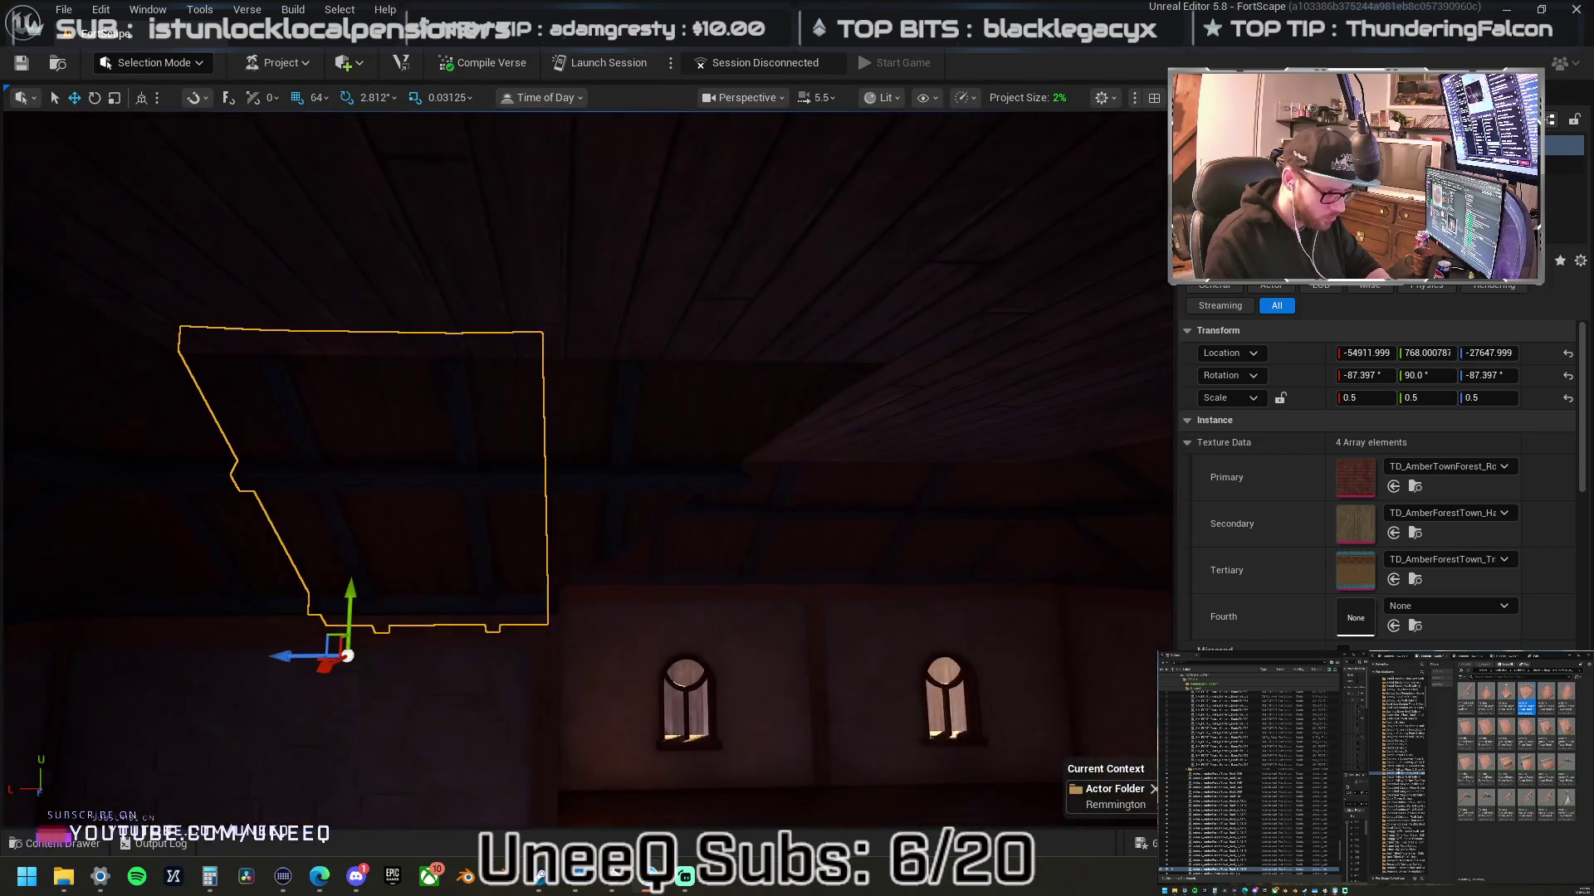
- Place a roof-brace triangle asset from the content browser into the attic
{"action": "mouse_move", "coordinate": [588, 469]}
{"action": "left_mouse_down"}
{"action": "mouse_move", "coordinate": [631, 465]}
{"action": "mouse_move", "coordinate": [581, 477]}
{"action": "mouse_move", "coordinate": [573, 514]}
{"action": "mouse_move", "coordinate": [581, 482]}
{"action": "mouse_move", "coordinate": [602, 531]}
{"action": "mouse_move", "coordinate": [664, 506]}
{"action": "left_mouse_up"}
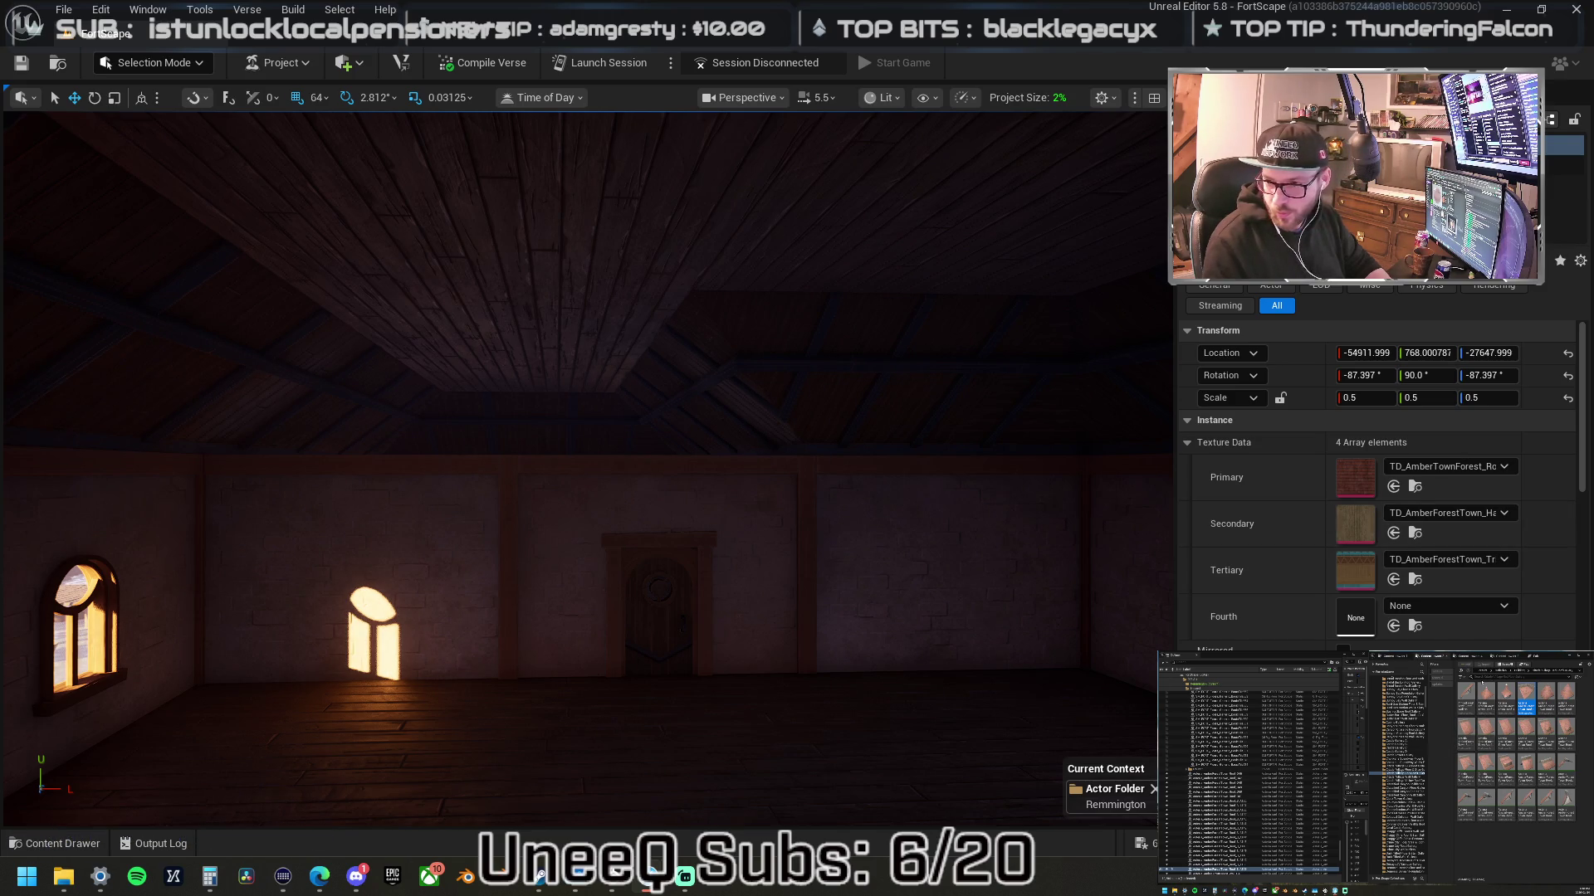
{"action": "left_click", "coordinate": [1413, 688]}
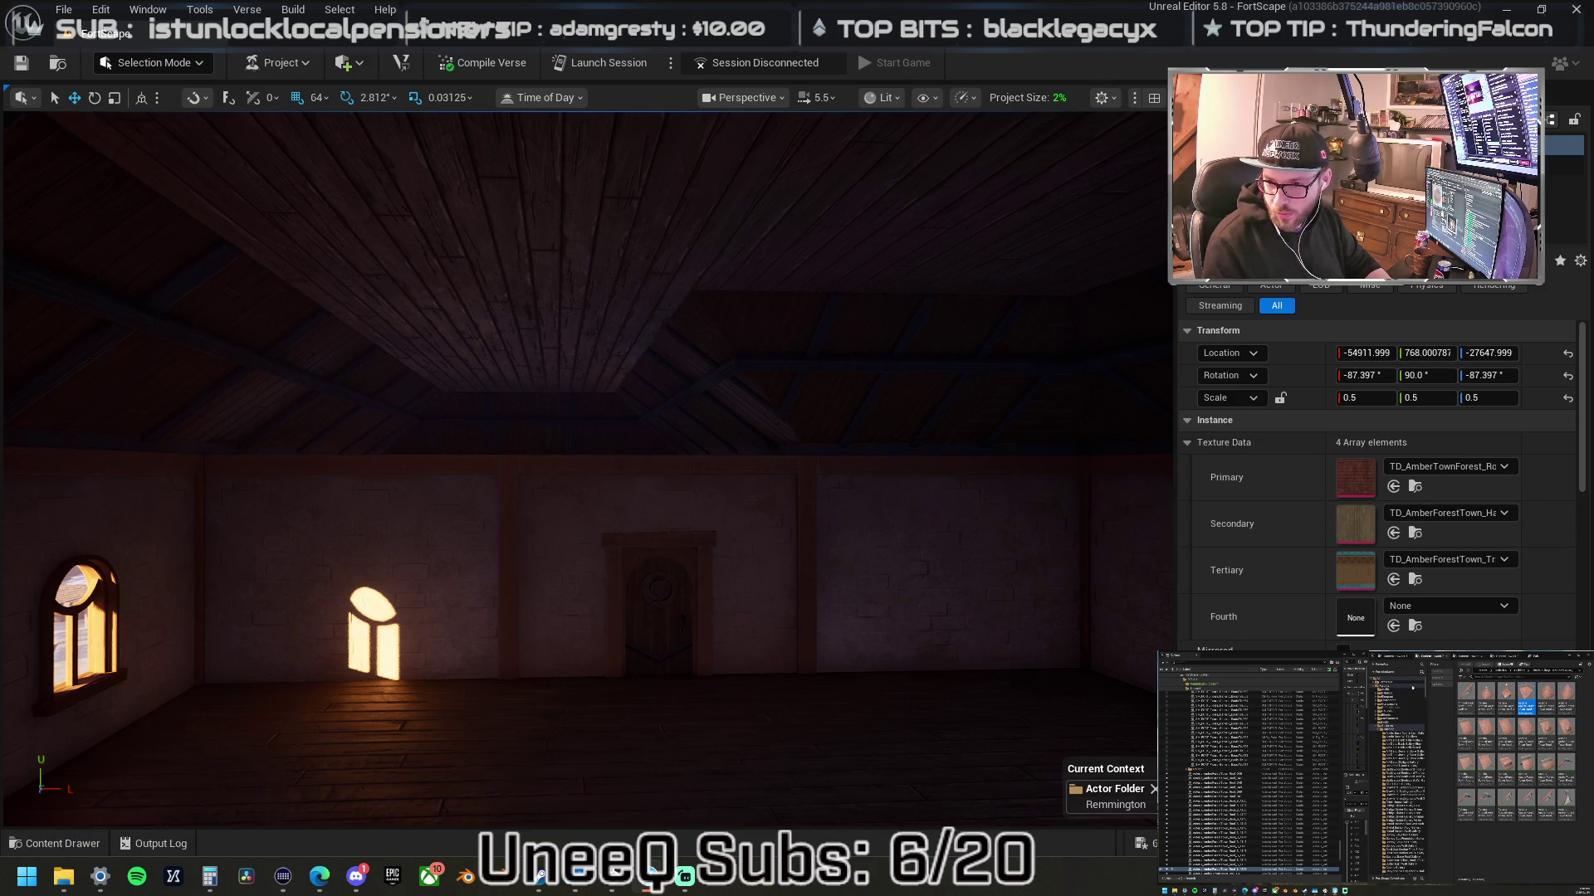
{"action": "left_click", "coordinate": [1395, 727]}
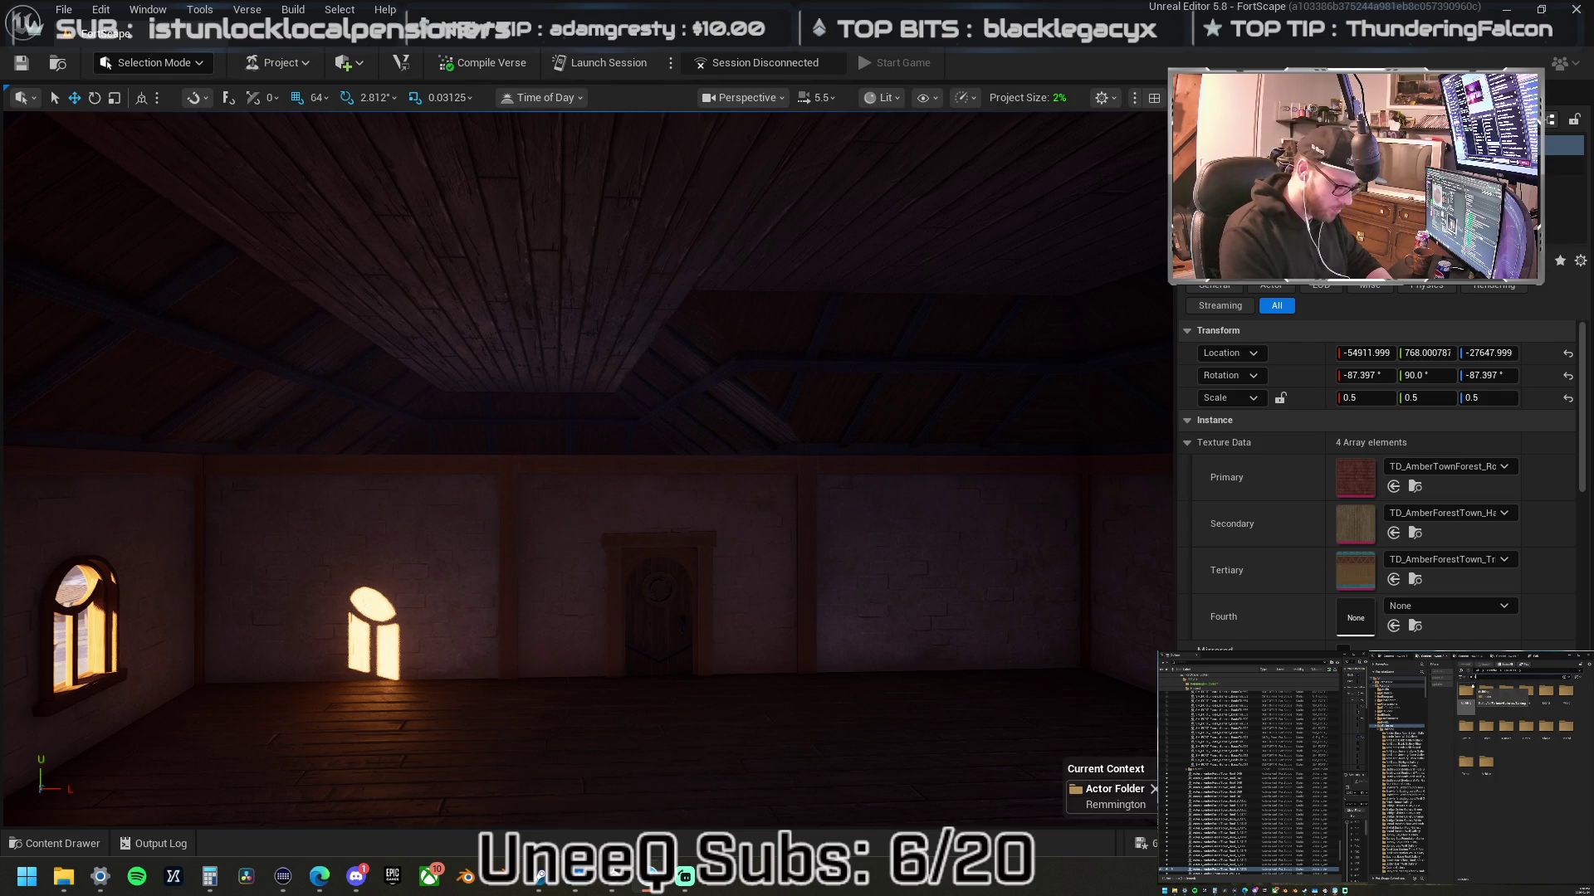
{"action": "double_click", "coordinate": [1472, 688]}
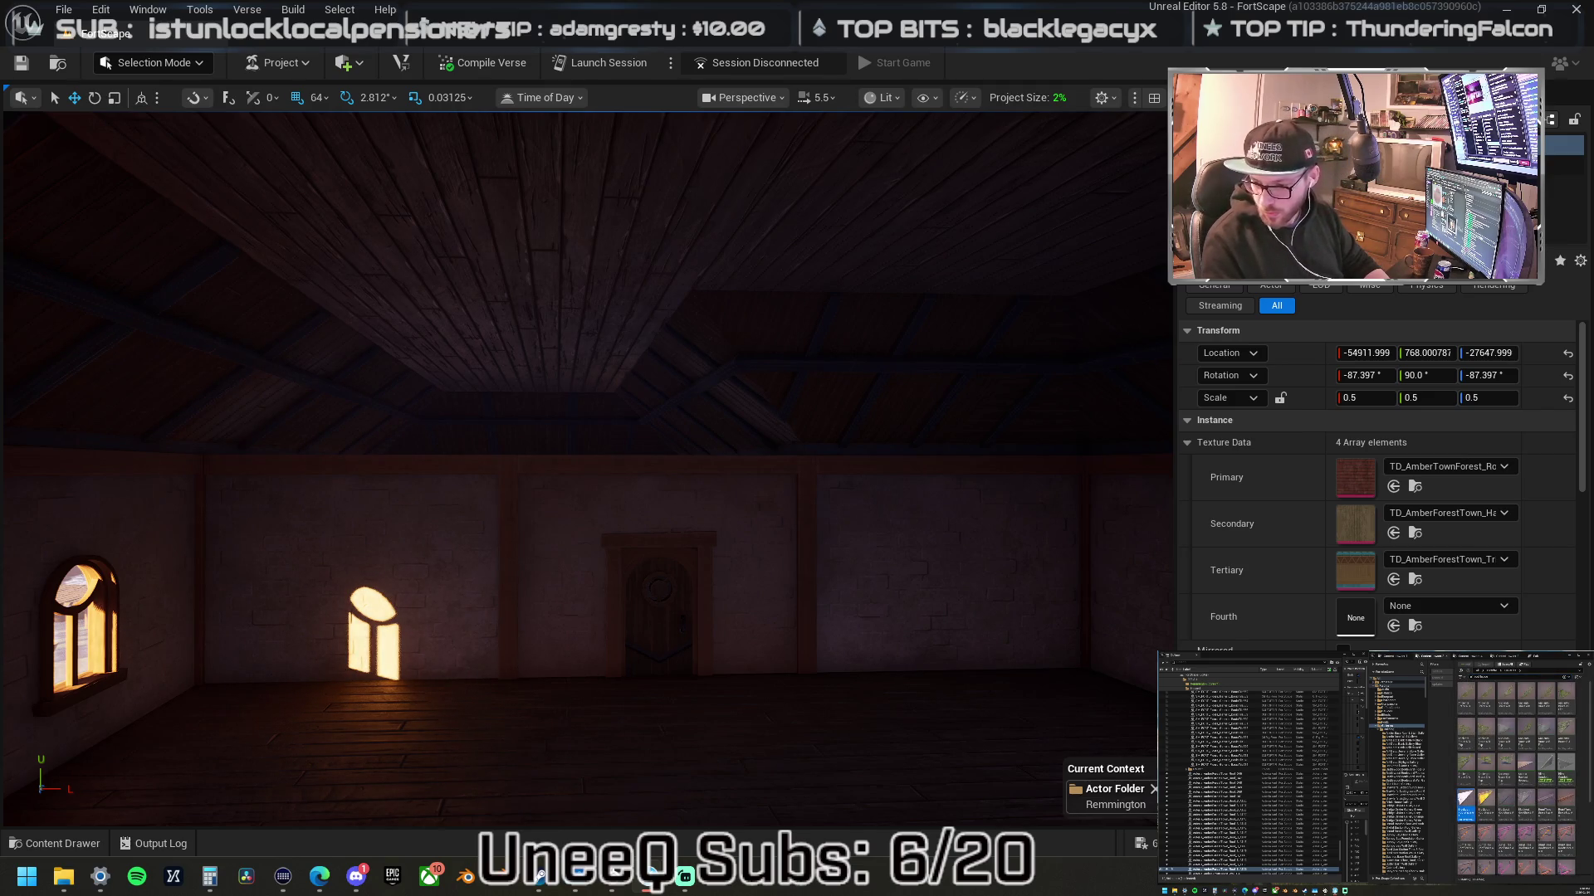
{"action": "mouse_move", "coordinate": [1448, 810]}
{"action": "left_mouse_down"}
{"action": "mouse_move", "coordinate": [541, 498]}
{"action": "mouse_move", "coordinate": [438, 518]}
{"action": "left_mouse_up"}
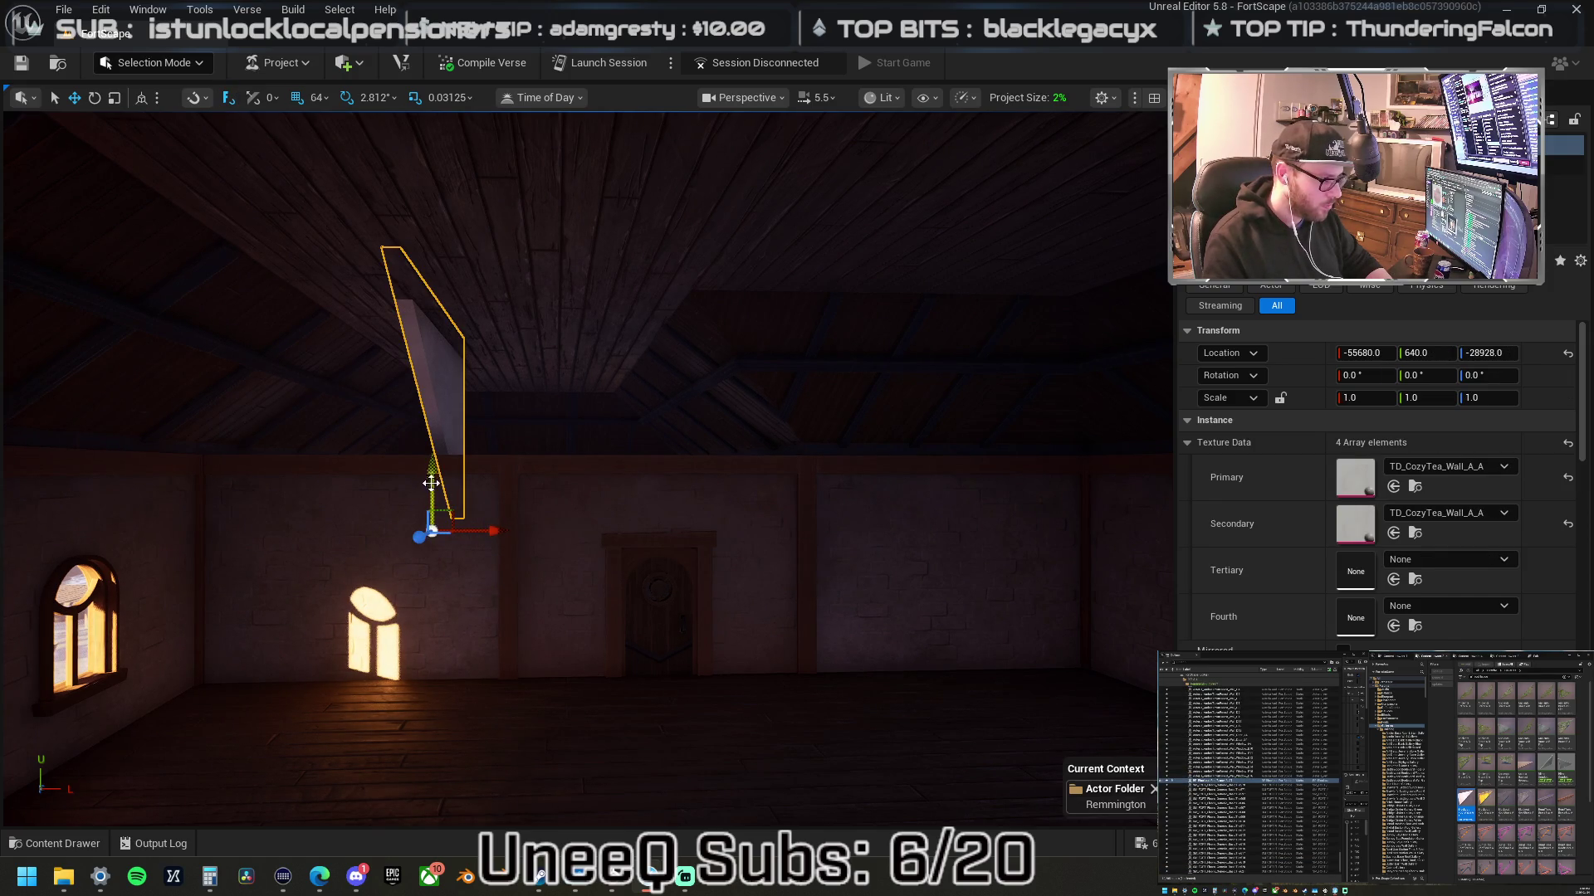
- Move the brace up near the ceiling and rotate it upright
{"action": "mouse_move", "coordinate": [444, 537]}
{"action": "left_mouse_down"}
{"action": "mouse_move", "coordinate": [411, 572]}
{"action": "mouse_move", "coordinate": [281, 550]}
{"action": "left_mouse_up"}
{"action": "key", "text": "e"}
{"action": "mouse_move", "coordinate": [420, 498]}
{"action": "left_mouse_down"}
{"action": "mouse_move", "coordinate": [469, 484]}
{"action": "mouse_move", "coordinate": [254, 539]}
{"action": "mouse_move", "coordinate": [224, 479]}
{"action": "mouse_move", "coordinate": [299, 502]}
{"action": "mouse_move", "coordinate": [358, 405]}
{"action": "mouse_move", "coordinate": [358, 259]}
{"action": "left_mouse_up"}
{"action": "key", "text": "w"}
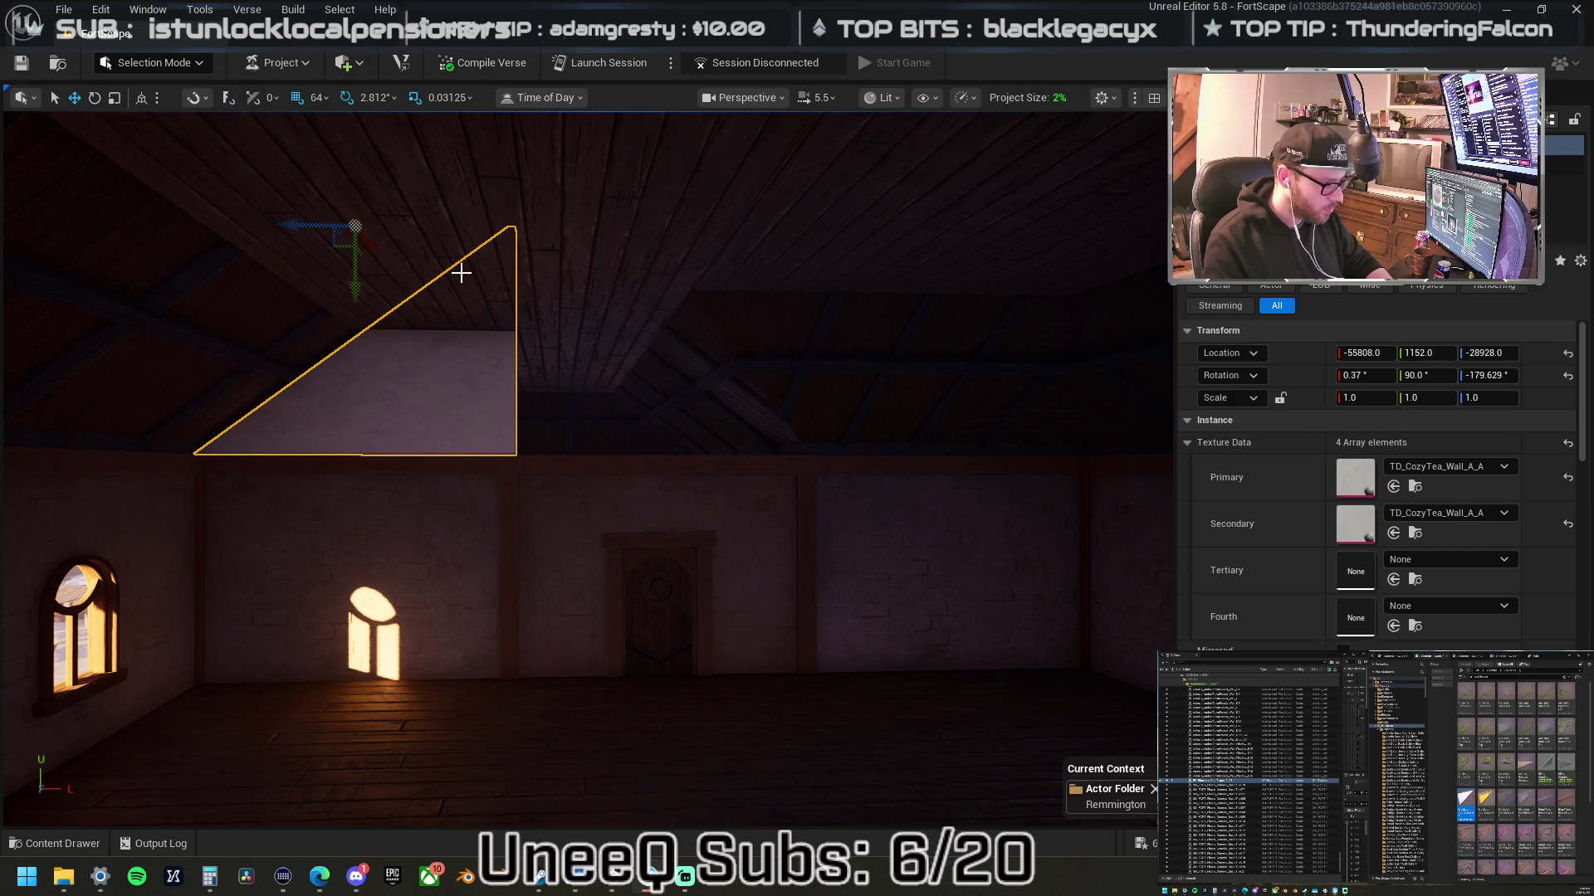
{"action": "key", "text": "f"}
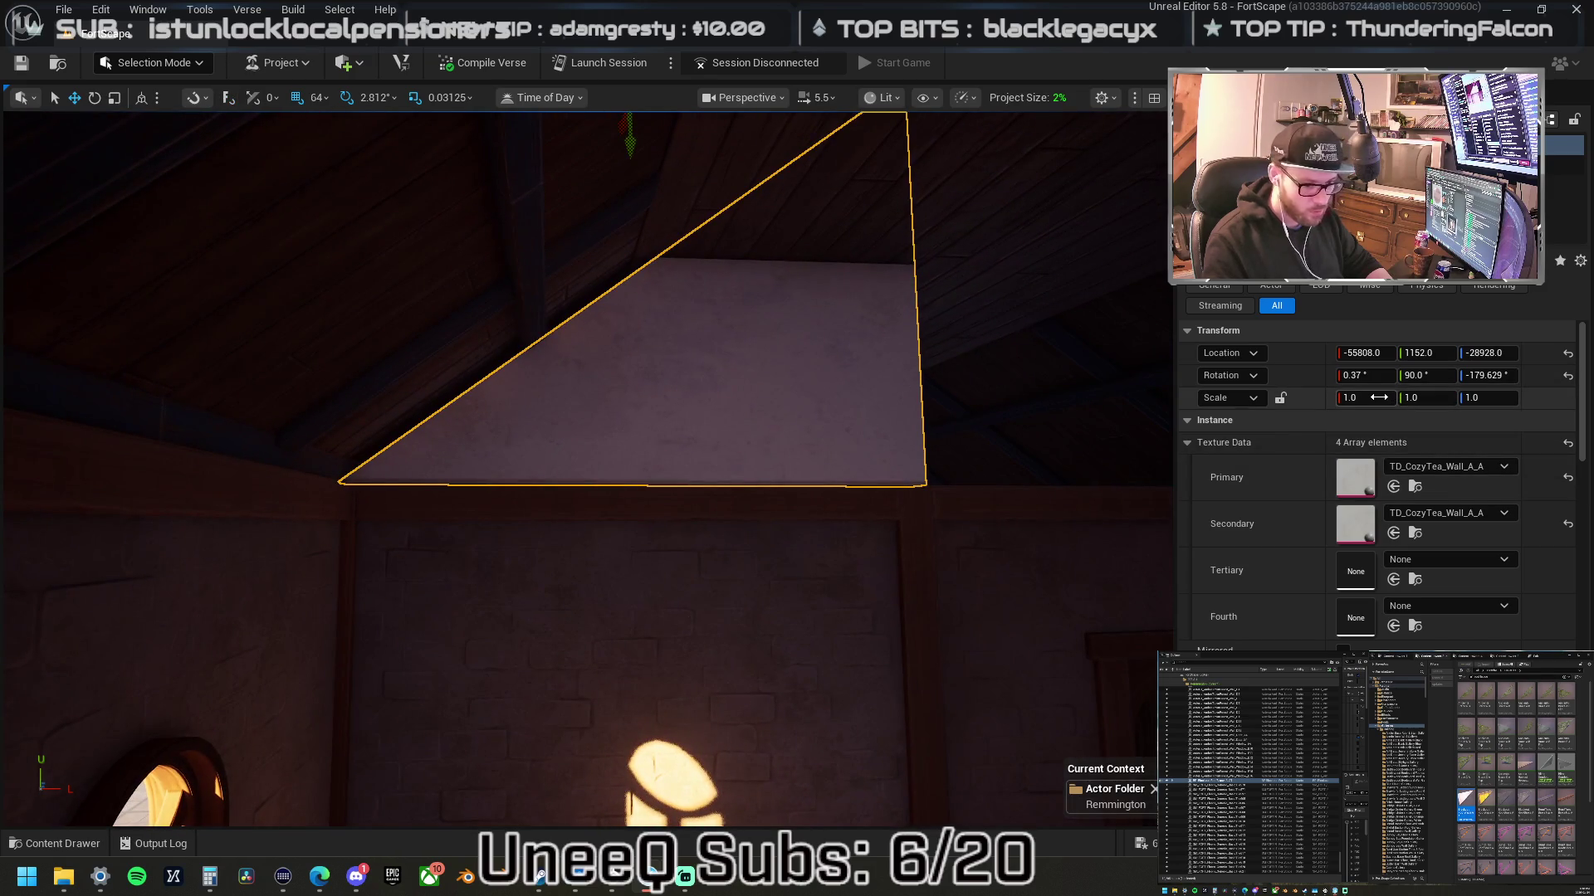
- Scale the brace to 0.5 on Y and Z and push it against the rafter
{"action": "left_click", "coordinate": [1424, 393]}
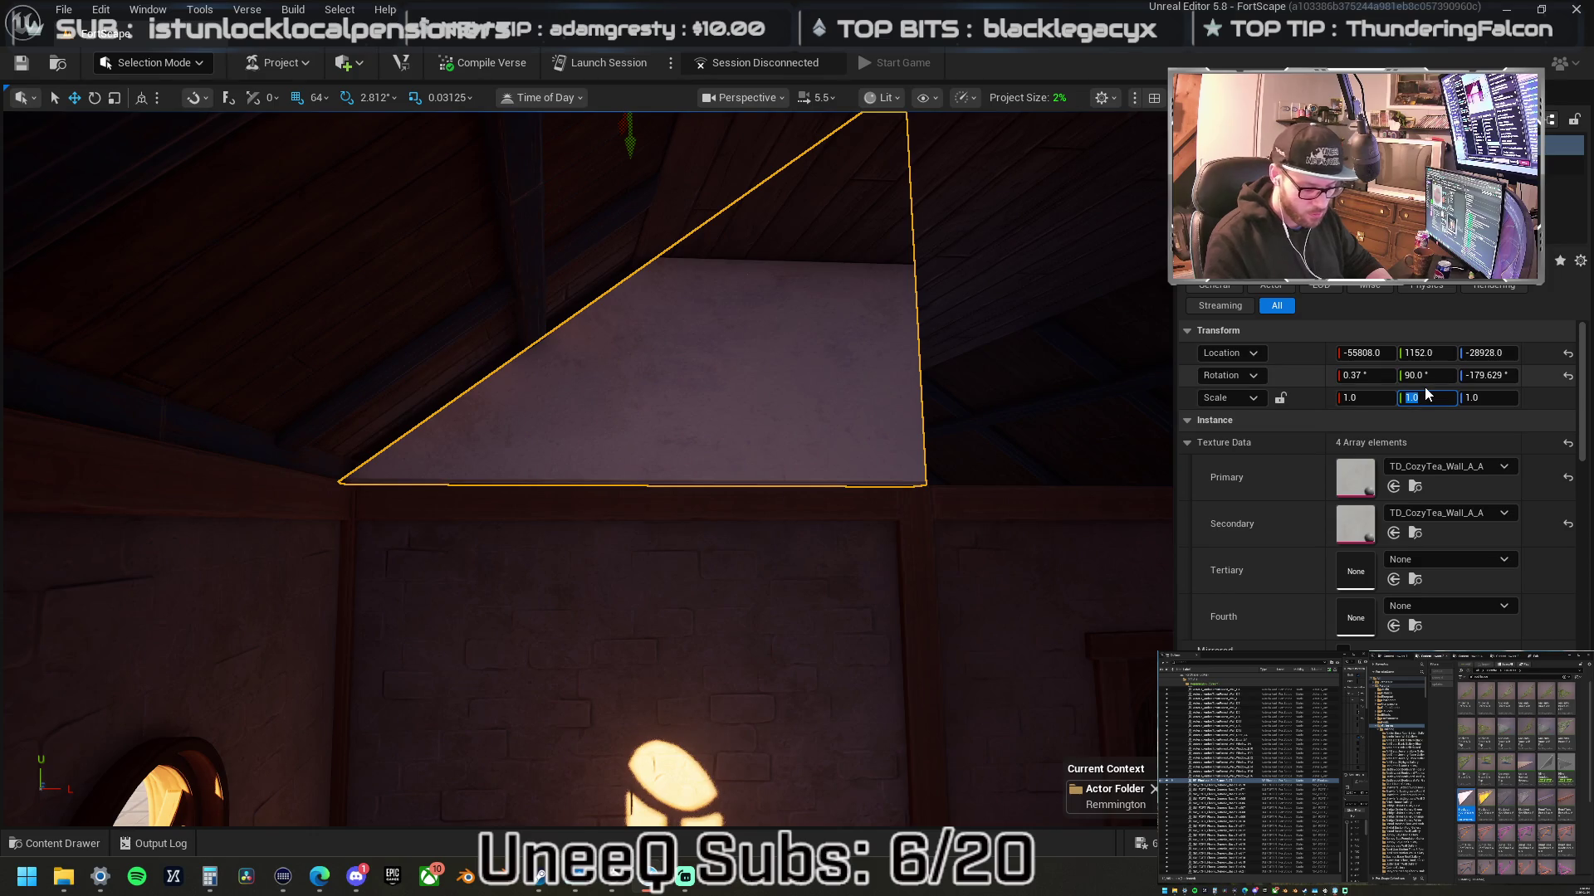
{"action": "type", "text": "0.5"}
{"action": "key", "text": "Return"}
{"action": "left_click", "coordinate": [1485, 397]}
{"action": "key", "text": "Return"}
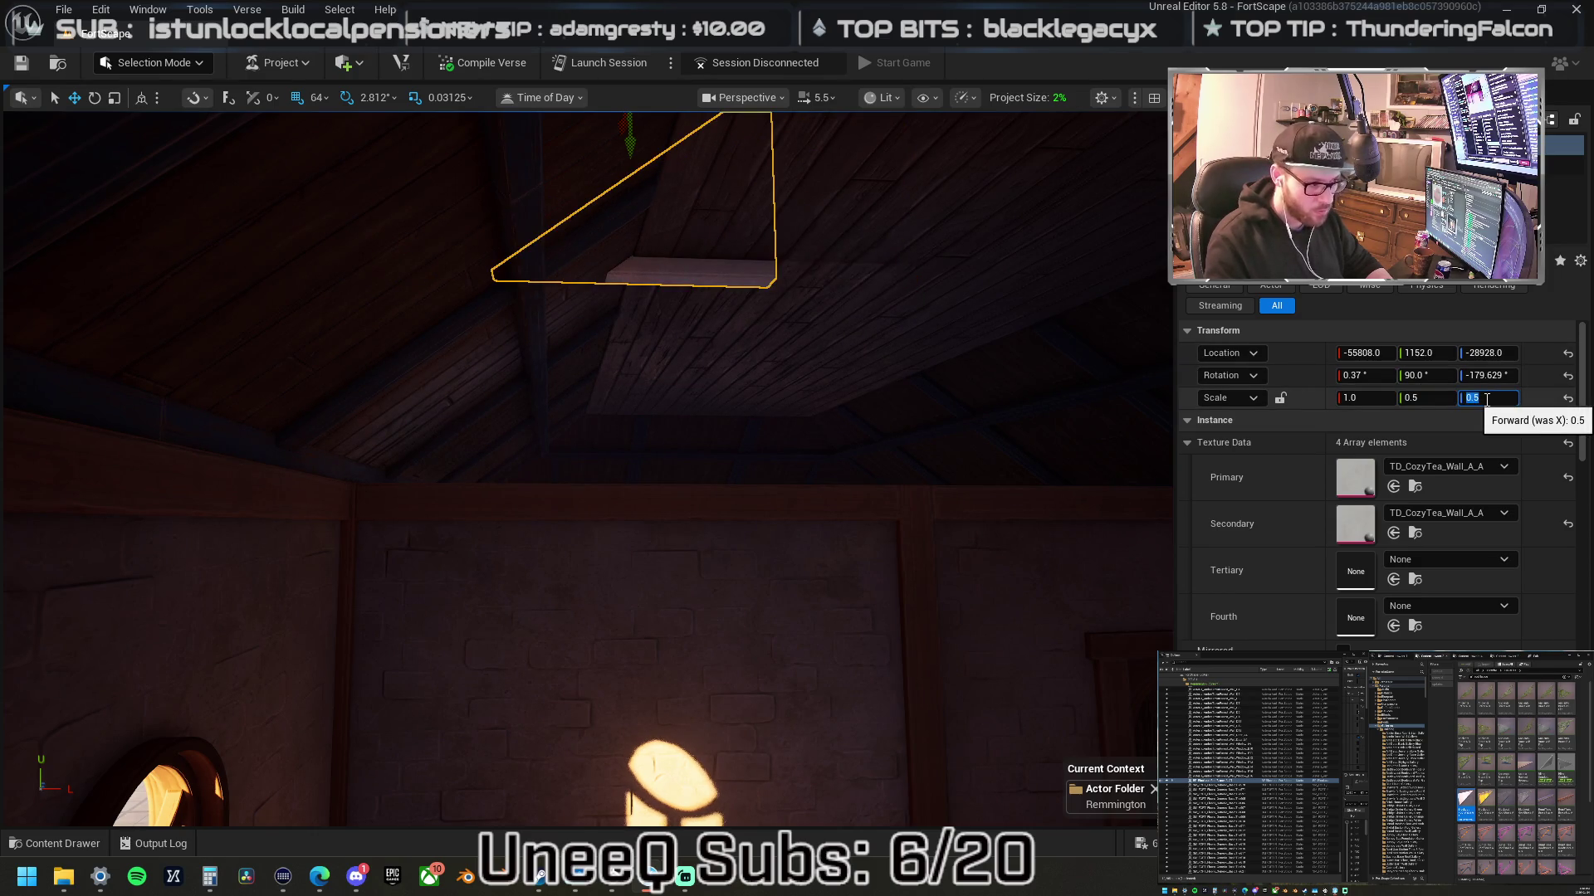
{"action": "left_click_drag", "start_coordinate": [861, 277], "coordinate": [861, 203]}
{"action": "left_click_drag", "start_coordinate": [652, 250], "coordinate": [691, 417]}
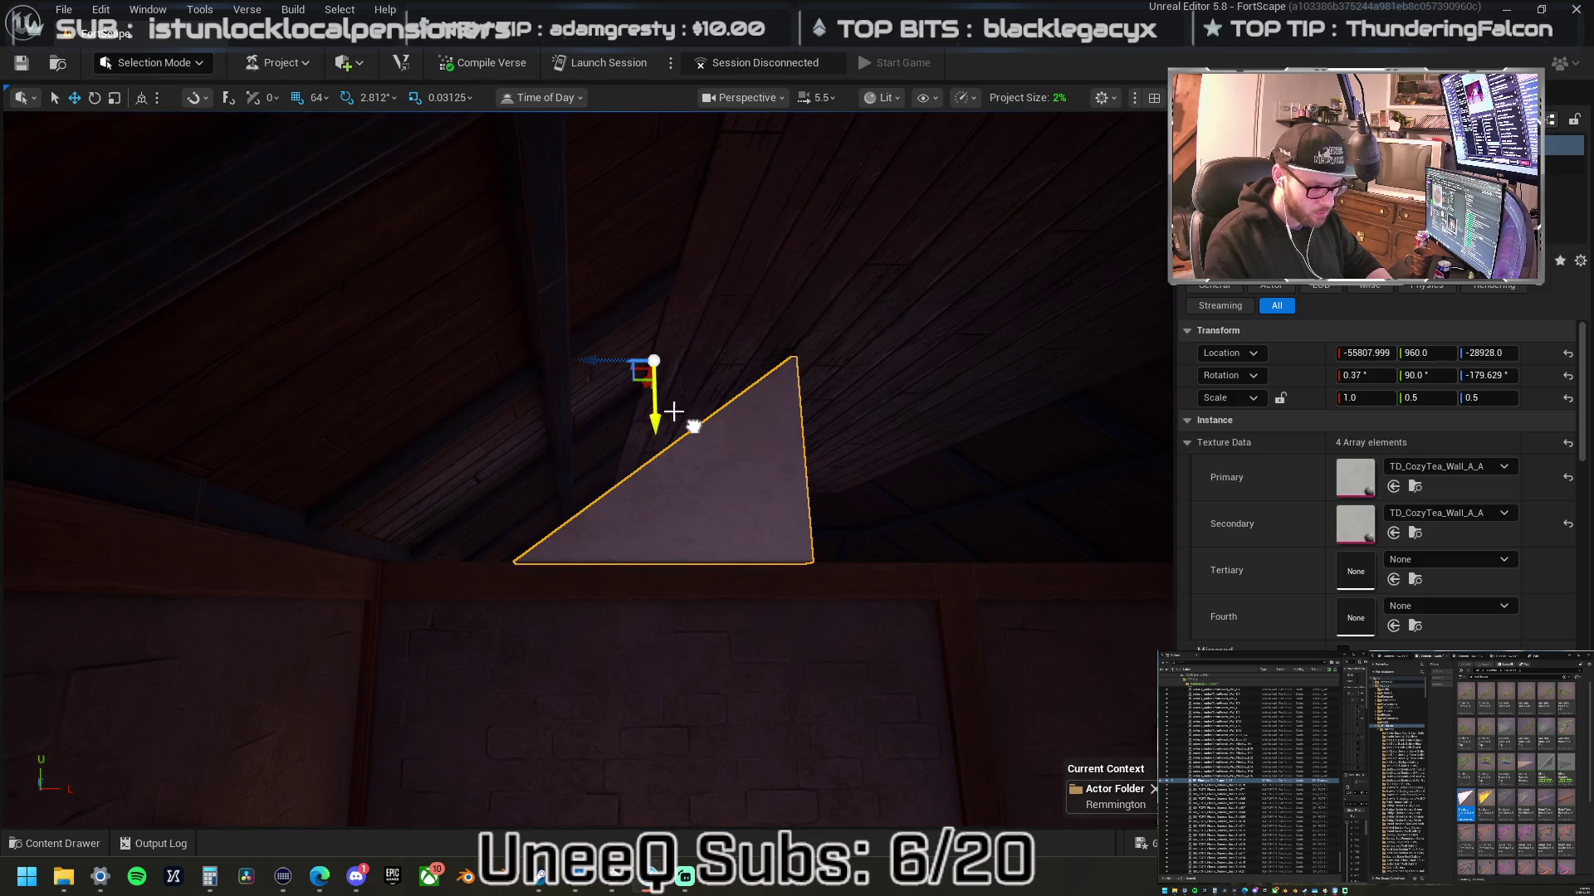
{"action": "left_click_drag", "start_coordinate": [594, 365], "coordinate": [472, 363]}
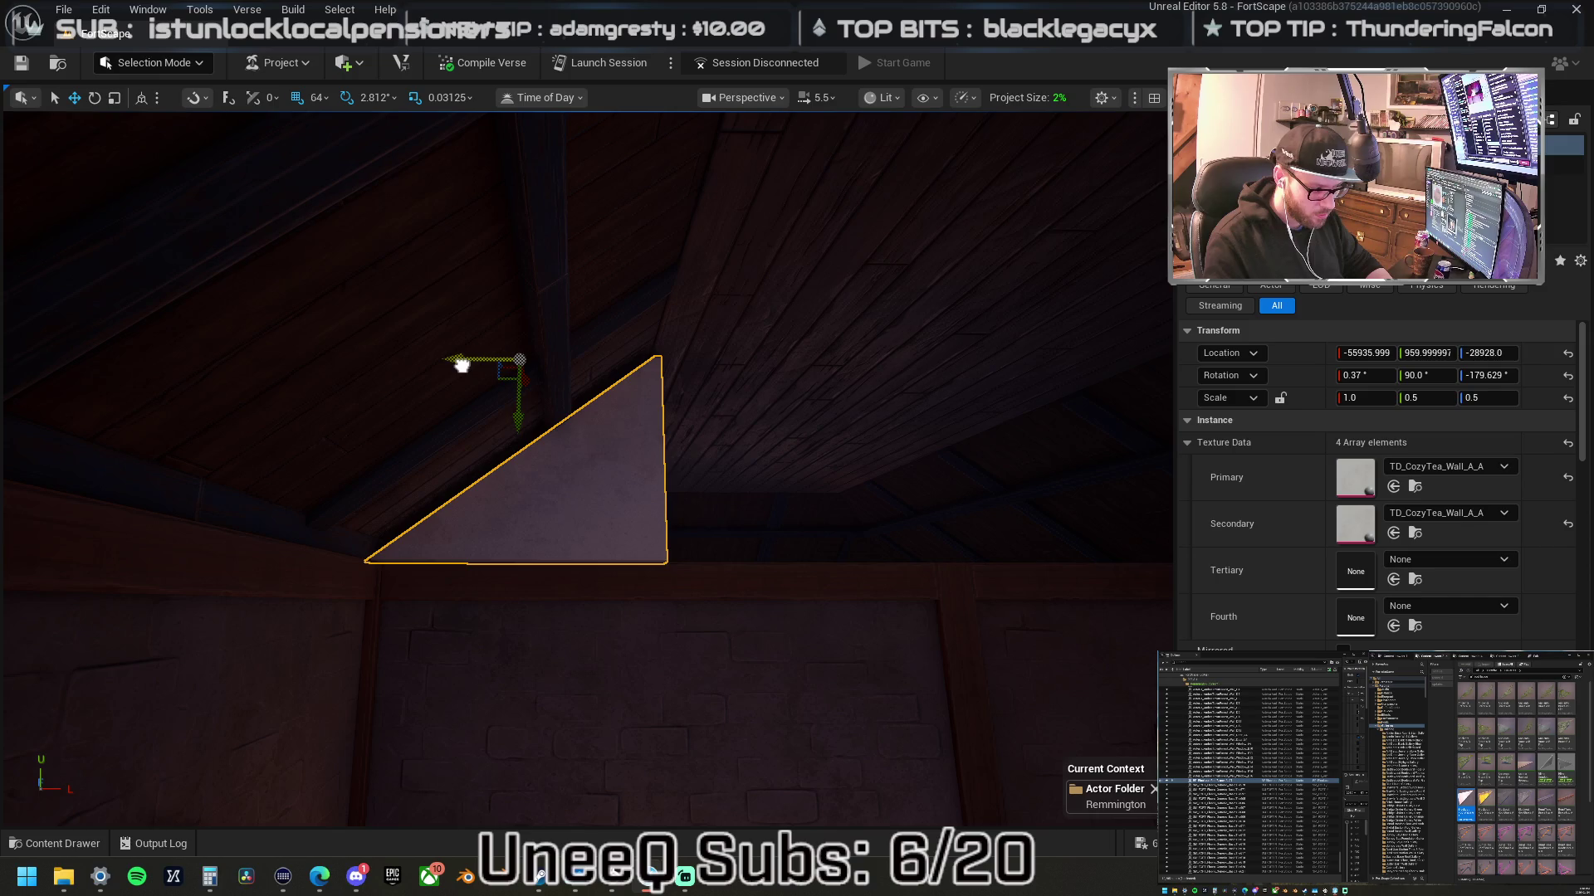
{"action": "left_click_drag", "start_coordinate": [594, 429], "coordinate": [595, 429]}
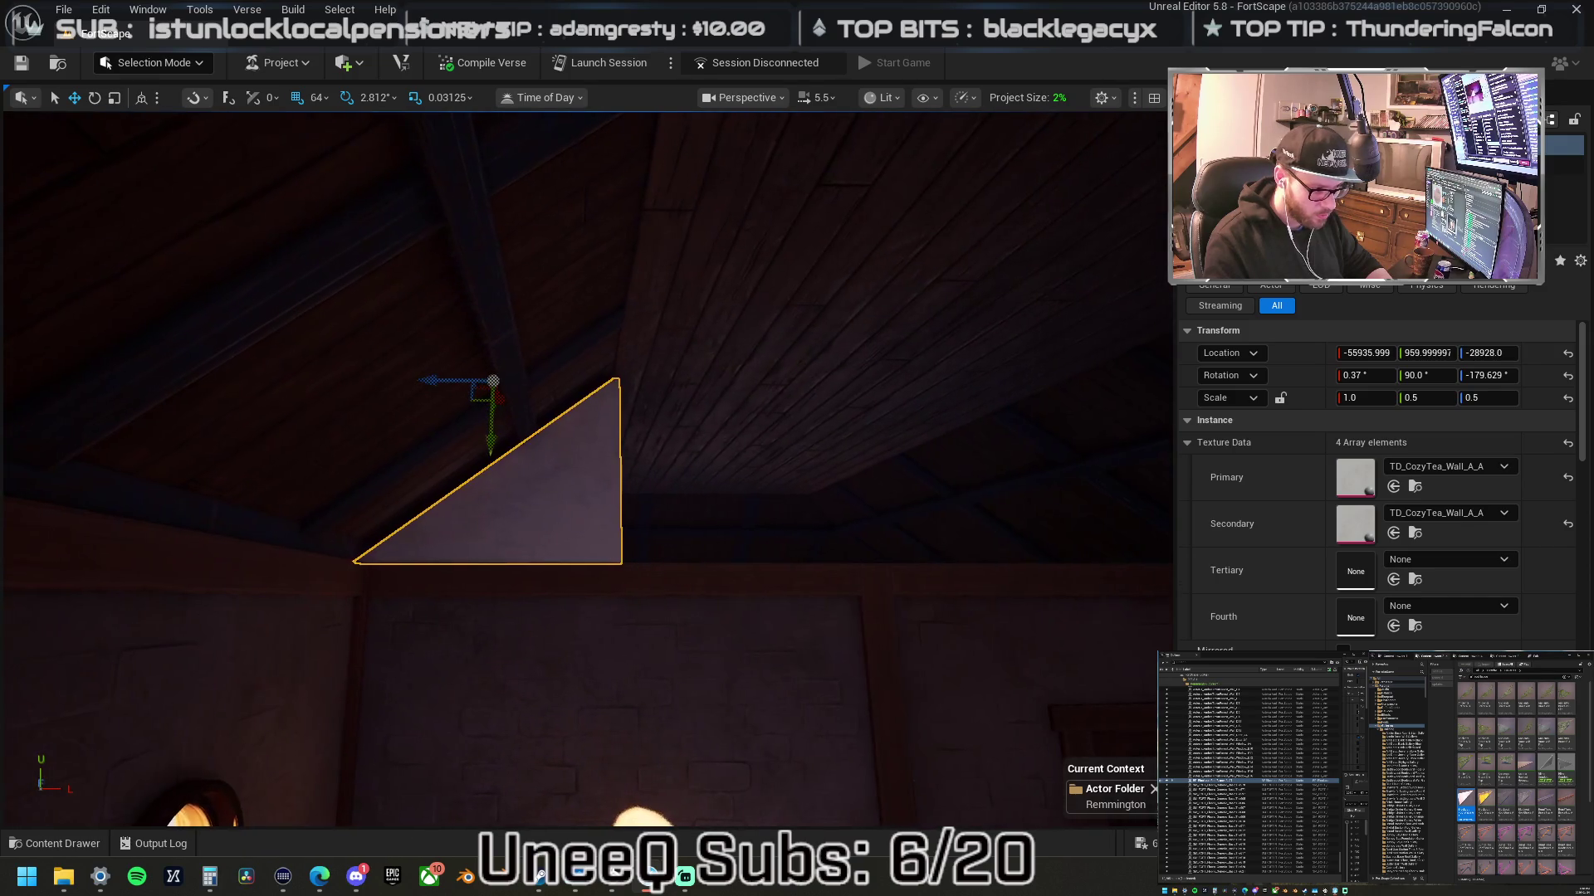
- Change the brace's Y and Z scale to 0.6
{"action": "left_click", "coordinate": [1427, 397]}
{"action": "type", "text": "0.6"}
{"action": "key", "text": "Return"}
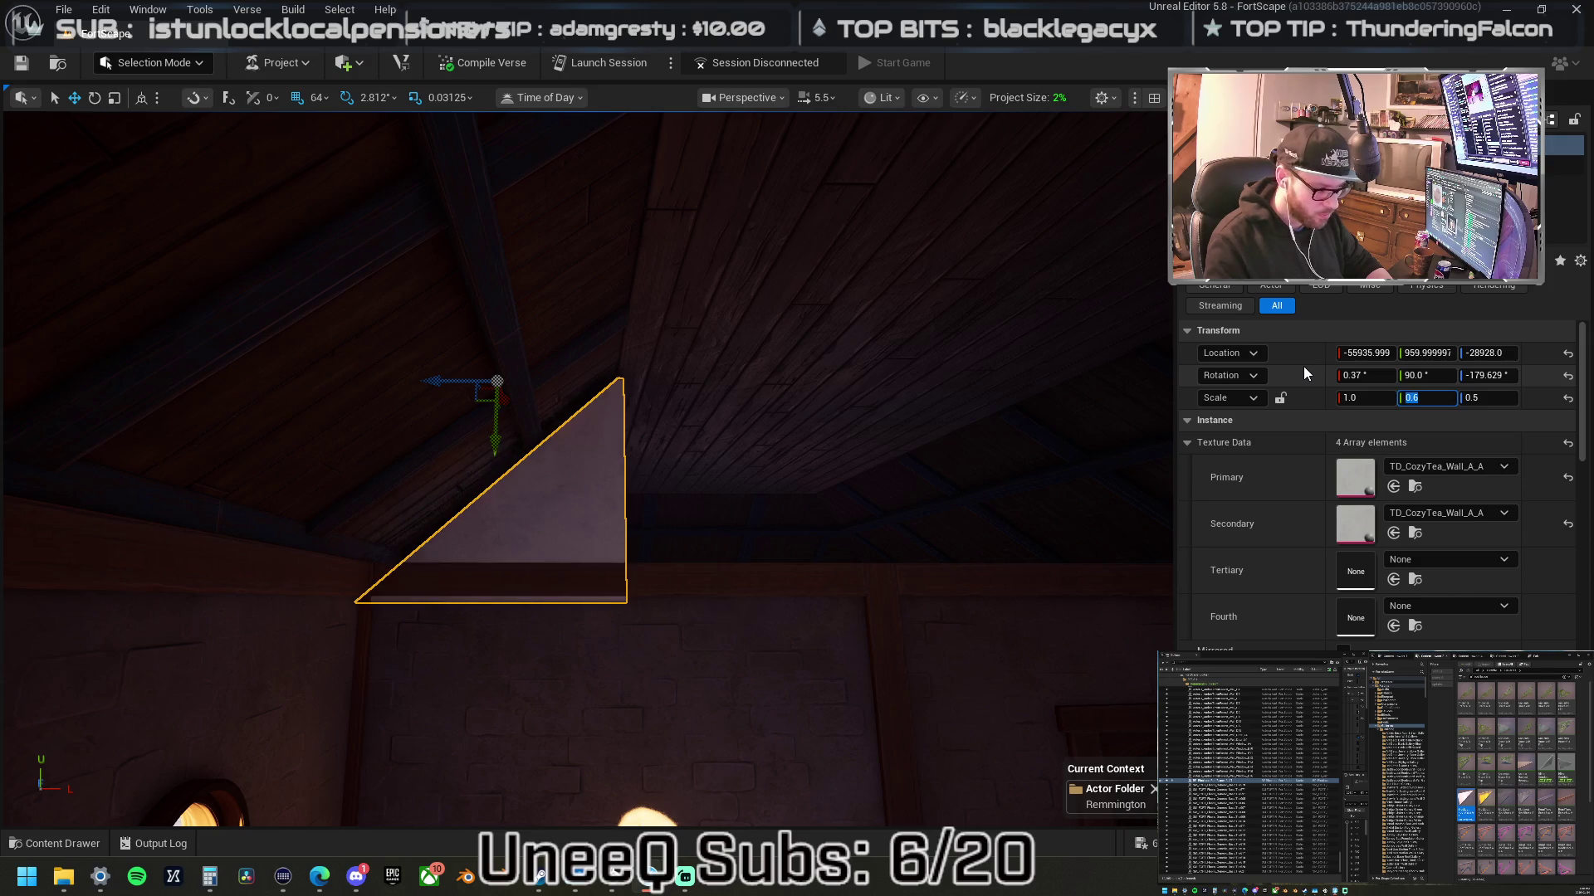
{"action": "key", "text": "Tab"}
{"action": "type", "text": "0.6"}
{"action": "key", "text": "Return"}
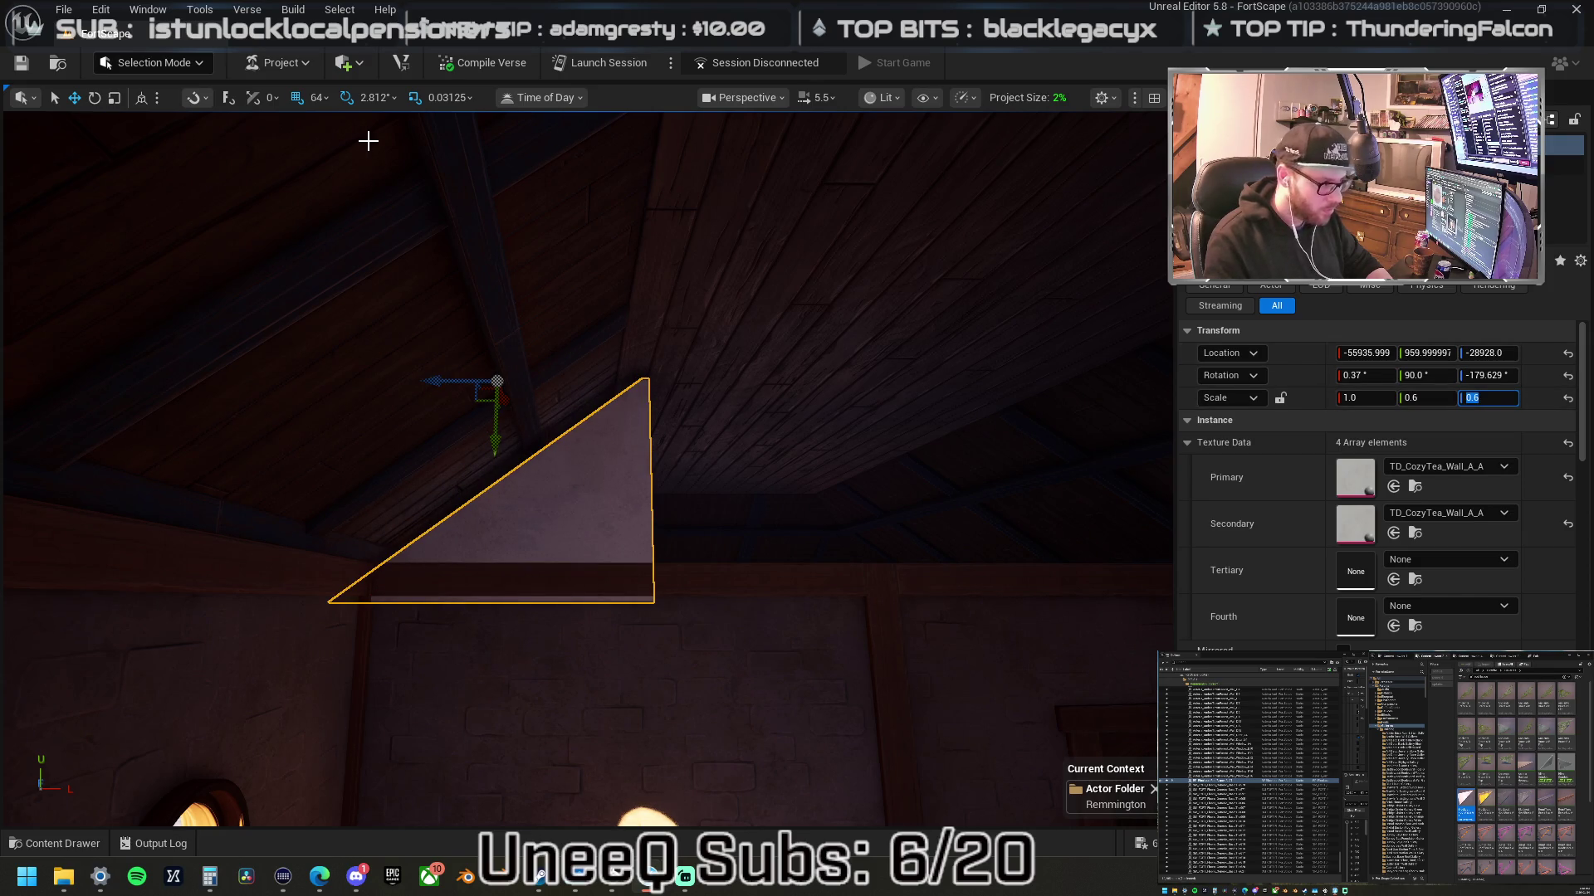
- Set grid snap to 32 and nudge the triangle one step sideways and up
{"action": "left_click", "coordinate": [319, 101]}
{"action": "left_click", "coordinate": [353, 251]}
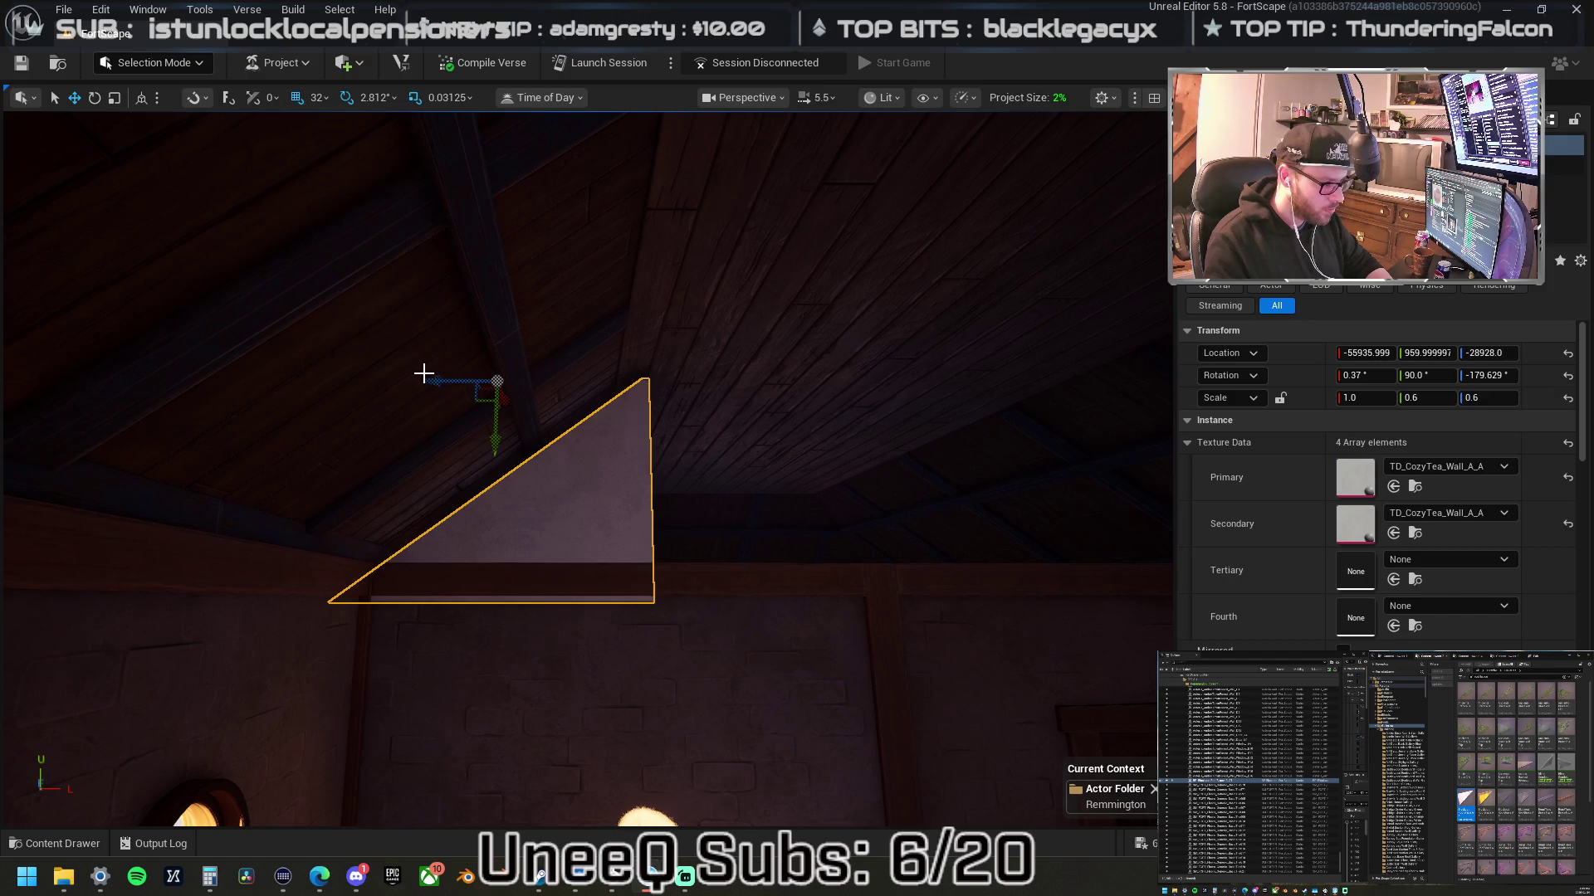
{"action": "left_click_drag", "start_coordinate": [421, 376], "coordinate": [416, 372]}
{"action": "mouse_move", "coordinate": [466, 439]}
{"action": "left_mouse_down"}
{"action": "mouse_move", "coordinate": [459, 417]}
{"action": "mouse_move", "coordinate": [539, 390]}
{"action": "mouse_move", "coordinate": [465, 415]}
{"action": "left_mouse_up"}
{"action": "scroll", "coordinate": [773, 422], "scroll_direction": "up", "scroll_amount": 5}
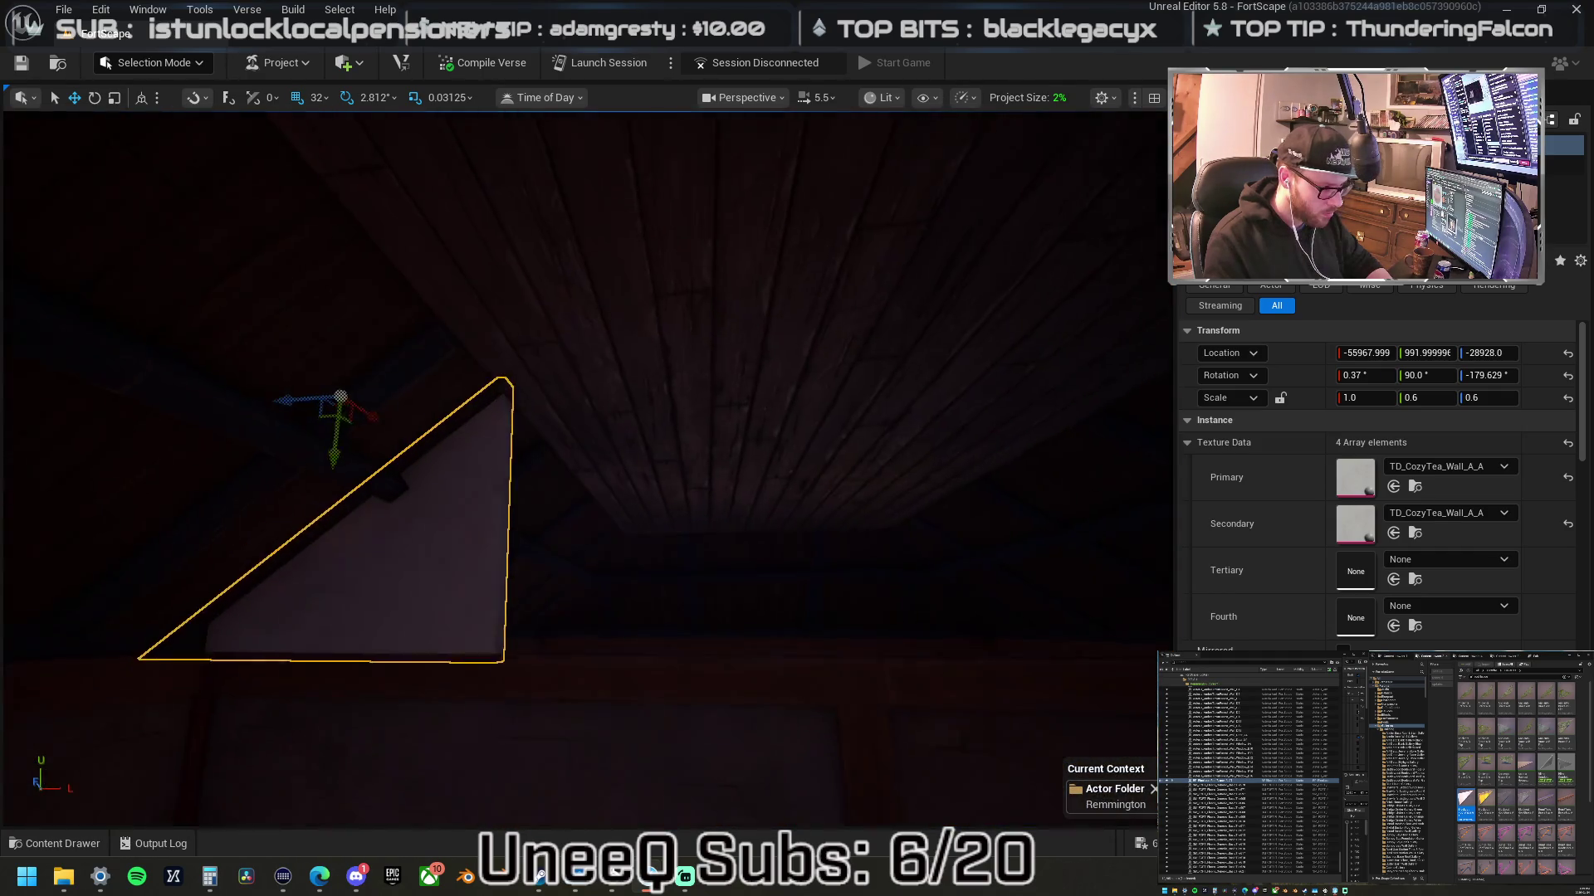
- Set the triangle's Y and Z scale to 0.58
{"action": "left_click", "coordinate": [1415, 397]}
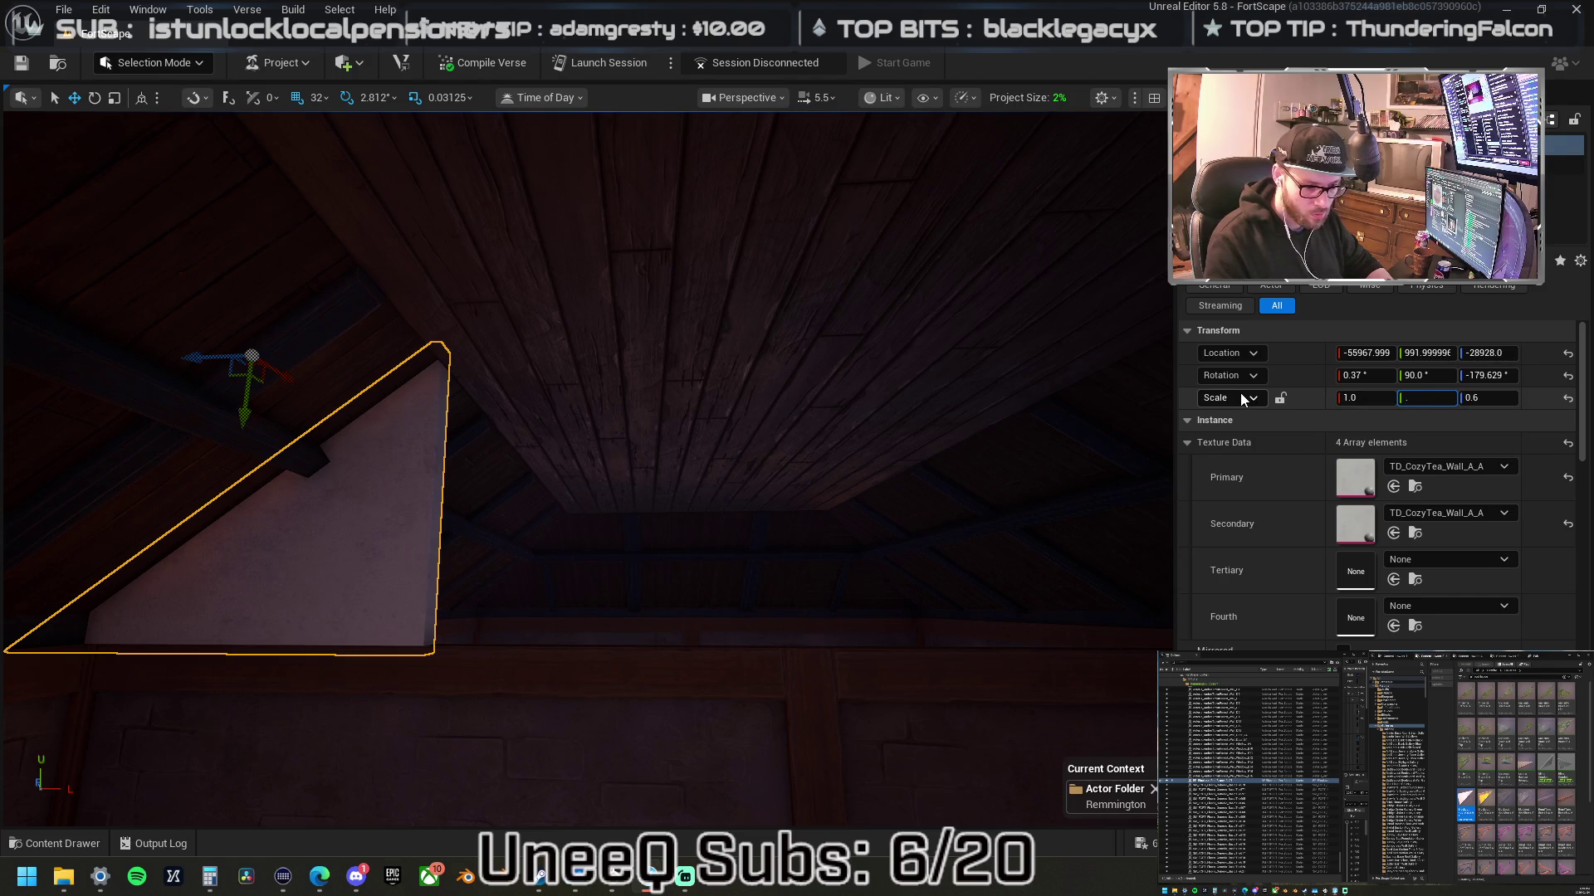
{"action": "type", "text": ".55"}
{"action": "key", "text": "Return"}
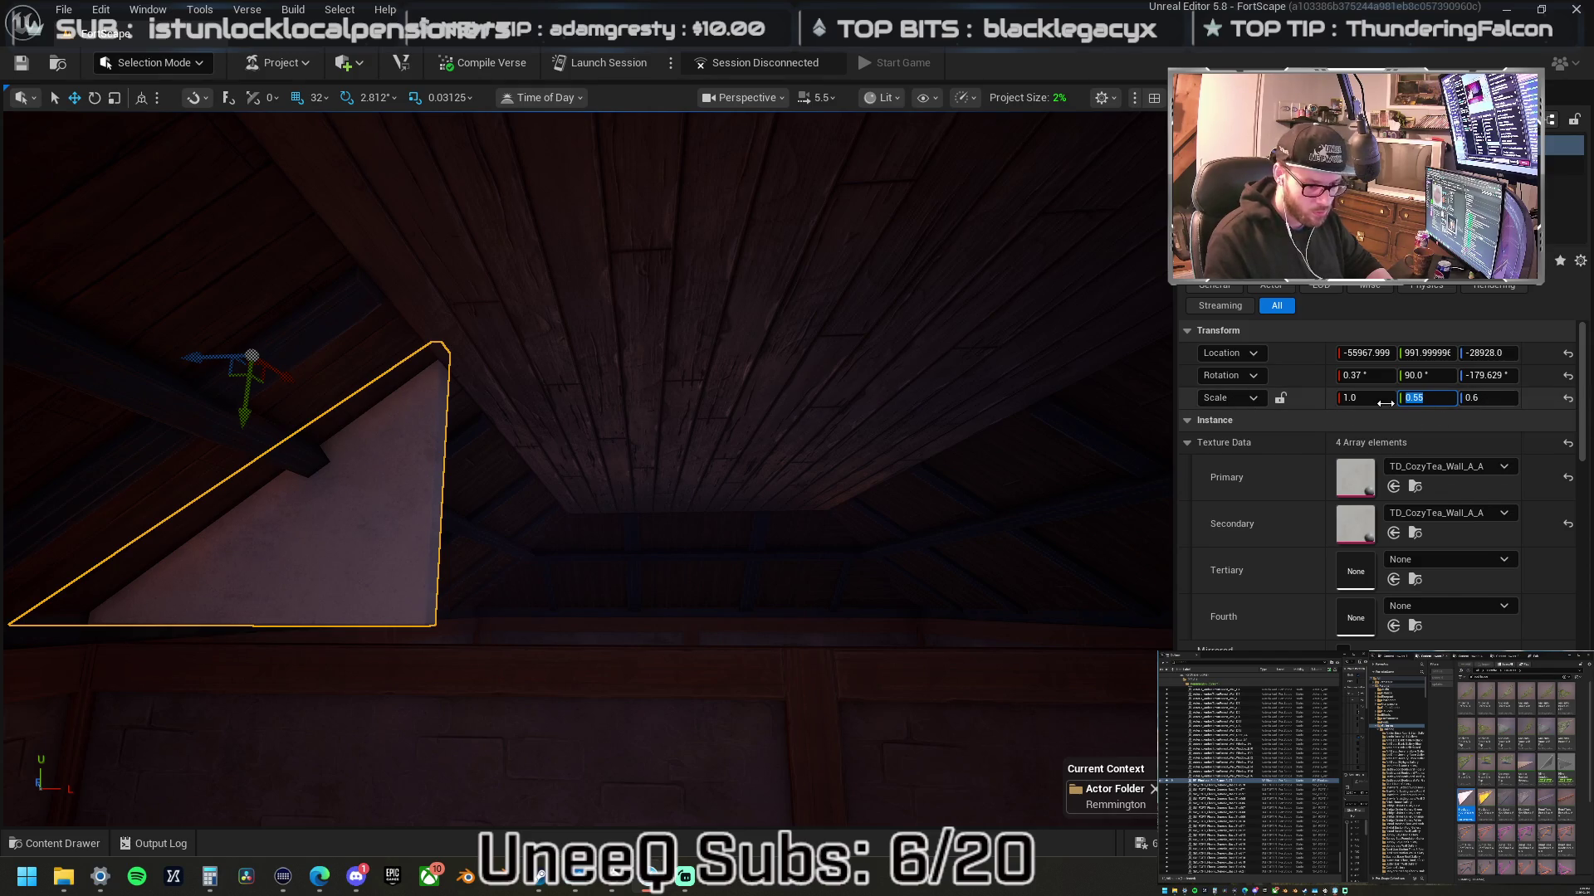
{"action": "type", "text": ".58"}
{"action": "key", "text": "Return"}
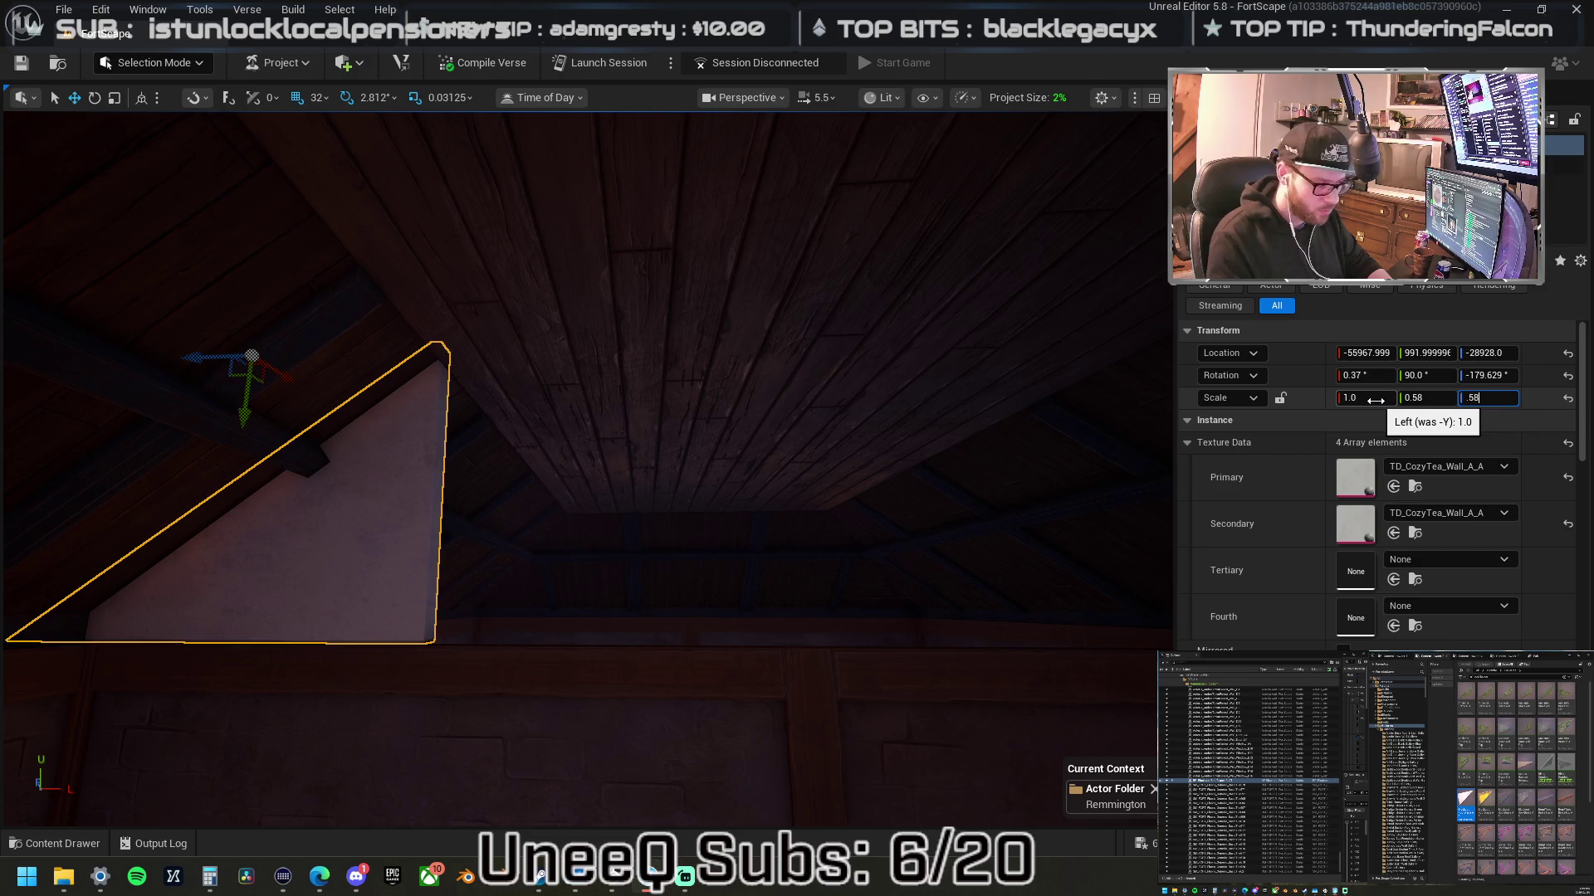
{"action": "key", "text": "Return"}
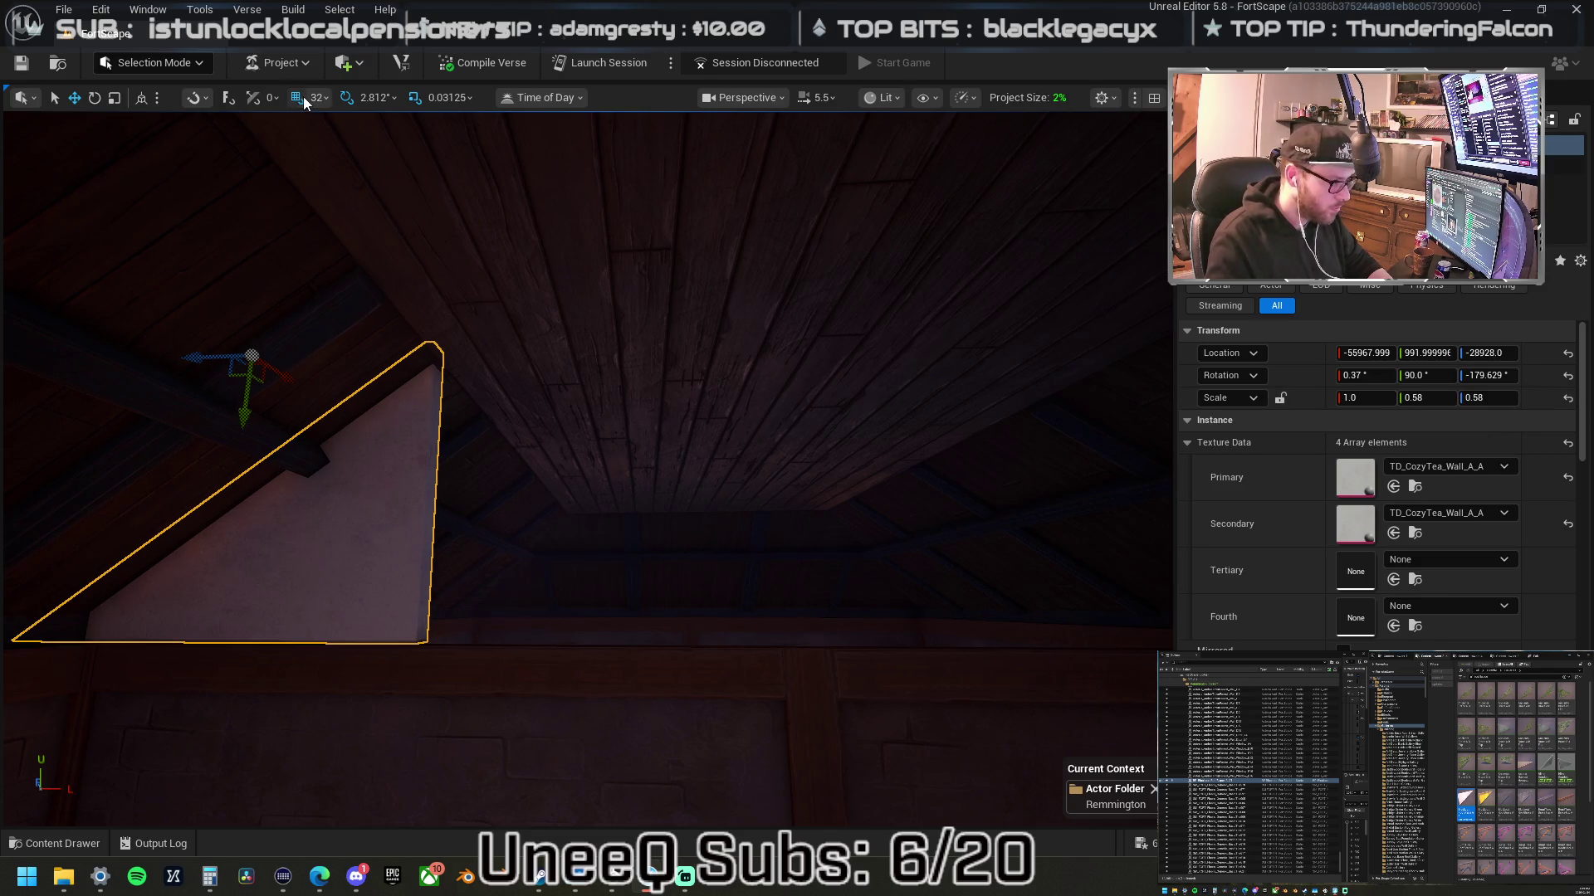
- Set grid snap to 4, fine-tune the triangle's X and Y position, and select the window wall
{"action": "left_click", "coordinate": [315, 98]}
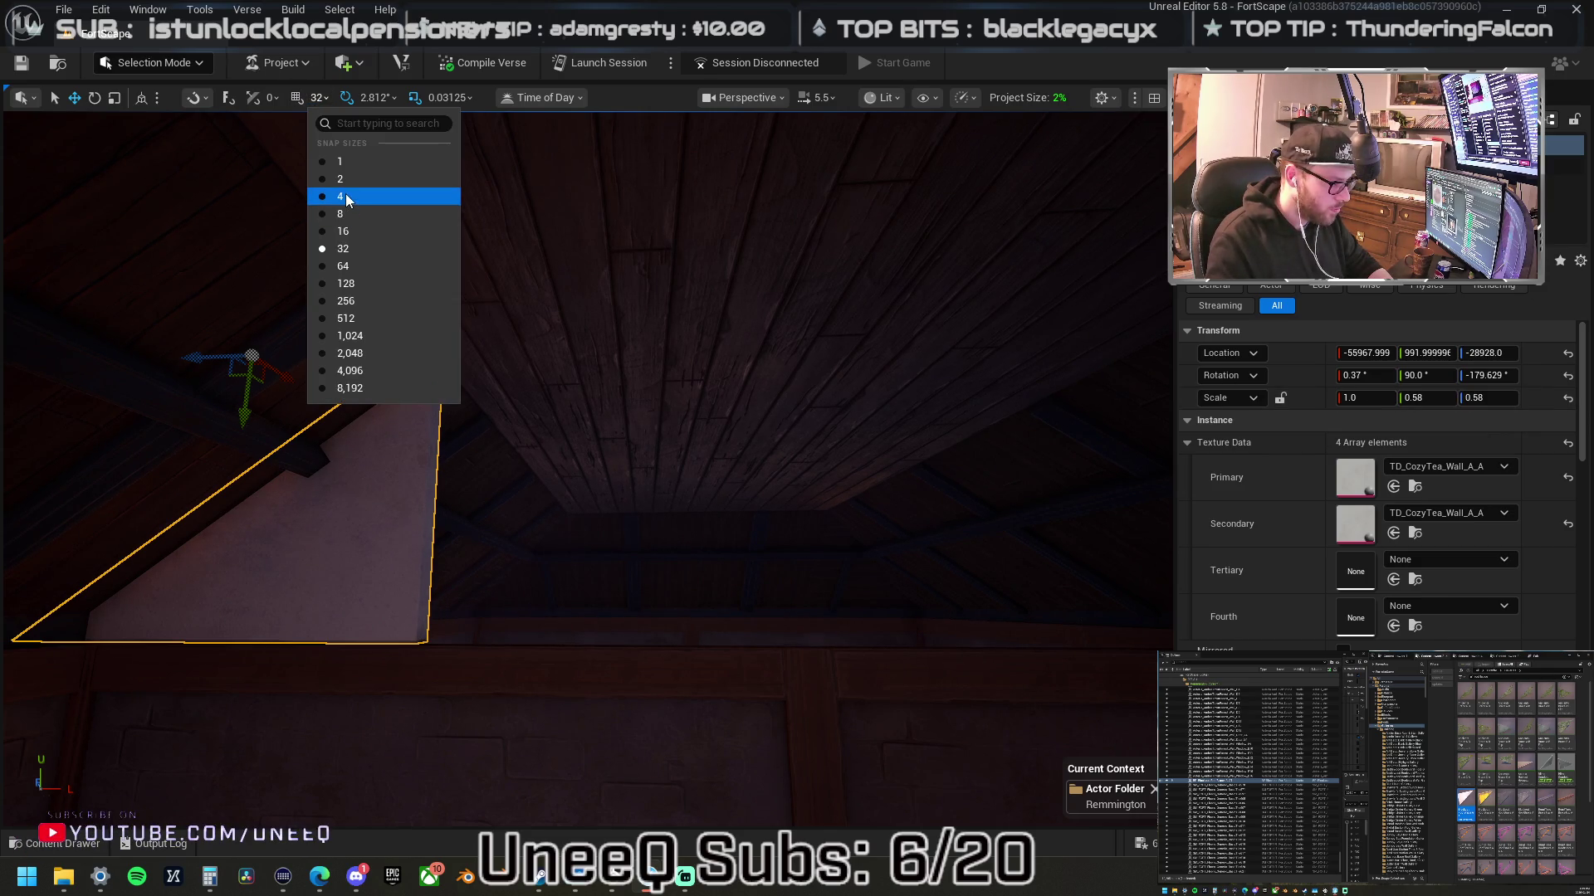
{"action": "left_click", "coordinate": [346, 193]}
{"action": "left_click_drag", "start_coordinate": [194, 362], "coordinate": [199, 360]}
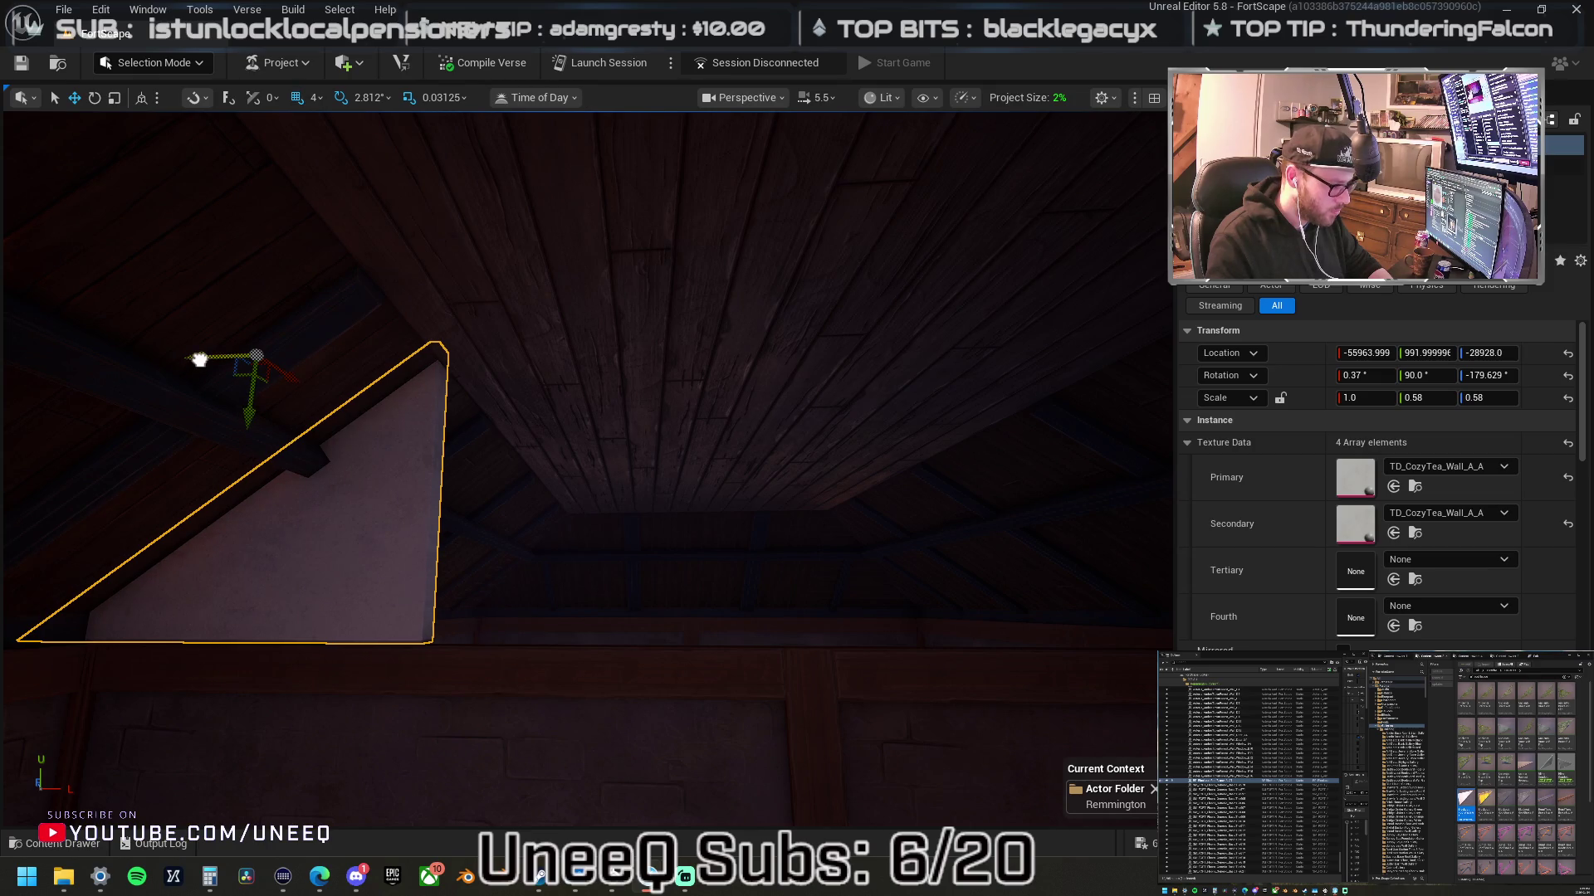
{"action": "left_click_drag", "start_coordinate": [254, 419], "coordinate": [236, 419]}
{"action": "scroll", "coordinate": [466, 498], "scroll_direction": "down", "scroll_amount": 5}
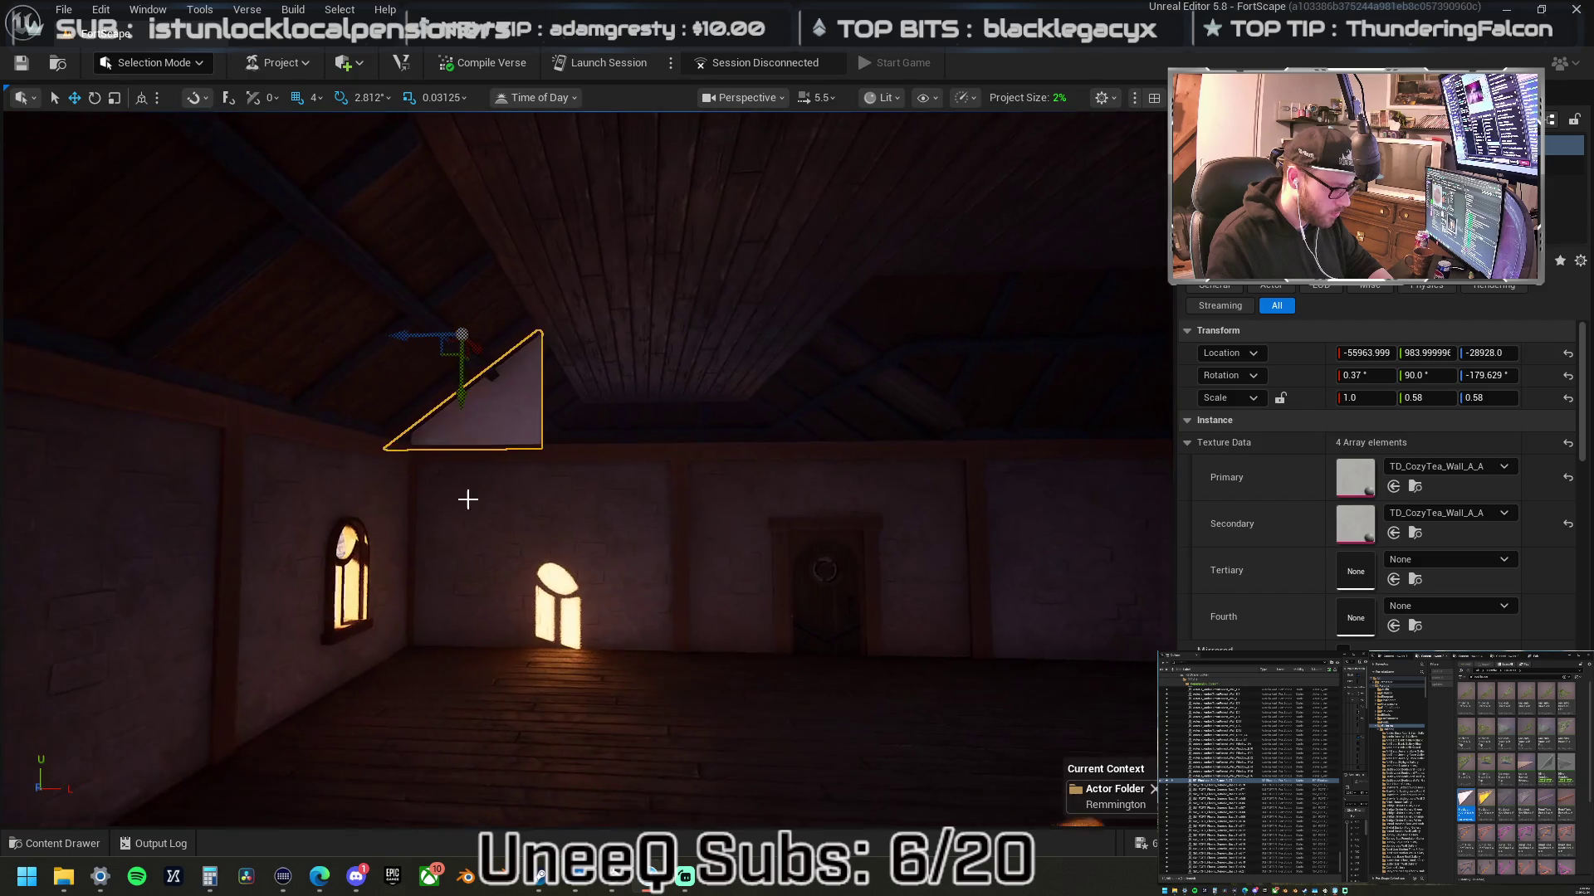
{"action": "left_click", "coordinate": [545, 519]}
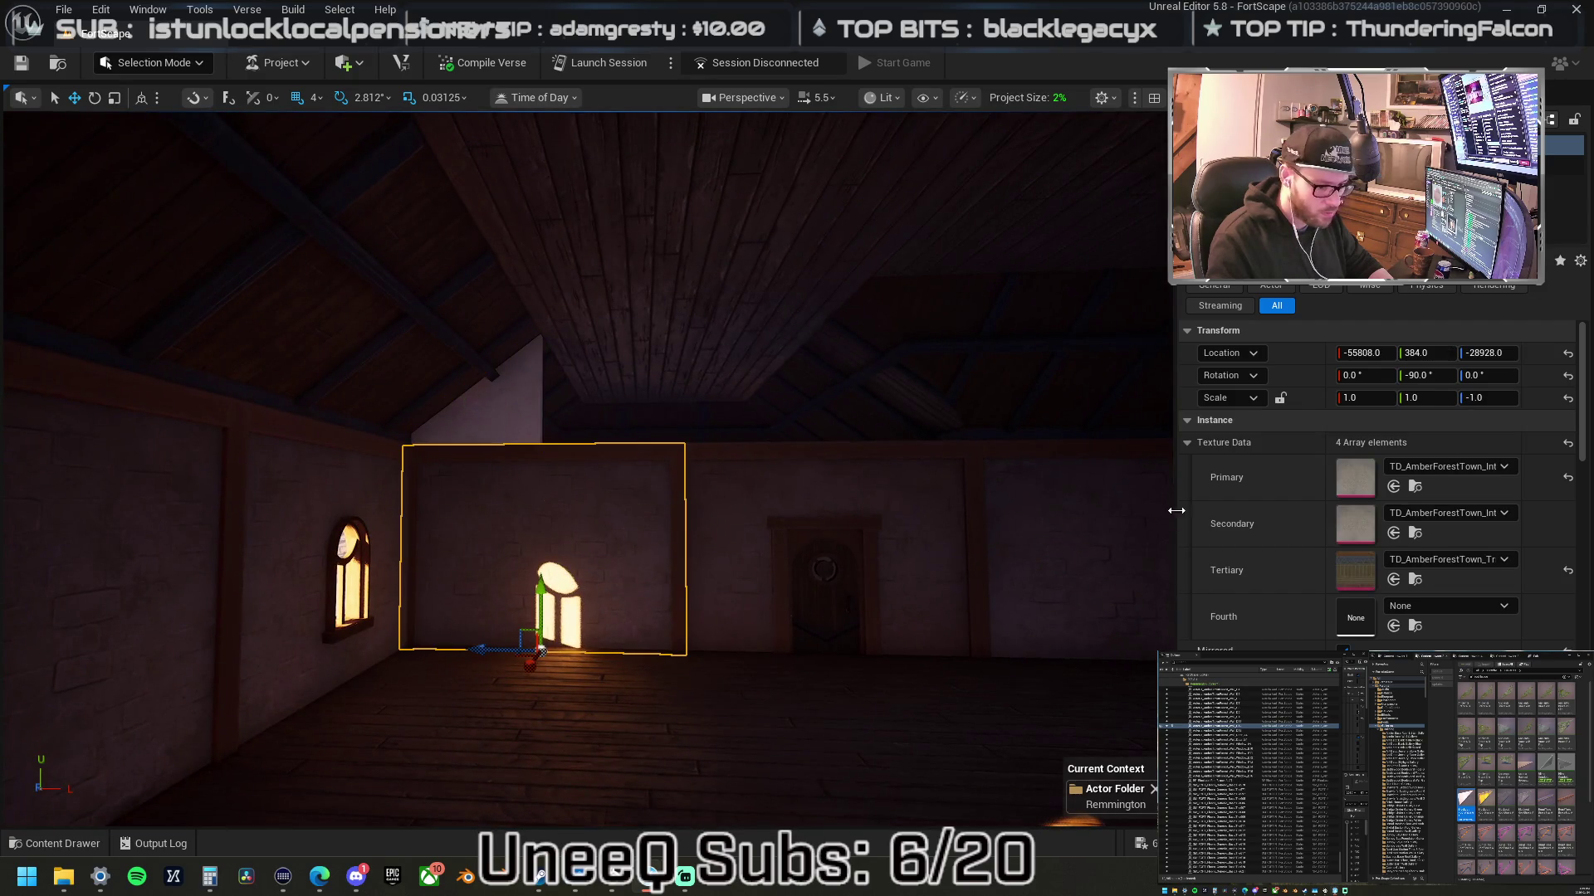
- Paste the window wall's texture onto the triangle and mirror it onto the gable's other side
{"action": "left_click", "coordinate": [534, 409]}
{"action": "key", "text": "ctrl+v"}
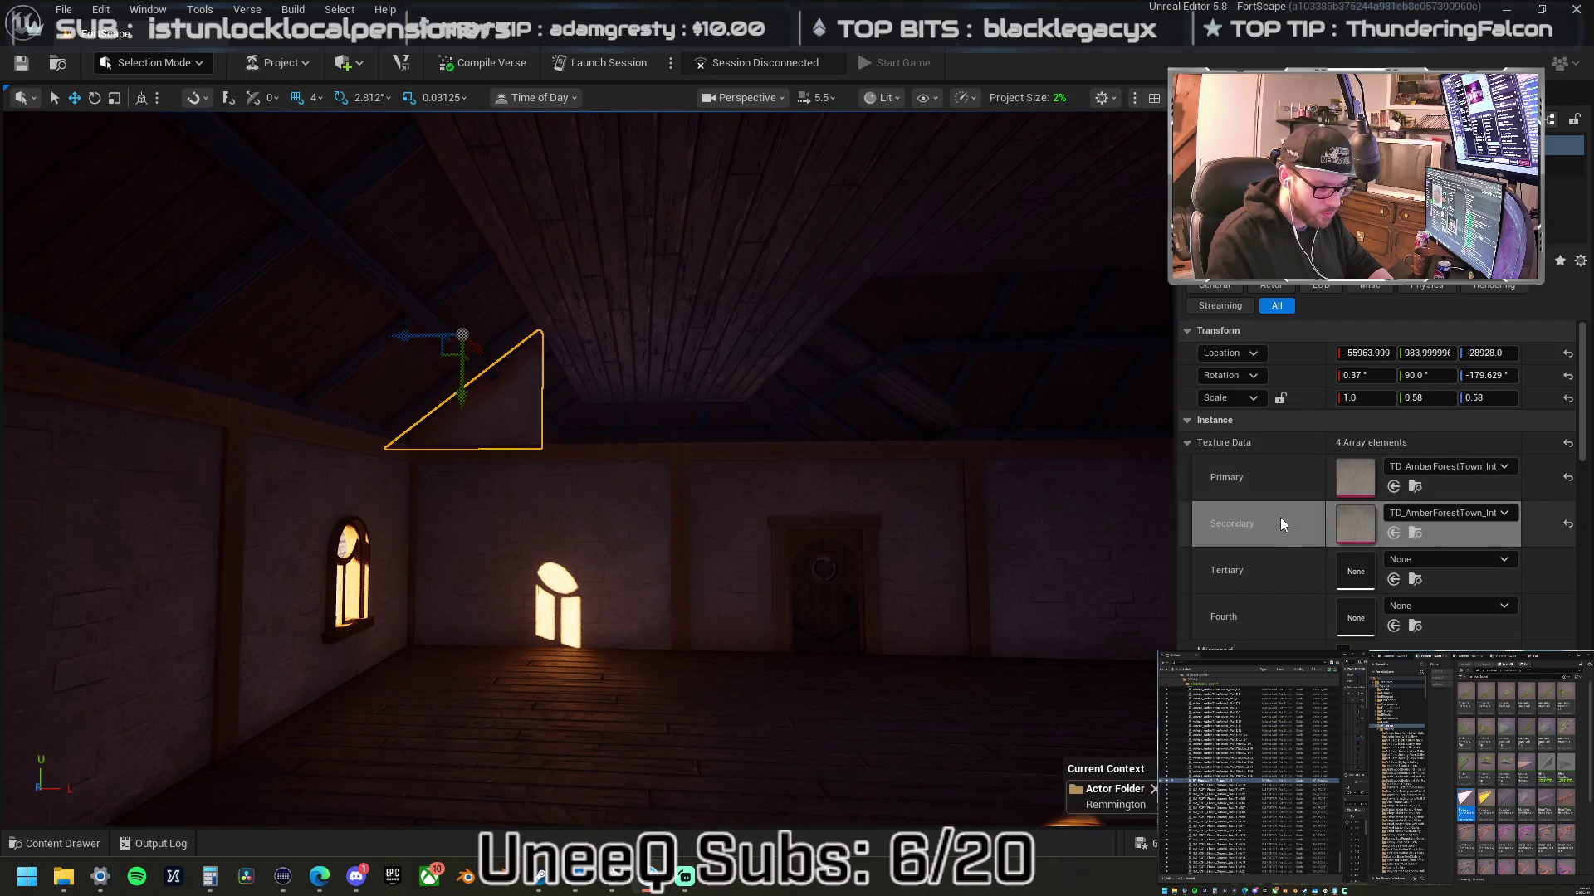
{"action": "left_click_drag", "start_coordinate": [401, 377], "coordinate": [808, 376]}
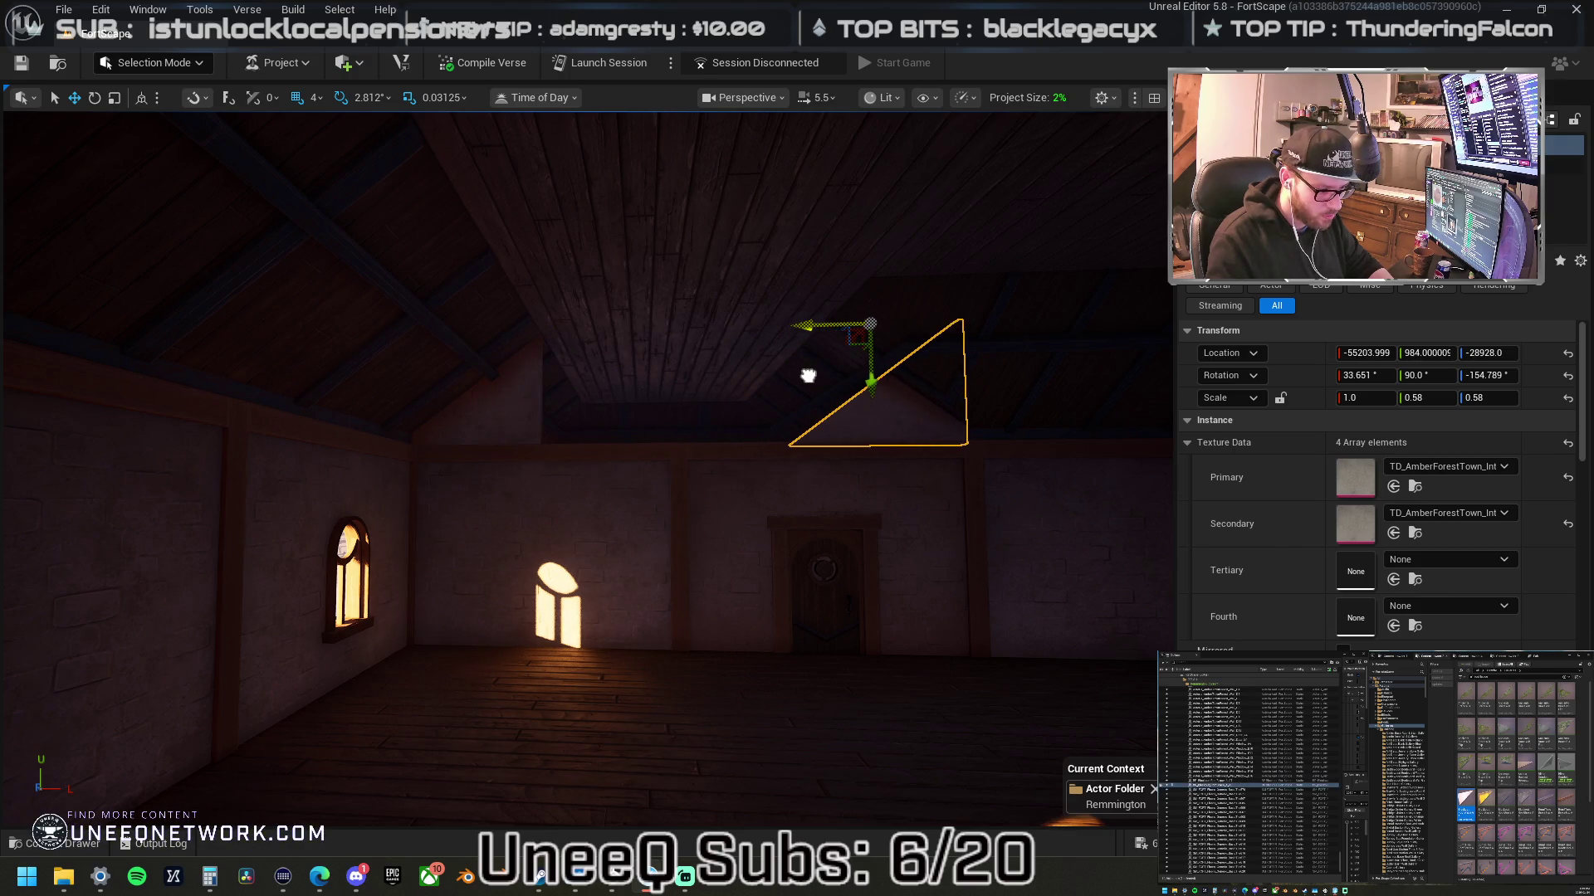
{"action": "type", "text": "-"}
{"action": "key", "text": "Return"}
{"action": "mouse_move", "coordinate": [535, 347]}
{"action": "left_mouse_down"}
{"action": "mouse_move", "coordinate": [580, 291]}
{"action": "mouse_move", "coordinate": [648, 307]}
{"action": "left_mouse_up"}
- Raise the plain wall panel on the far side up into the gable
{"action": "left_click_drag", "start_coordinate": [996, 569], "coordinate": [996, 570]}
{"action": "left_click", "coordinate": [1000, 581]}
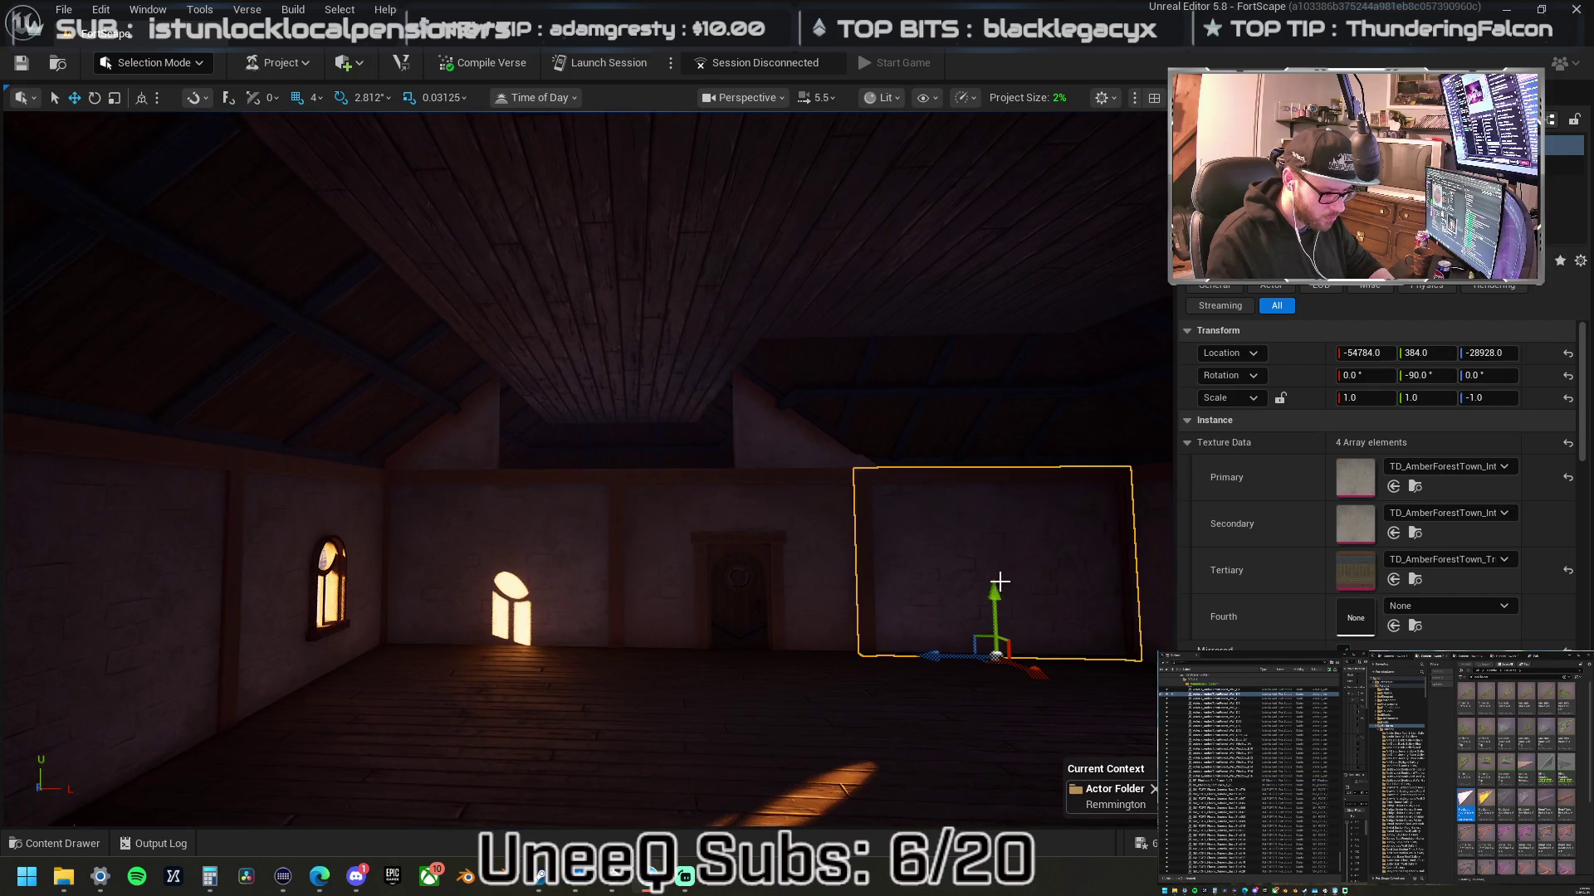
{"action": "left_click_drag", "start_coordinate": [977, 638], "coordinate": [601, 458]}
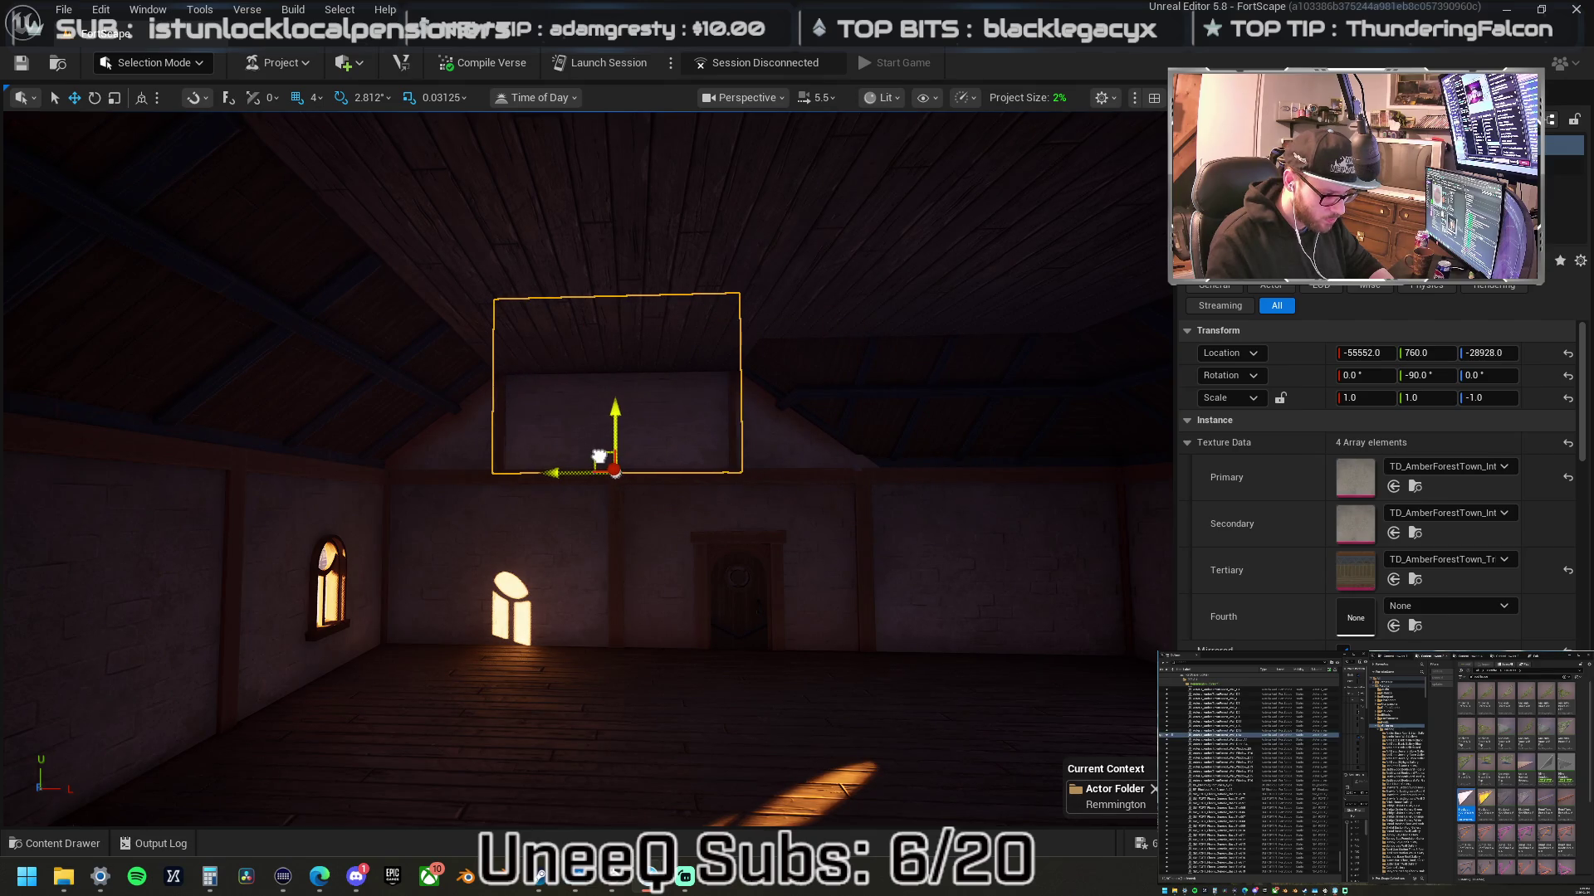
{"action": "key", "text": "f"}
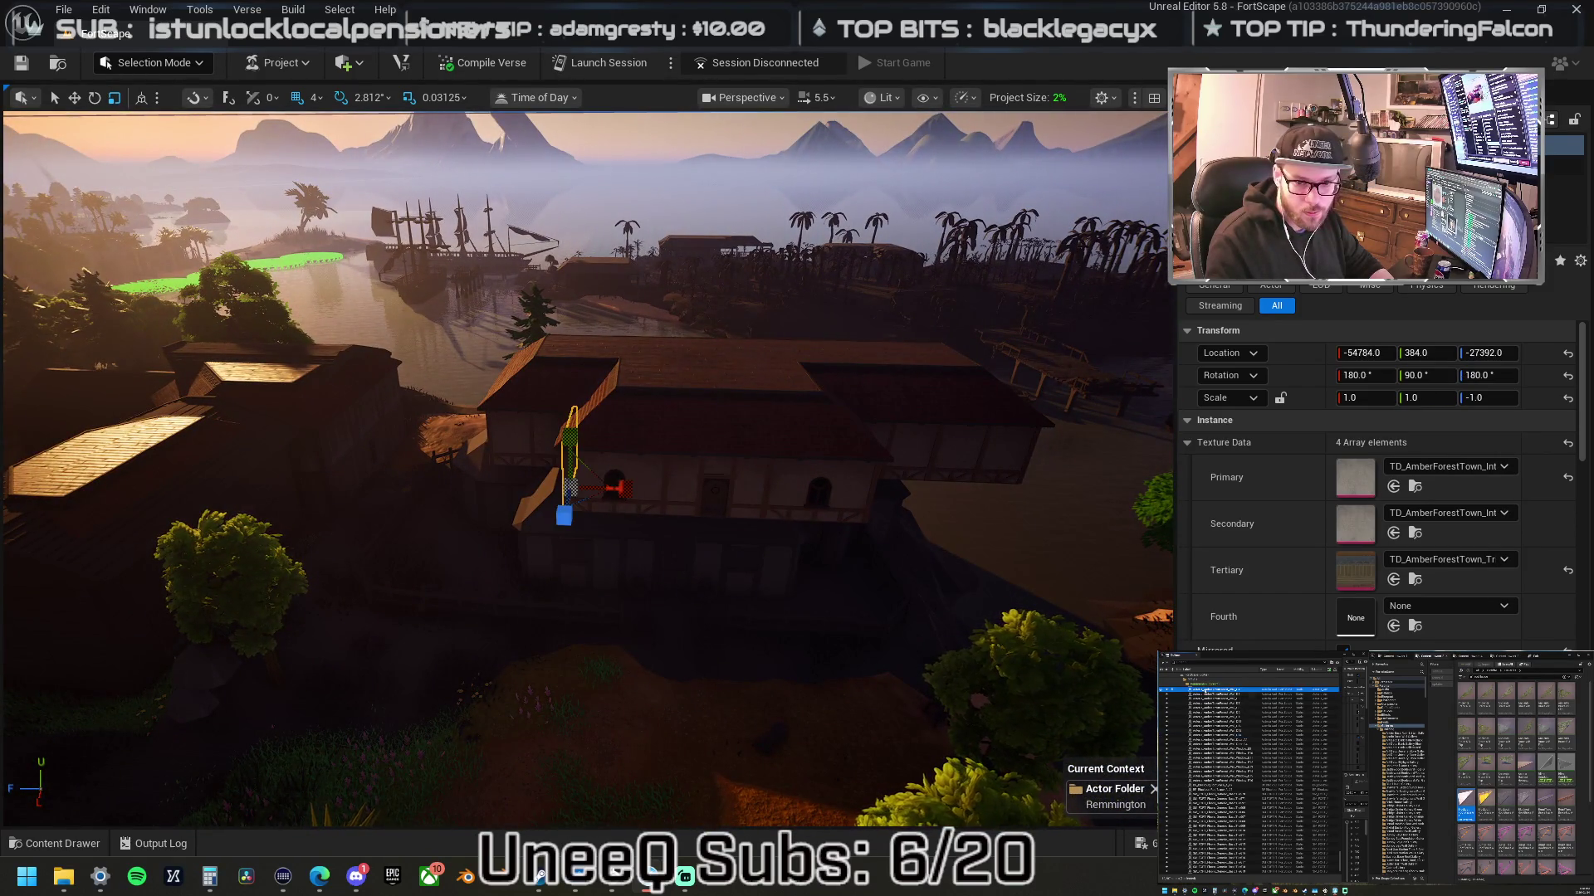
- Group the thatch and roof pieces of the upper house with Ctrl+G and lift it straight up
{"action": "left_click", "coordinate": [199, 498]}
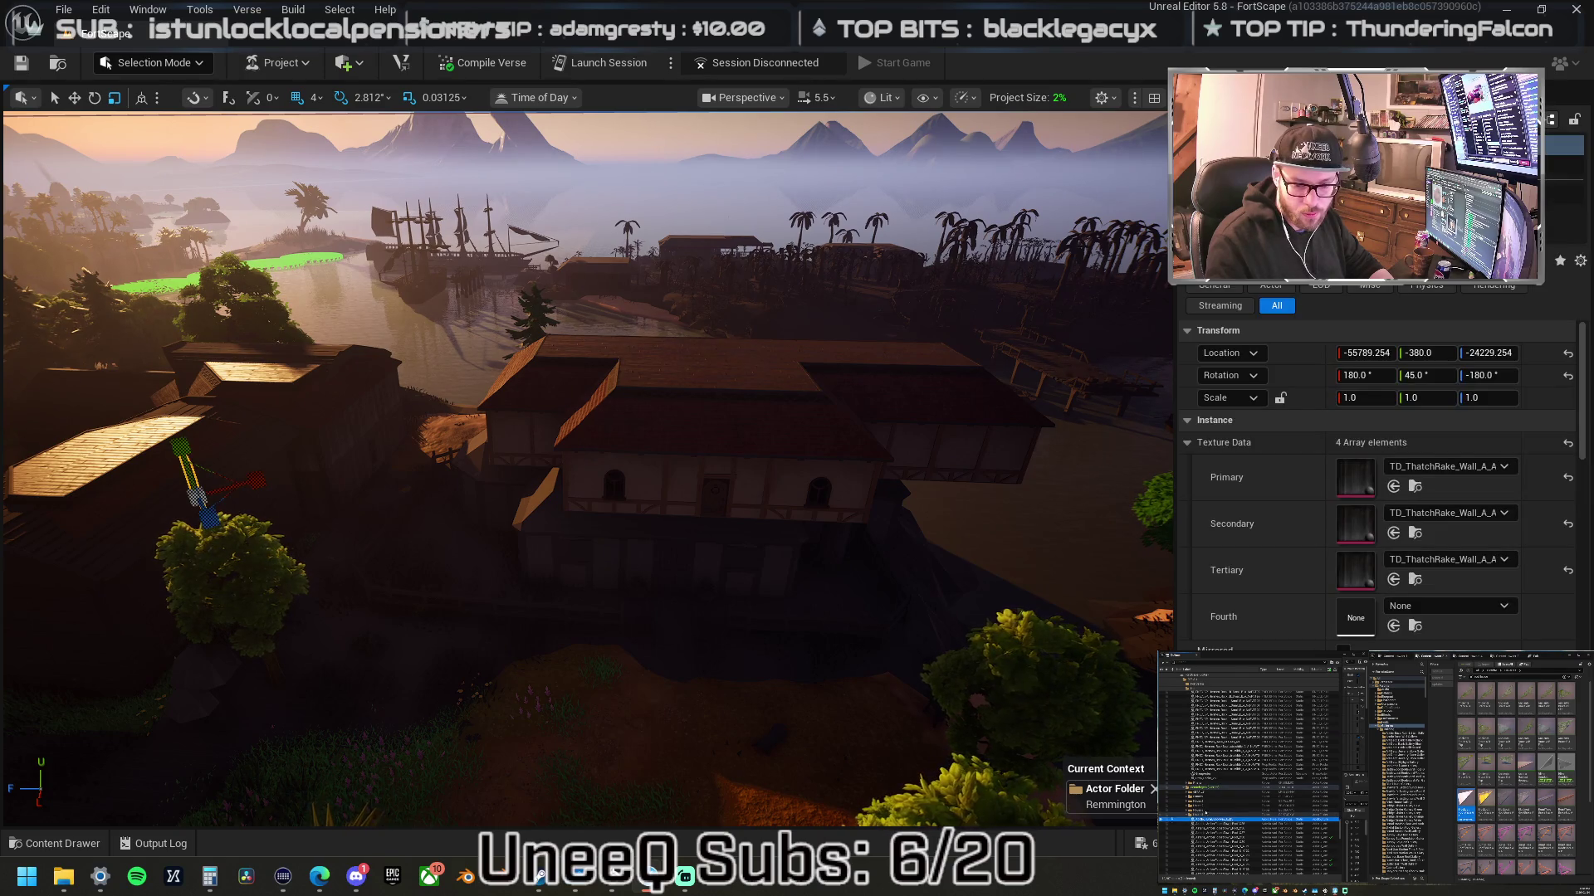
{"action": "left_click", "coordinate": [843, 423]}
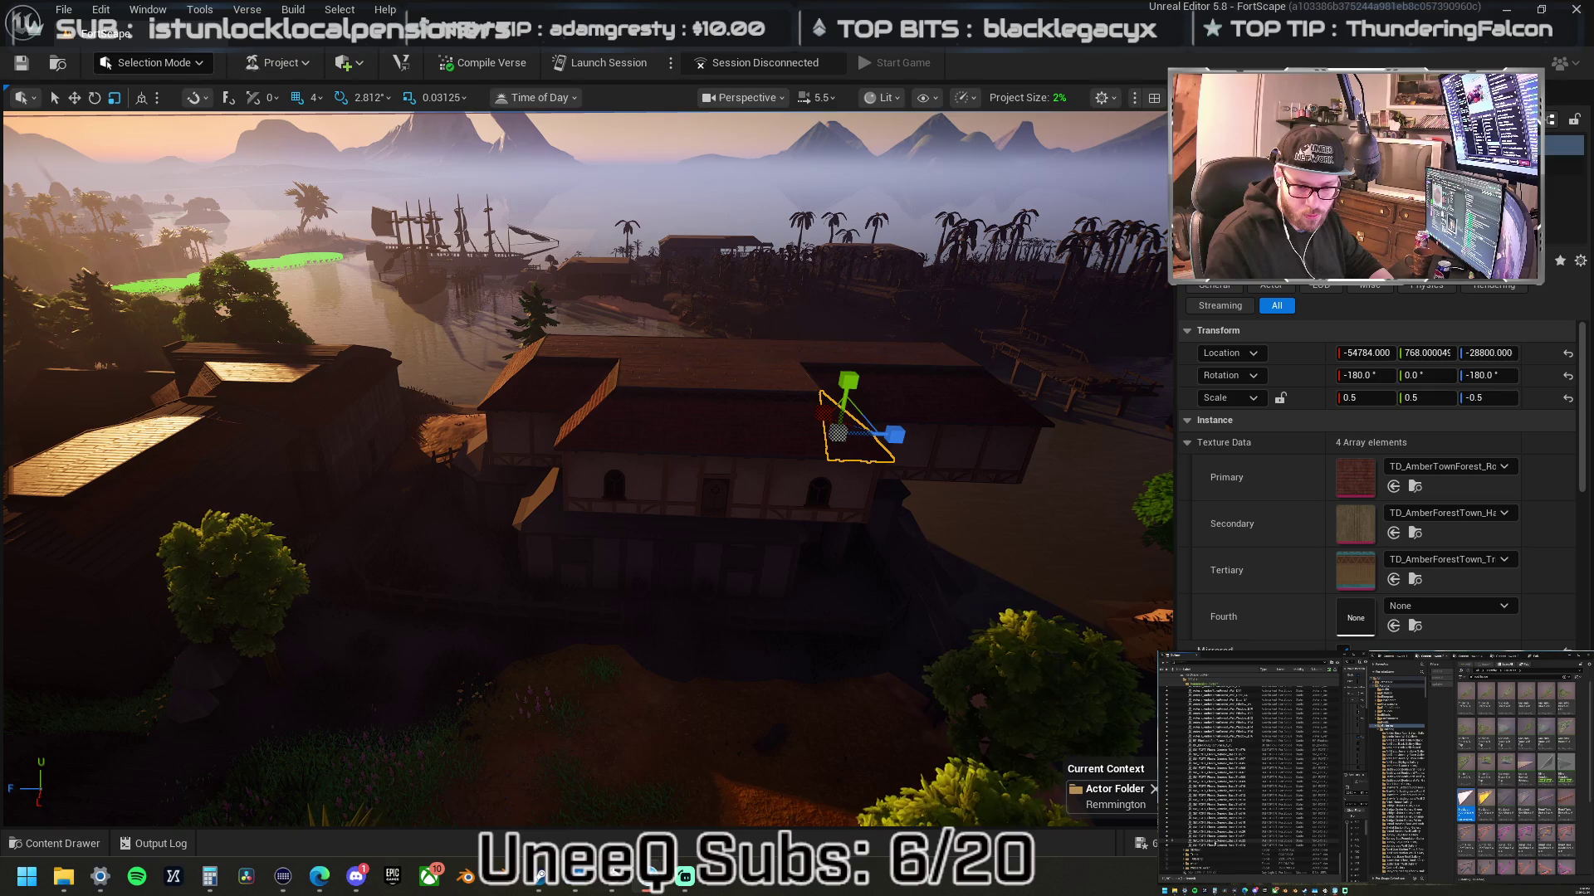
{"action": "left_click", "coordinate": [943, 541]}
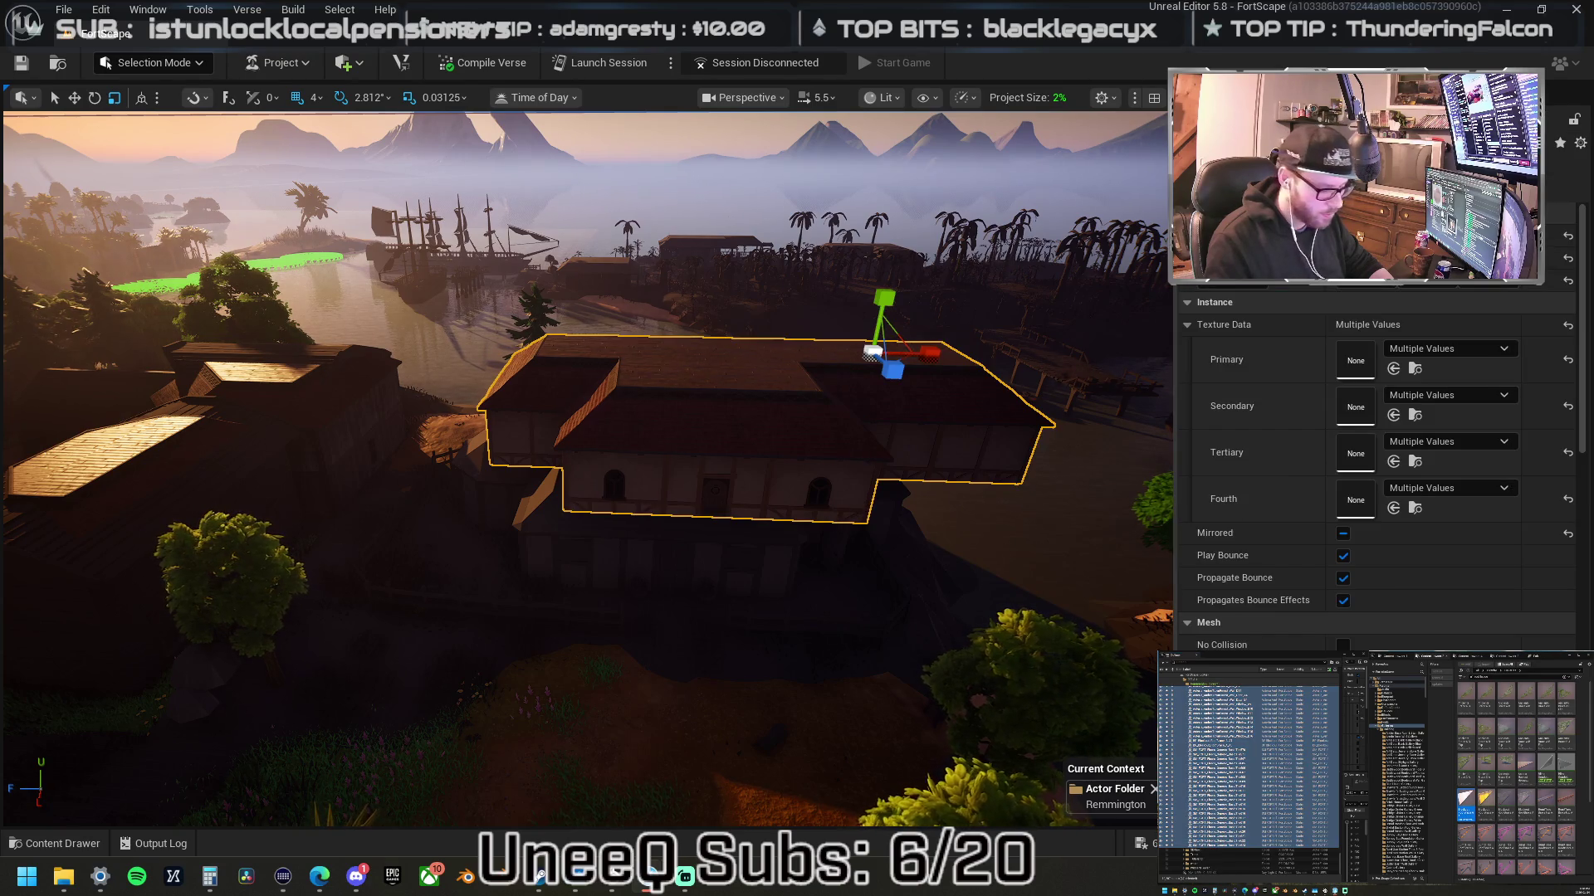
{"action": "key", "text": "ctrl+g"}
{"action": "mouse_move", "coordinate": [870, 471]}
{"action": "left_mouse_down"}
{"action": "mouse_move", "coordinate": [799, 425]}
{"action": "mouse_move", "coordinate": [847, 412]}
{"action": "left_mouse_up"}
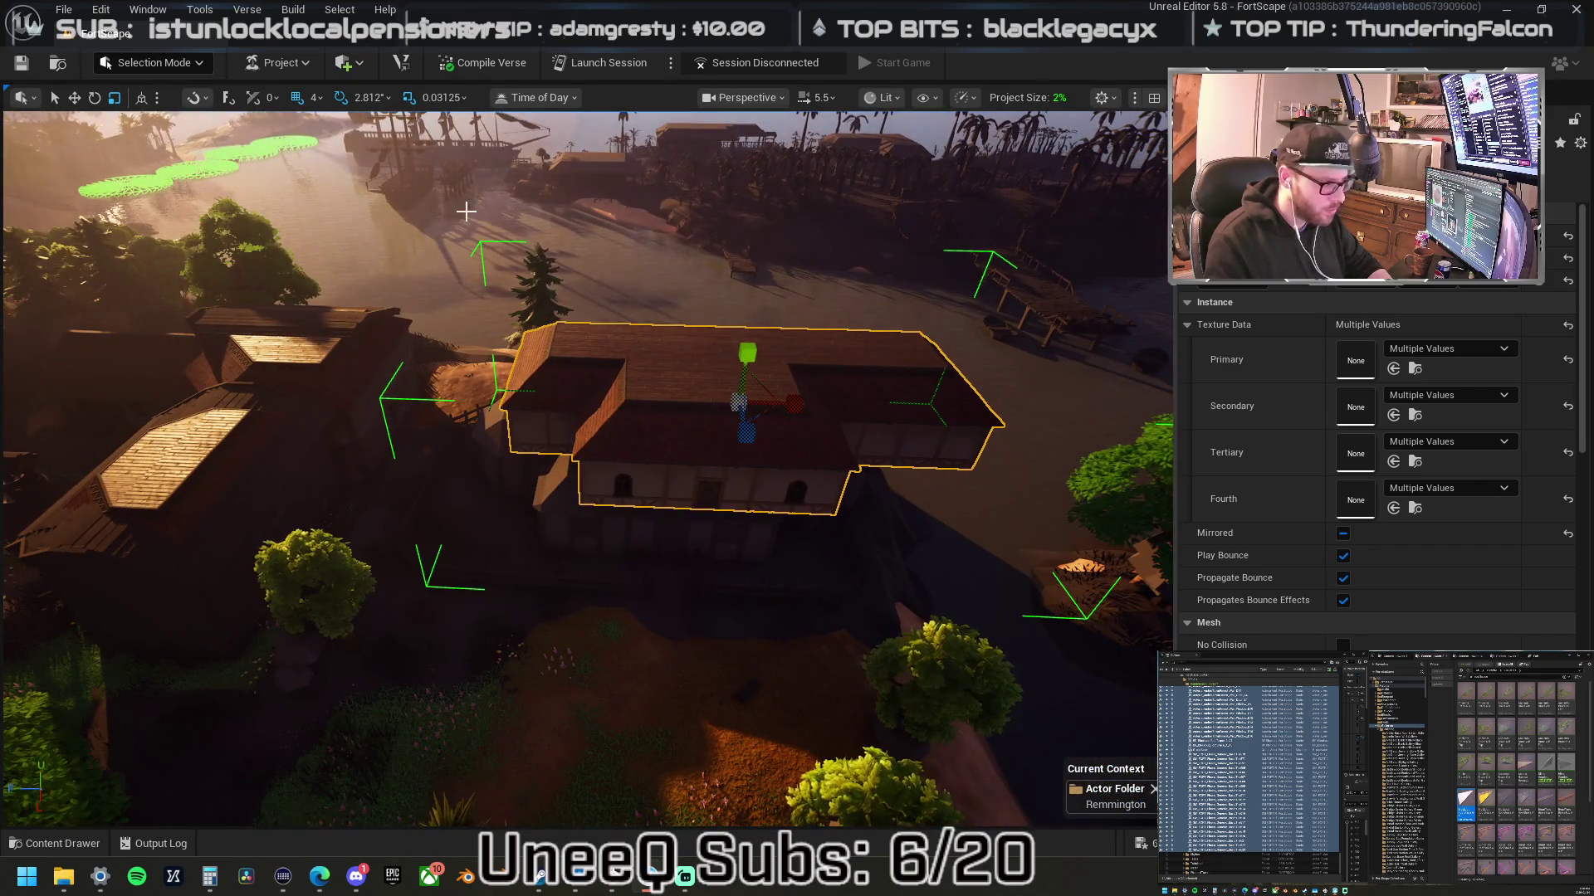
{"action": "key", "text": "w"}
{"action": "left_click_drag", "start_coordinate": [806, 402], "coordinate": [722, 380]}
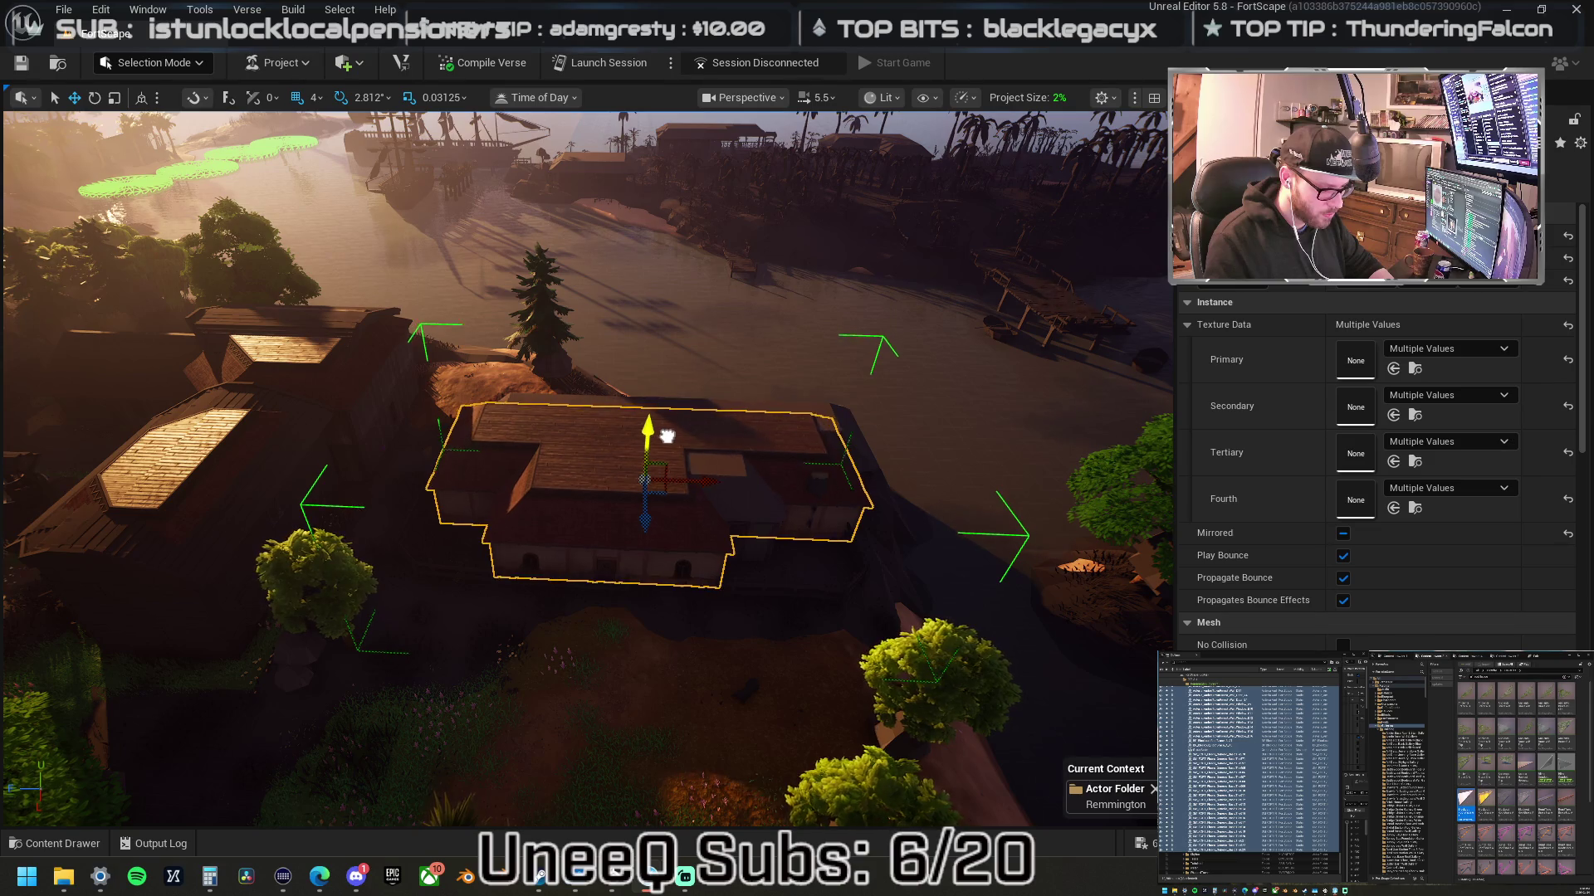
{"action": "left_click_drag", "start_coordinate": [668, 442], "coordinate": [657, 221]}
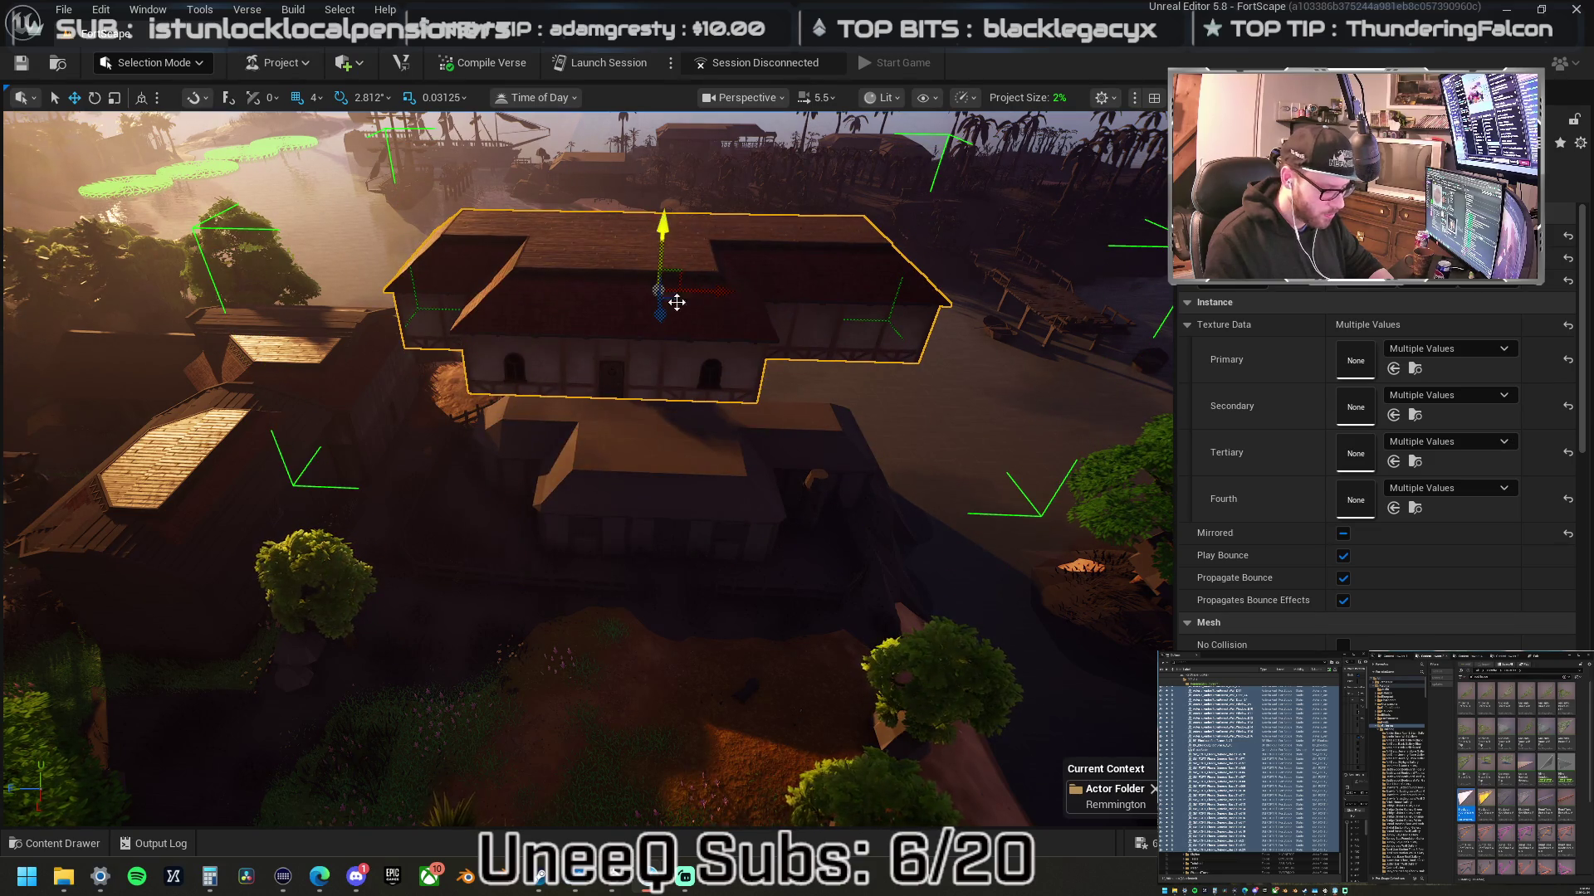
{"action": "scroll", "coordinate": [678, 302], "scroll_direction": "up", "scroll_amount": 1}
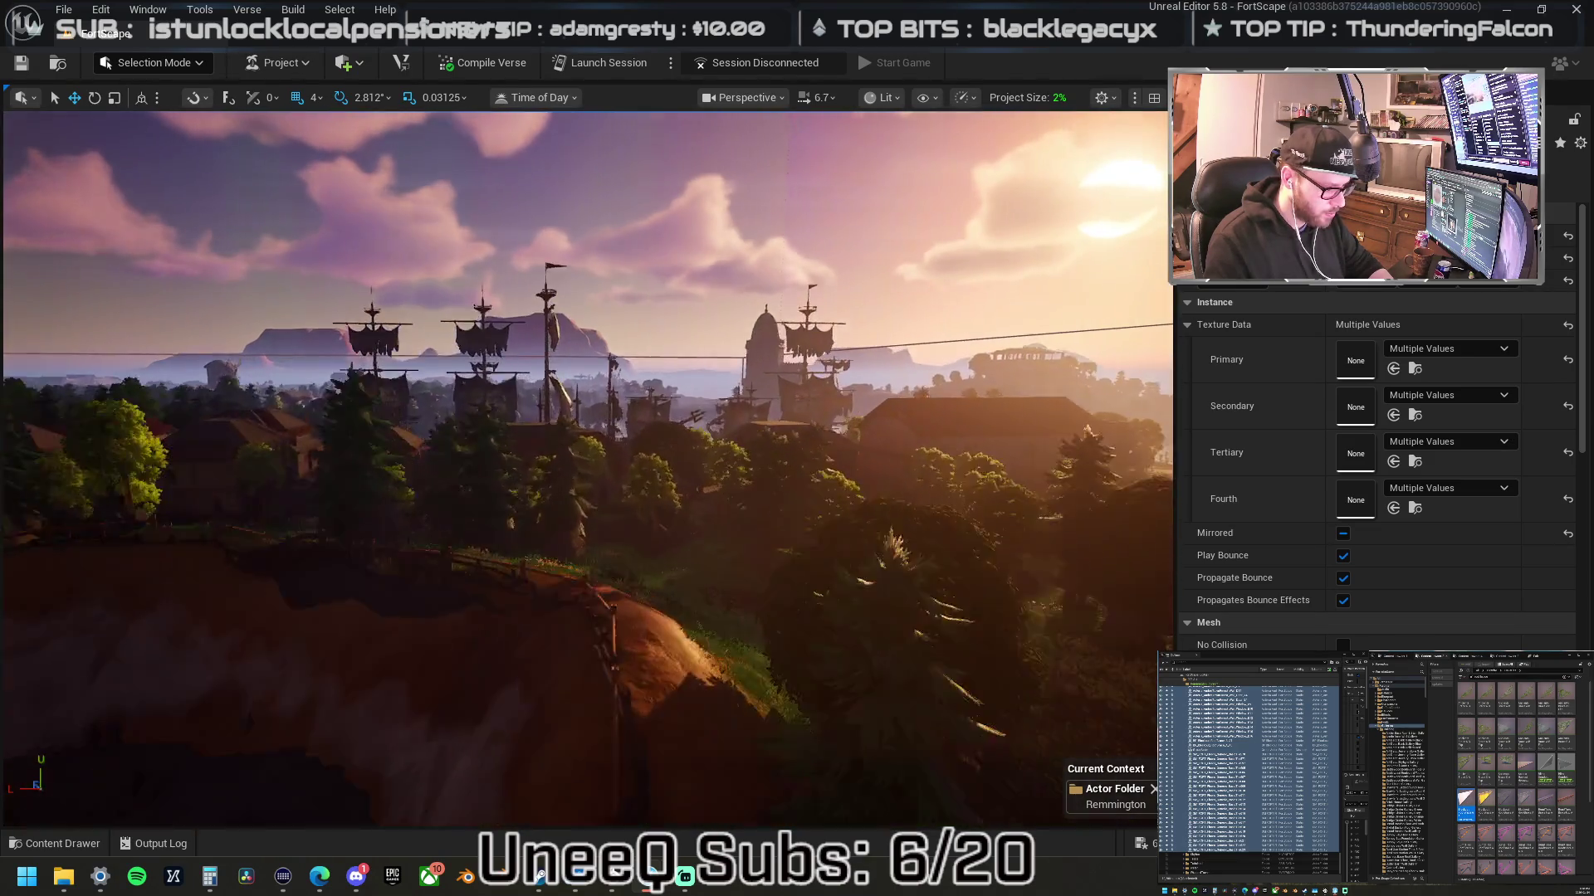
- Select the stone wall piece in town and move it under the house
{"action": "key", "text": "w"}
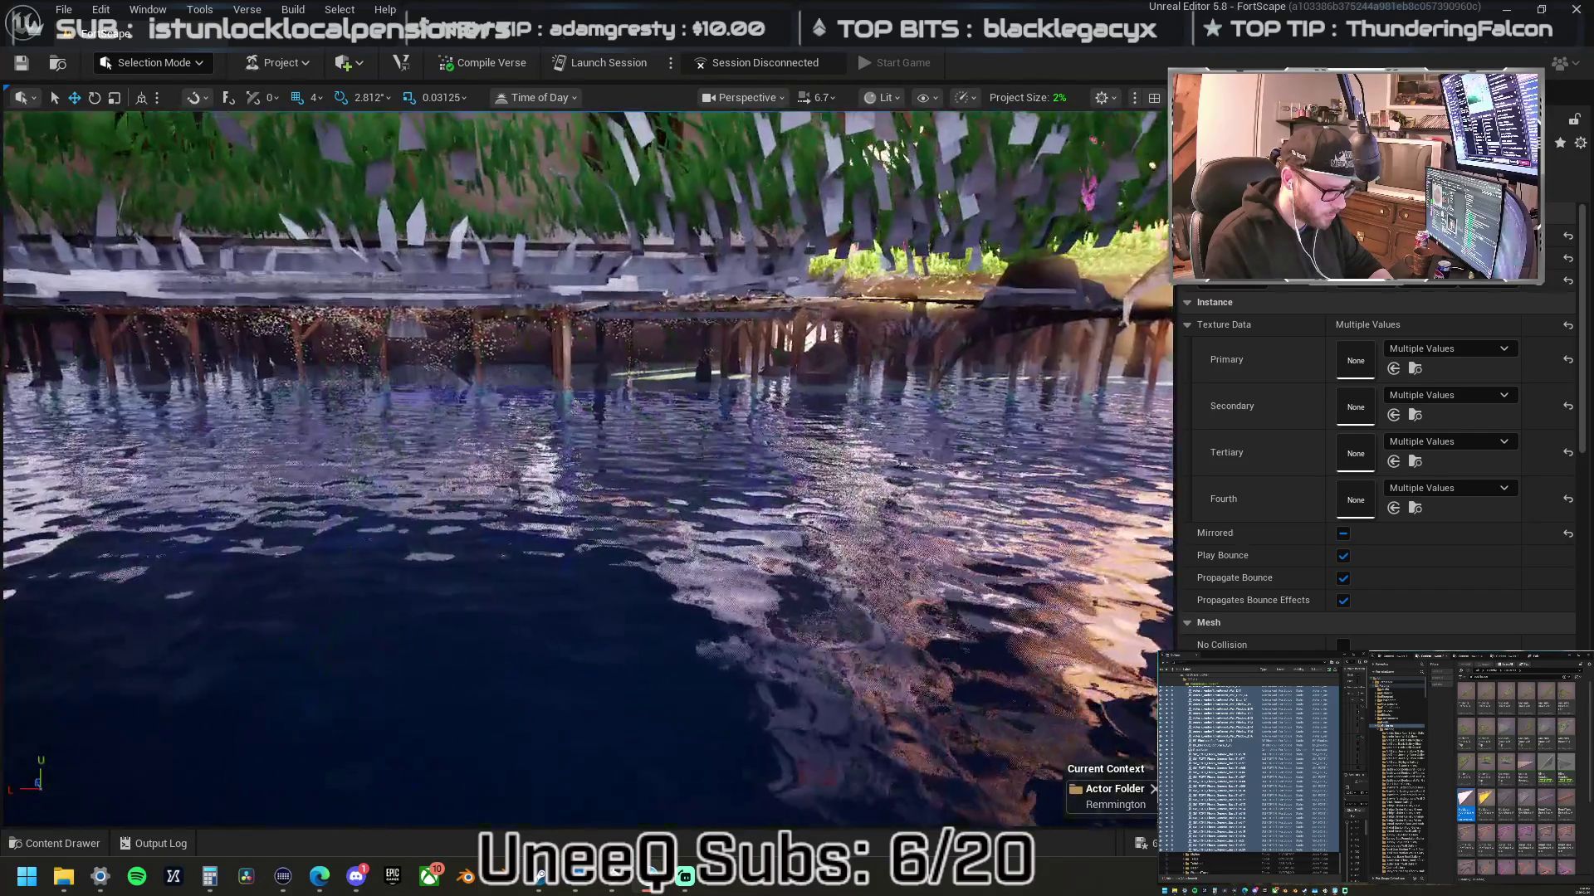
{"action": "left_click", "coordinate": [651, 367]}
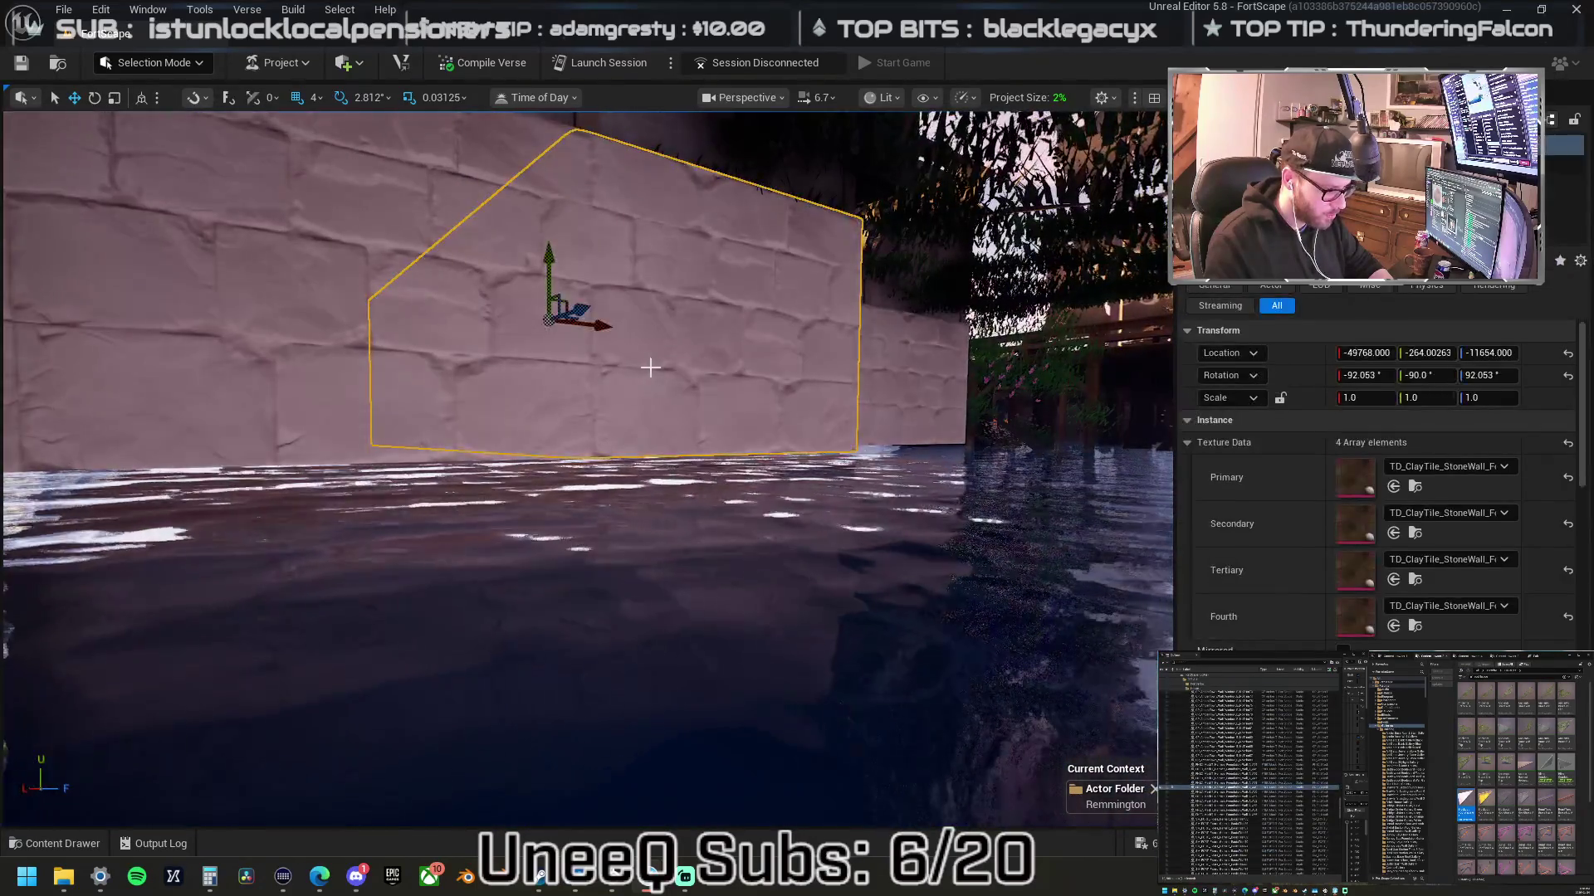
{"action": "key", "text": "s"}
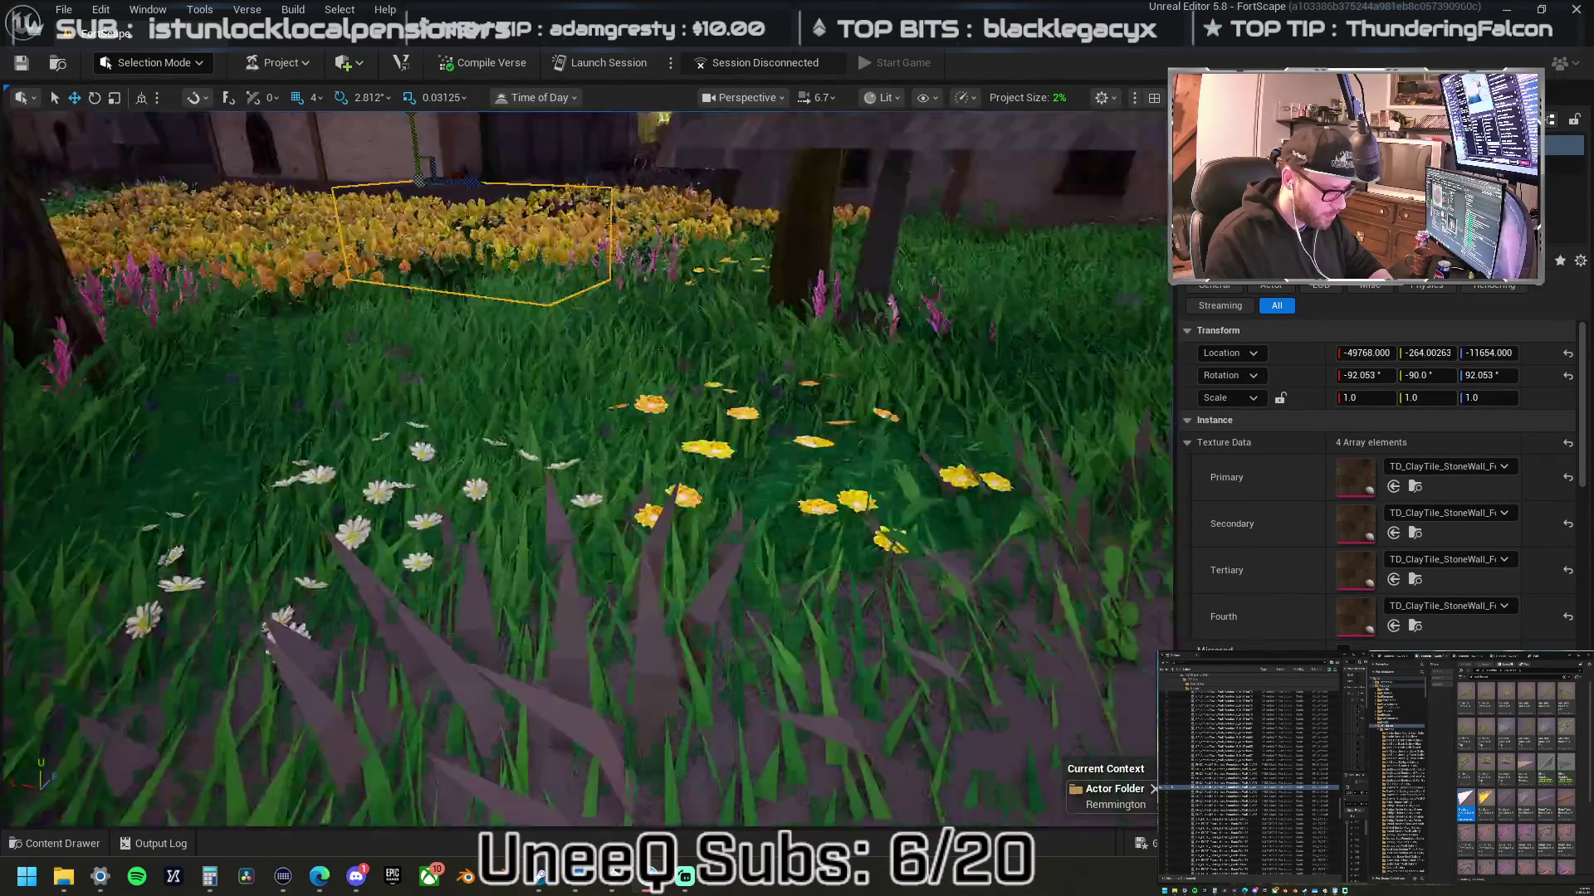
{"action": "key", "text": "s"}
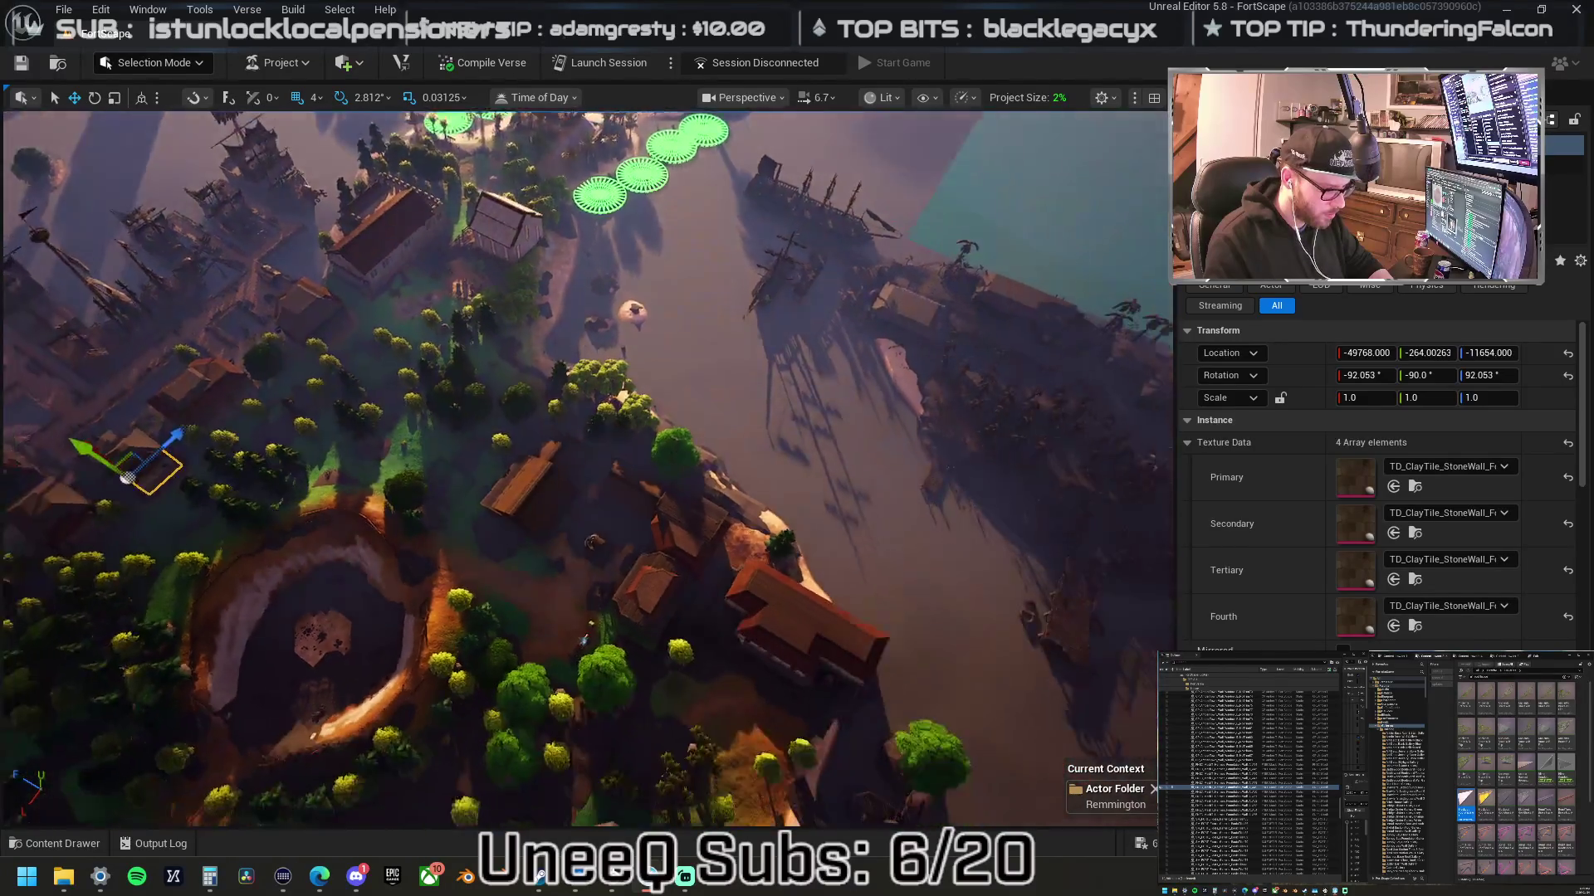
{"action": "key", "text": "w"}
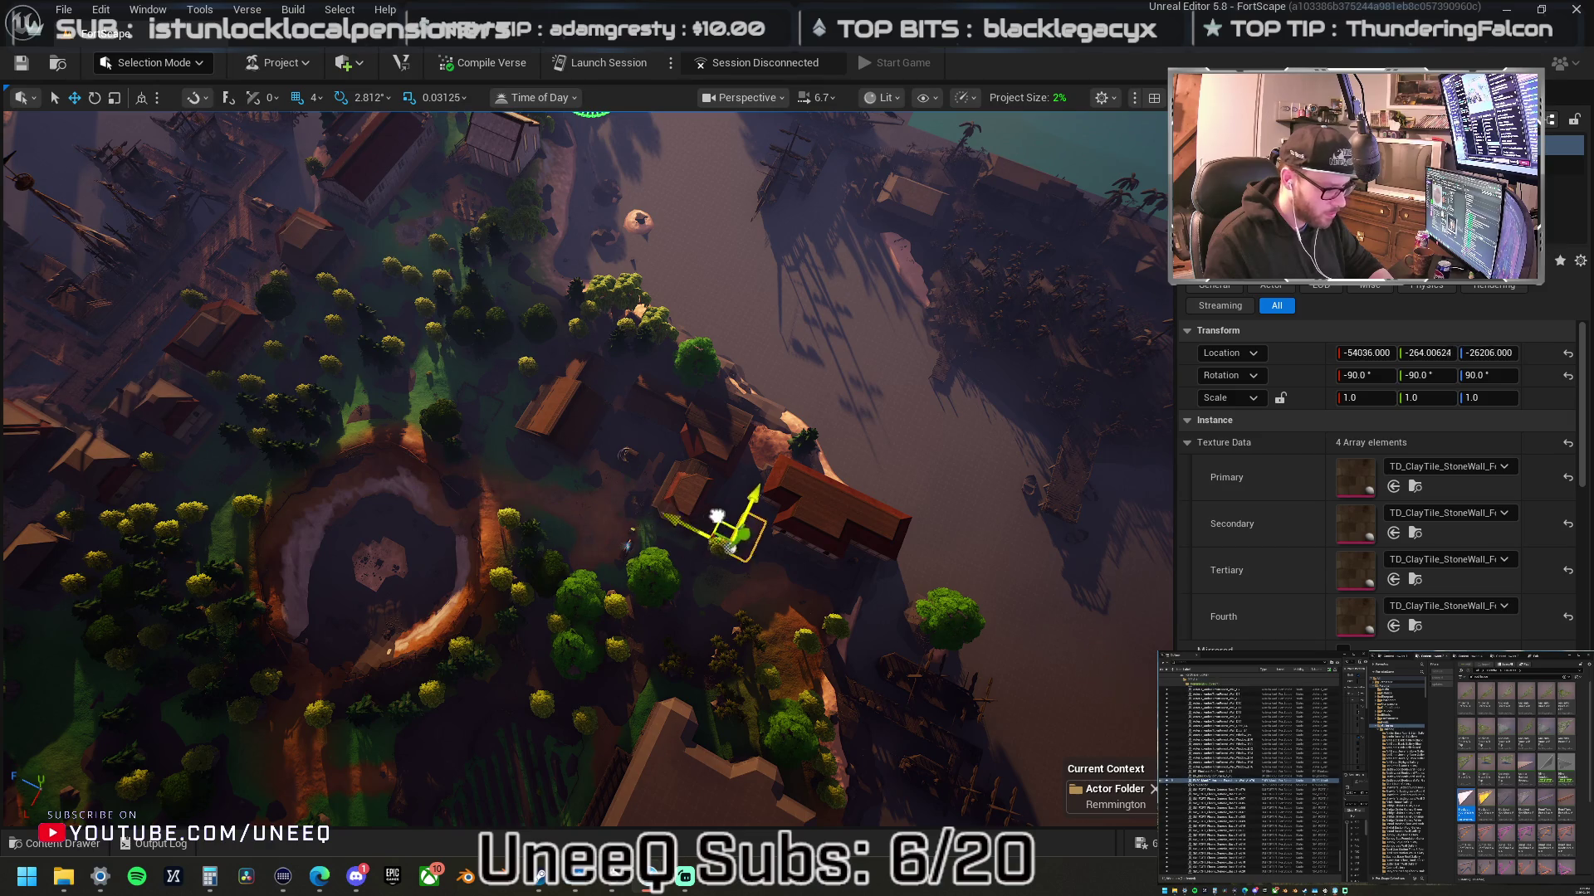
{"action": "key", "text": "f"}
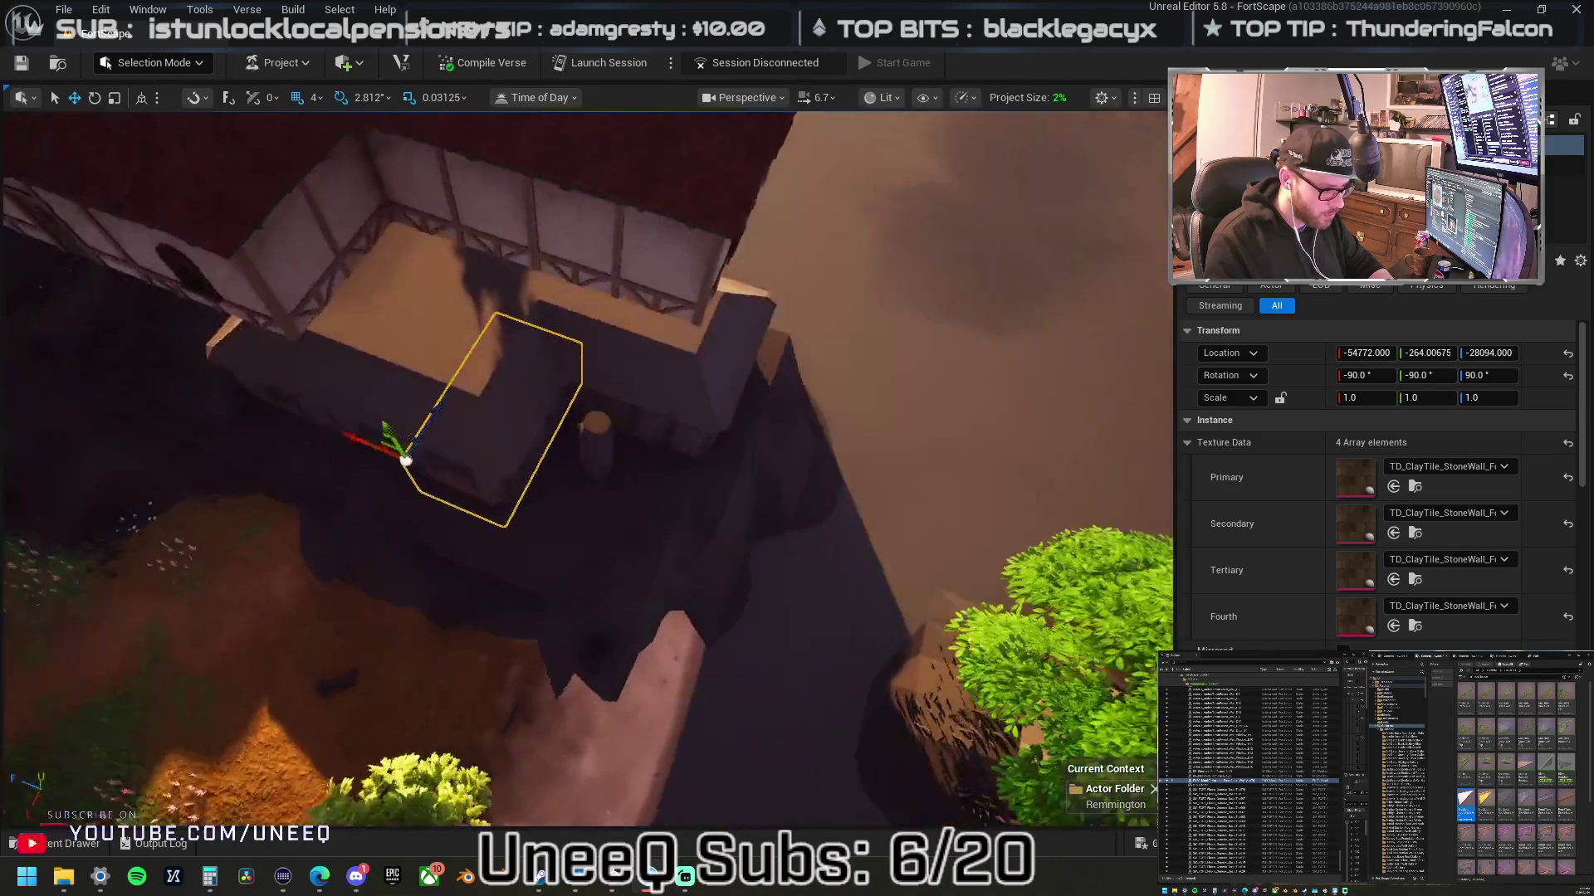
{"action": "scroll", "coordinate": [466, 523], "scroll_direction": "down", "scroll_amount": 2}
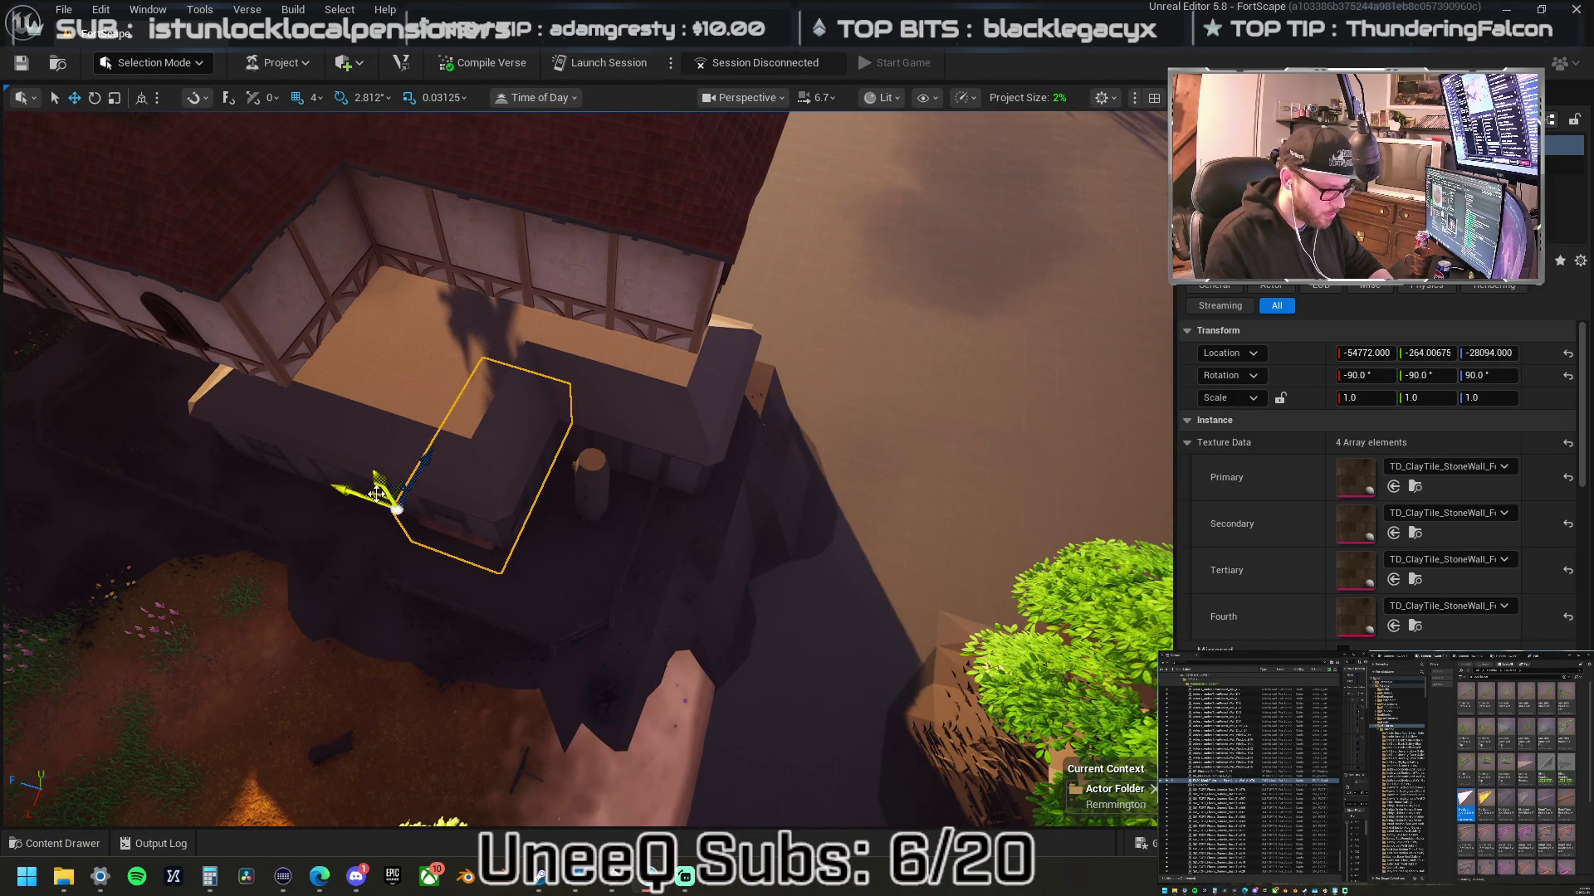
{"action": "mouse_move", "coordinate": [377, 496]}
{"action": "left_mouse_down"}
{"action": "mouse_move", "coordinate": [520, 526]}
{"action": "mouse_move", "coordinate": [534, 437]}
{"action": "mouse_move", "coordinate": [476, 341]}
{"action": "mouse_move", "coordinate": [459, 345]}
{"action": "left_mouse_up"}
- Select the stone block and move it toward the timber wall's corner
{"action": "left_click", "coordinate": [557, 312]}
{"action": "key", "text": "f"}
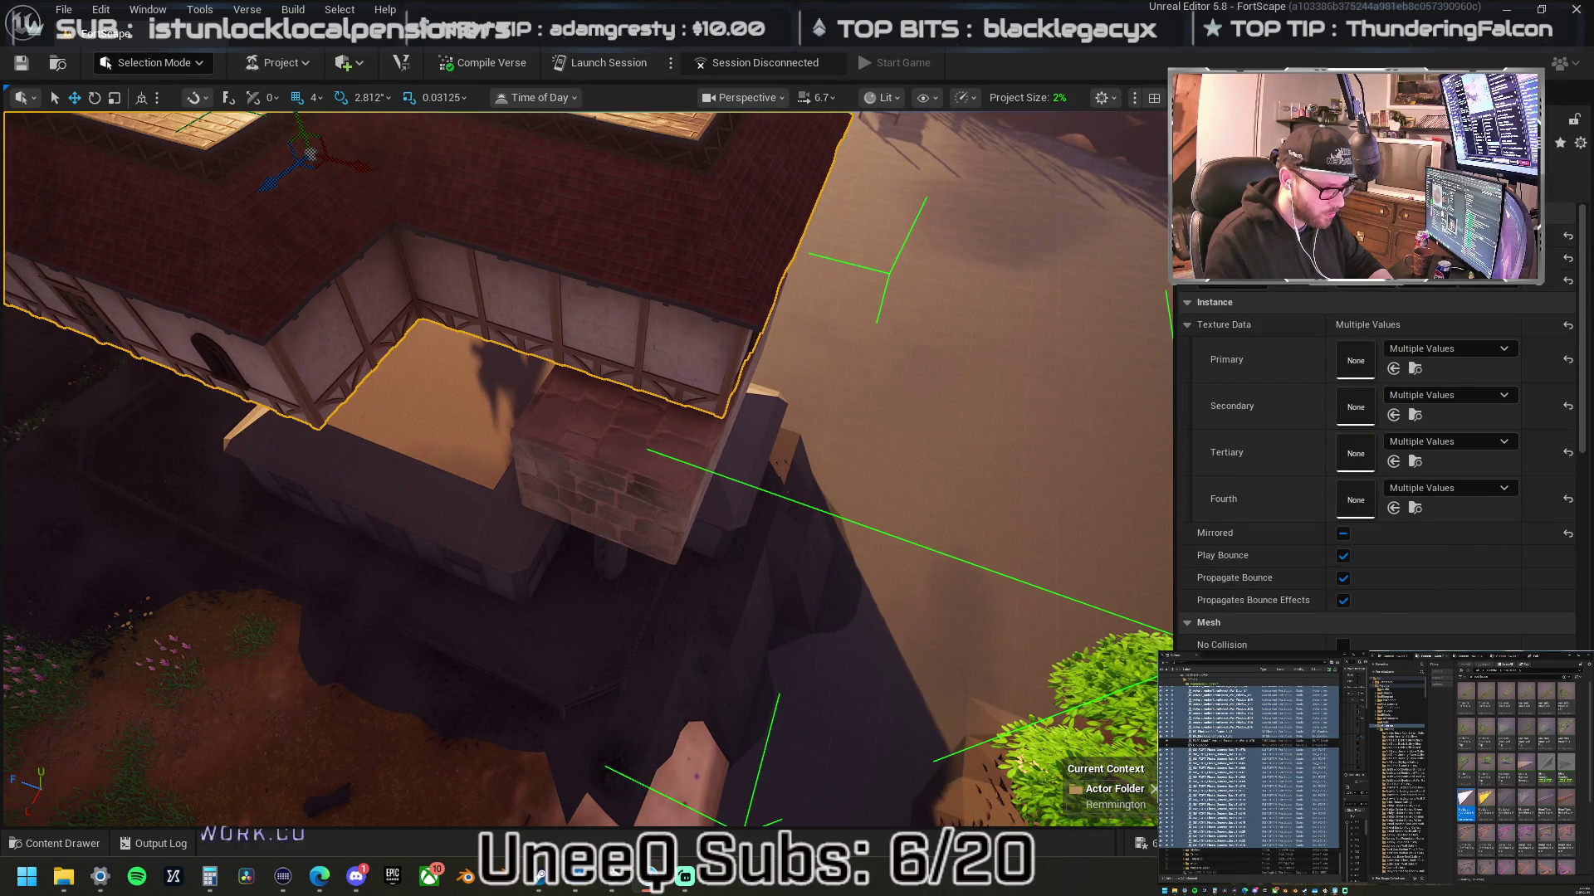
{"action": "left_click", "coordinate": [606, 440]}
{"action": "key", "text": "f"}
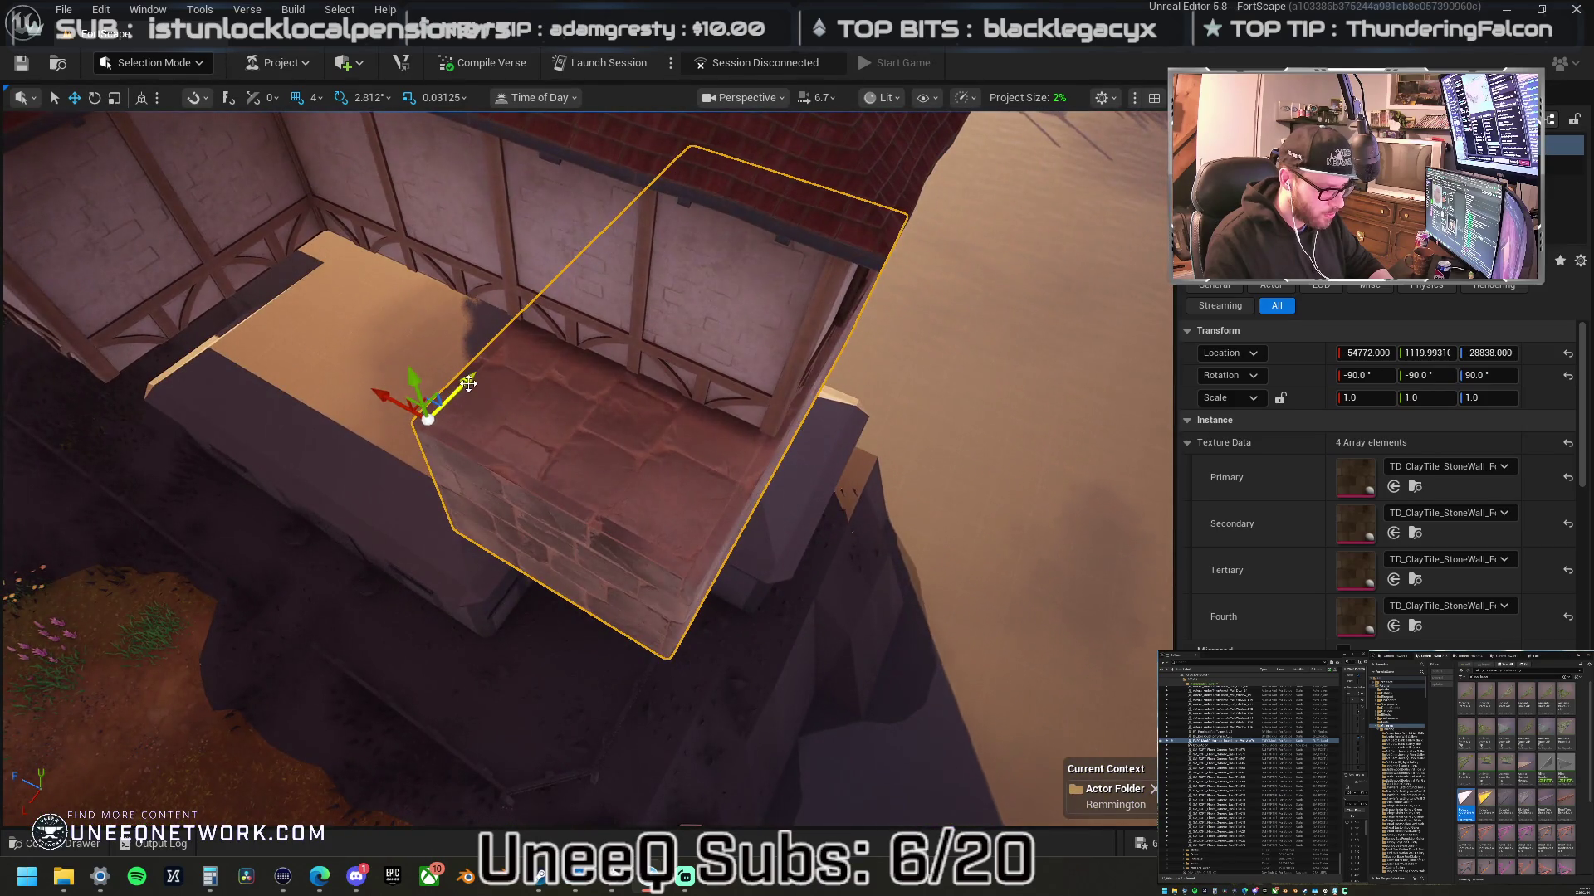
{"action": "mouse_move", "coordinate": [468, 383]}
{"action": "left_mouse_down"}
{"action": "mouse_move", "coordinate": [609, 302]}
{"action": "mouse_move", "coordinate": [533, 288]}
{"action": "mouse_move", "coordinate": [518, 258]}
{"action": "left_mouse_up"}
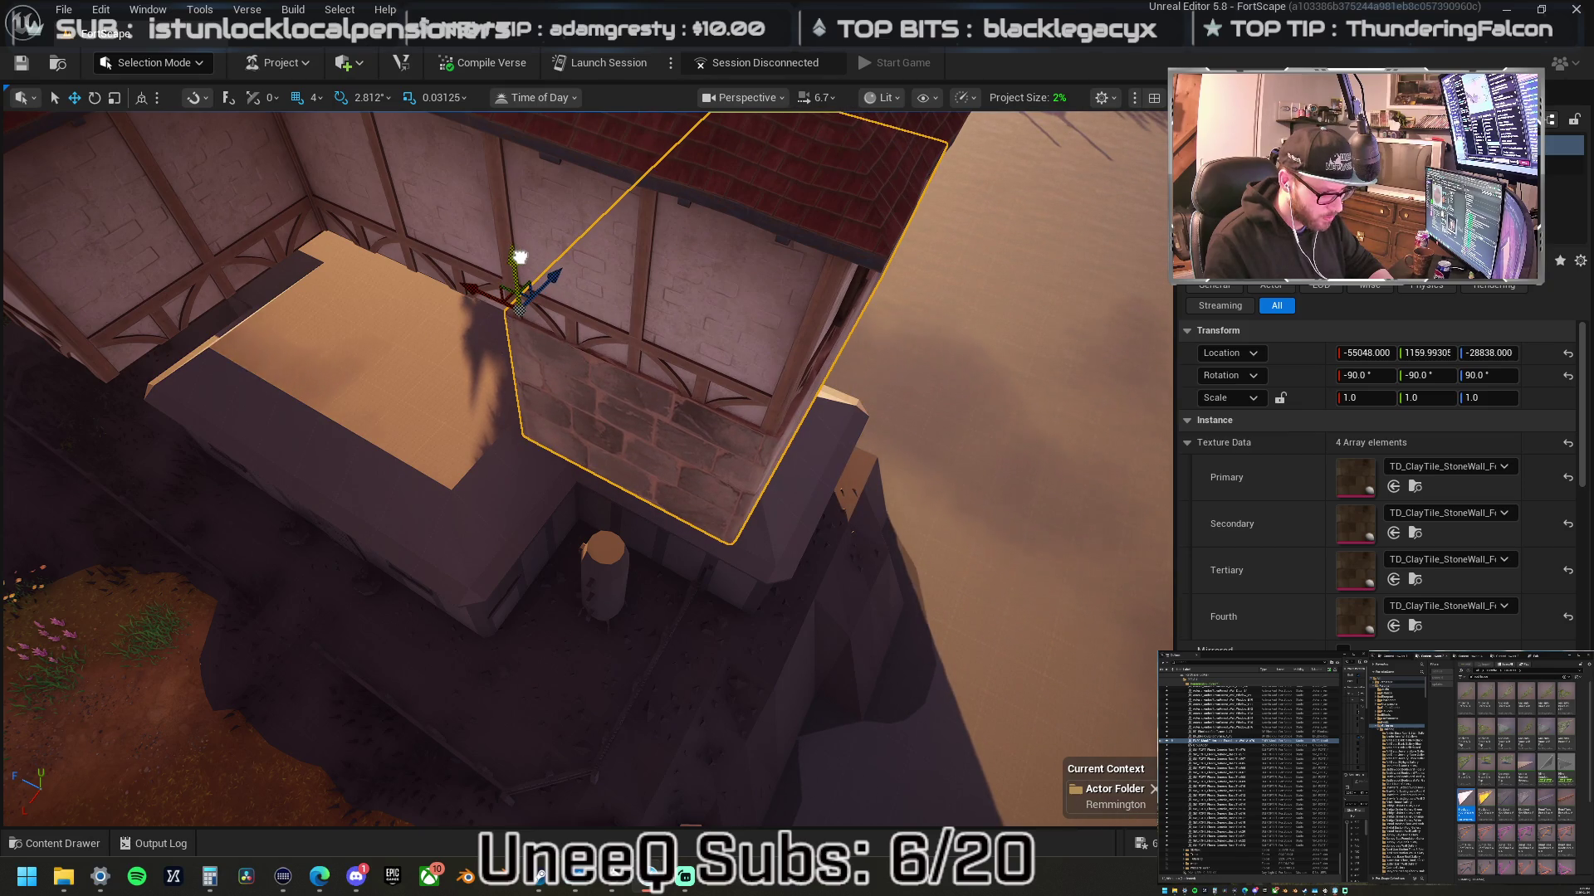
- Nudge the stone block into alignment and orbit around to check its fit
{"action": "scroll", "coordinate": [518, 260], "scroll_direction": "up", "scroll_amount": 5}
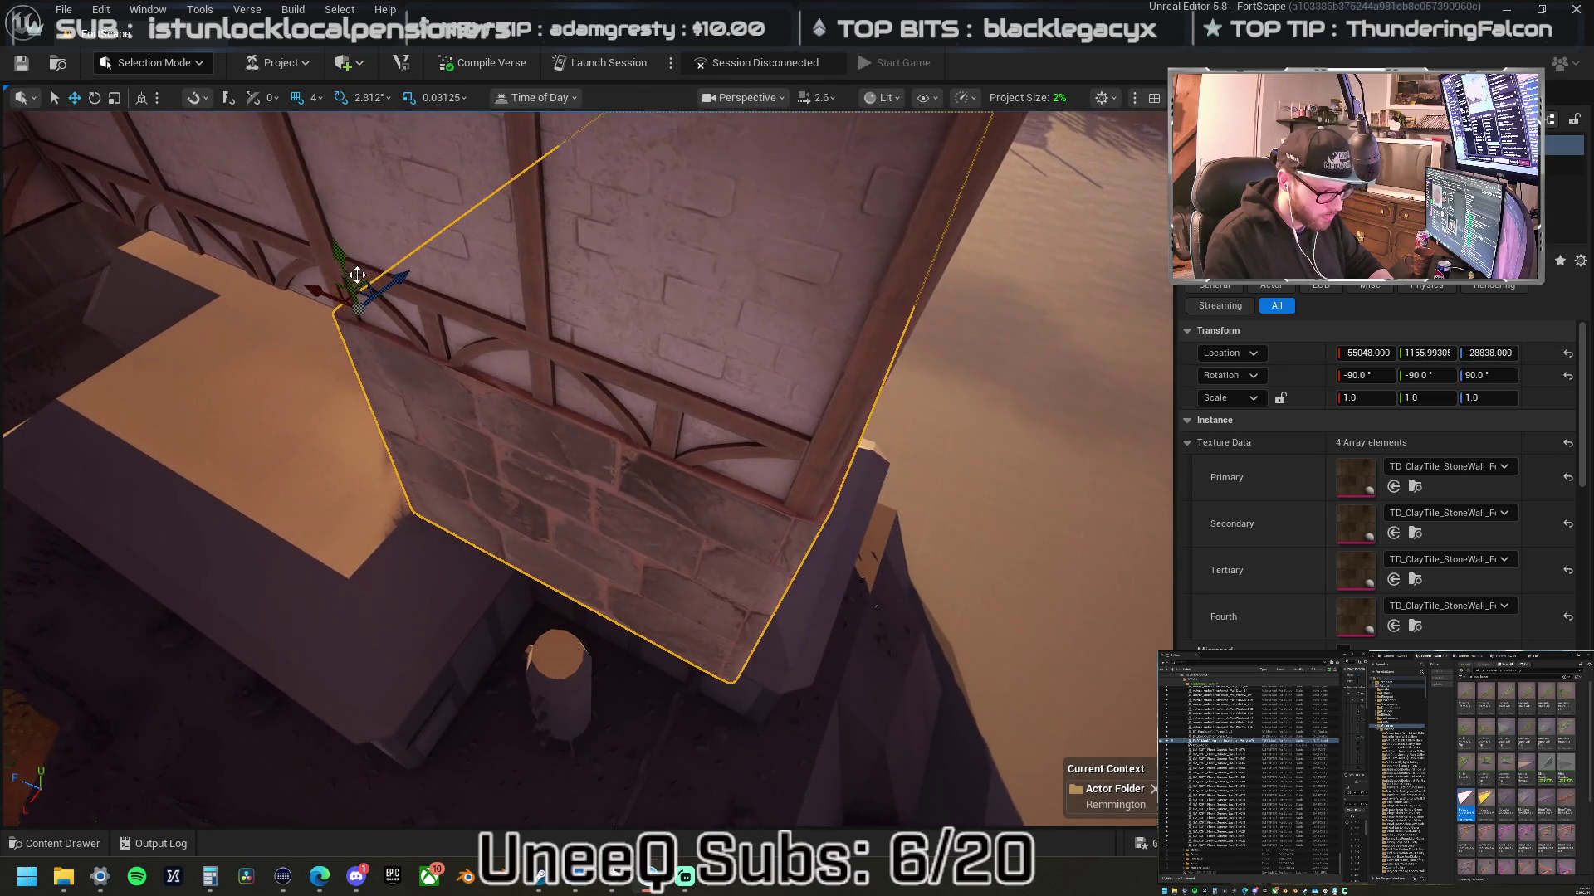
{"action": "left_click_drag", "start_coordinate": [400, 277], "coordinate": [392, 276]}
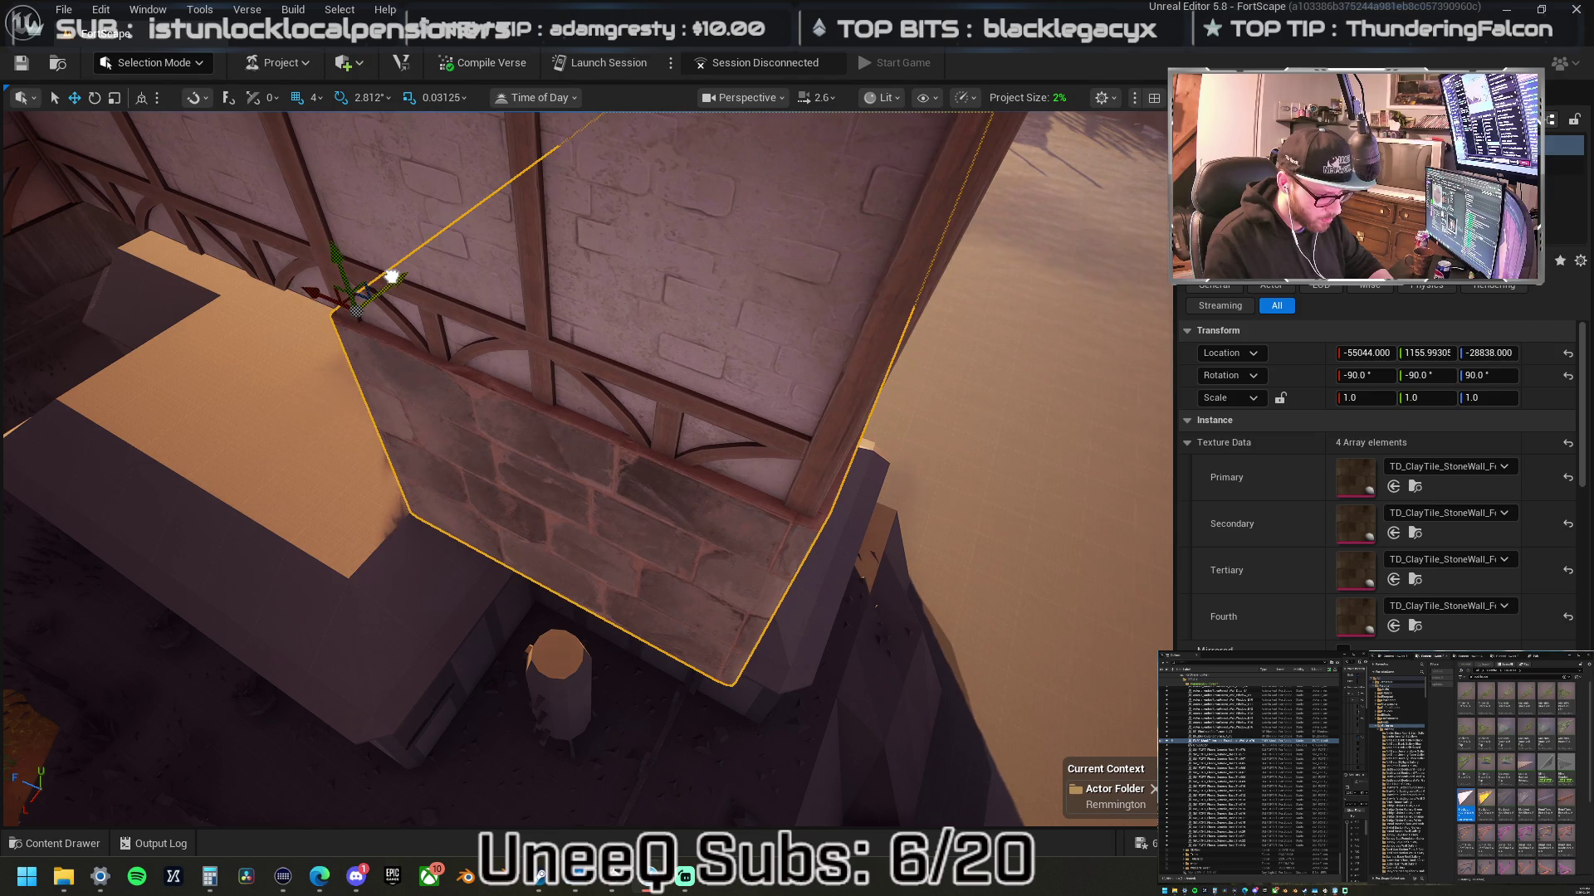
{"action": "left_click_drag", "start_coordinate": [483, 318], "coordinate": [484, 318]}
{"action": "left_click_drag", "start_coordinate": [604, 257], "coordinate": [603, 257]}
{"action": "left_click_drag", "start_coordinate": [721, 193], "coordinate": [723, 194]}
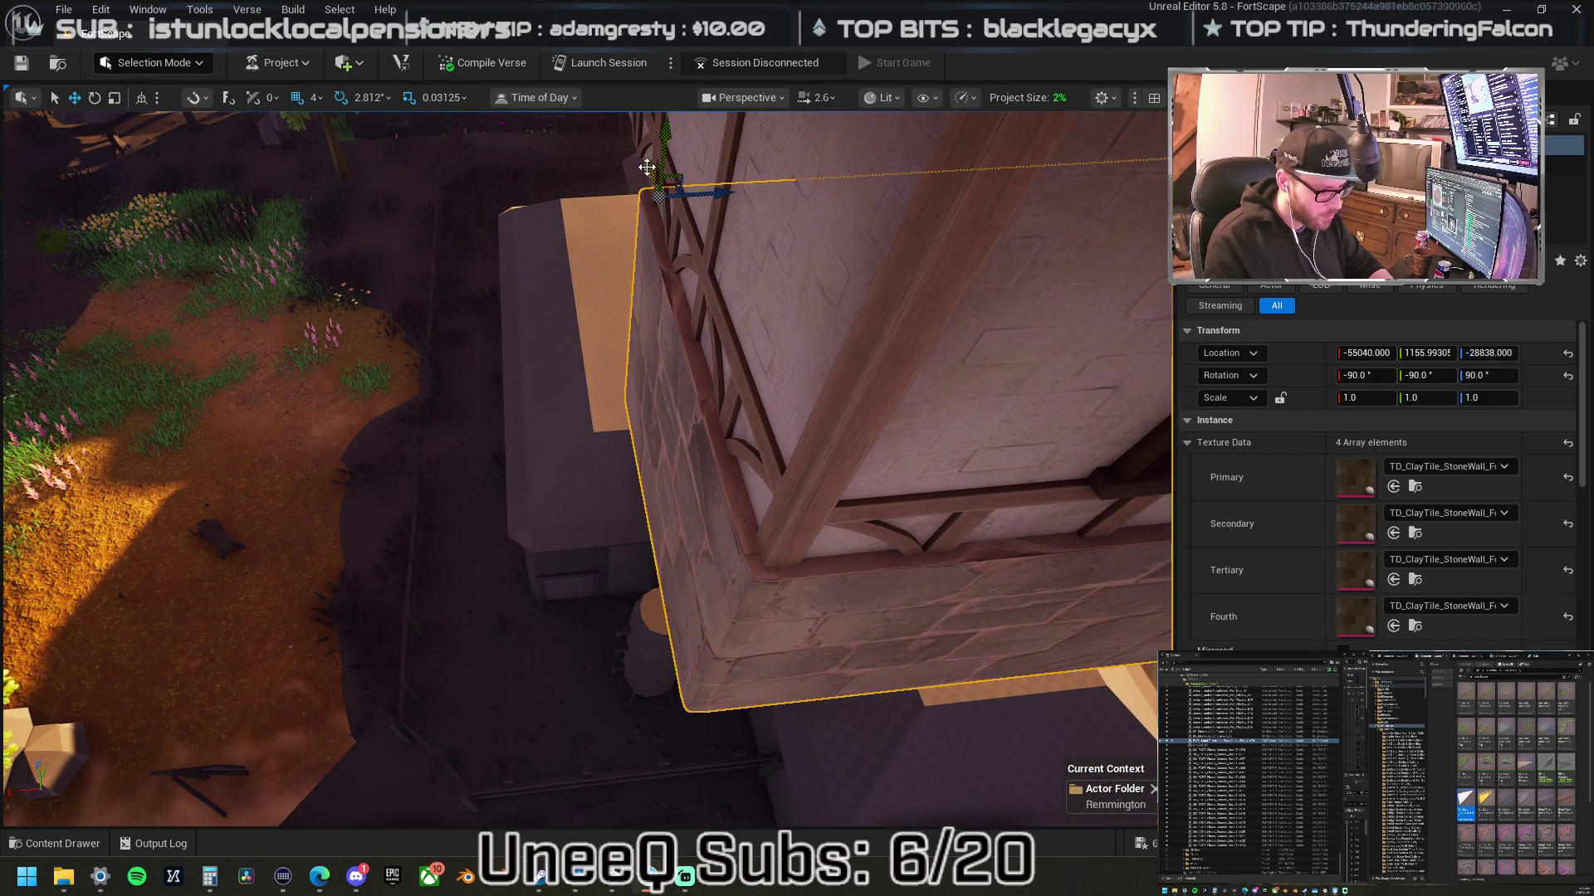
{"action": "left_click_drag", "start_coordinate": [721, 194], "coordinate": [721, 194]}
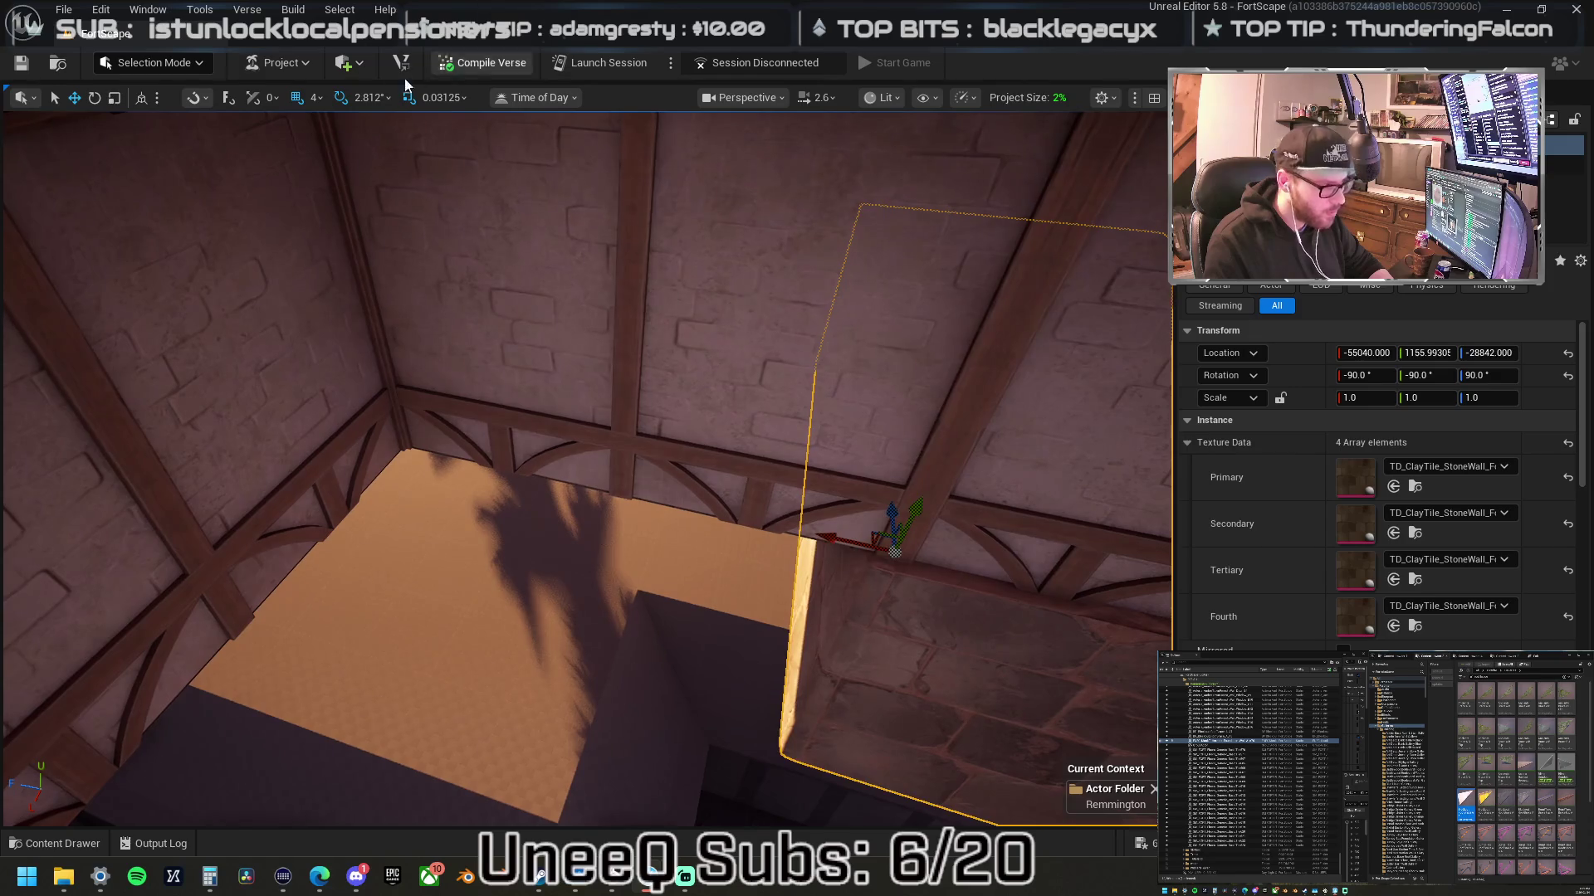
- Set grid snap to 64 and shift the stone wall along the building
{"action": "left_click", "coordinate": [316, 97]}
{"action": "left_click", "coordinate": [356, 270]}
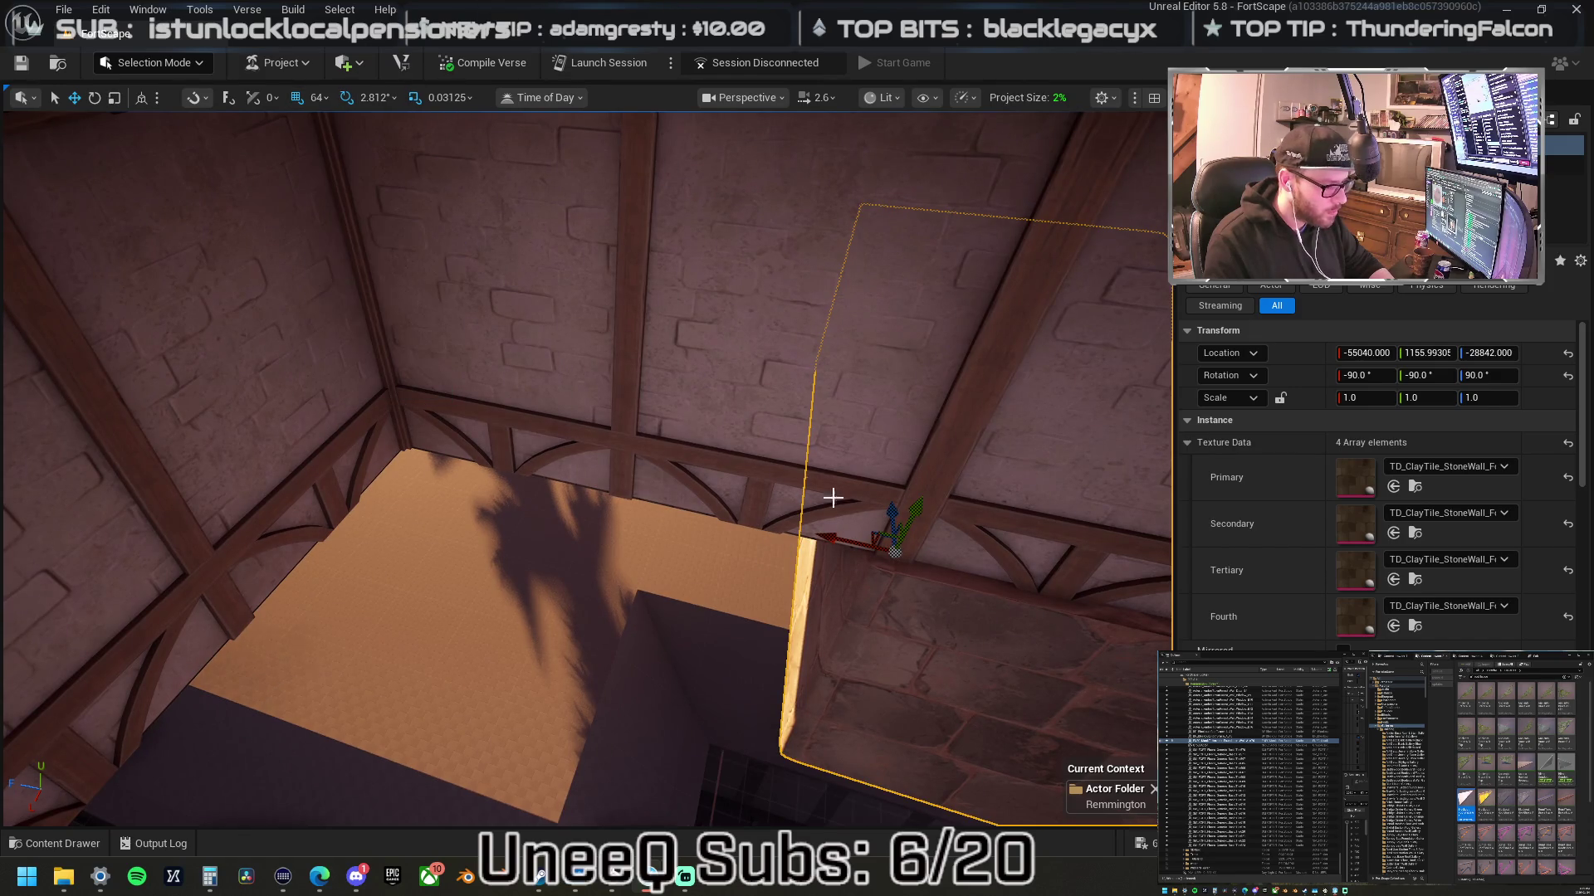
{"action": "mouse_move", "coordinate": [835, 532]}
{"action": "left_mouse_down"}
{"action": "mouse_move", "coordinate": [739, 523]}
{"action": "mouse_move", "coordinate": [323, 398]}
{"action": "mouse_move", "coordinate": [341, 404]}
{"action": "left_mouse_up"}
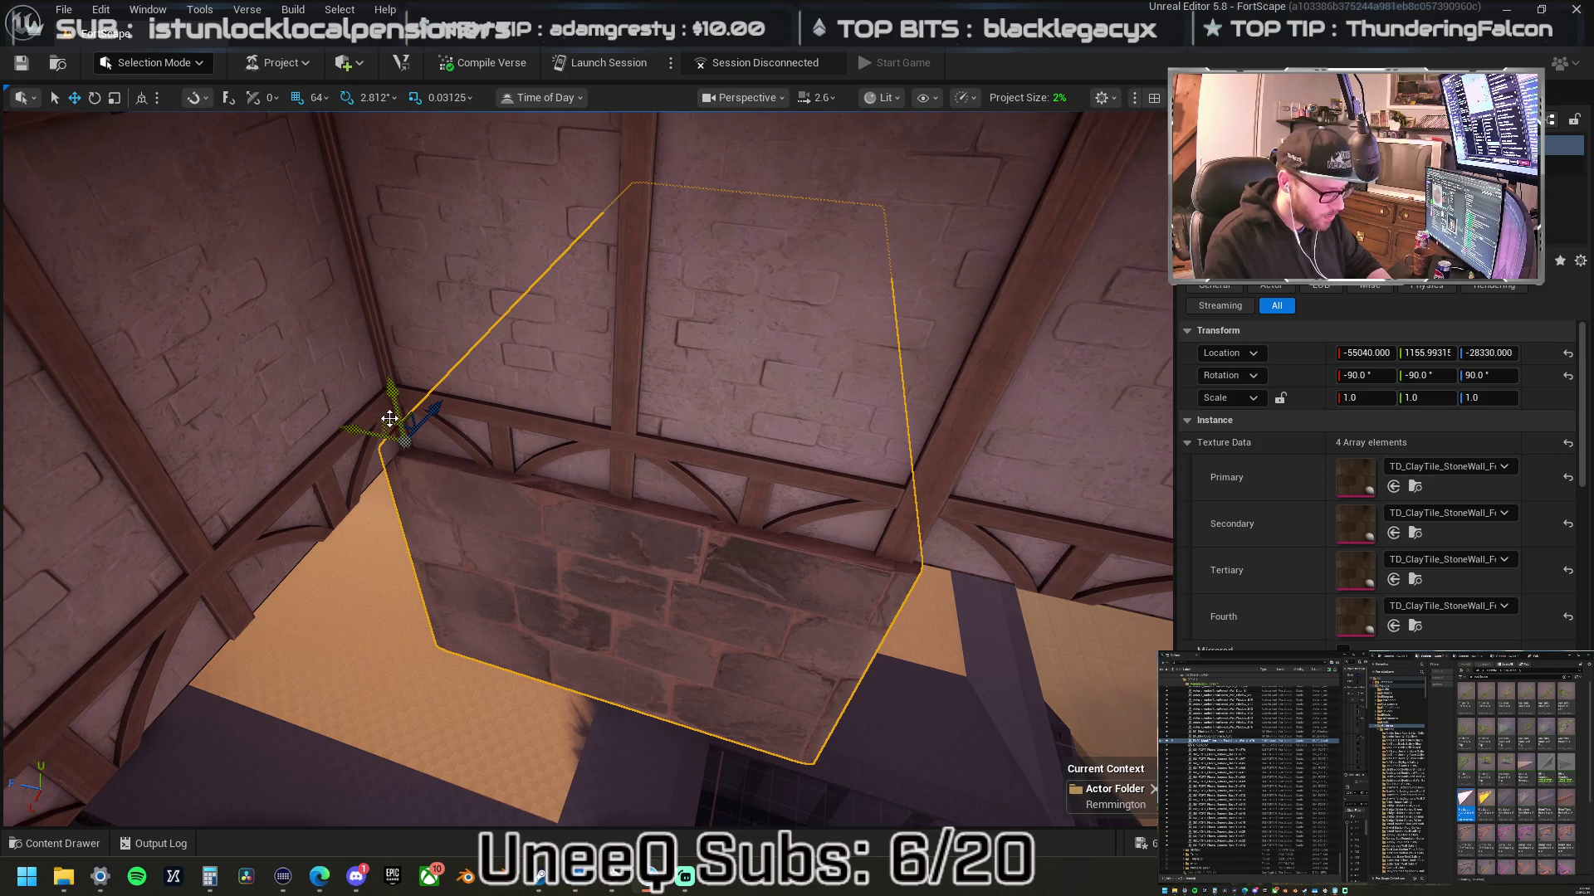
{"action": "key", "text": "ctrl+z"}
{"action": "key", "text": "ctrl+y"}
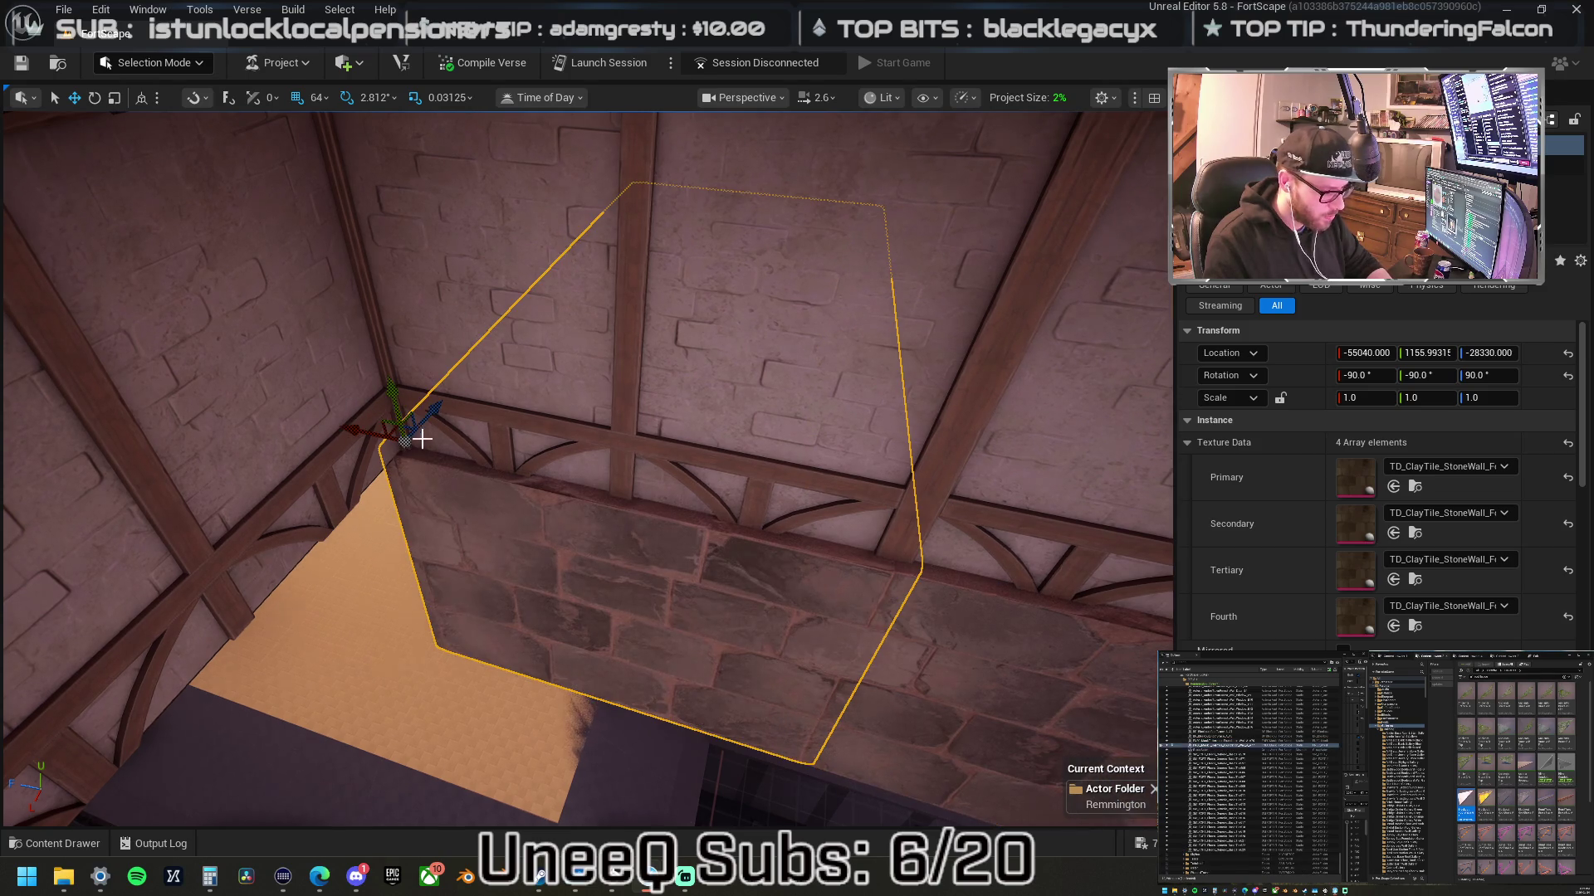
{"action": "mouse_move", "coordinate": [359, 431]}
{"action": "left_mouse_down"}
{"action": "mouse_move", "coordinate": [33, 353]}
{"action": "mouse_move", "coordinate": [249, 399]}
{"action": "mouse_move", "coordinate": [374, 382]}
{"action": "mouse_move", "coordinate": [366, 413]}
{"action": "left_mouse_up"}
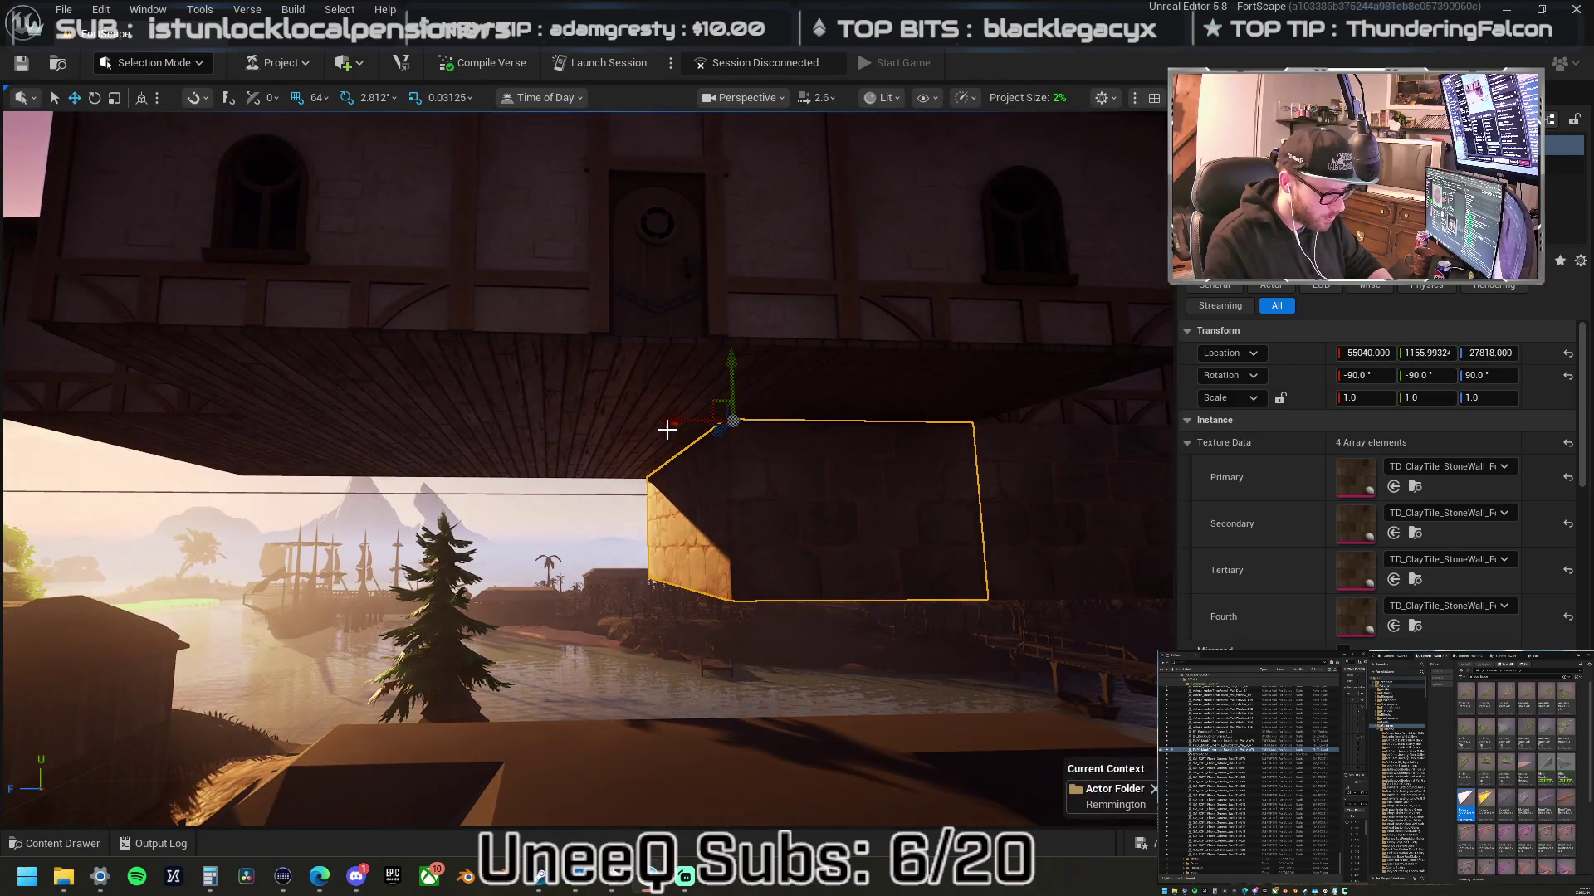
- Slide the stone wall further along the house's upper-floor base and check it from the far side
{"action": "mouse_move", "coordinate": [1014, 484]}
{"action": "left_mouse_down"}
{"action": "mouse_move", "coordinate": [871, 466]}
{"action": "mouse_move", "coordinate": [871, 498]}
{"action": "mouse_move", "coordinate": [908, 451]}
{"action": "mouse_move", "coordinate": [890, 299]}
{"action": "mouse_move", "coordinate": [594, 263]}
{"action": "mouse_move", "coordinate": [332, 266]}
{"action": "mouse_move", "coordinate": [437, 313]}
{"action": "left_mouse_up"}
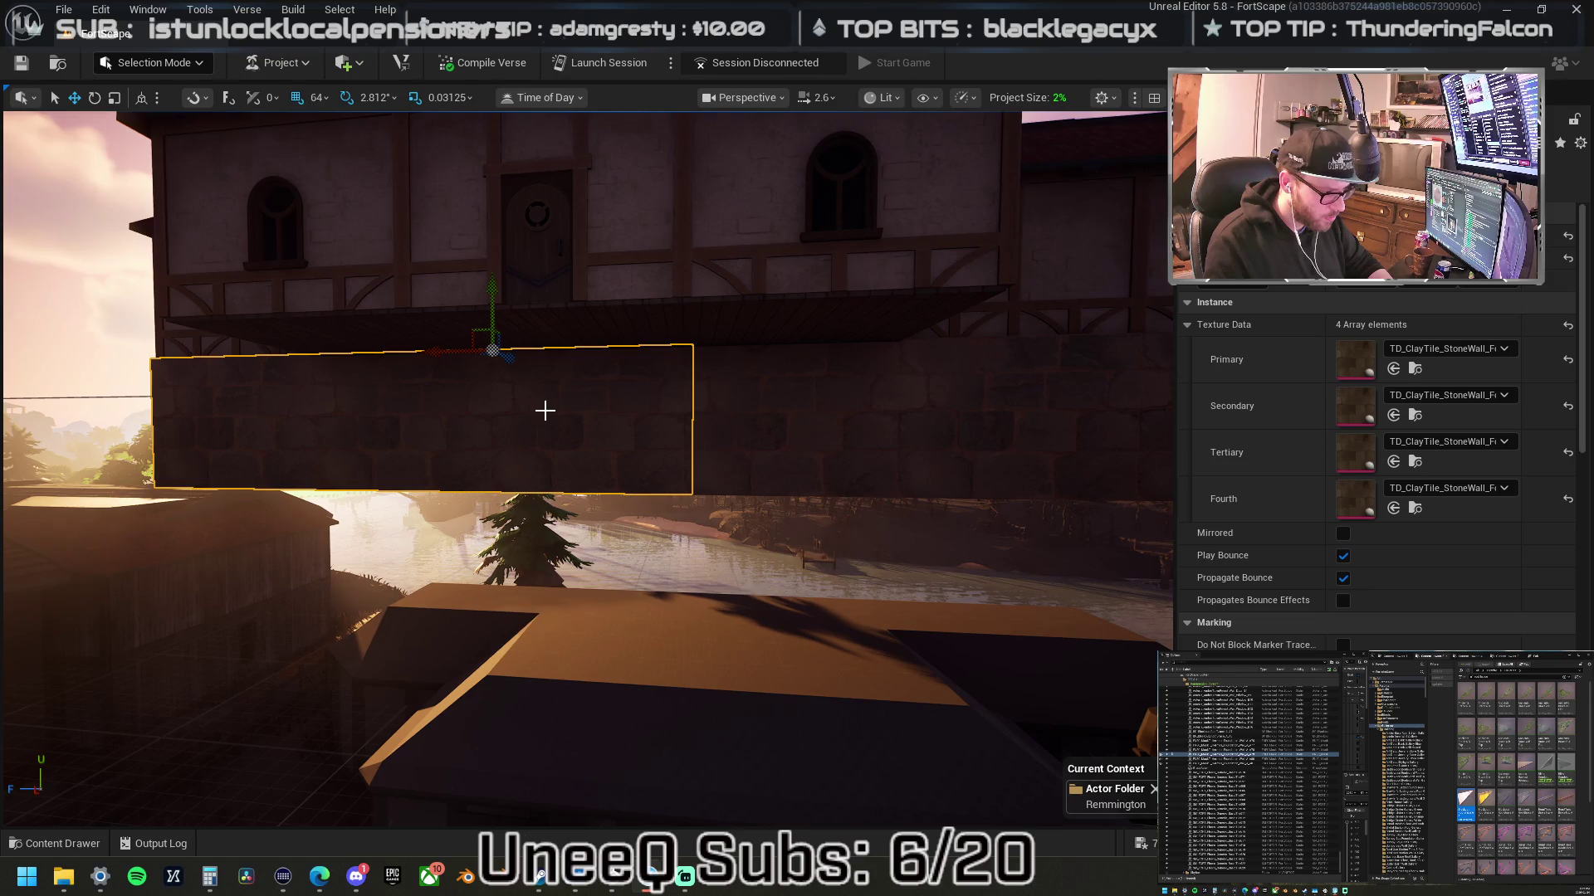
{"action": "left_click_drag", "start_coordinate": [549, 431], "coordinate": [437, 285]}
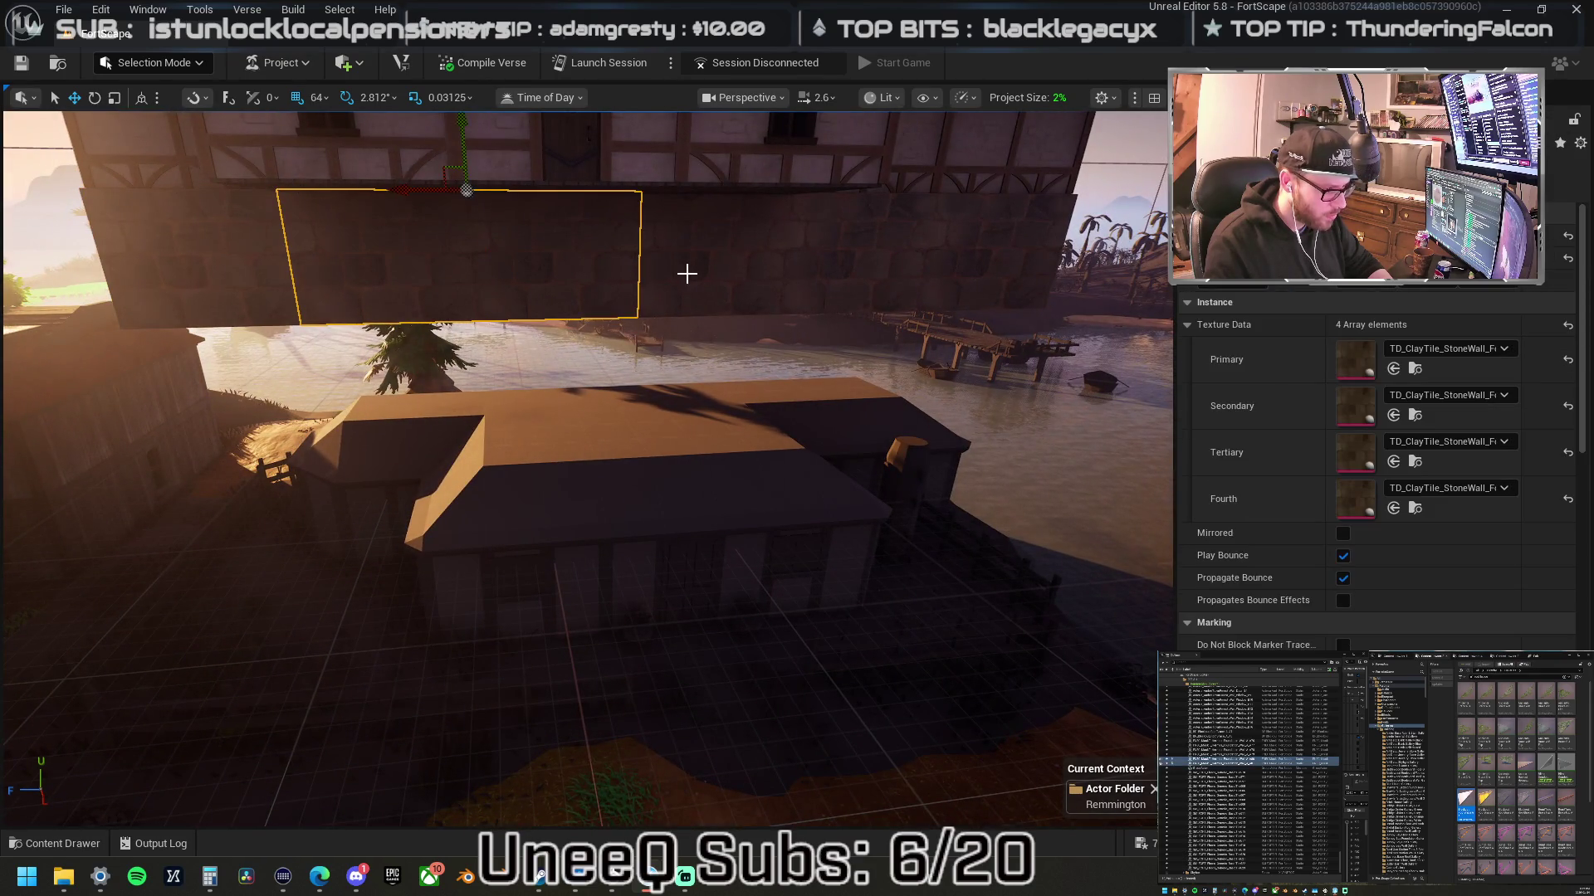
{"action": "mouse_move", "coordinate": [646, 273]}
{"action": "left_mouse_down"}
{"action": "mouse_move", "coordinate": [630, 273]}
{"action": "mouse_move", "coordinate": [647, 273]}
{"action": "left_mouse_up"}
{"action": "left_click_drag", "start_coordinate": [502, 274], "coordinate": [618, 290]}
{"action": "key", "text": "f"}
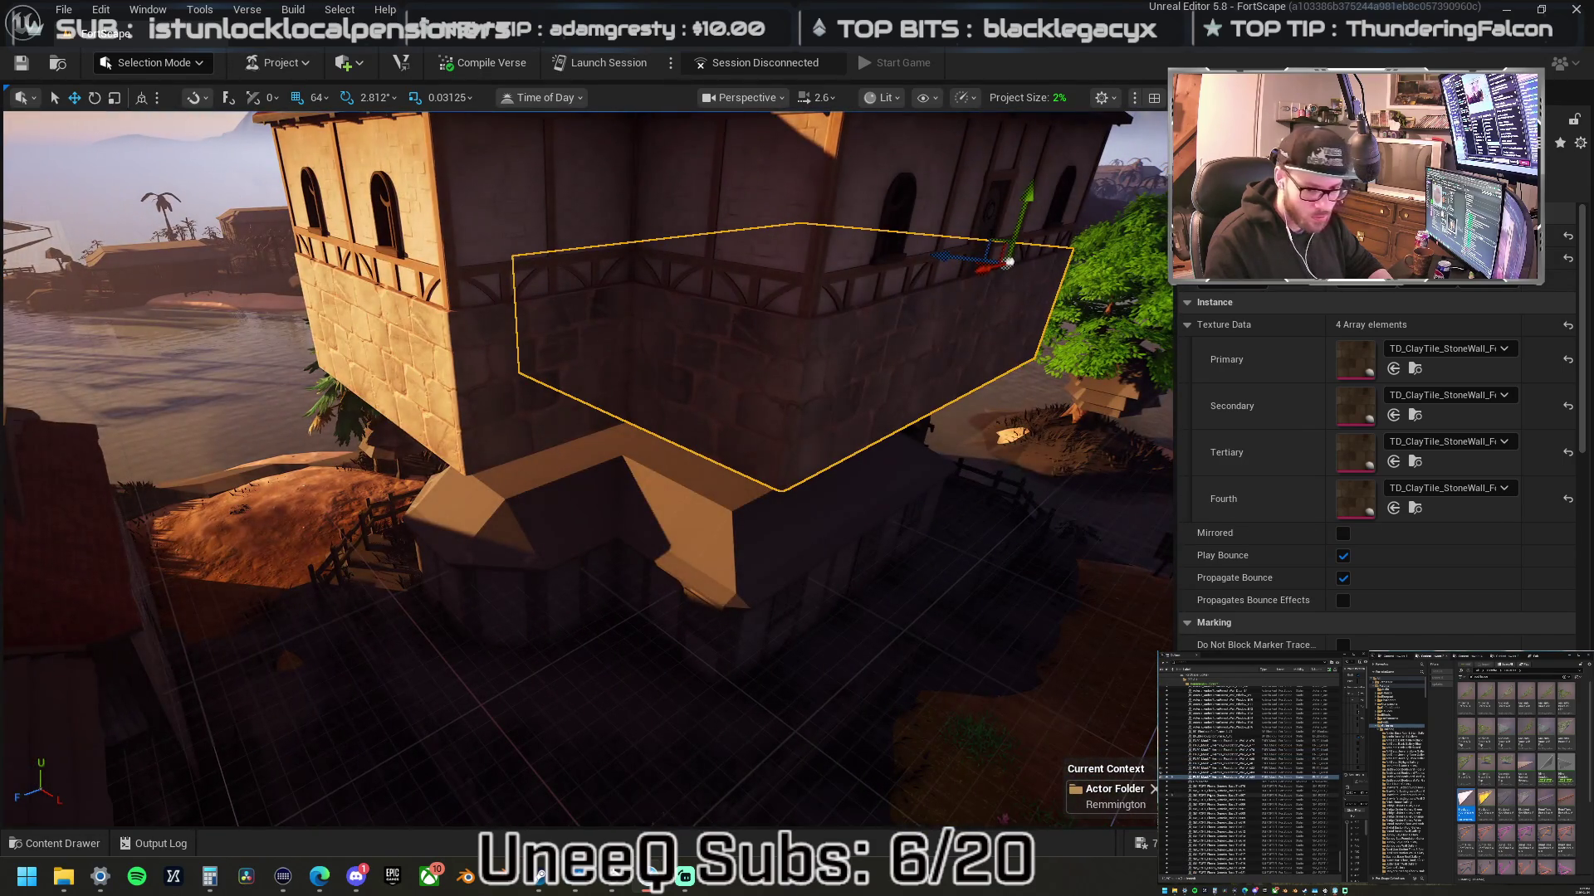
{"action": "mouse_move", "coordinate": [551, 369]}
{"action": "left_mouse_down"}
{"action": "mouse_move", "coordinate": [465, 362]}
{"action": "mouse_move", "coordinate": [630, 409]}
{"action": "left_mouse_up"}
{"action": "mouse_move", "coordinate": [273, 401]}
{"action": "left_mouse_down"}
{"action": "mouse_move", "coordinate": [476, 398]}
{"action": "mouse_move", "coordinate": [479, 366]}
{"action": "mouse_move", "coordinate": [556, 424]}
{"action": "mouse_move", "coordinate": [587, 391]}
{"action": "left_mouse_up"}
- Inspect the house from above and up close at its stone base, wall and door
{"action": "left_click", "coordinate": [462, 359], "text": "ctrl"}
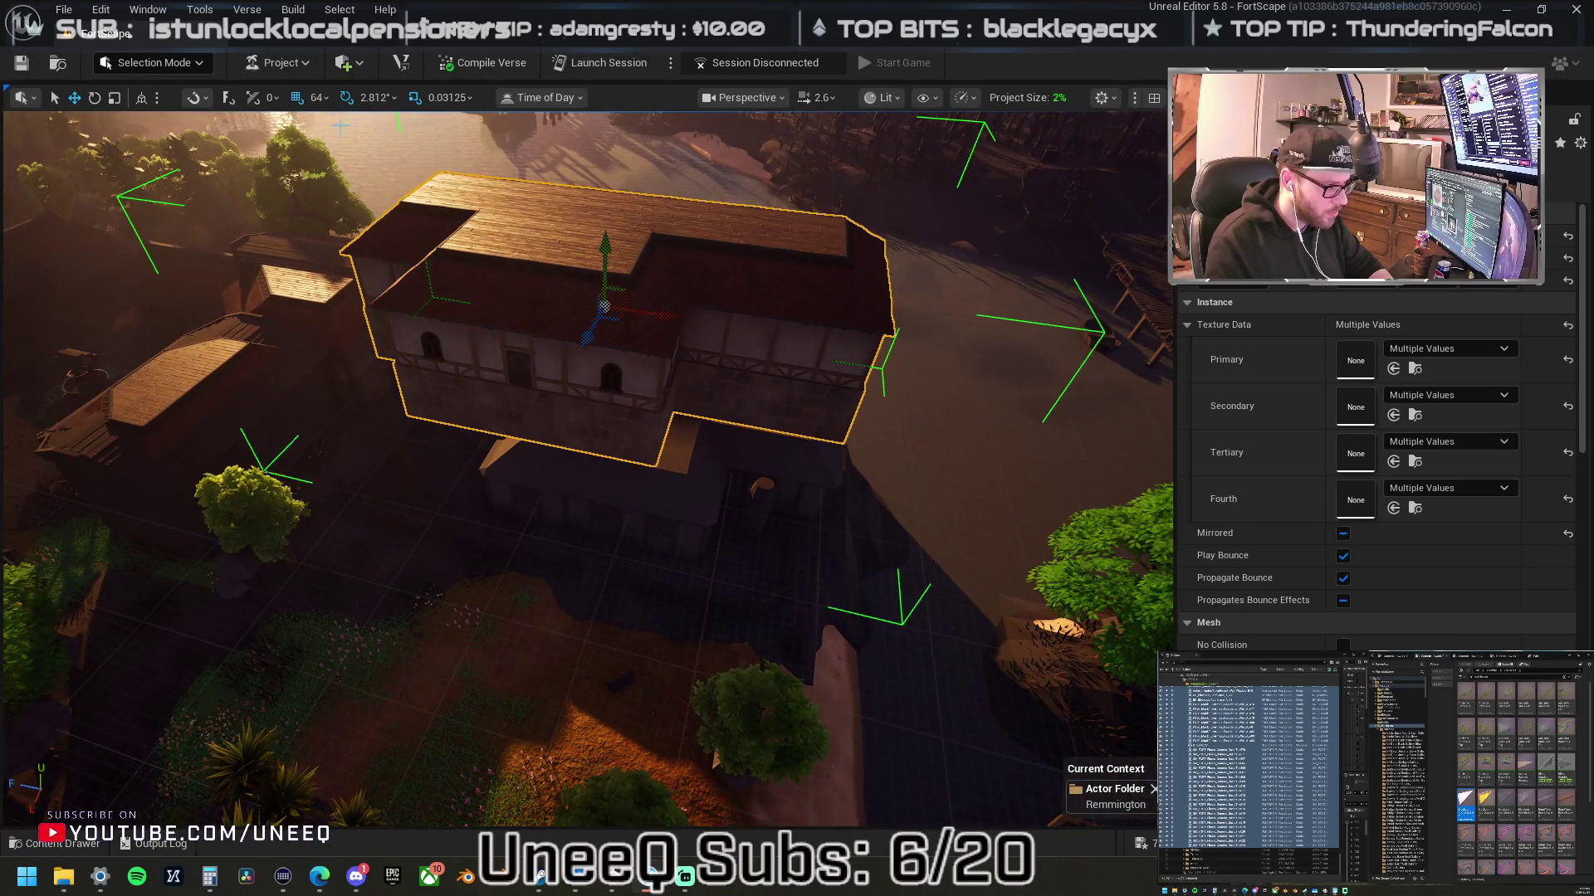
{"action": "mouse_move", "coordinate": [609, 247]}
{"action": "left_mouse_down"}
{"action": "mouse_move", "coordinate": [622, 349]}
{"action": "mouse_move", "coordinate": [669, 446]}
{"action": "left_mouse_up"}
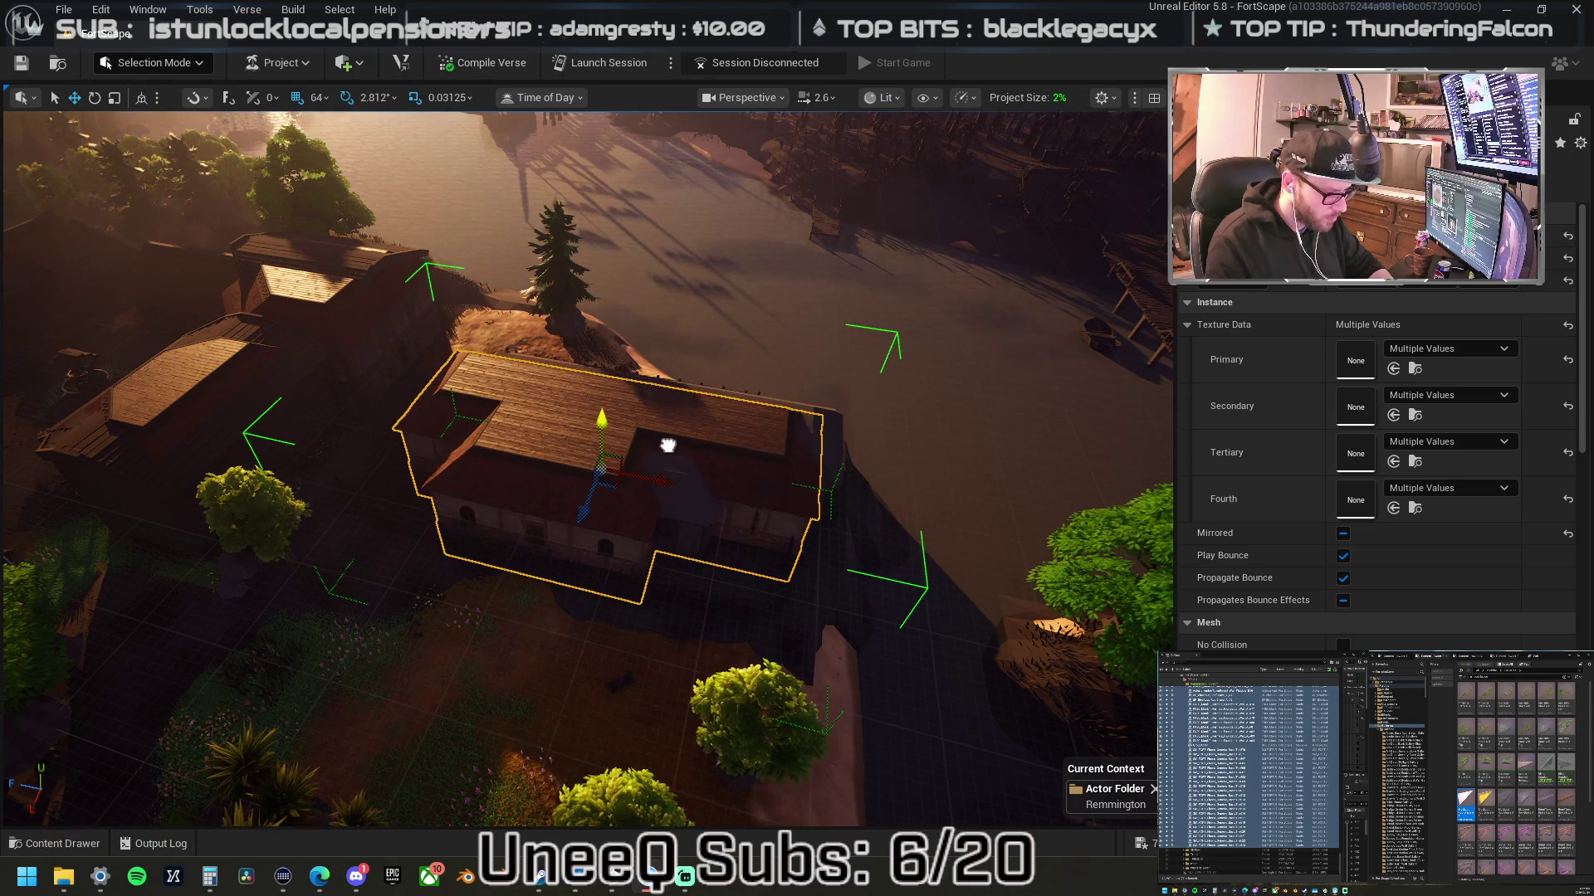
{"action": "left_click", "coordinate": [806, 610]}
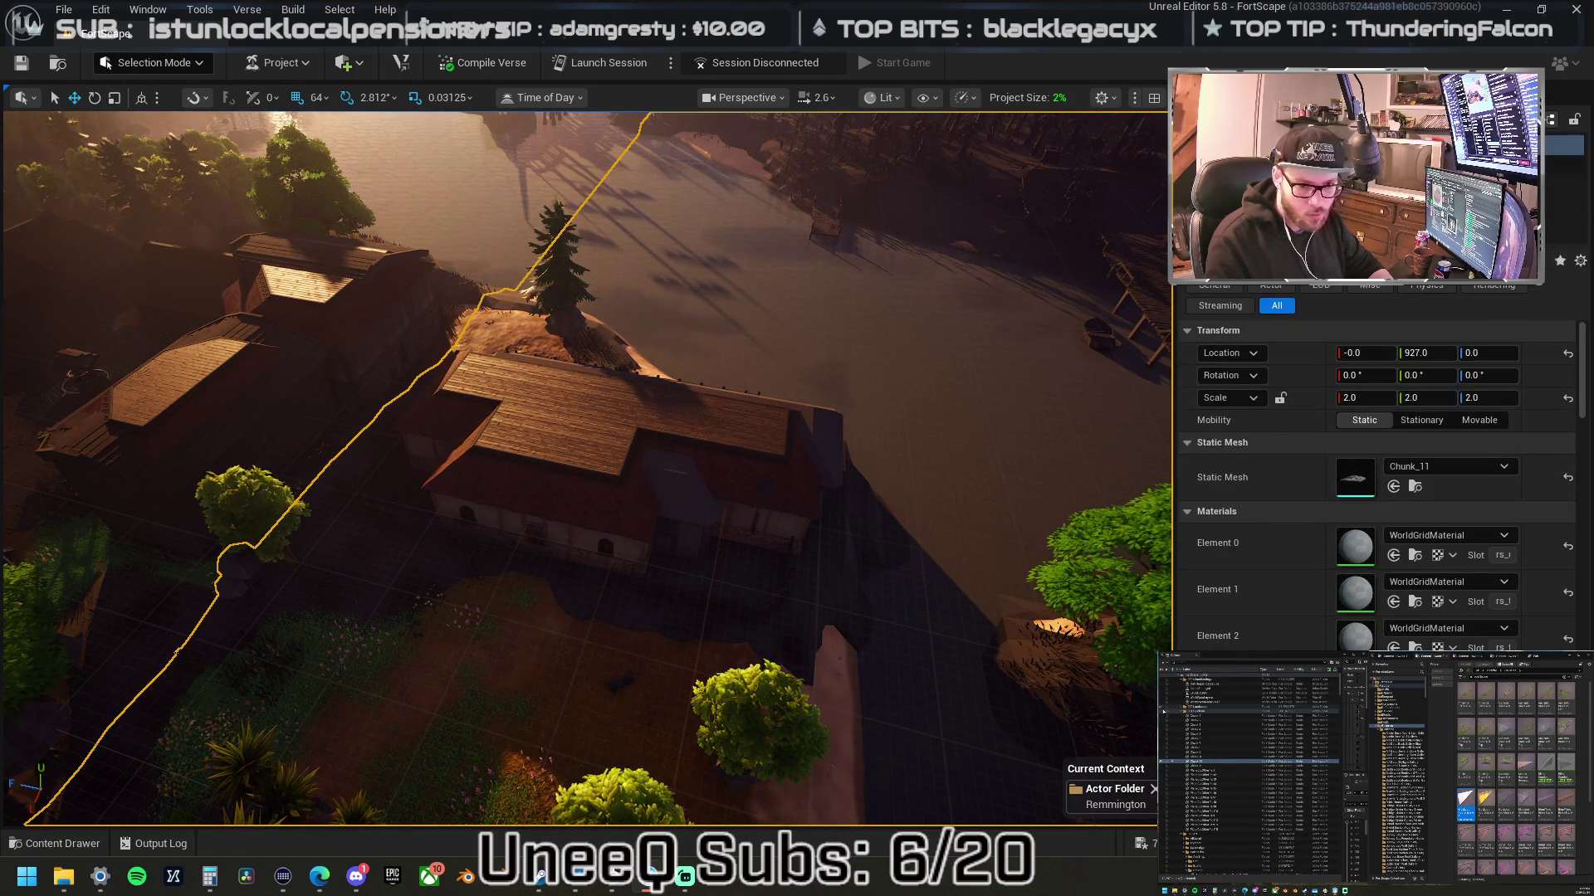
{"action": "mouse_move", "coordinate": [925, 431]}
{"action": "left_mouse_down"}
{"action": "mouse_move", "coordinate": [925, 315]}
{"action": "mouse_move", "coordinate": [847, 398]}
{"action": "mouse_move", "coordinate": [701, 356]}
{"action": "mouse_move", "coordinate": [313, 834]}
{"action": "mouse_move", "coordinate": [672, 360]}
{"action": "mouse_move", "coordinate": [700, 410]}
{"action": "left_mouse_up"}
{"action": "mouse_move", "coordinate": [735, 508]}
{"action": "left_mouse_down"}
{"action": "mouse_move", "coordinate": [765, 561]}
{"action": "mouse_move", "coordinate": [779, 249]}
{"action": "left_mouse_up"}
{"action": "left_click", "coordinate": [804, 362]}
{"action": "key", "text": "f"}
{"action": "left_click_drag", "start_coordinate": [664, 289], "coordinate": [634, 280]}
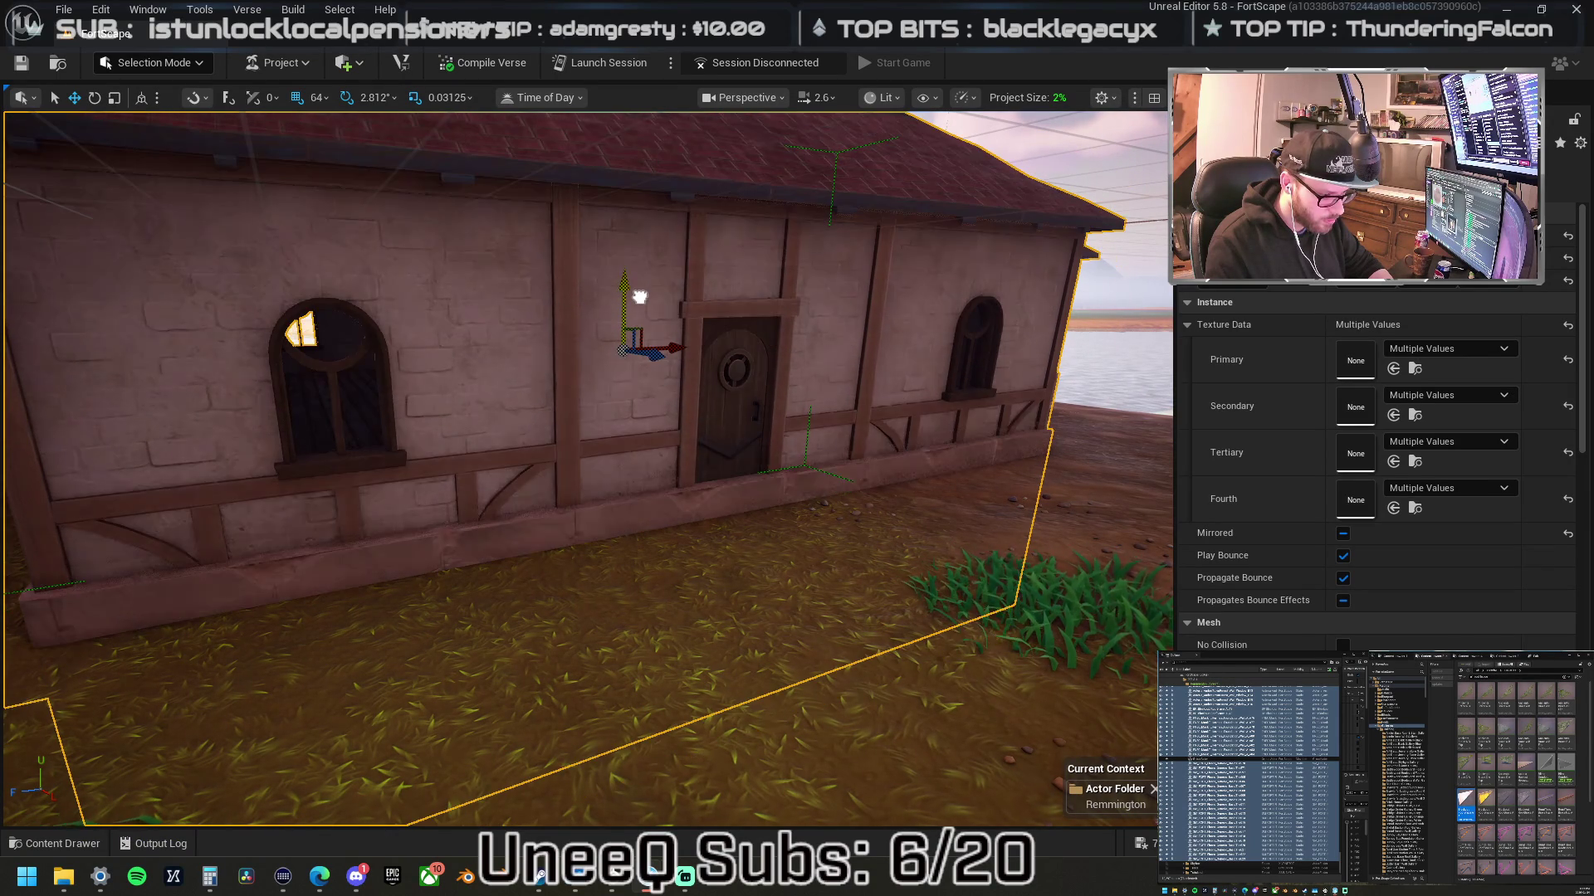
{"action": "left_click", "coordinate": [319, 98]}
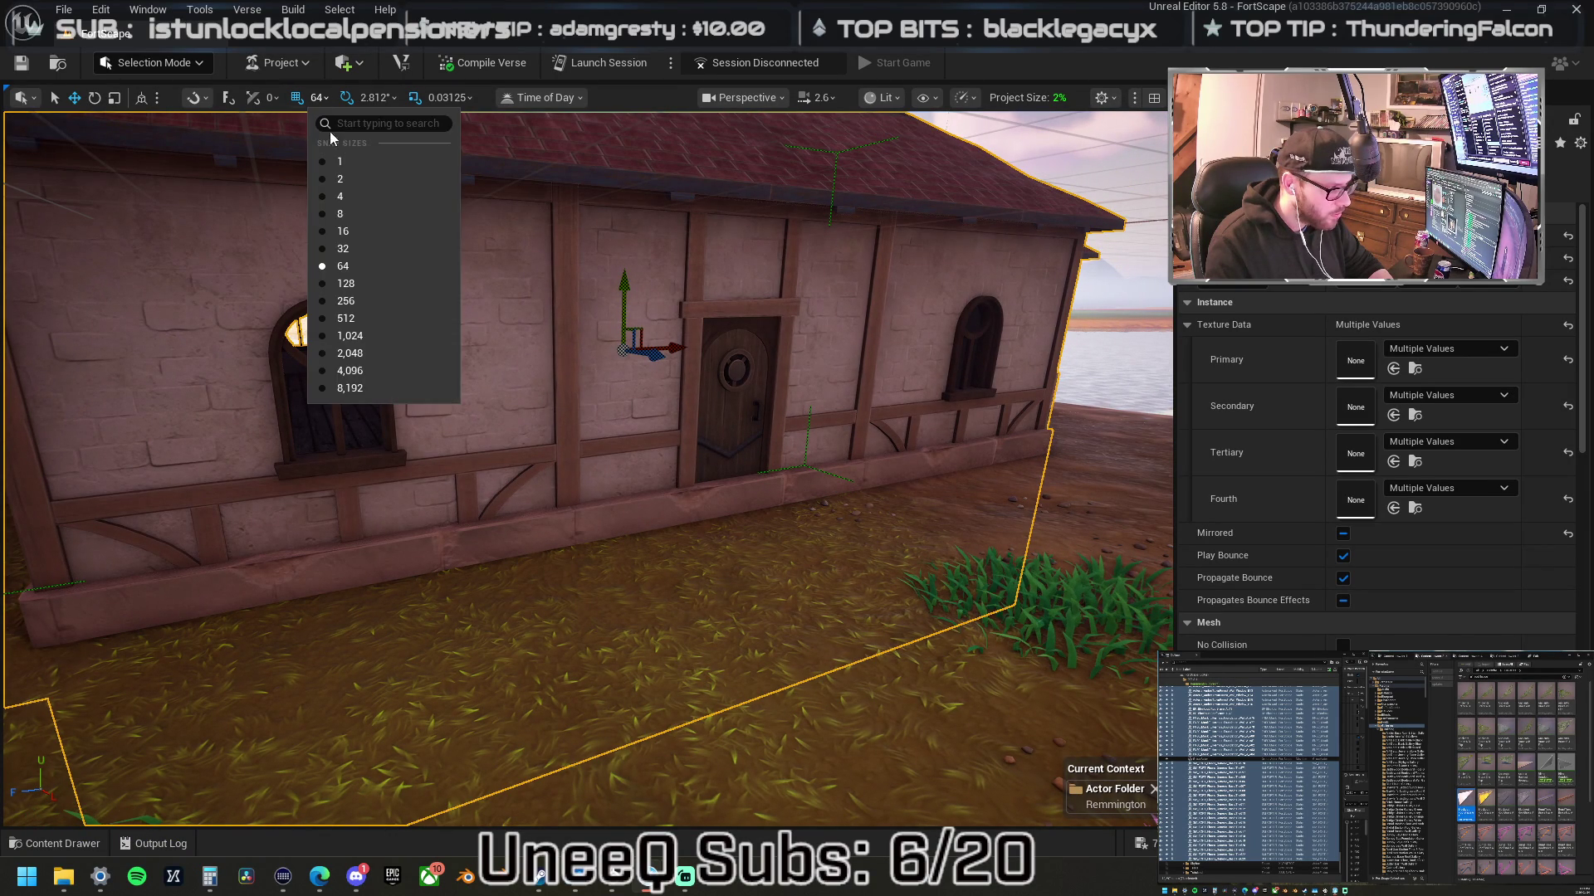
- Set grid snap to 4, fly to the village fountain, and select the wooden fence piece
{"action": "left_click", "coordinate": [367, 197]}
{"action": "mouse_move", "coordinate": [627, 286]}
{"action": "left_mouse_down"}
{"action": "mouse_move", "coordinate": [664, 349]}
{"action": "mouse_move", "coordinate": [847, 297]}
{"action": "left_mouse_up"}
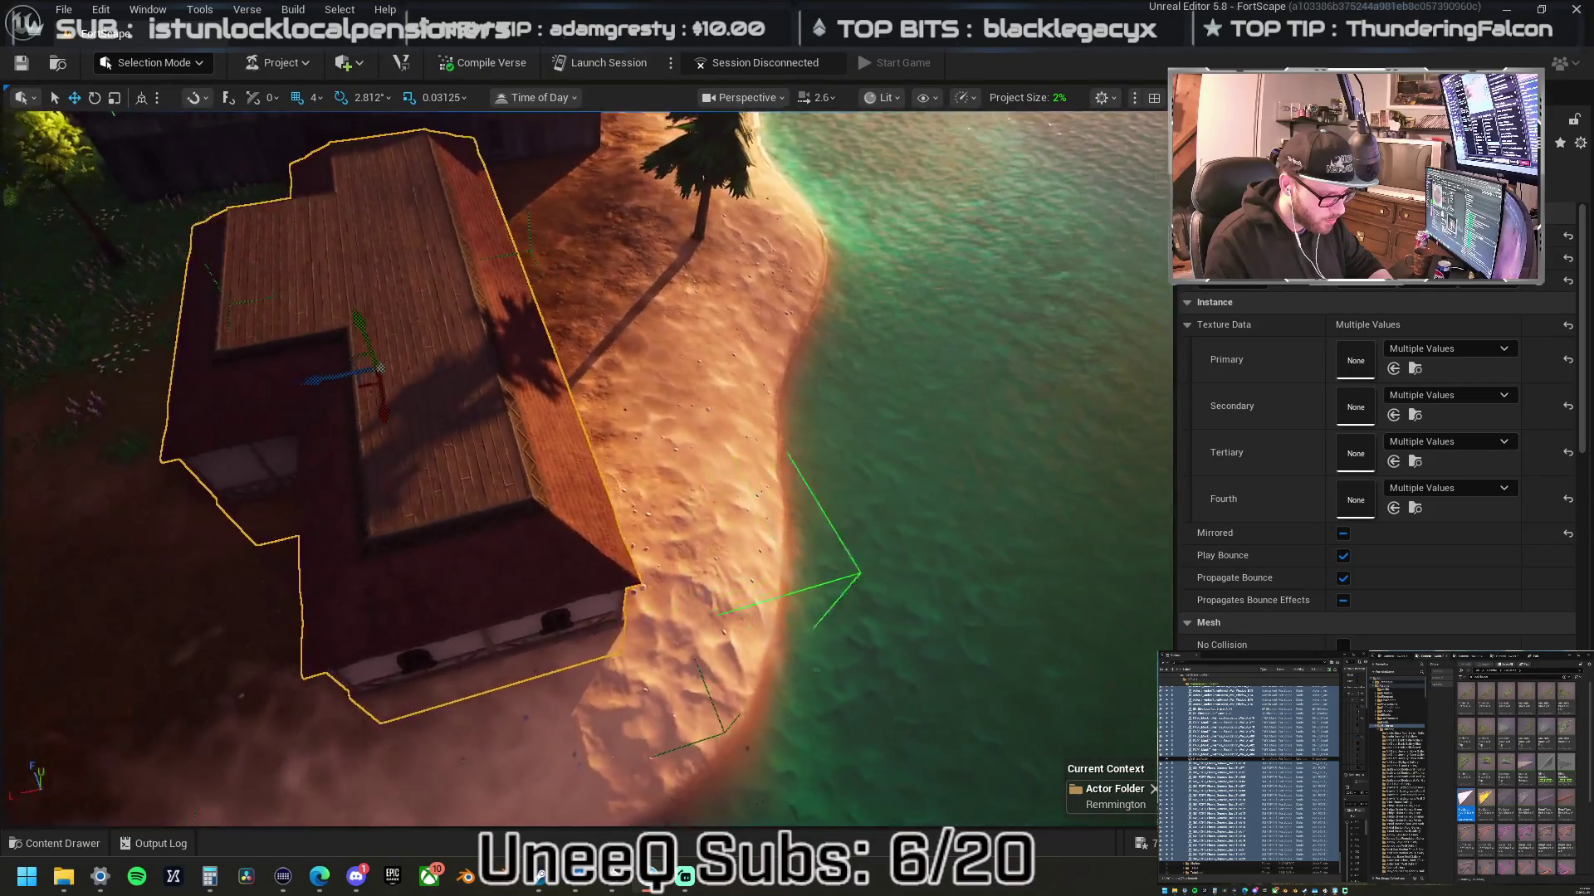
{"action": "key", "text": "a"}
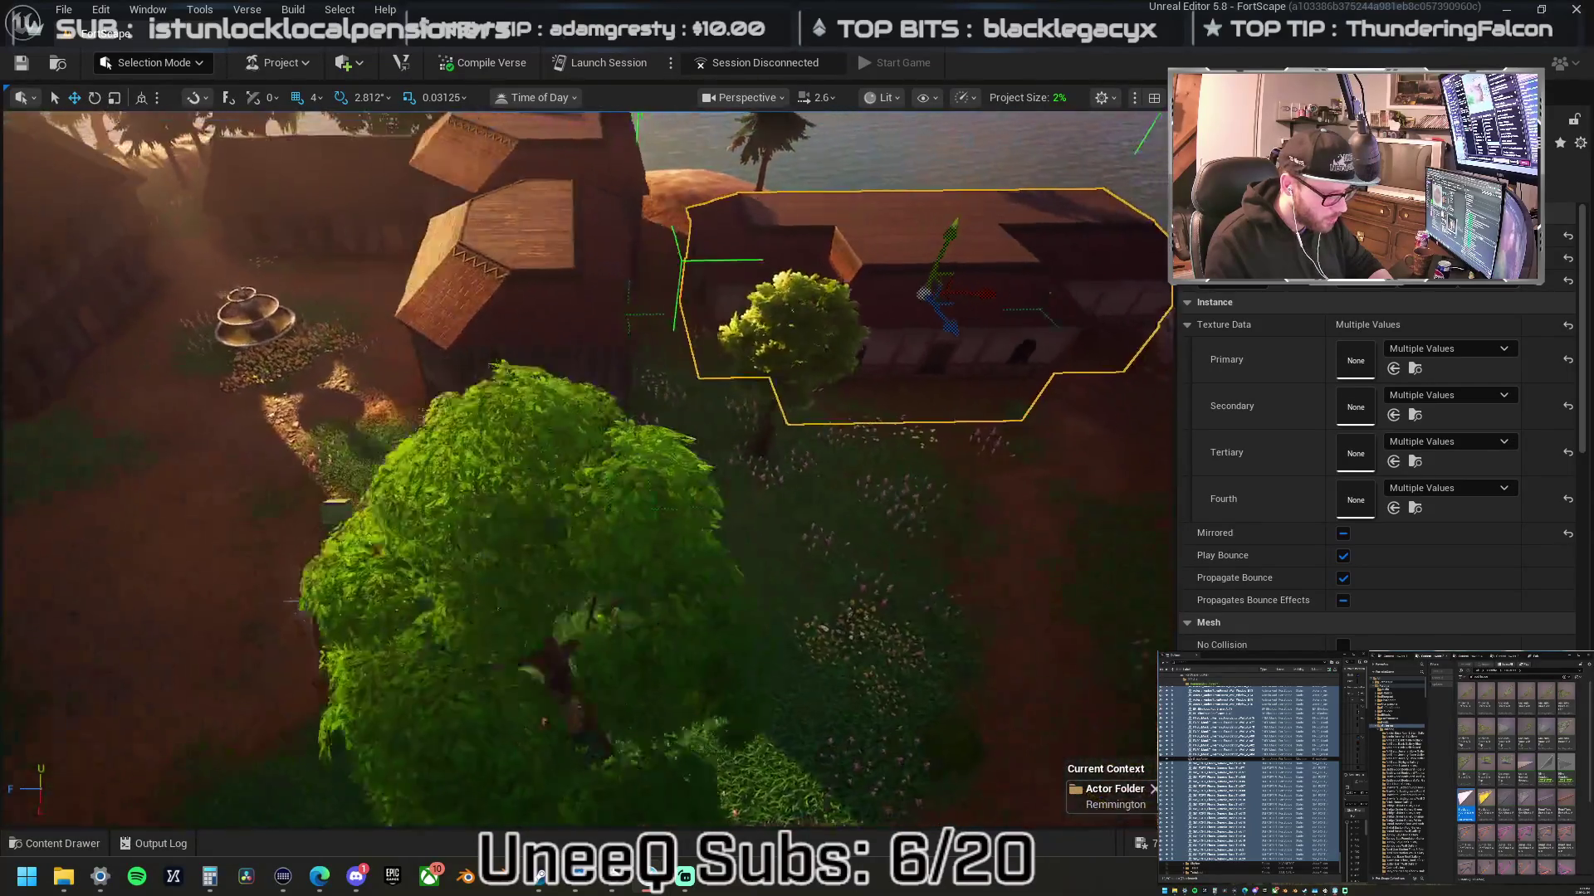
{"action": "key", "text": "s"}
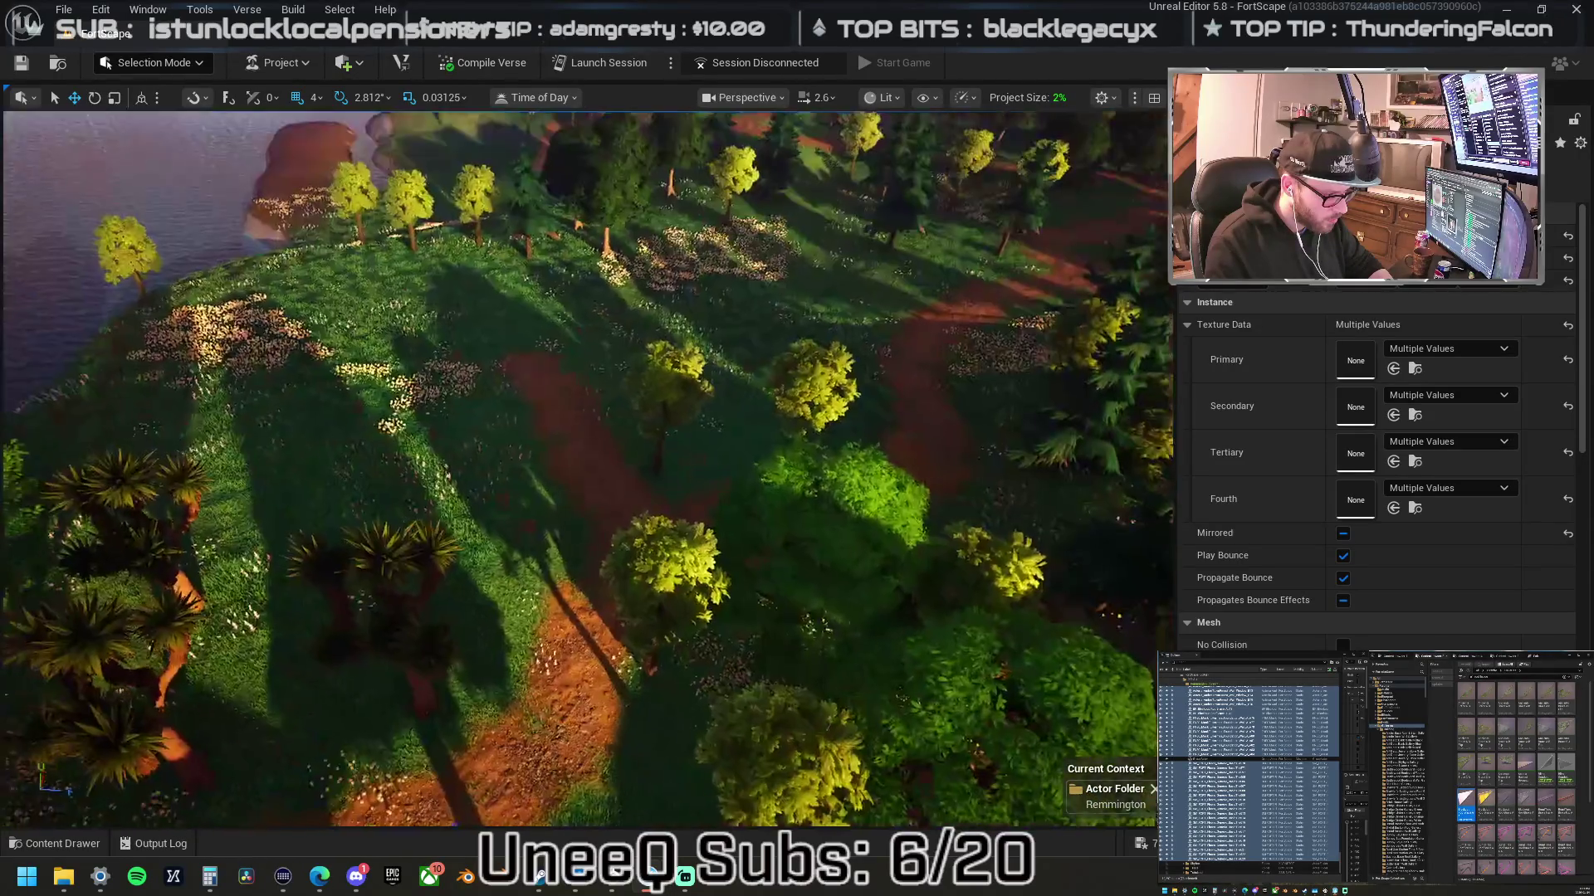
{"action": "key", "text": "w"}
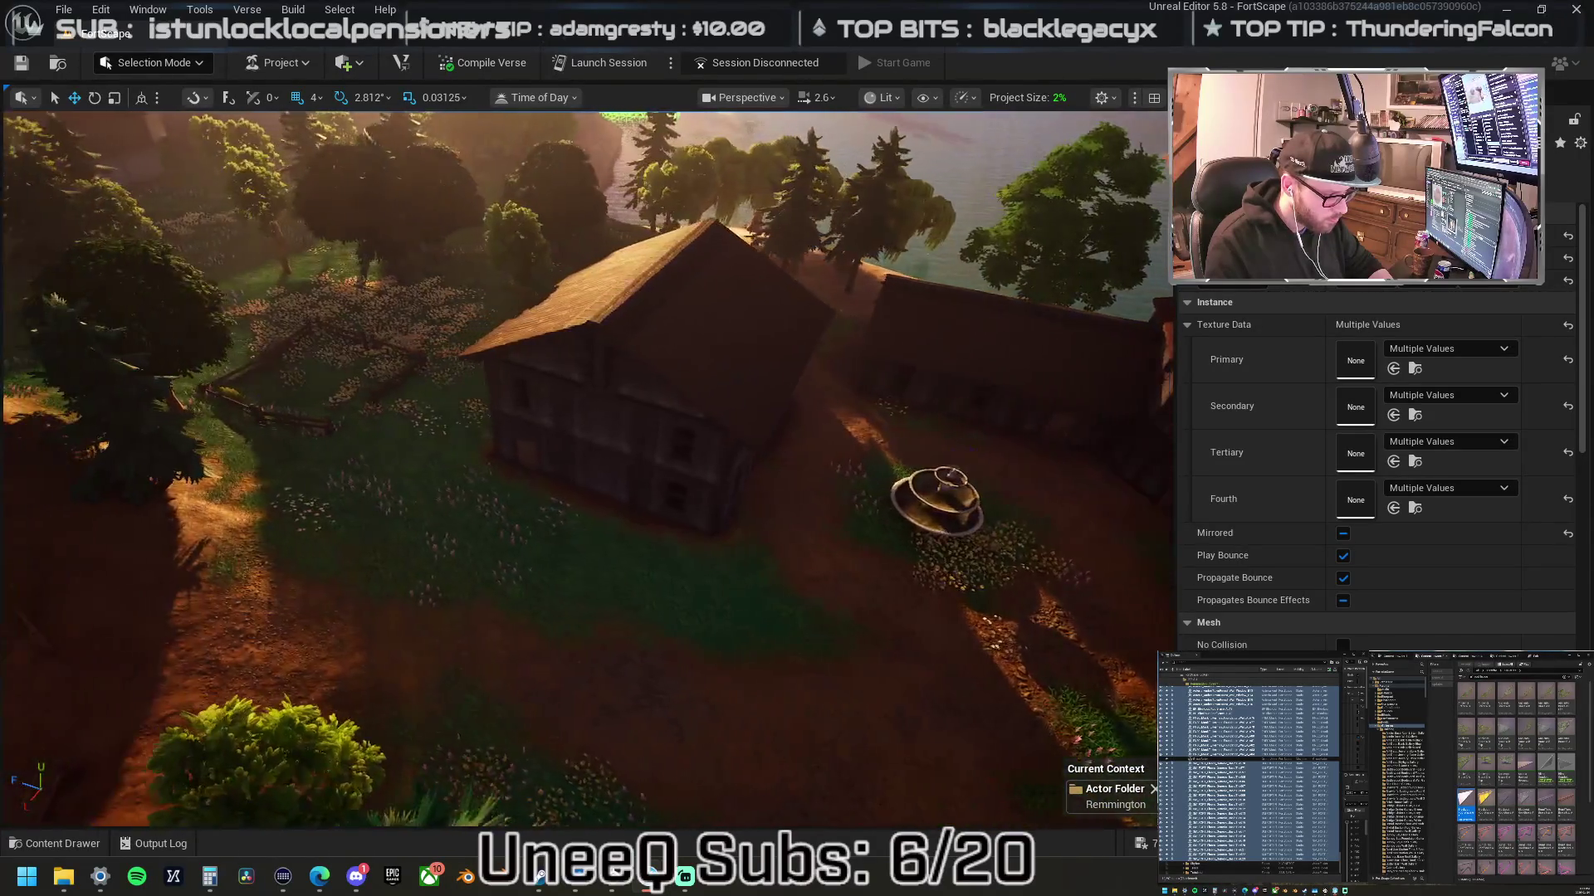
{"action": "left_click", "coordinate": [405, 345]}
{"action": "key", "text": "d"}
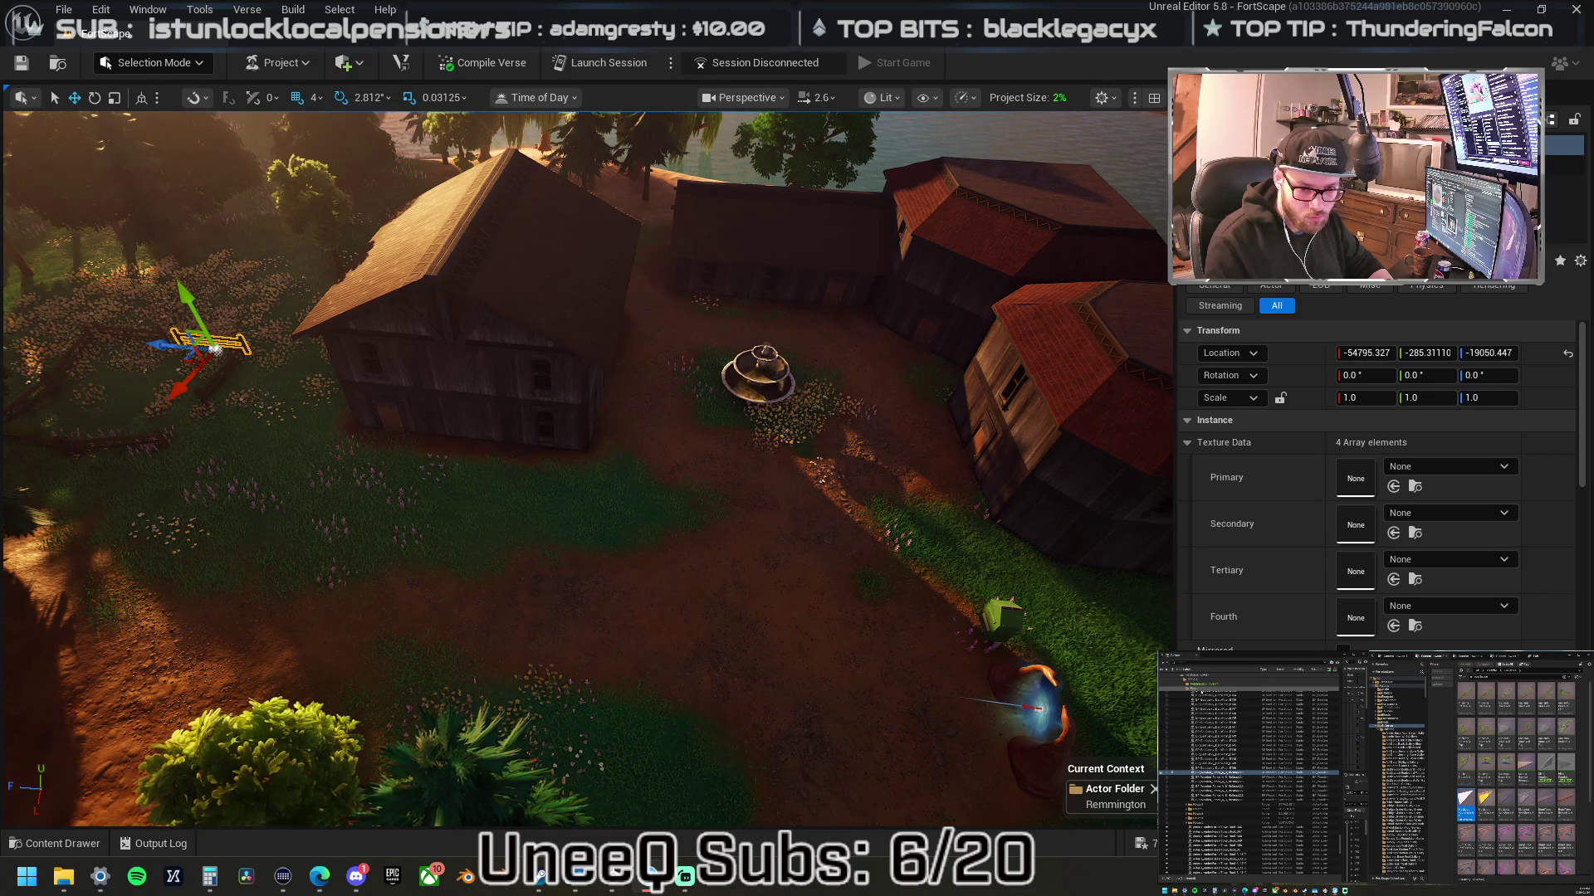
- Select the wooden fence piece, drag it toward the yard, and rotate it to about -78.75°
{"action": "left_click", "coordinate": [1207, 784]}
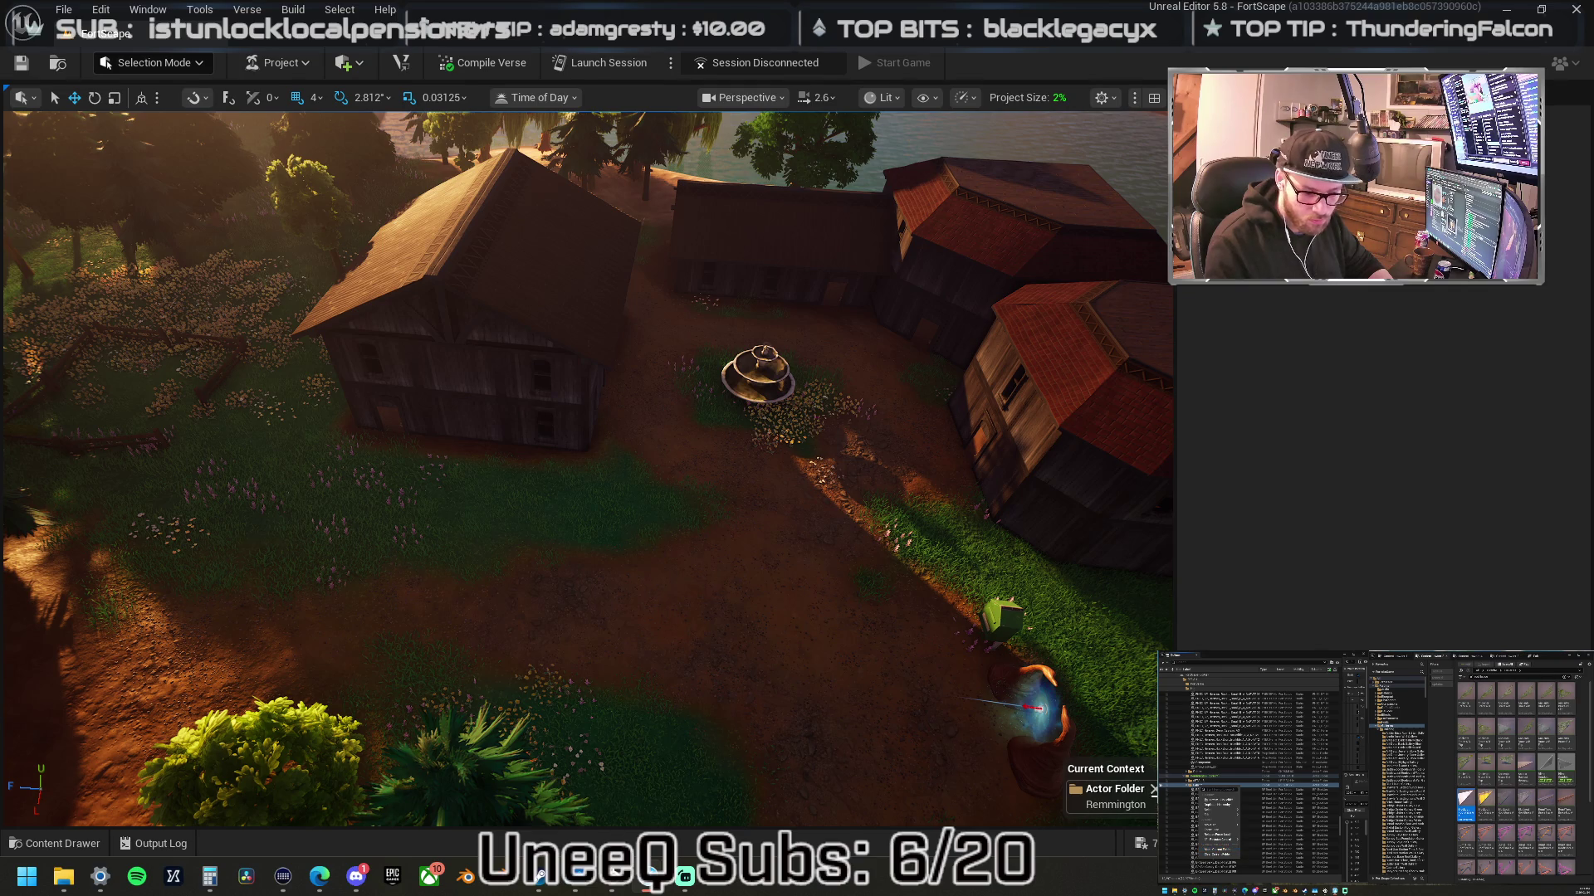
{"action": "left_click", "coordinate": [216, 347]}
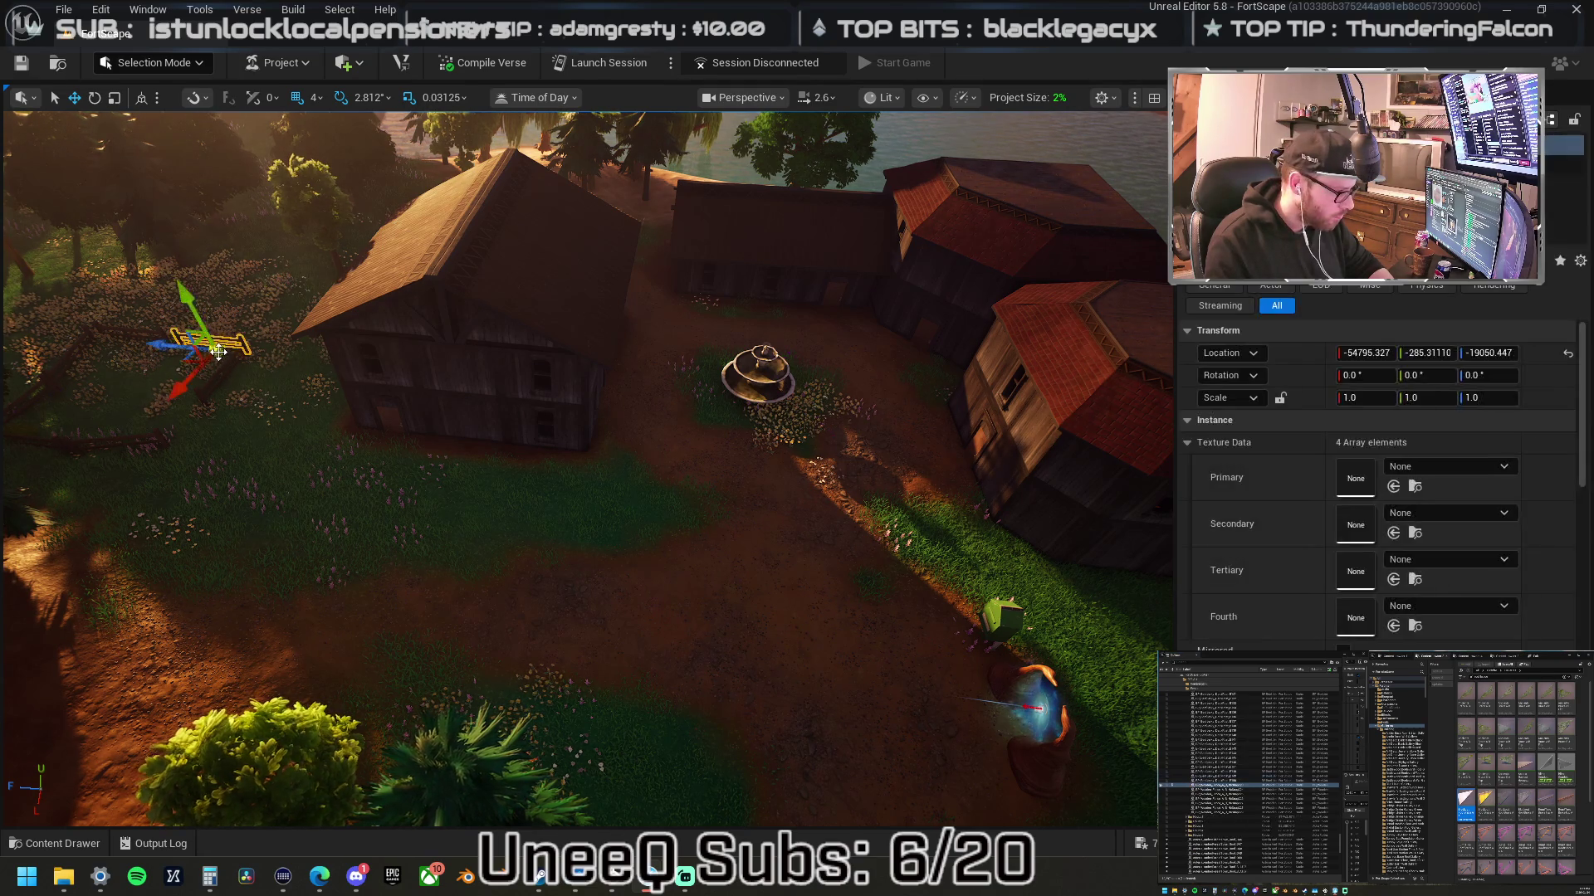
{"action": "mouse_move", "coordinate": [185, 347]}
{"action": "left_mouse_down"}
{"action": "mouse_move", "coordinate": [622, 384]}
{"action": "mouse_move", "coordinate": [605, 356]}
{"action": "mouse_move", "coordinate": [639, 384]}
{"action": "mouse_move", "coordinate": [569, 373]}
{"action": "mouse_move", "coordinate": [534, 506]}
{"action": "mouse_move", "coordinate": [537, 455]}
{"action": "left_mouse_up"}
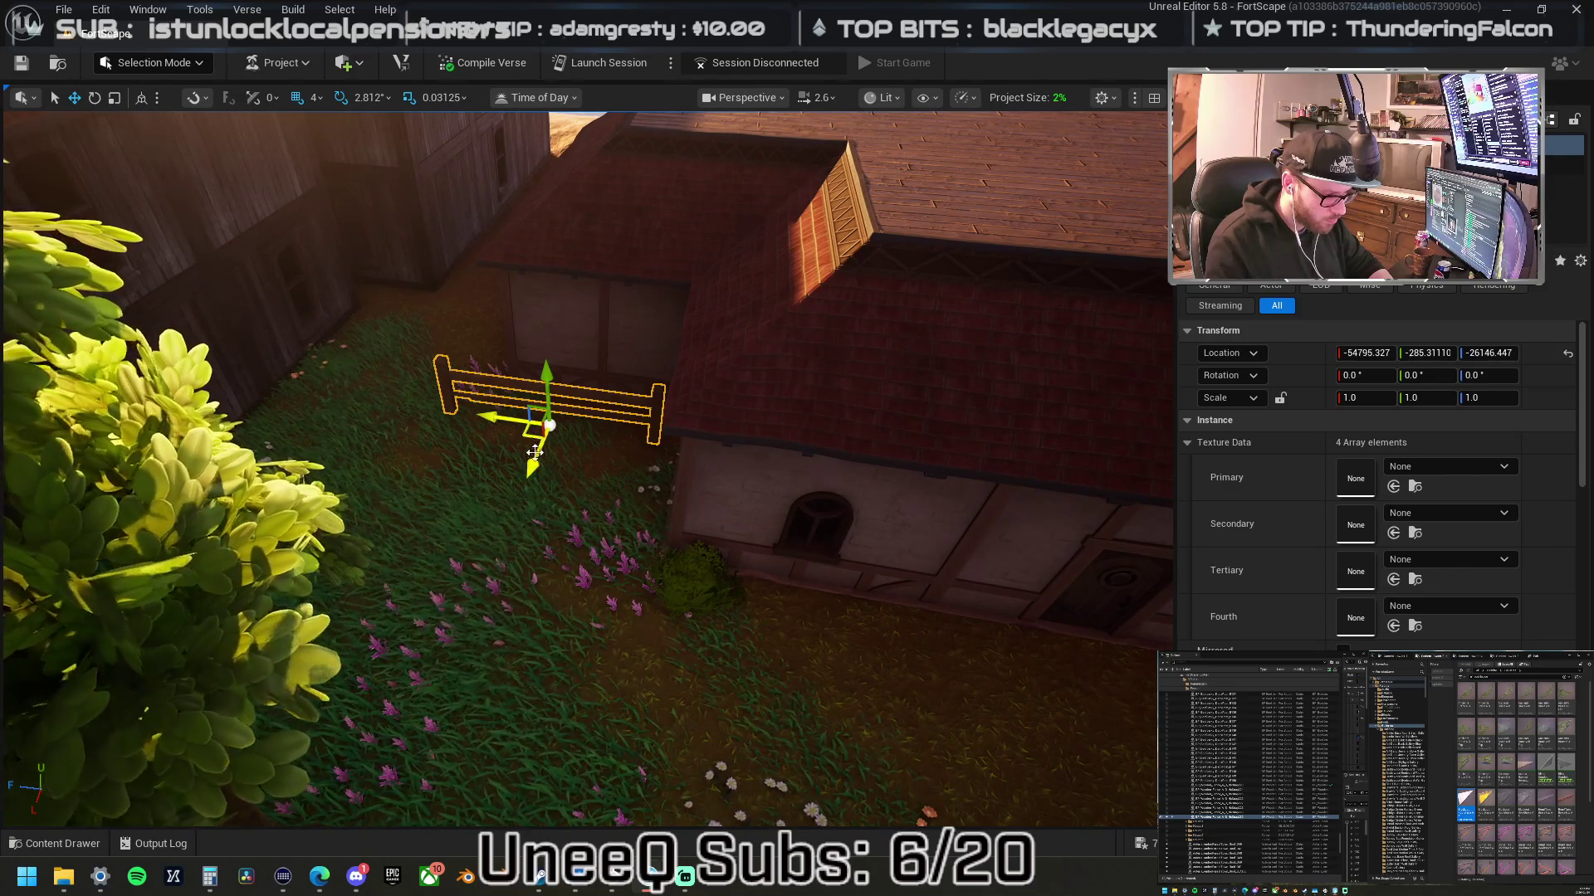
{"action": "left_click_drag", "start_coordinate": [455, 410], "coordinate": [458, 432]}
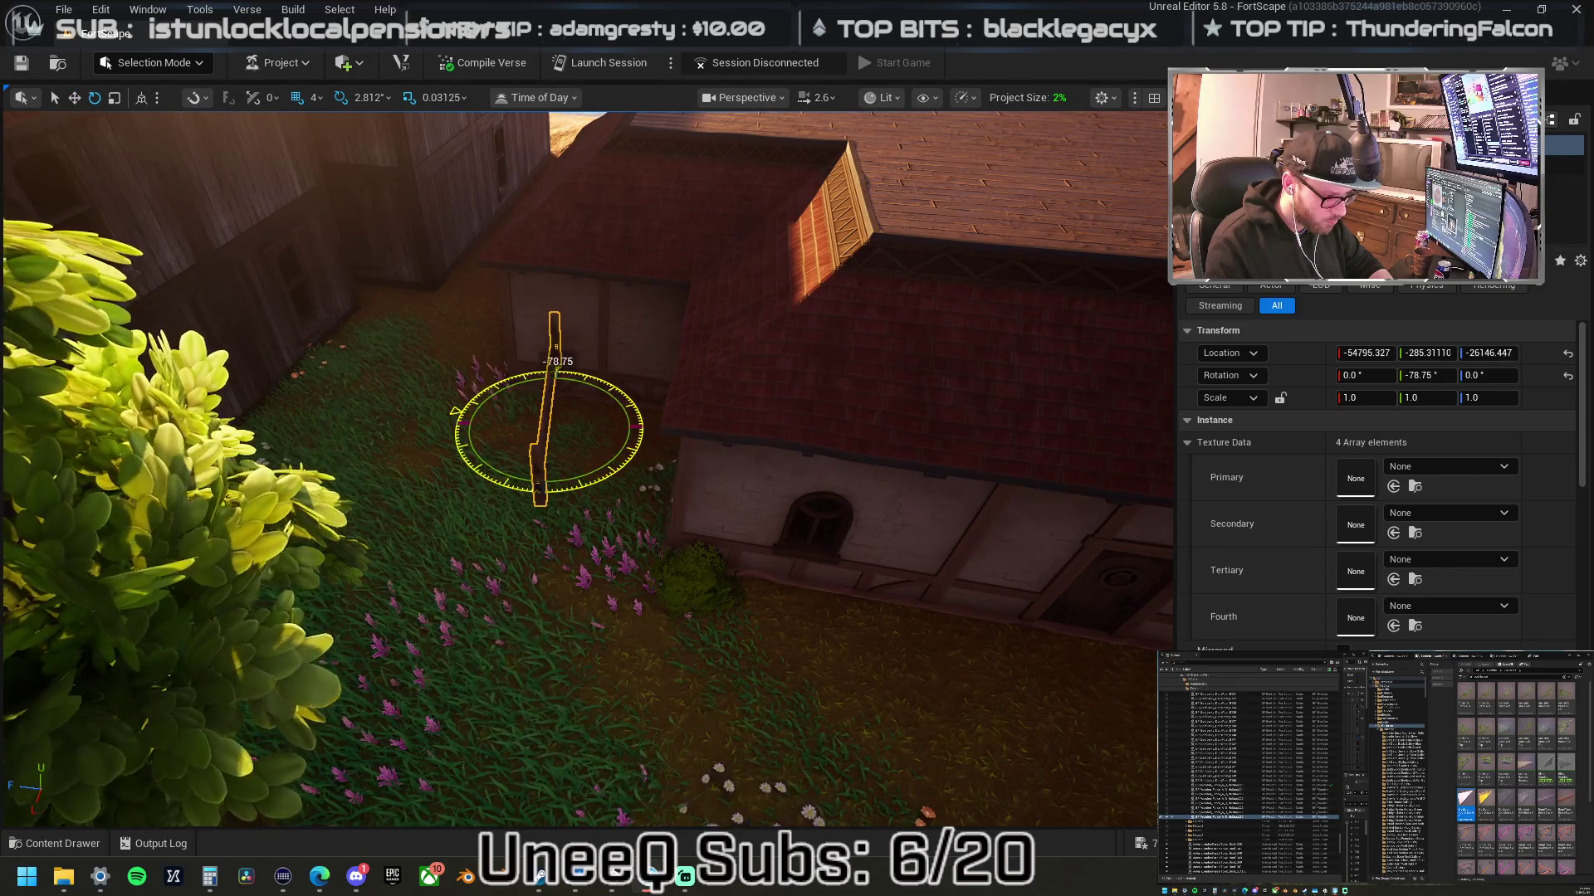
{"action": "key", "text": "w"}
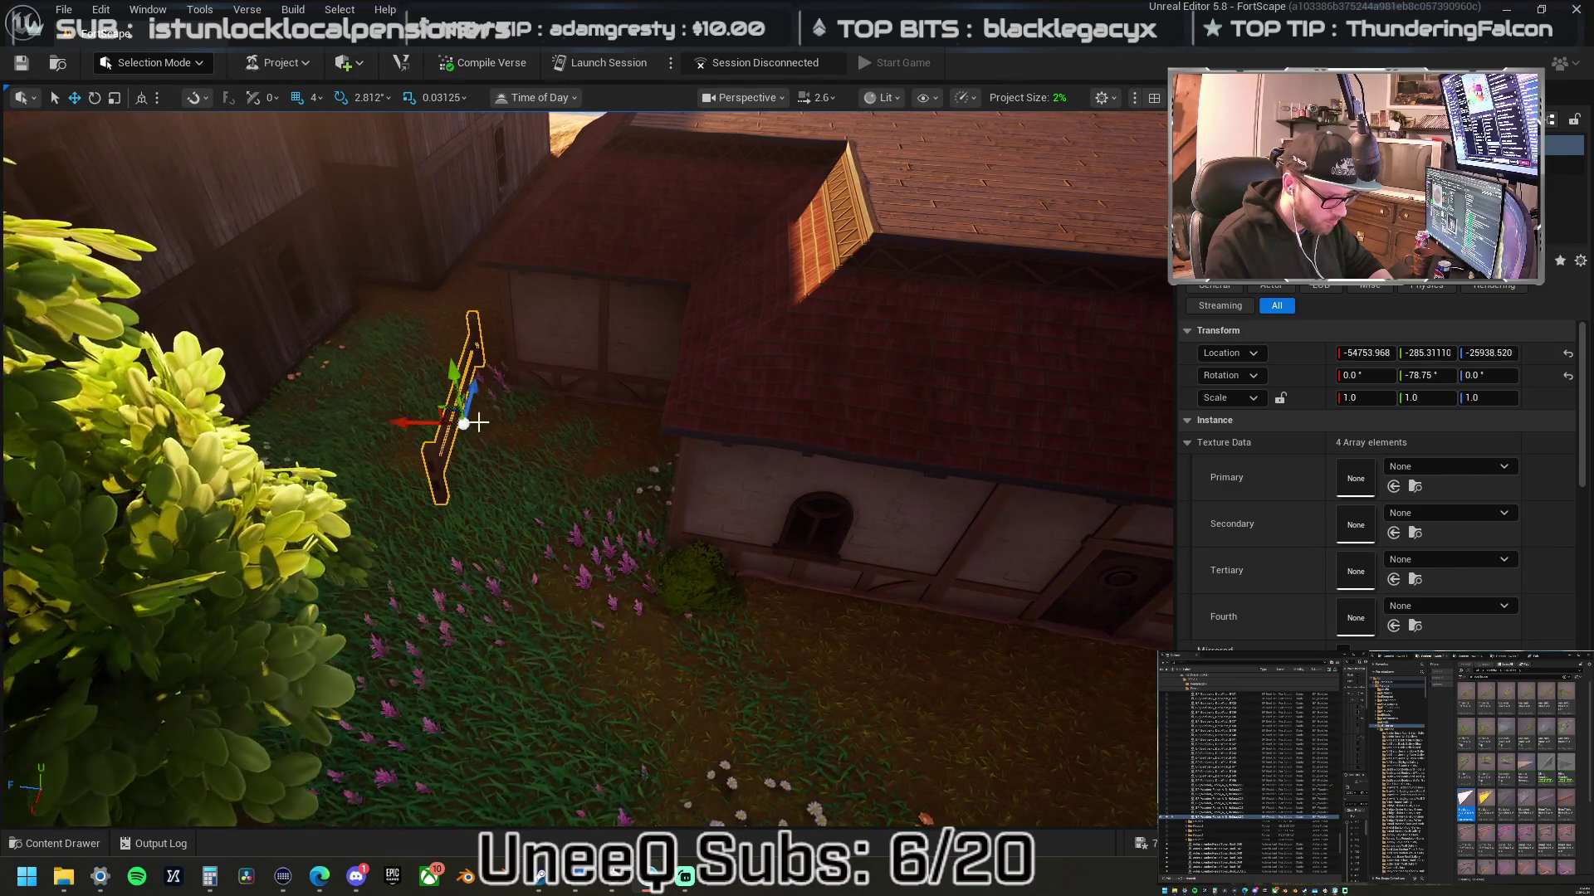
{"action": "key", "text": "f"}
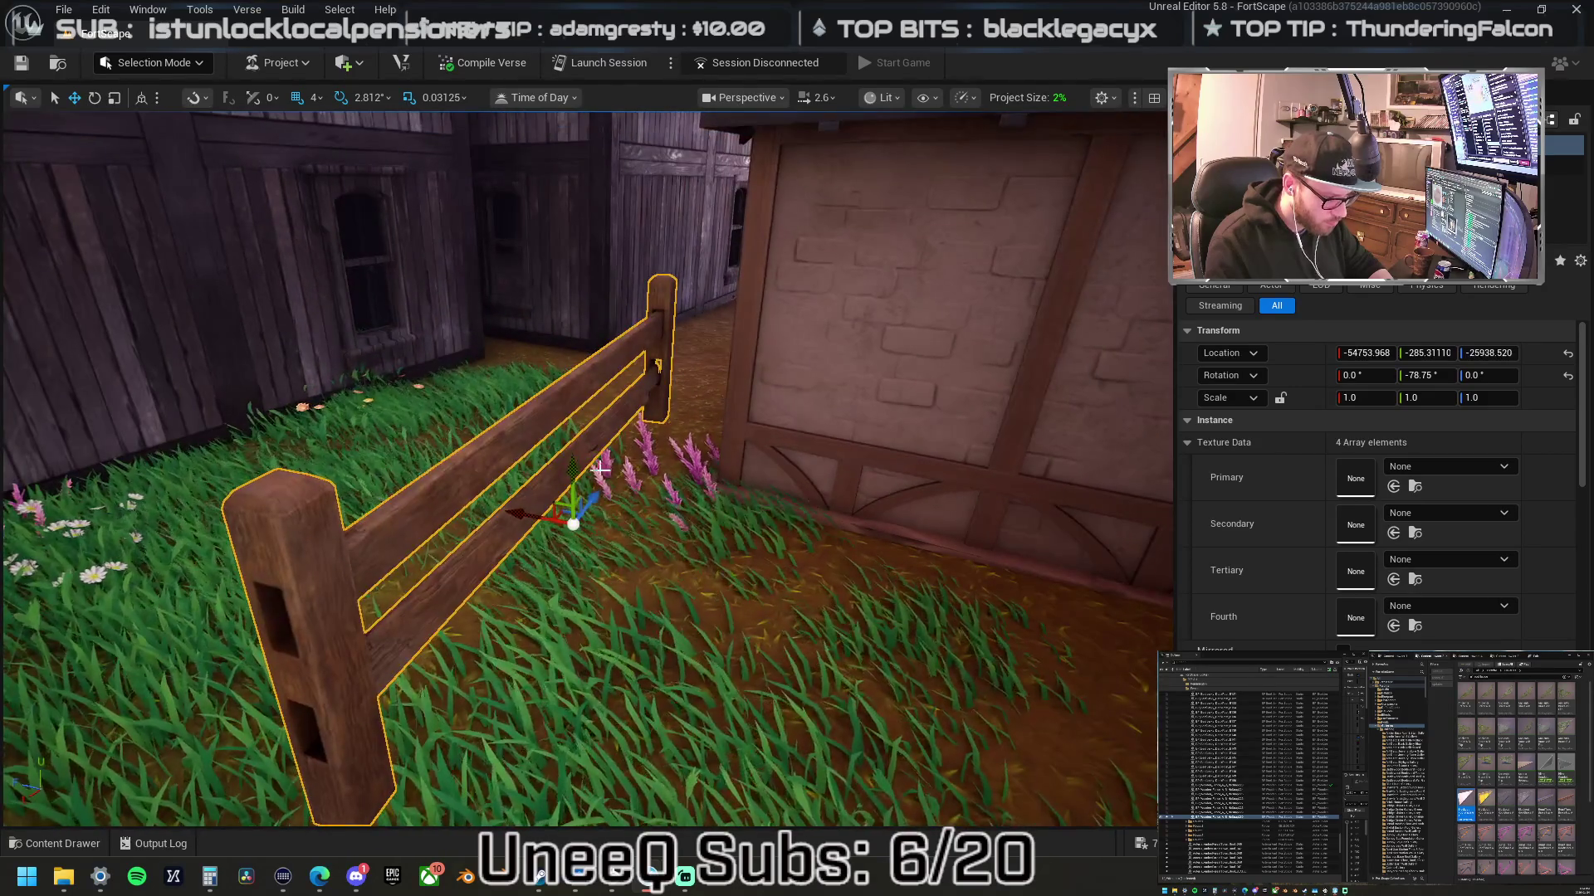
- Slide the fence along the yard edge beside the house wall, between the two buildings
{"action": "mouse_move", "coordinate": [573, 523]}
{"action": "left_mouse_down"}
{"action": "mouse_move", "coordinate": [568, 626]}
{"action": "mouse_move", "coordinate": [492, 420]}
{"action": "mouse_move", "coordinate": [350, 444]}
{"action": "left_mouse_up"}
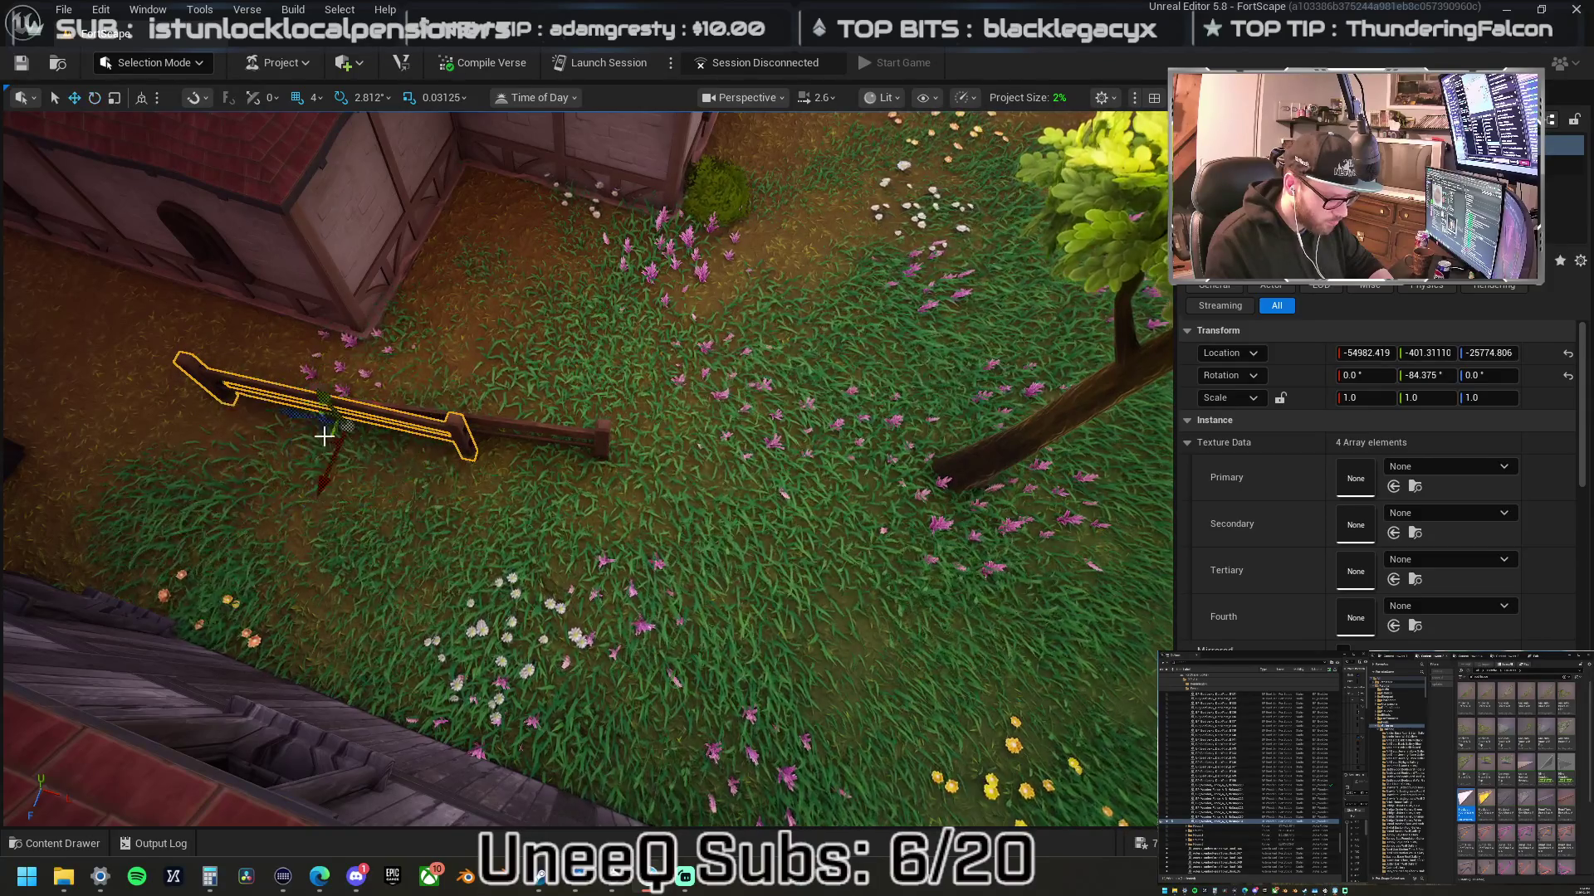
{"action": "left_click_drag", "start_coordinate": [289, 413], "coordinate": [133, 371]}
{"action": "left_click_drag", "start_coordinate": [226, 419], "coordinate": [473, 405]}
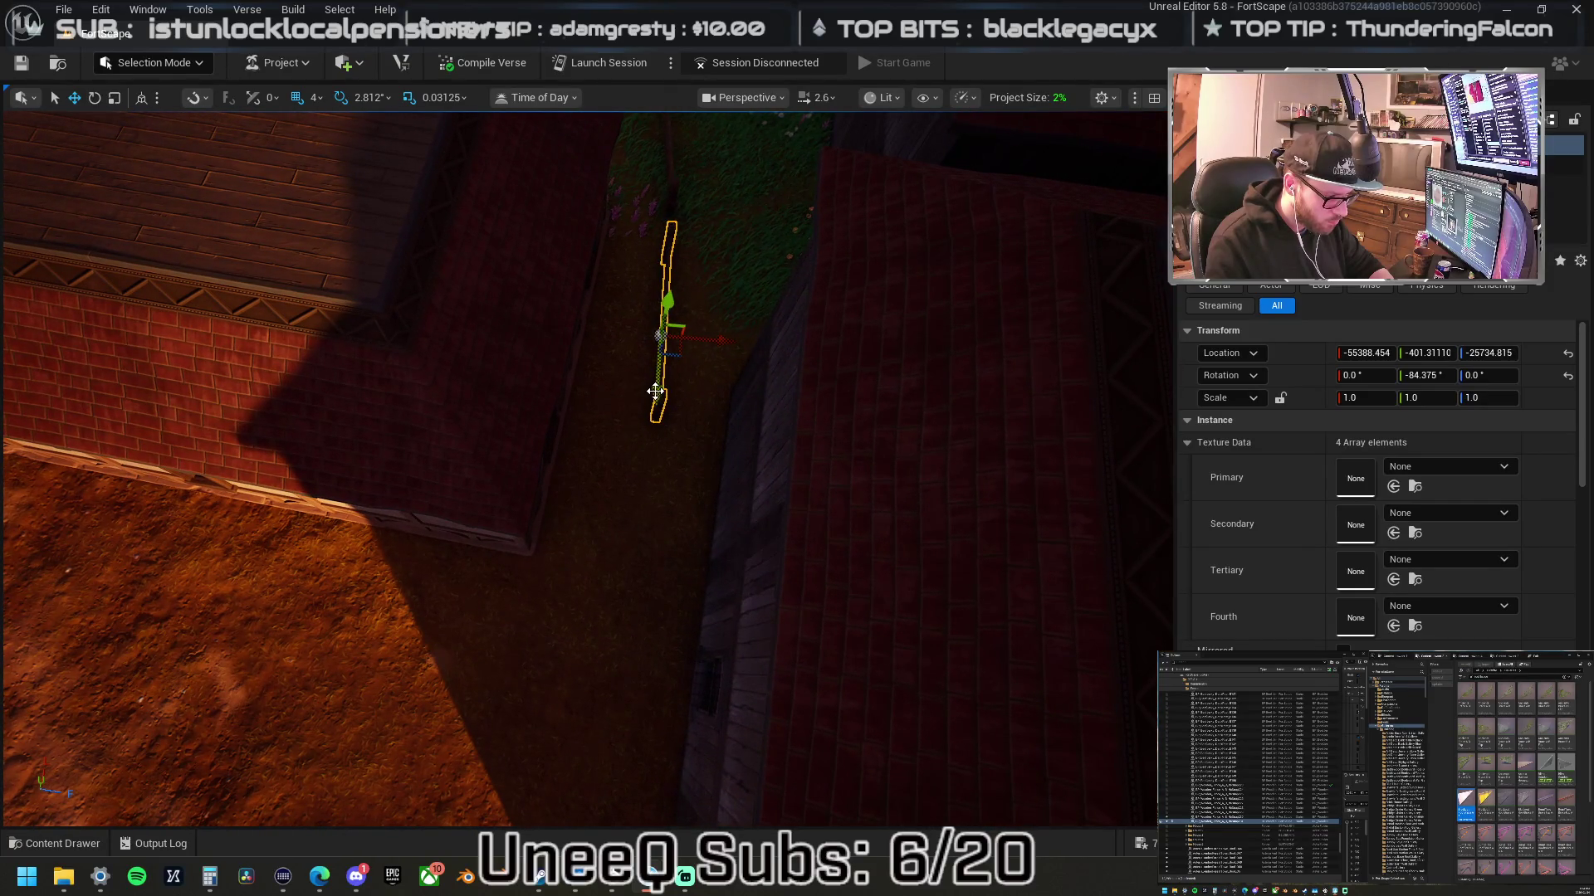
{"action": "left_click_drag", "start_coordinate": [655, 489], "coordinate": [652, 501]}
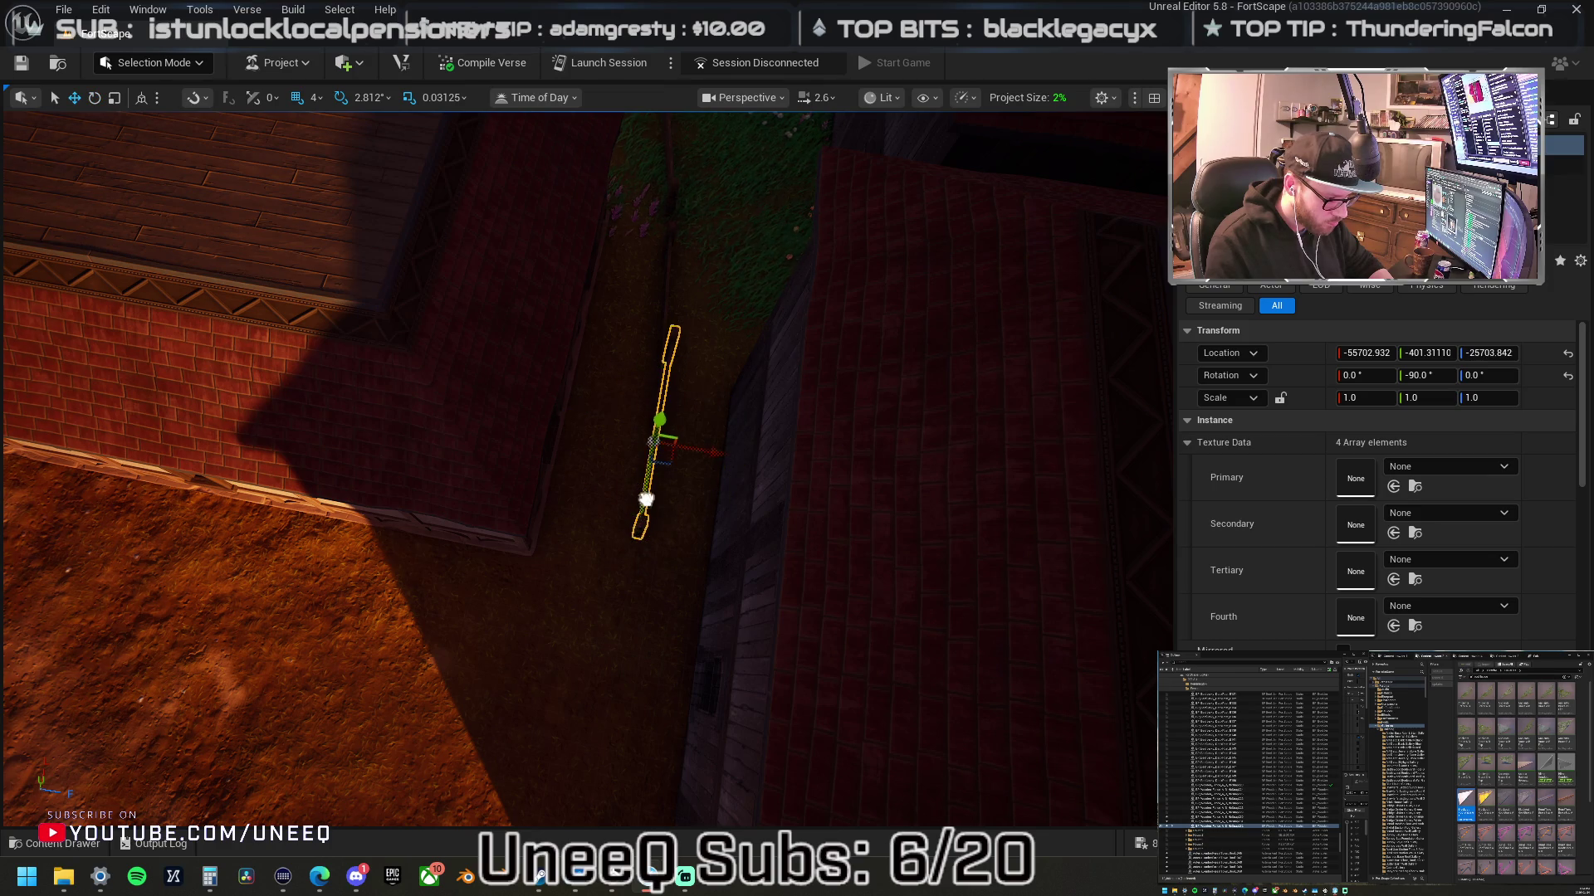
{"action": "left_click_drag", "start_coordinate": [611, 600], "coordinate": [601, 591]}
{"action": "mouse_move", "coordinate": [544, 474]}
{"action": "left_mouse_down"}
{"action": "mouse_move", "coordinate": [793, 490]}
{"action": "mouse_move", "coordinate": [813, 564]}
{"action": "mouse_move", "coordinate": [775, 551]}
{"action": "mouse_move", "coordinate": [765, 462]}
{"action": "mouse_move", "coordinate": [691, 485]}
{"action": "mouse_move", "coordinate": [651, 403]}
{"action": "mouse_move", "coordinate": [525, 356]}
{"action": "mouse_move", "coordinate": [599, 373]}
{"action": "left_mouse_up"}
- Level the fence's tilt and nudge it flush against the house wall
{"action": "key", "text": "e"}
{"action": "key", "text": "w"}
{"action": "key", "text": "e"}
{"action": "left_click_drag", "start_coordinate": [619, 440], "coordinate": [540, 377]}
{"action": "key", "text": "w"}
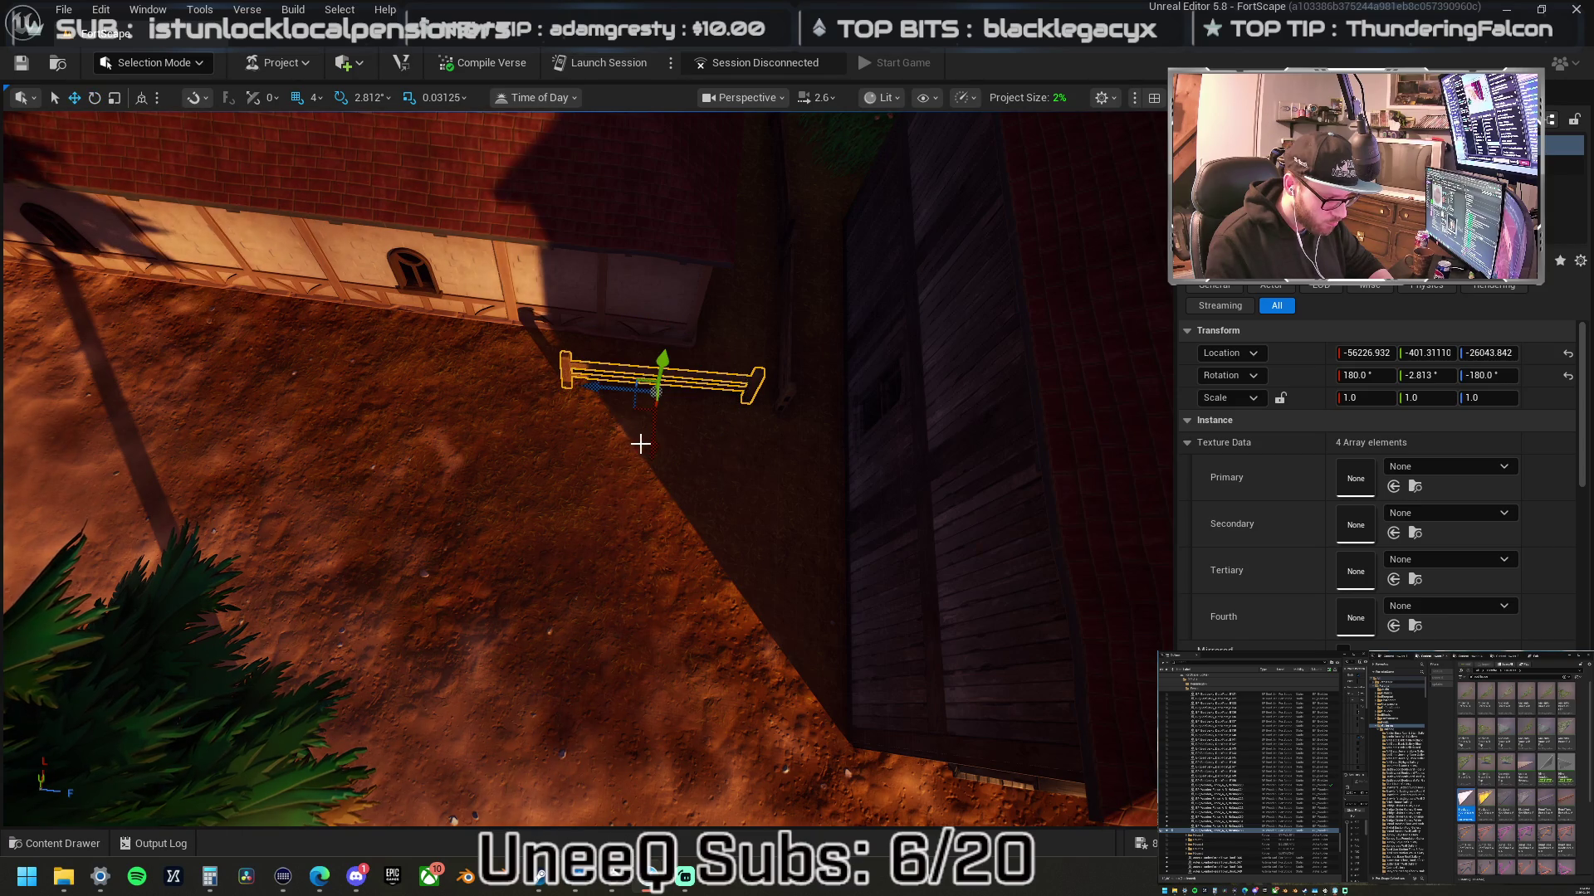
{"action": "mouse_move", "coordinate": [658, 463]}
{"action": "left_mouse_down"}
{"action": "mouse_move", "coordinate": [708, 399]}
{"action": "mouse_move", "coordinate": [843, 403]}
{"action": "mouse_move", "coordinate": [559, 409]}
{"action": "mouse_move", "coordinate": [573, 410]}
{"action": "left_mouse_up"}
{"action": "key", "text": "e"}
{"action": "key", "text": "w"}
{"action": "mouse_move", "coordinate": [586, 465]}
{"action": "left_mouse_down"}
{"action": "mouse_move", "coordinate": [780, 440]}
{"action": "mouse_move", "coordinate": [591, 493]}
{"action": "mouse_move", "coordinate": [742, 456]}
{"action": "mouse_move", "coordinate": [601, 462]}
{"action": "mouse_move", "coordinate": [582, 473]}
{"action": "mouse_move", "coordinate": [807, 474]}
{"action": "mouse_move", "coordinate": [593, 514]}
{"action": "mouse_move", "coordinate": [822, 517]}
{"action": "left_mouse_up"}
{"action": "mouse_move", "coordinate": [698, 569]}
{"action": "left_mouse_down"}
{"action": "mouse_move", "coordinate": [796, 570]}
{"action": "mouse_move", "coordinate": [697, 570]}
{"action": "left_mouse_up"}
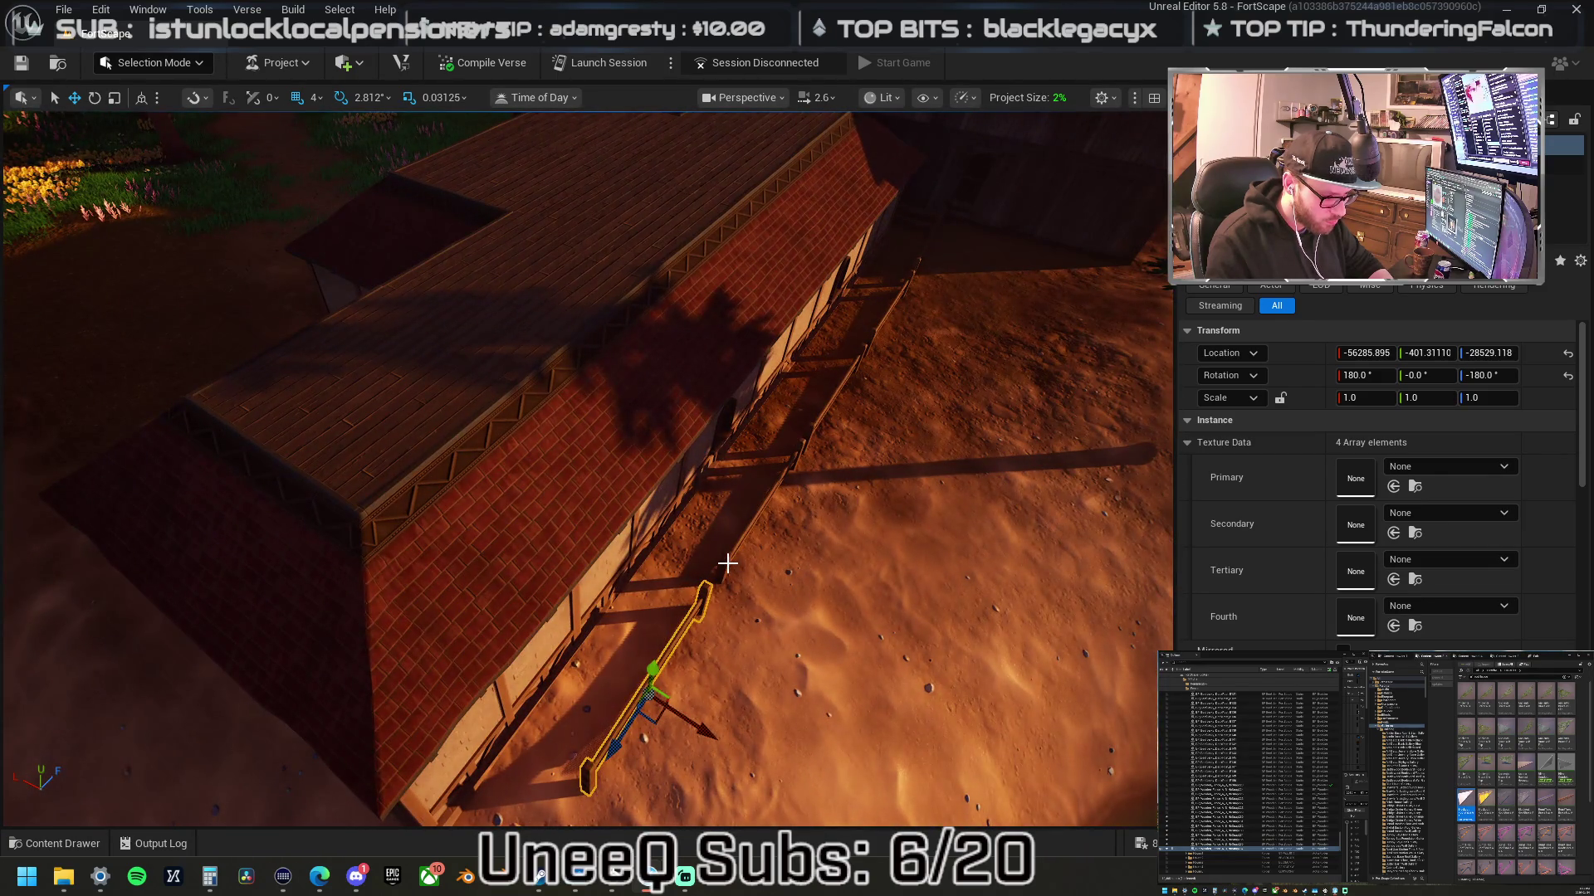
- Select the neighbouring fence sections together and view them from above
{"action": "left_click", "coordinate": [727, 563], "text": "ctrl"}
{"action": "mouse_move", "coordinate": [825, 551]}
{"action": "left_mouse_down"}
{"action": "mouse_move", "coordinate": [1170, 553]}
{"action": "mouse_move", "coordinate": [822, 650]}
{"action": "left_mouse_up"}
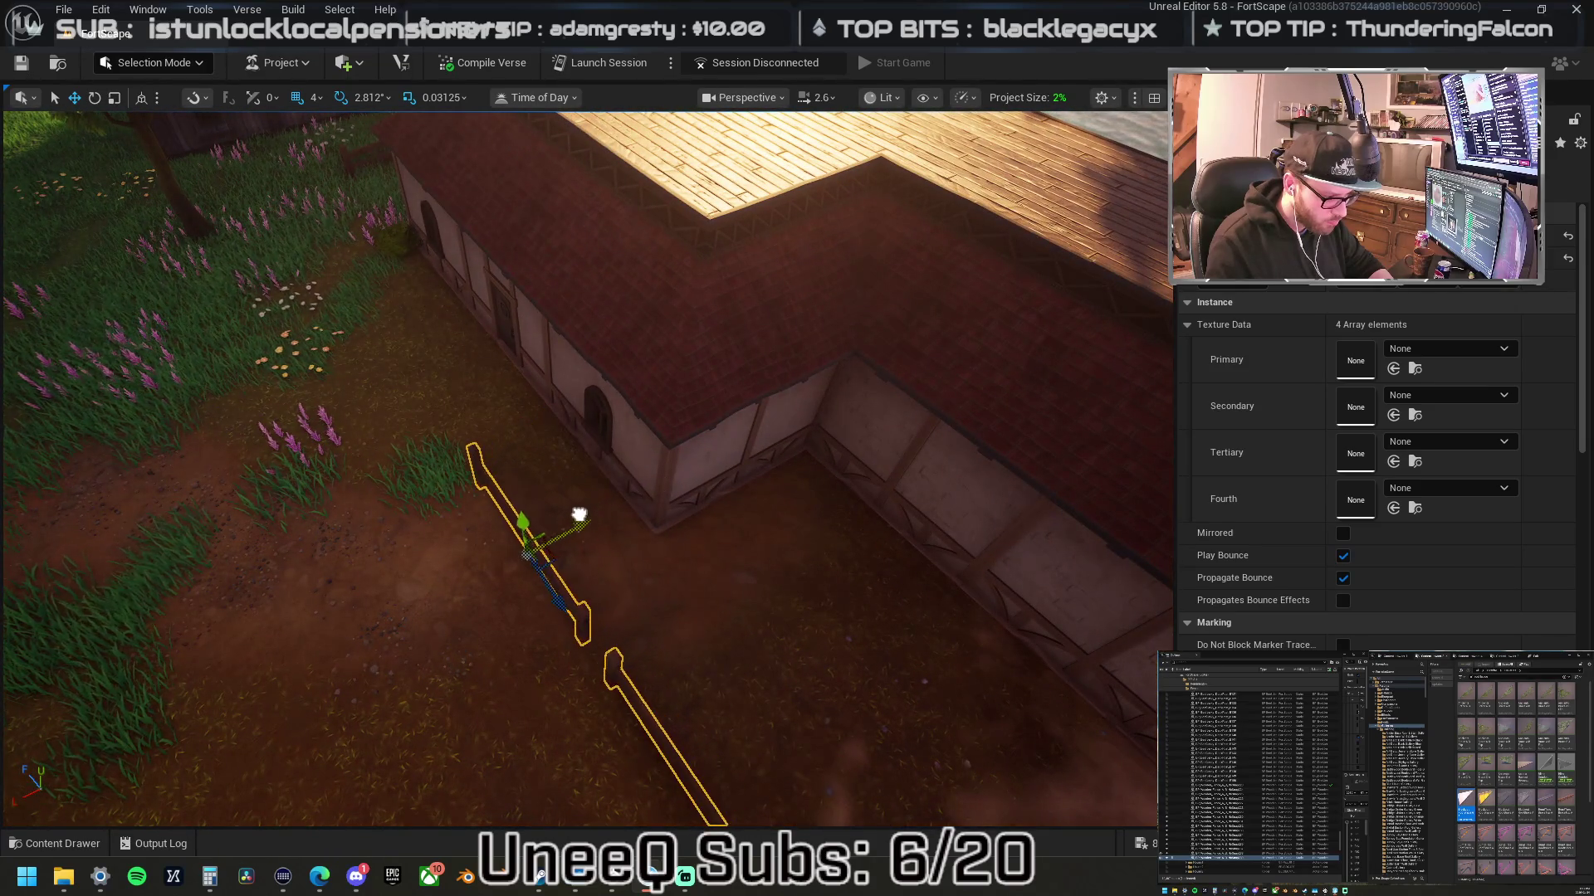
{"action": "mouse_move", "coordinate": [555, 534]}
{"action": "left_mouse_down"}
{"action": "mouse_move", "coordinate": [672, 531]}
{"action": "mouse_move", "coordinate": [497, 573]}
{"action": "left_mouse_up"}
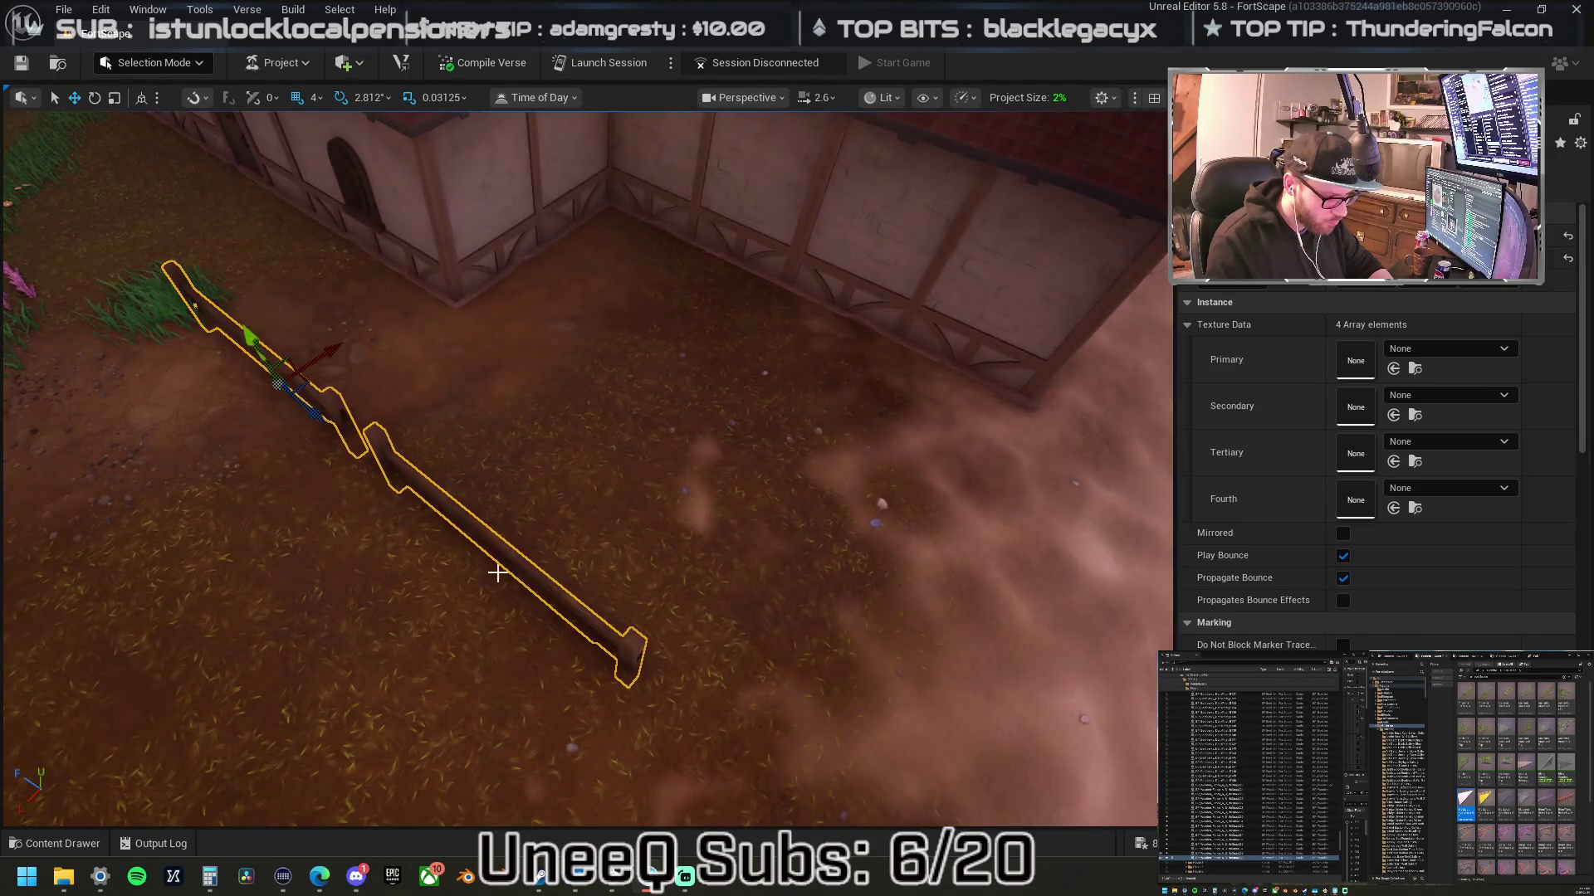
{"action": "mouse_move", "coordinate": [542, 498]}
{"action": "left_mouse_down"}
{"action": "mouse_move", "coordinate": [523, 532]}
{"action": "mouse_move", "coordinate": [543, 497]}
{"action": "left_mouse_up"}
{"action": "left_click", "coordinate": [543, 497], "text": "ctrl"}
{"action": "scroll", "coordinate": [221, 490], "scroll_direction": "down", "scroll_amount": 5}
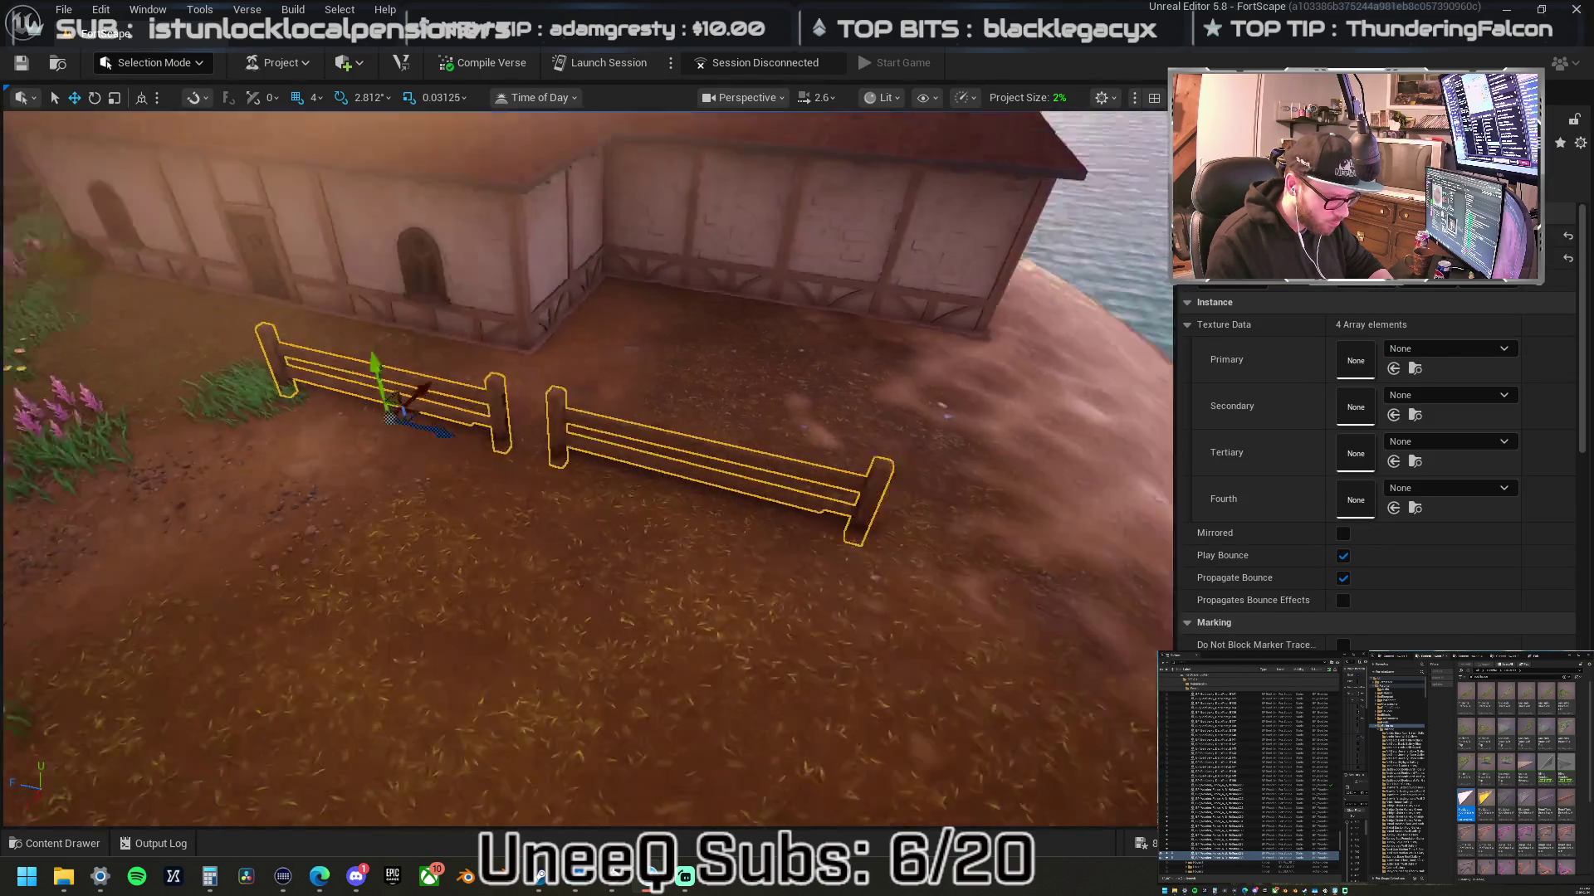
{"action": "left_click_drag", "start_coordinate": [440, 496], "coordinate": [449, 498]}
- Slide the right fence section along the ground, angle it slightly, and line it up with the others
{"action": "left_click", "coordinate": [492, 479]}
{"action": "mouse_move", "coordinate": [483, 438]}
{"action": "left_mouse_down"}
{"action": "mouse_move", "coordinate": [508, 436]}
{"action": "mouse_move", "coordinate": [508, 481]}
{"action": "mouse_move", "coordinate": [609, 581]}
{"action": "mouse_move", "coordinate": [590, 616]}
{"action": "mouse_move", "coordinate": [676, 558]}
{"action": "mouse_move", "coordinate": [618, 546]}
{"action": "mouse_move", "coordinate": [867, 639]}
{"action": "left_mouse_up"}
{"action": "left_click_drag", "start_coordinate": [826, 531], "coordinate": [913, 616]}
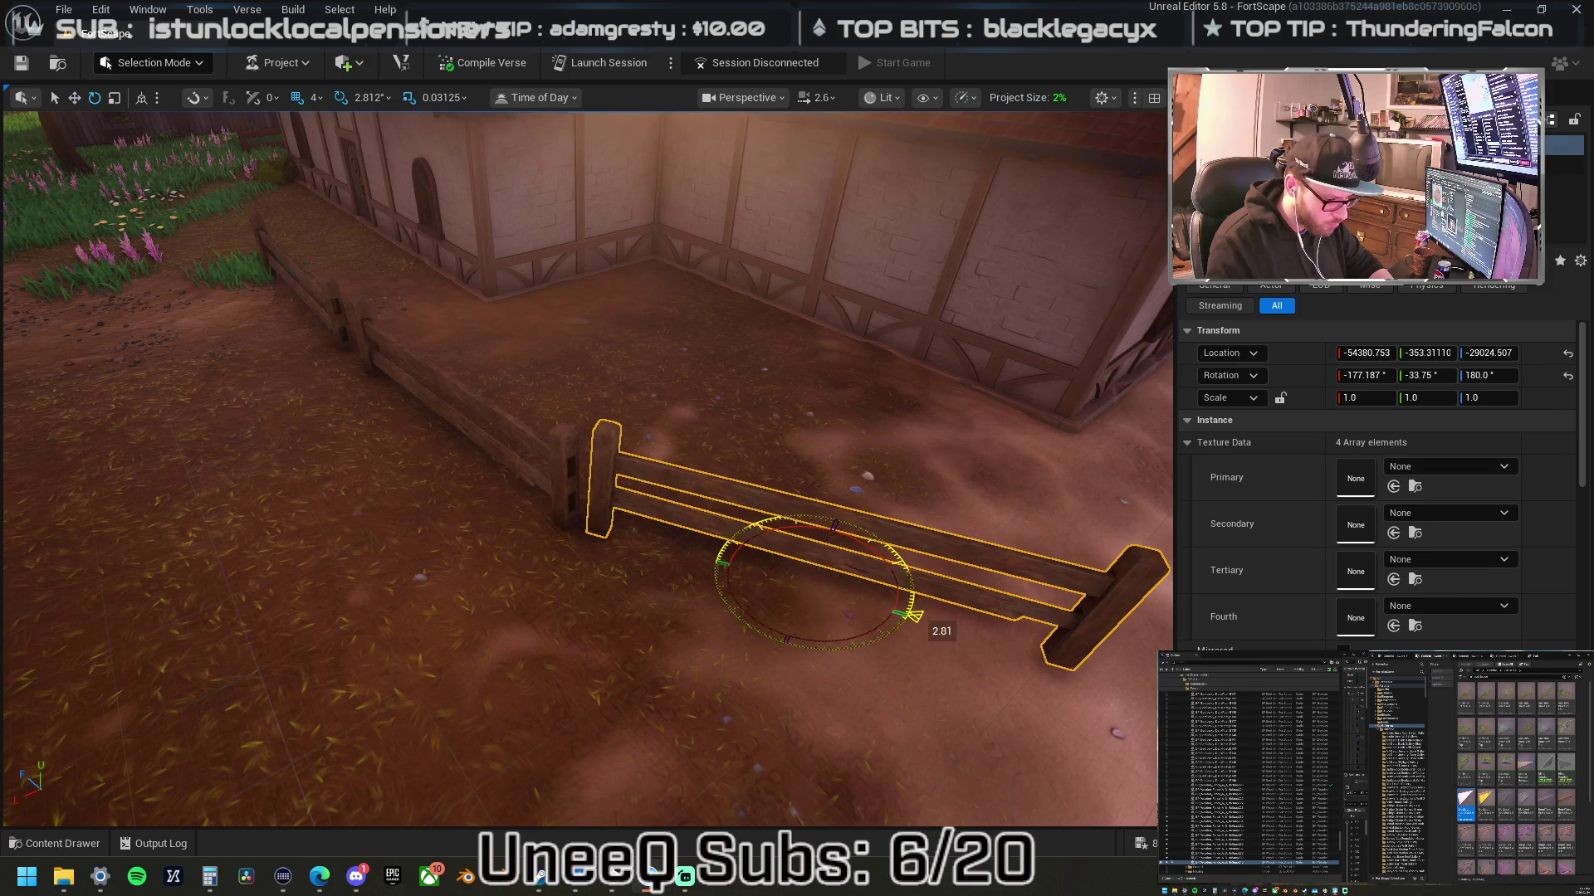
{"action": "key", "text": "w"}
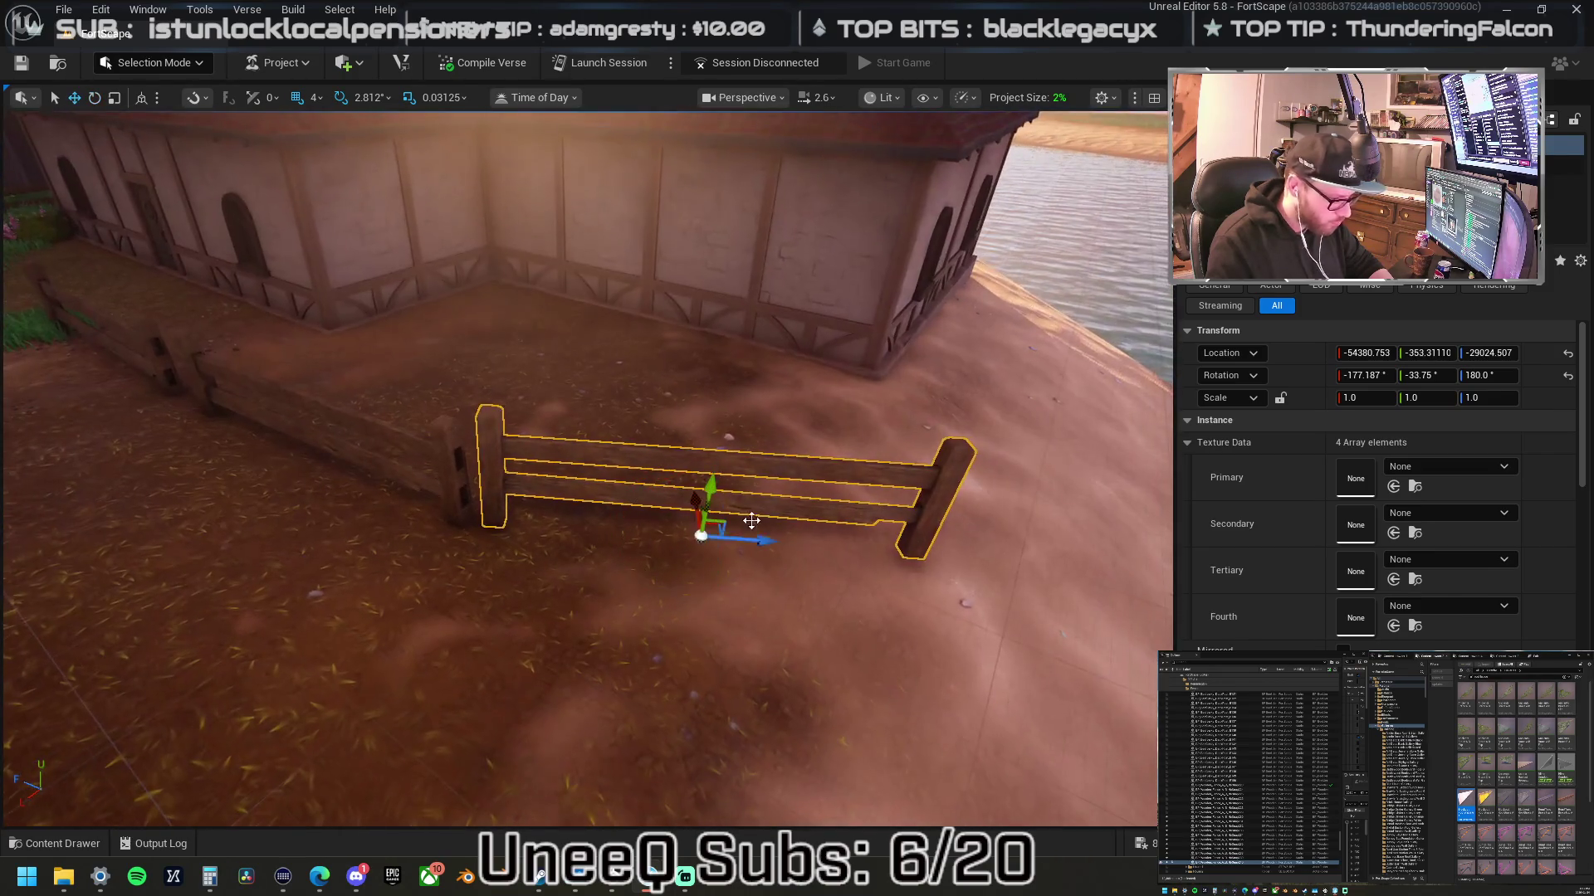
{"action": "left_click_drag", "start_coordinate": [711, 486], "coordinate": [793, 569]}
{"action": "key", "text": "w"}
{"action": "mouse_move", "coordinate": [714, 511]}
{"action": "left_mouse_down"}
{"action": "mouse_move", "coordinate": [712, 531]}
{"action": "mouse_move", "coordinate": [593, 528]}
{"action": "left_mouse_up"}
{"action": "mouse_move", "coordinate": [535, 476]}
{"action": "left_mouse_down"}
{"action": "mouse_move", "coordinate": [705, 569]}
{"action": "mouse_move", "coordinate": [747, 555]}
{"action": "mouse_move", "coordinate": [722, 496]}
{"action": "mouse_move", "coordinate": [908, 463]}
{"action": "mouse_move", "coordinate": [871, 515]}
{"action": "mouse_move", "coordinate": [941, 490]}
{"action": "mouse_move", "coordinate": [941, 511]}
{"action": "left_mouse_up"}
- Move another fence section left into the flowered grass to meet its neighbour, then select the landscape
{"action": "left_click", "coordinate": [881, 509]}
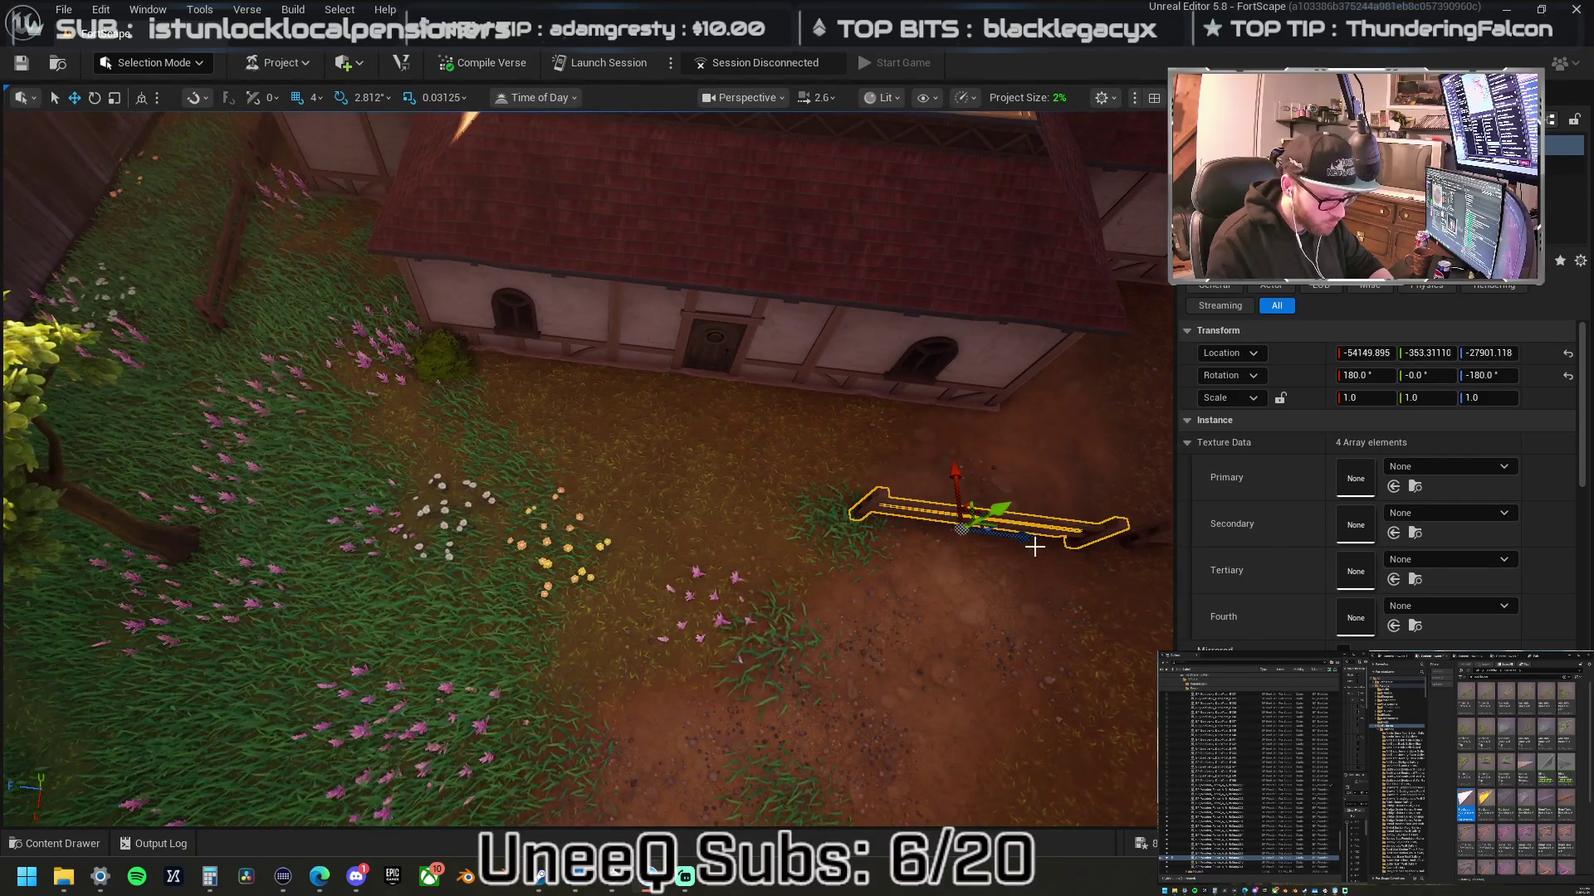
{"action": "left_click_drag", "start_coordinate": [1034, 541], "coordinate": [826, 521]}
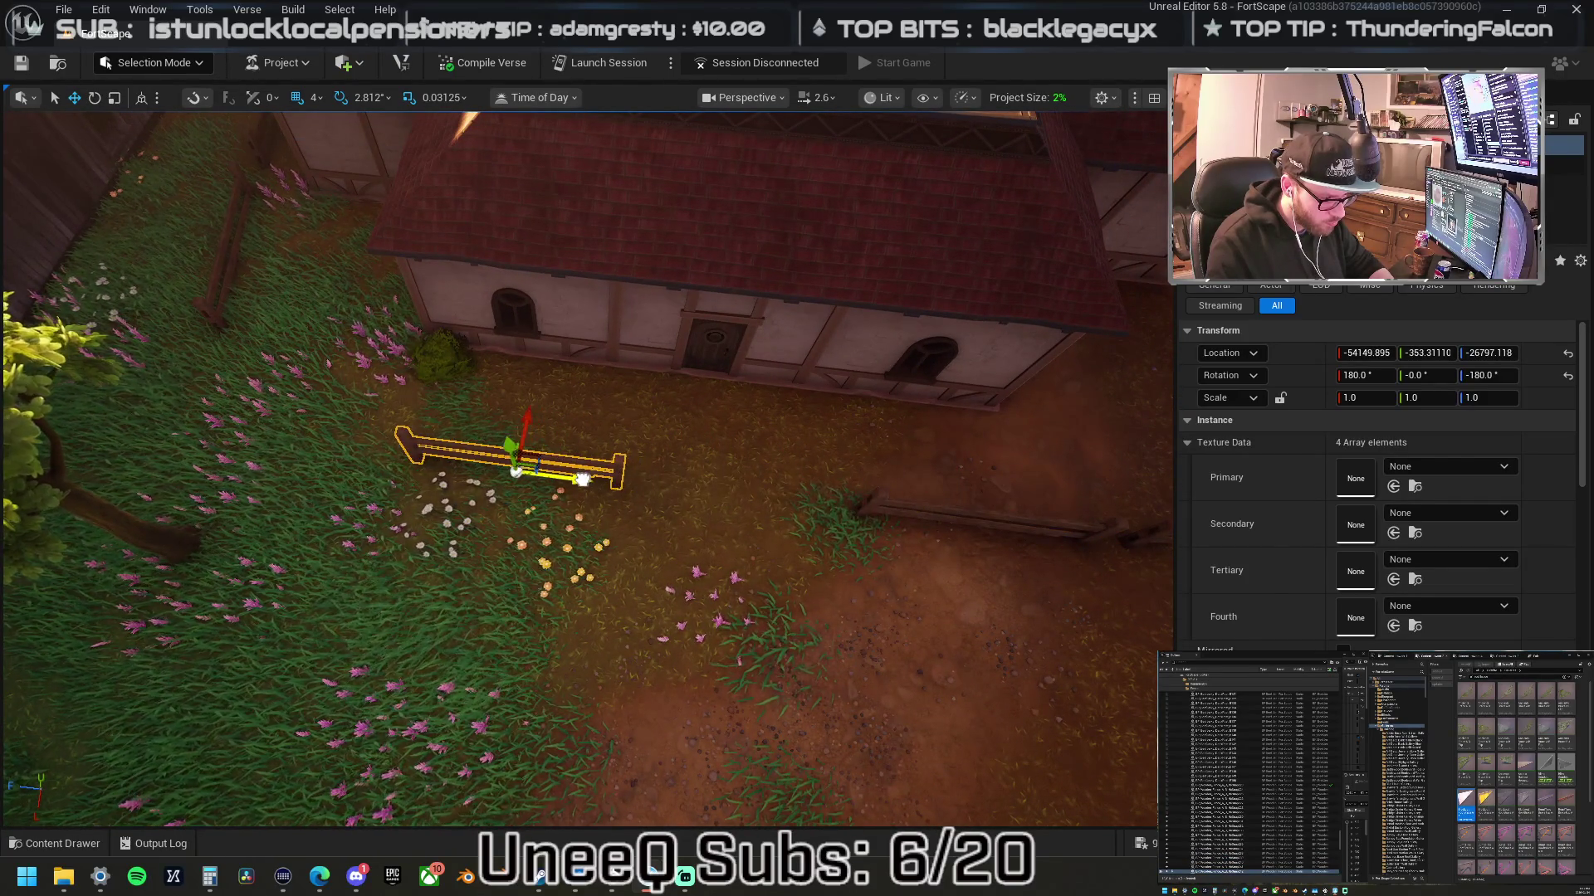
{"action": "left_click_drag", "start_coordinate": [485, 459], "coordinate": [374, 438]}
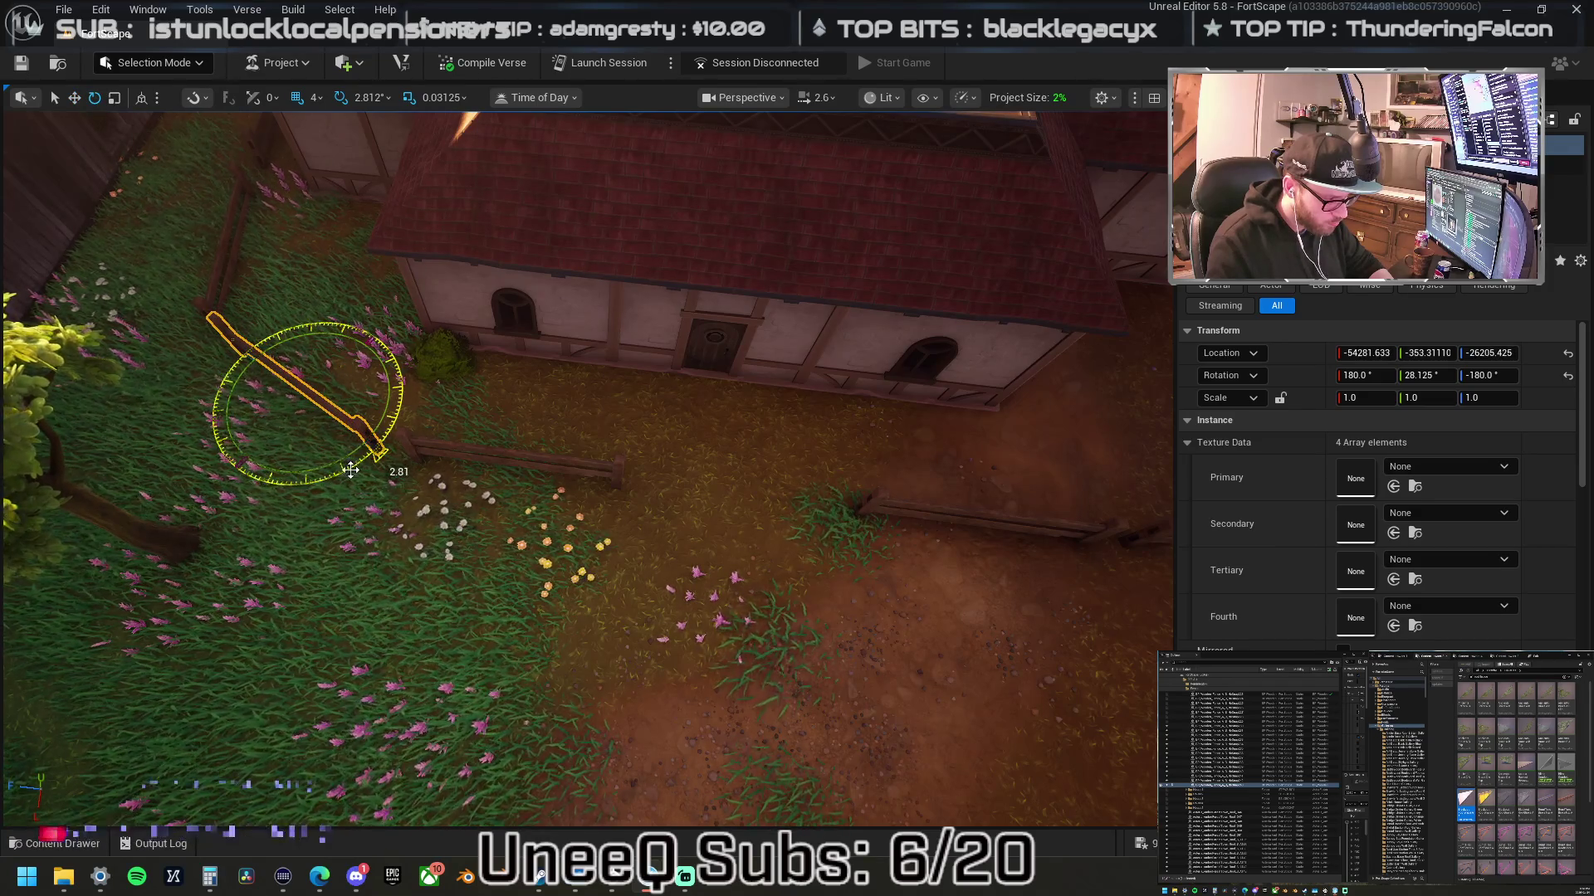
{"action": "key", "text": "f"}
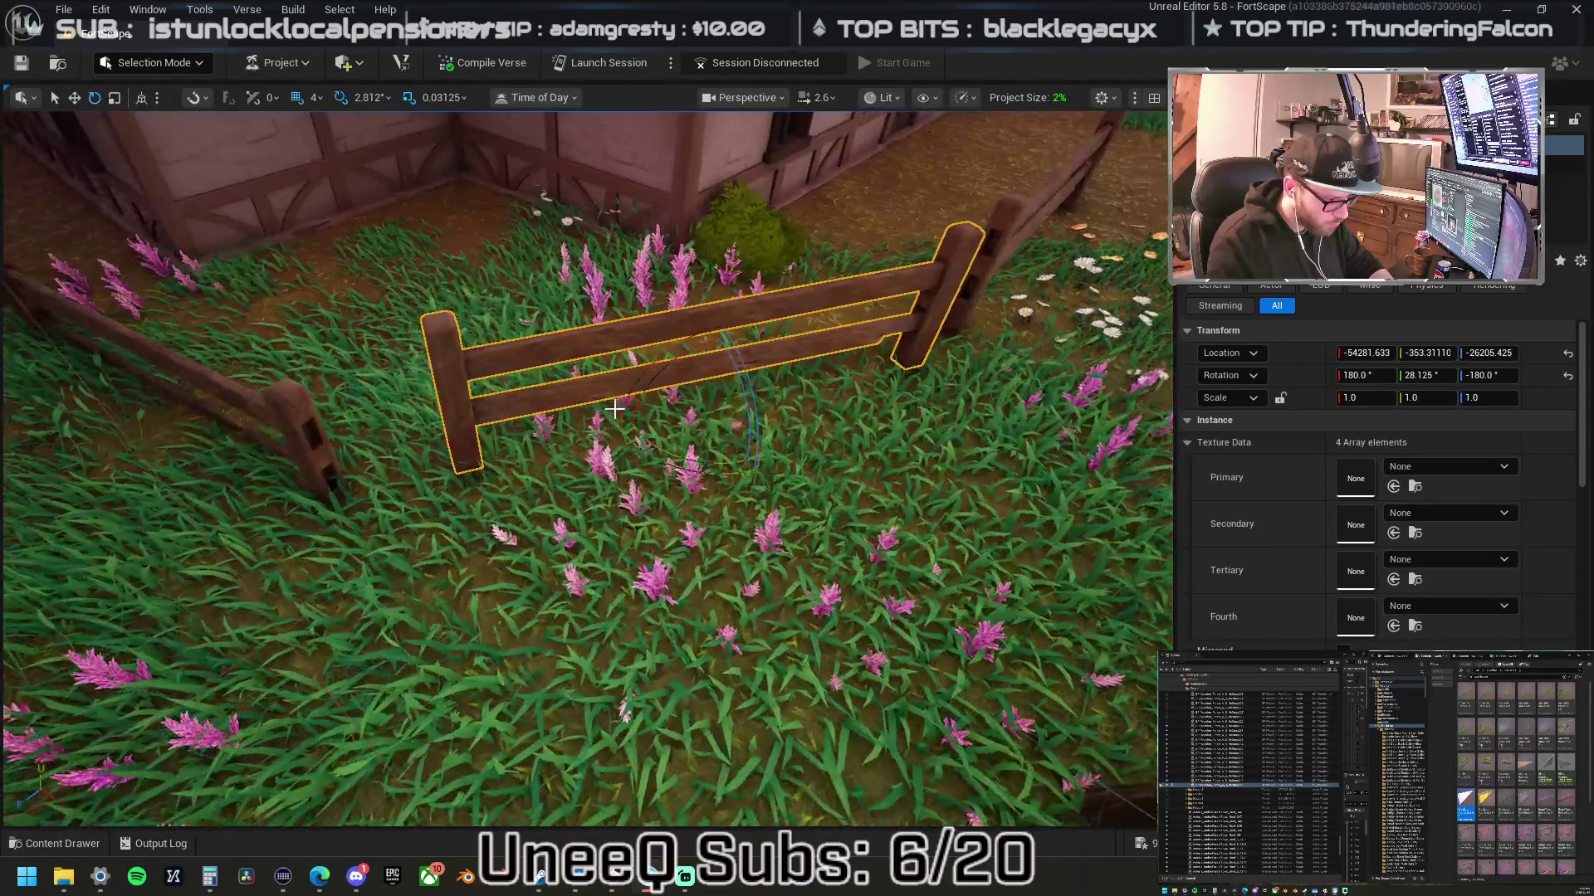
{"action": "key", "text": "w"}
{"action": "mouse_move", "coordinate": [704, 398]}
{"action": "left_mouse_down"}
{"action": "mouse_move", "coordinate": [720, 384]}
{"action": "mouse_move", "coordinate": [746, 419]}
{"action": "left_mouse_up"}
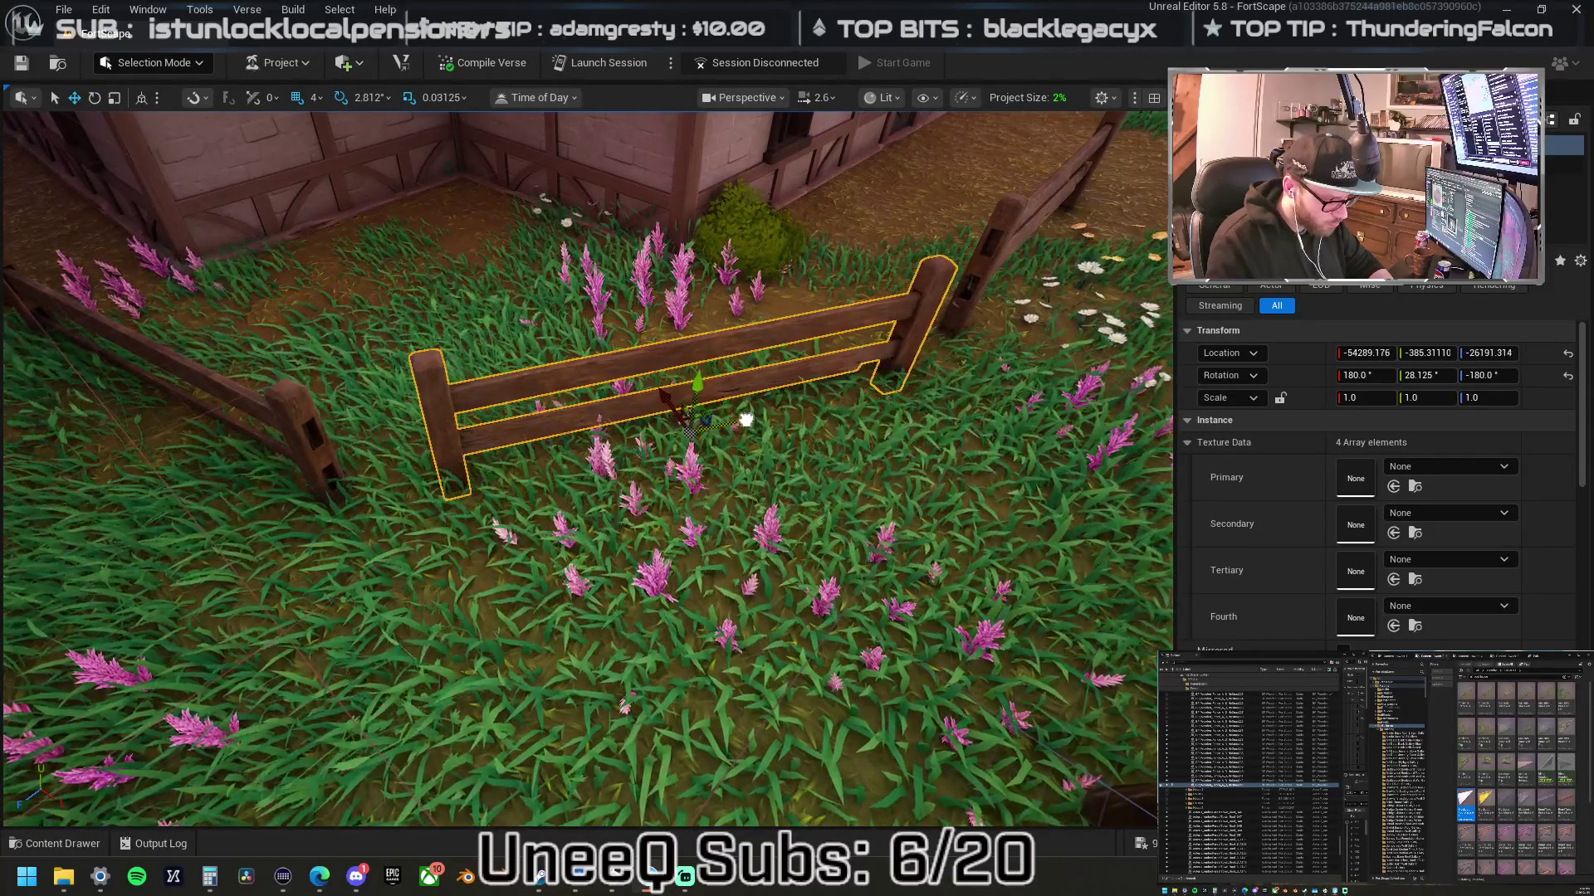
{"action": "scroll", "coordinate": [746, 420], "scroll_direction": "down", "scroll_amount": 10}
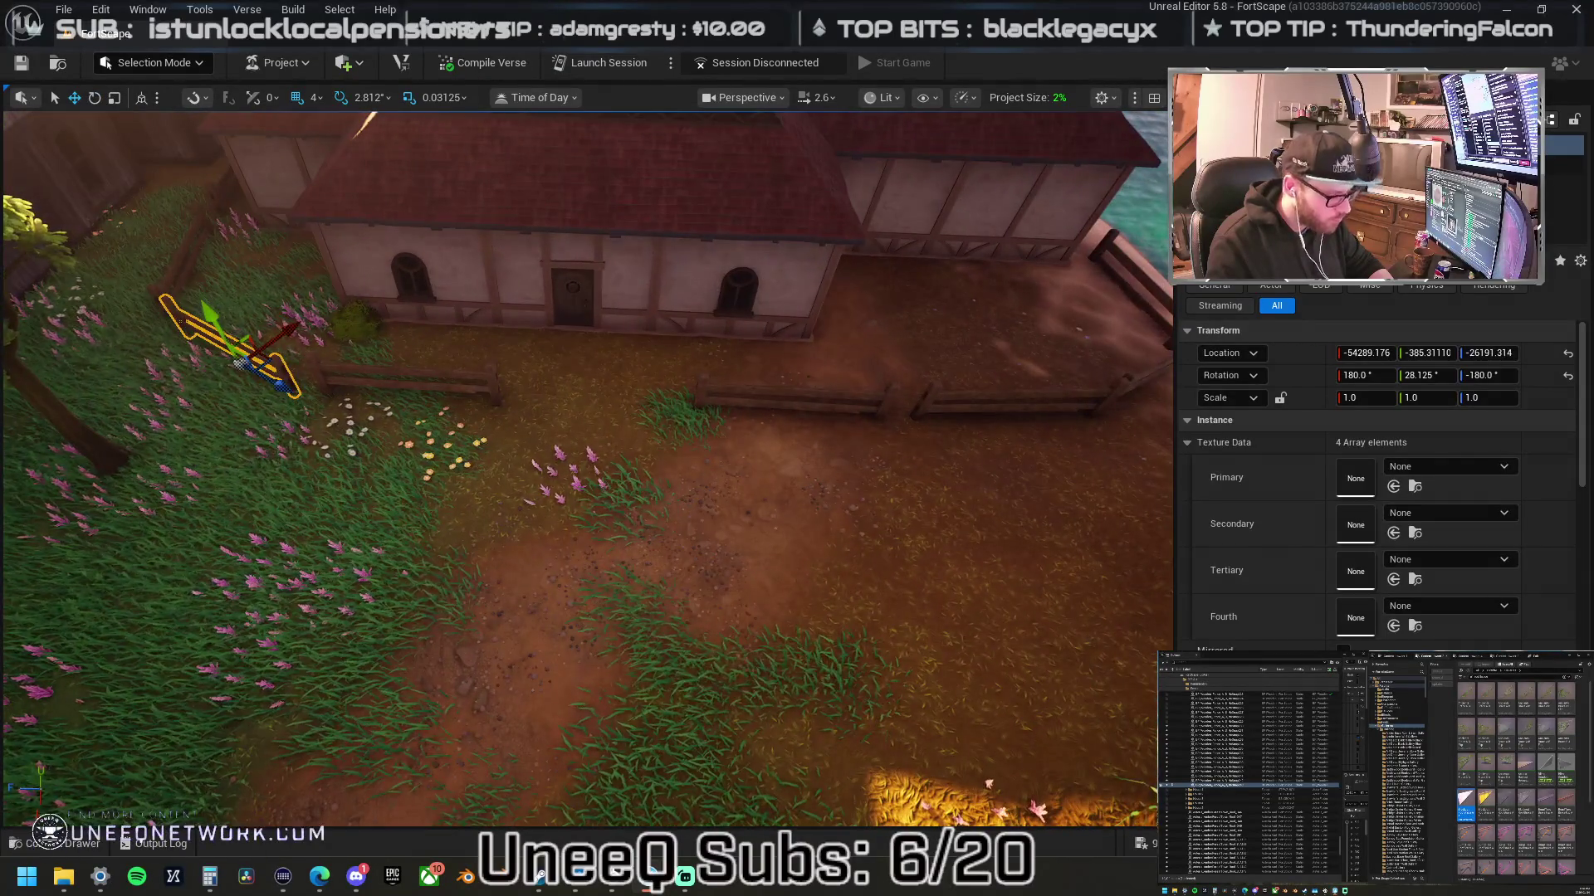
{"action": "left_click", "coordinate": [159, 71]}
{"action": "left_click", "coordinate": [194, 196]}
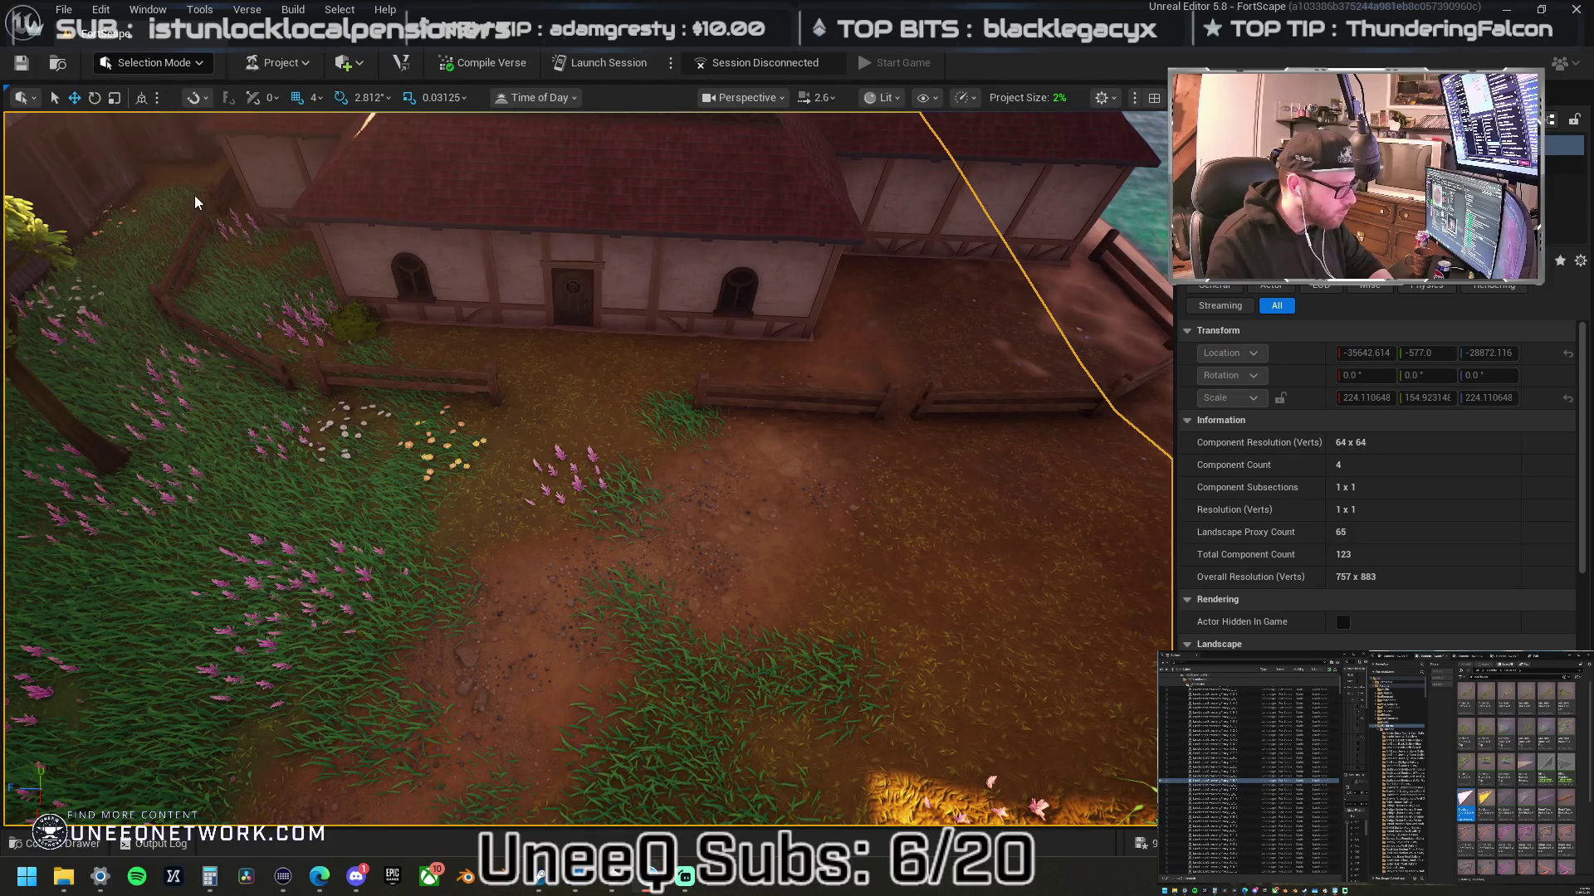
- Enter Landscape paint mode and choose Layer5 as the target paint layer
{"action": "key", "text": "shift+2"}
{"action": "left_click", "coordinate": [184, 102]}
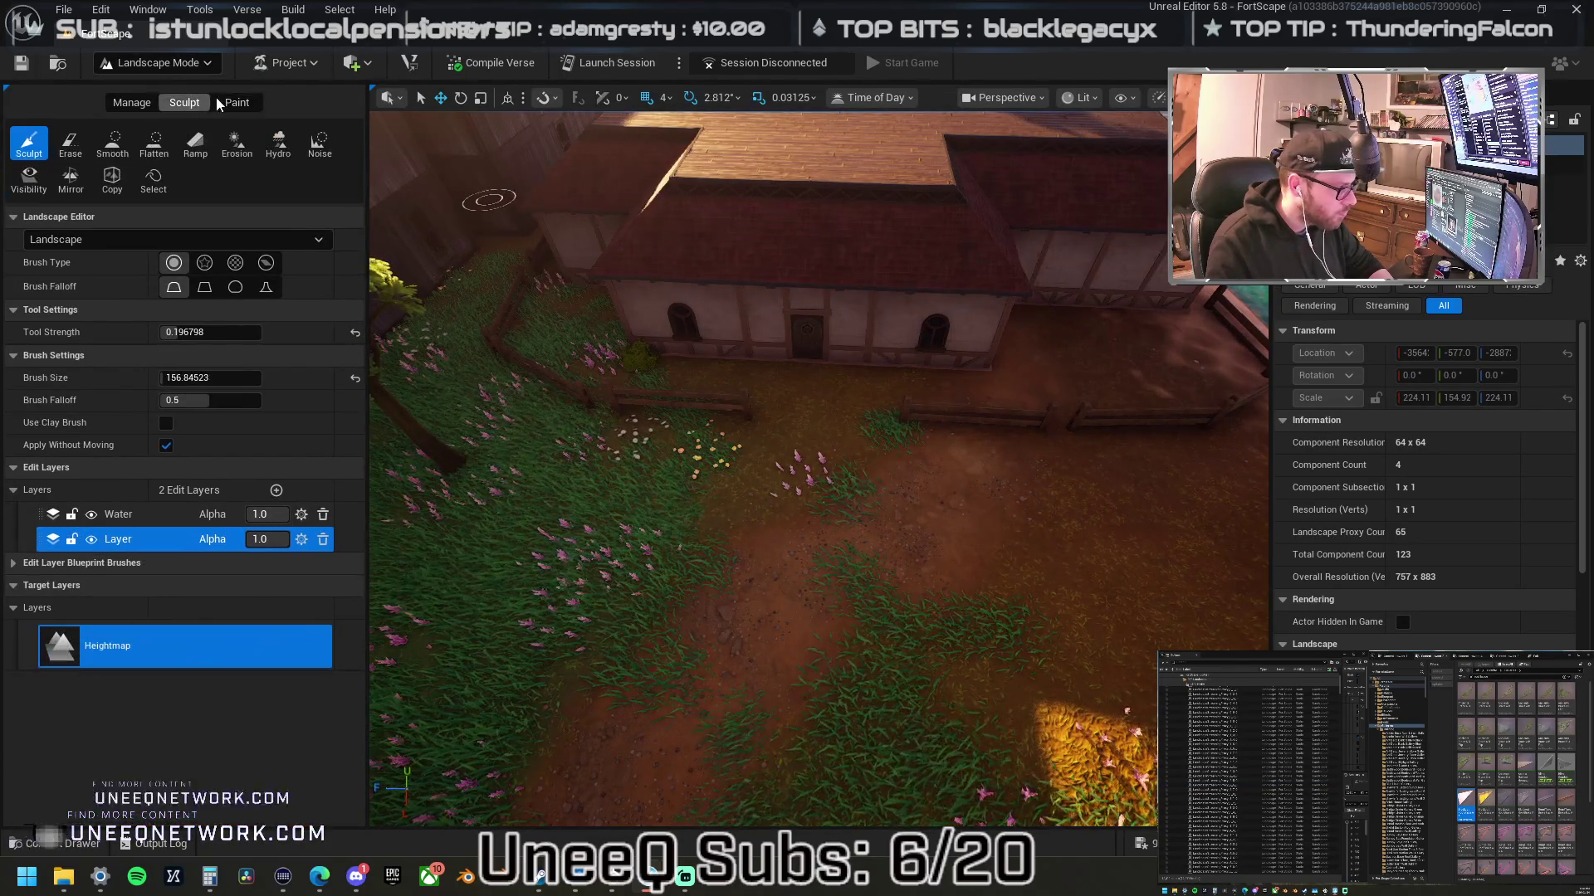
{"action": "left_click", "coordinate": [237, 102]}
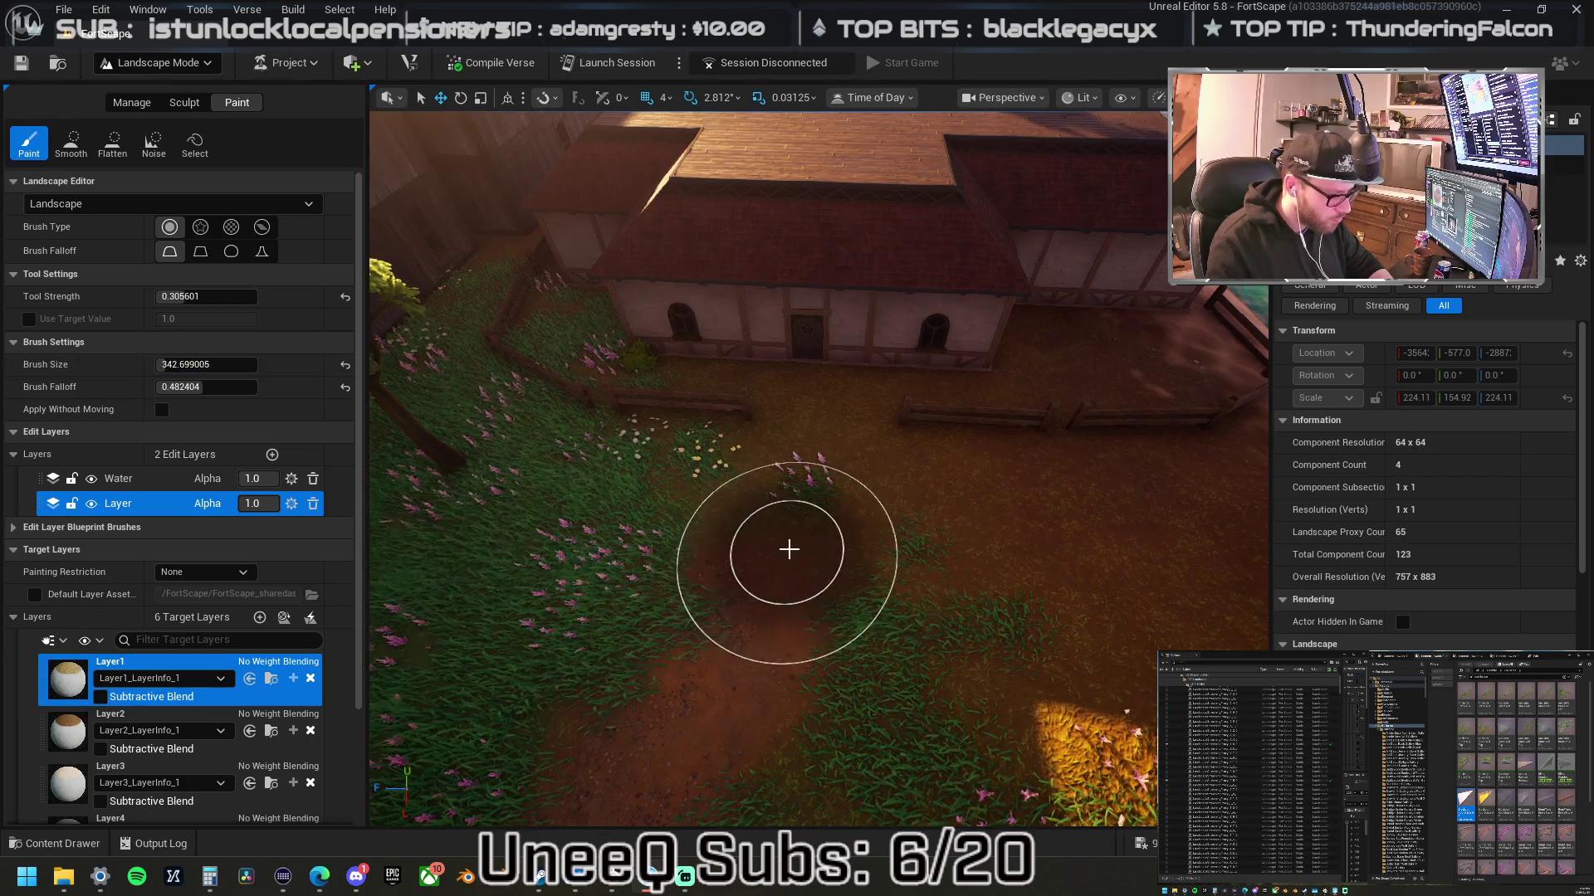
{"action": "mouse_move", "coordinate": [775, 580]}
{"action": "left_mouse_down"}
{"action": "mouse_move", "coordinate": [847, 506]}
{"action": "mouse_move", "coordinate": [774, 596]}
{"action": "left_mouse_up"}
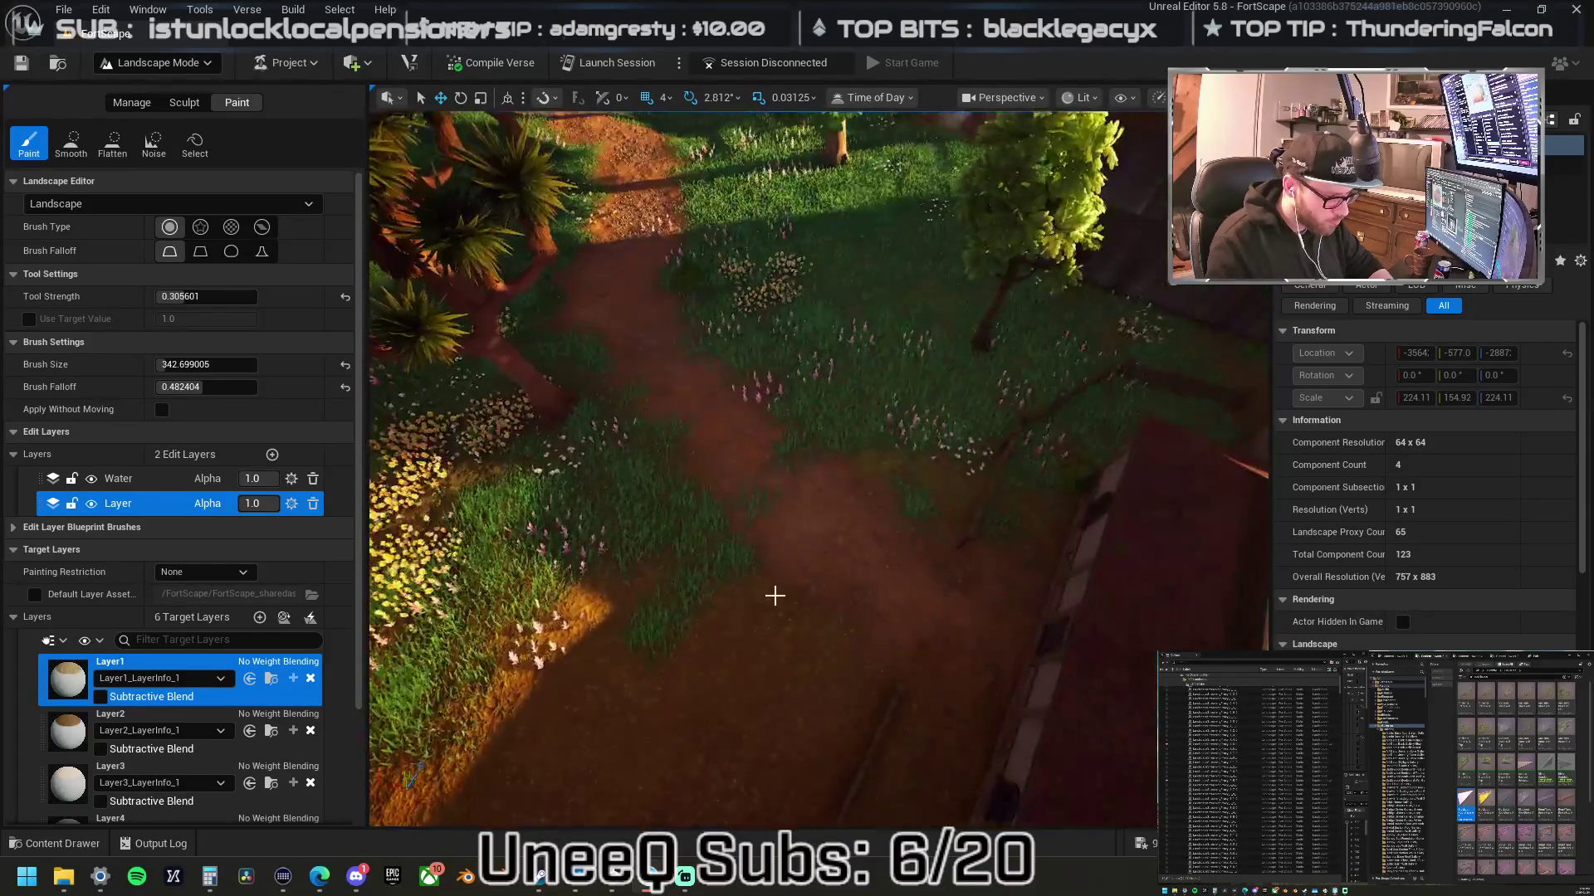
{"action": "scroll", "coordinate": [83, 772], "scroll_direction": "down", "scroll_amount": 4}
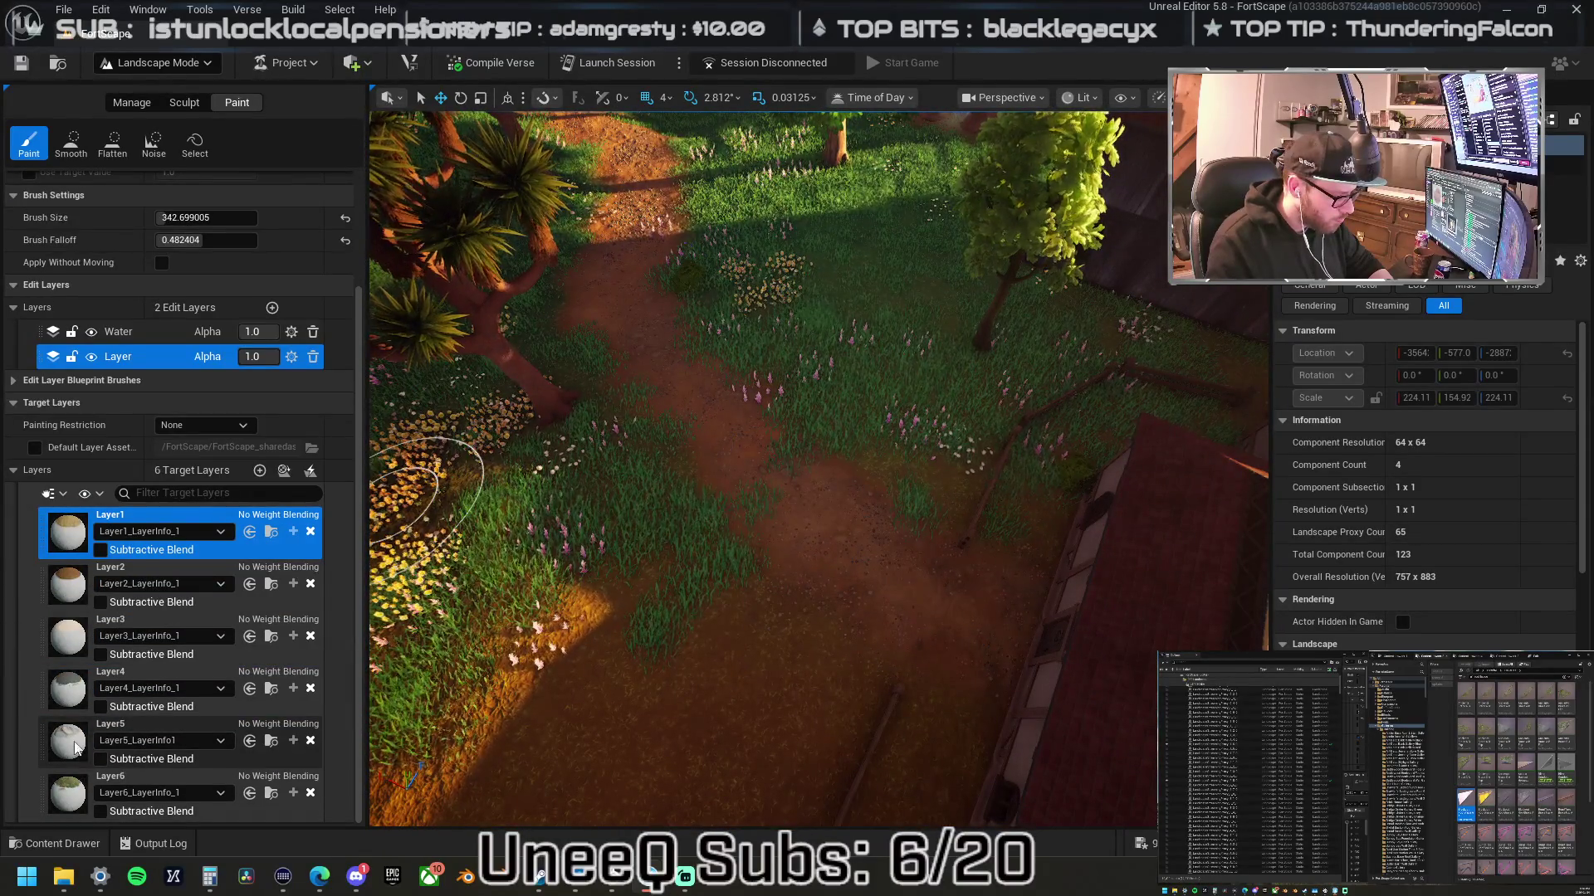
{"action": "left_click", "coordinate": [75, 747]}
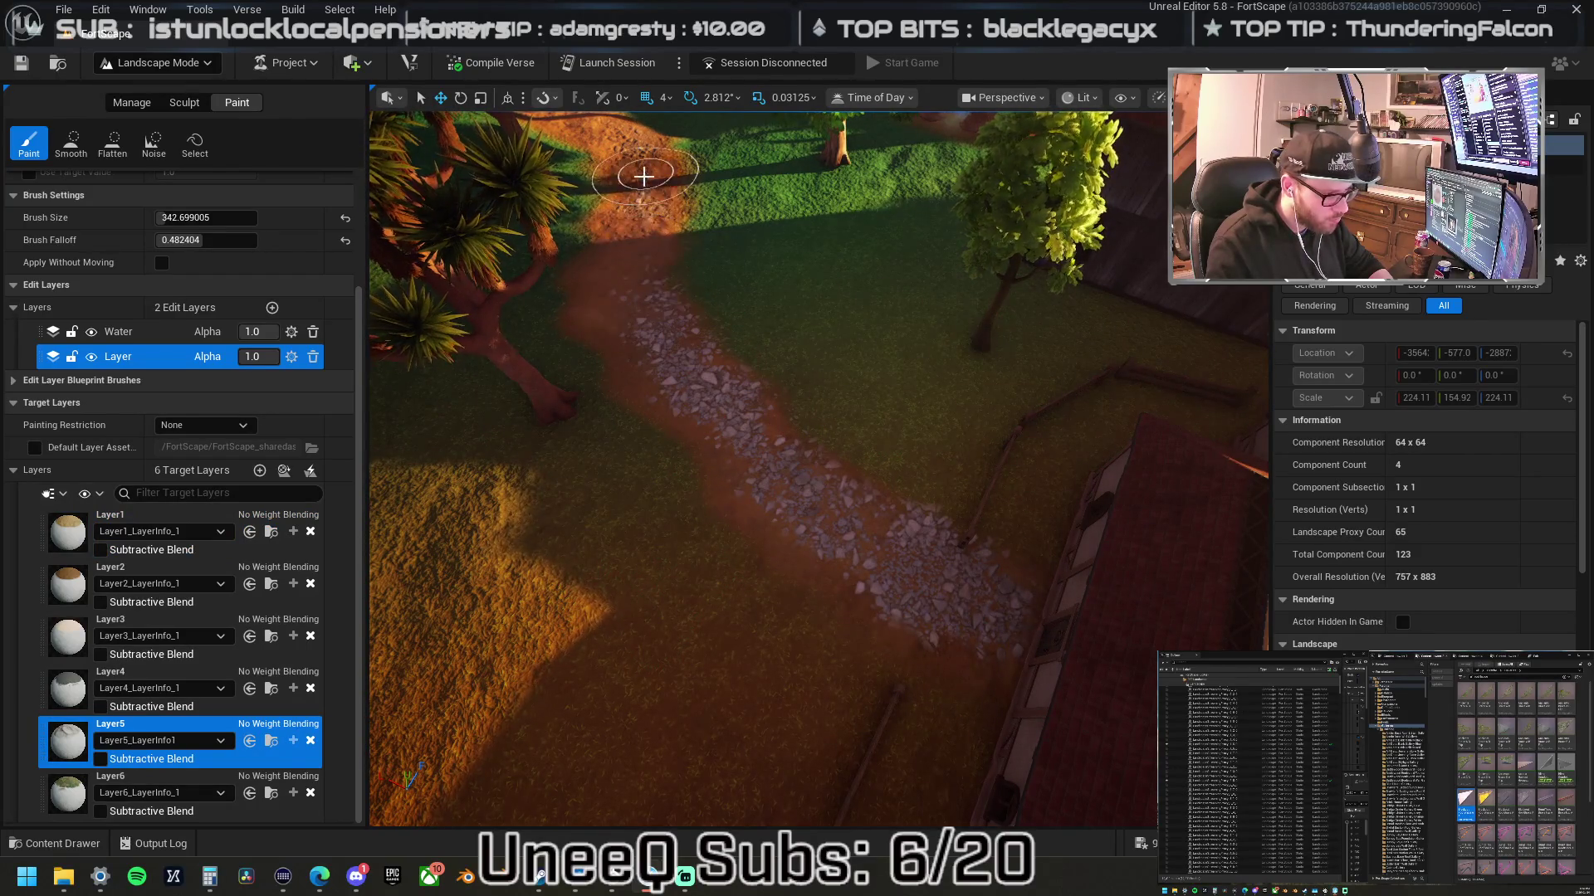
- Brush Layer5 gravel along the dirt path, extending it uphill and around the bend
{"action": "mouse_move", "coordinate": [635, 158]}
{"action": "left_mouse_down"}
{"action": "mouse_move", "coordinate": [641, 50]}
{"action": "mouse_move", "coordinate": [664, 267]}
{"action": "left_mouse_up"}
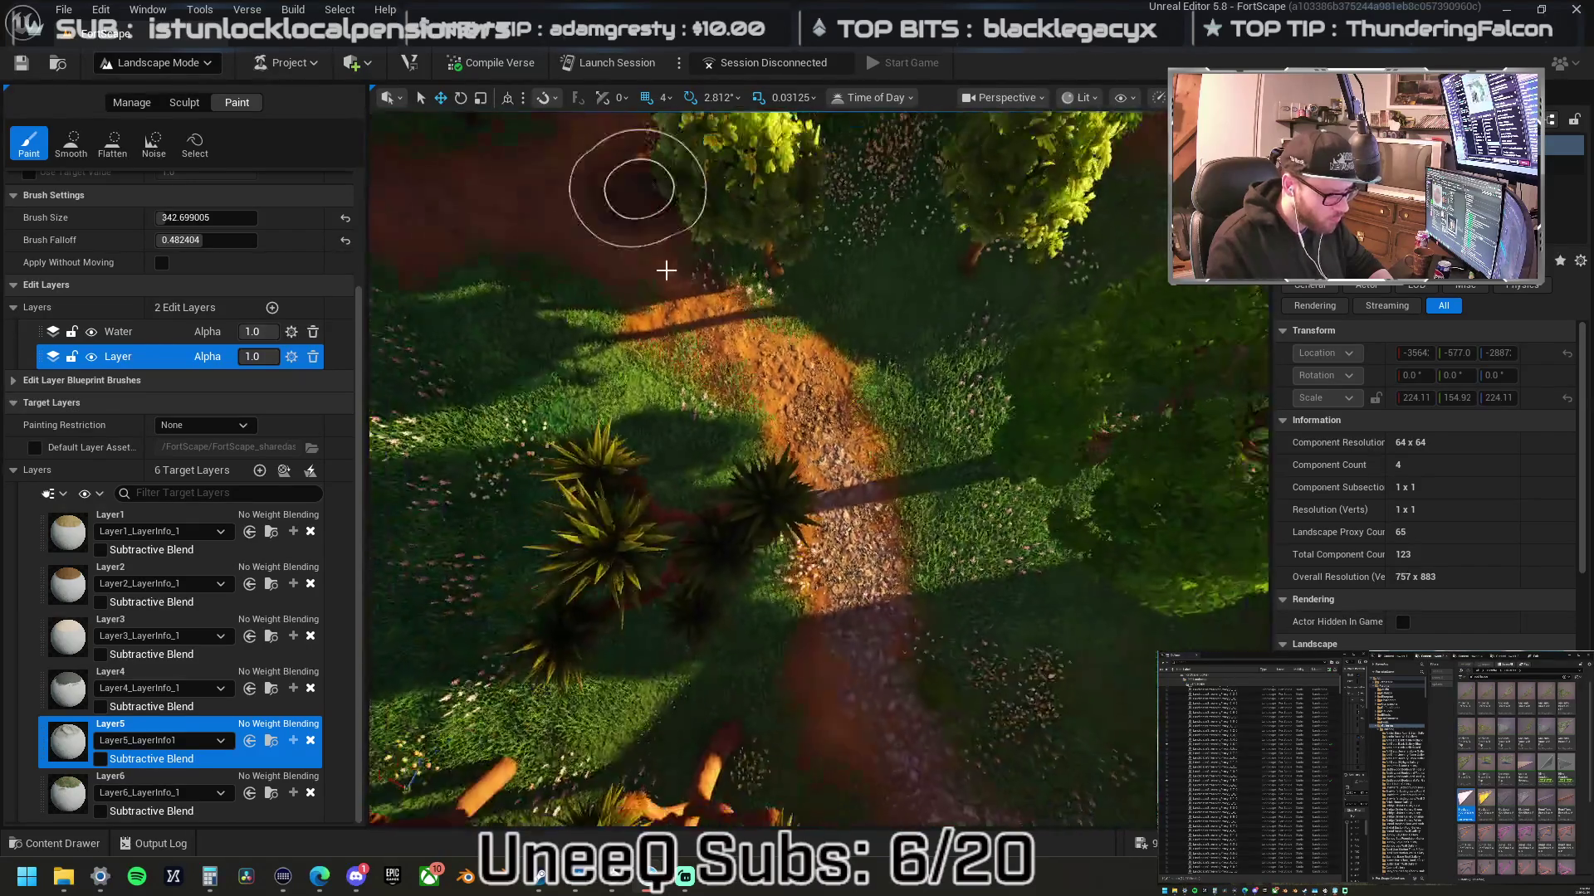
{"action": "left_click_drag", "start_coordinate": [836, 452], "coordinate": [747, 343]}
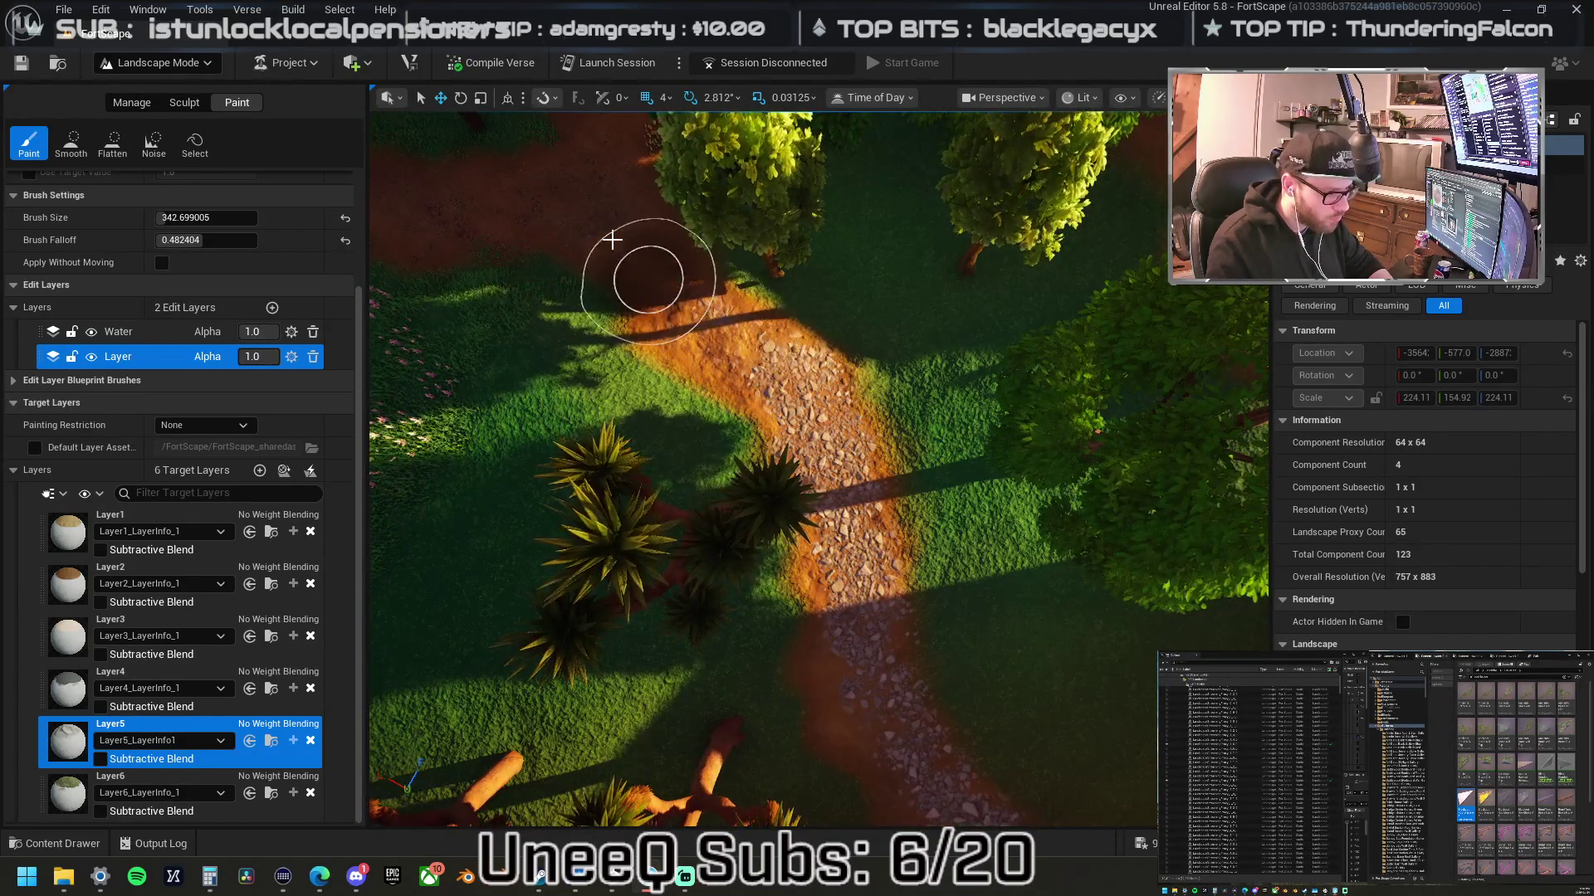
{"action": "scroll", "coordinate": [555, 355], "scroll_direction": "up", "scroll_amount": 5}
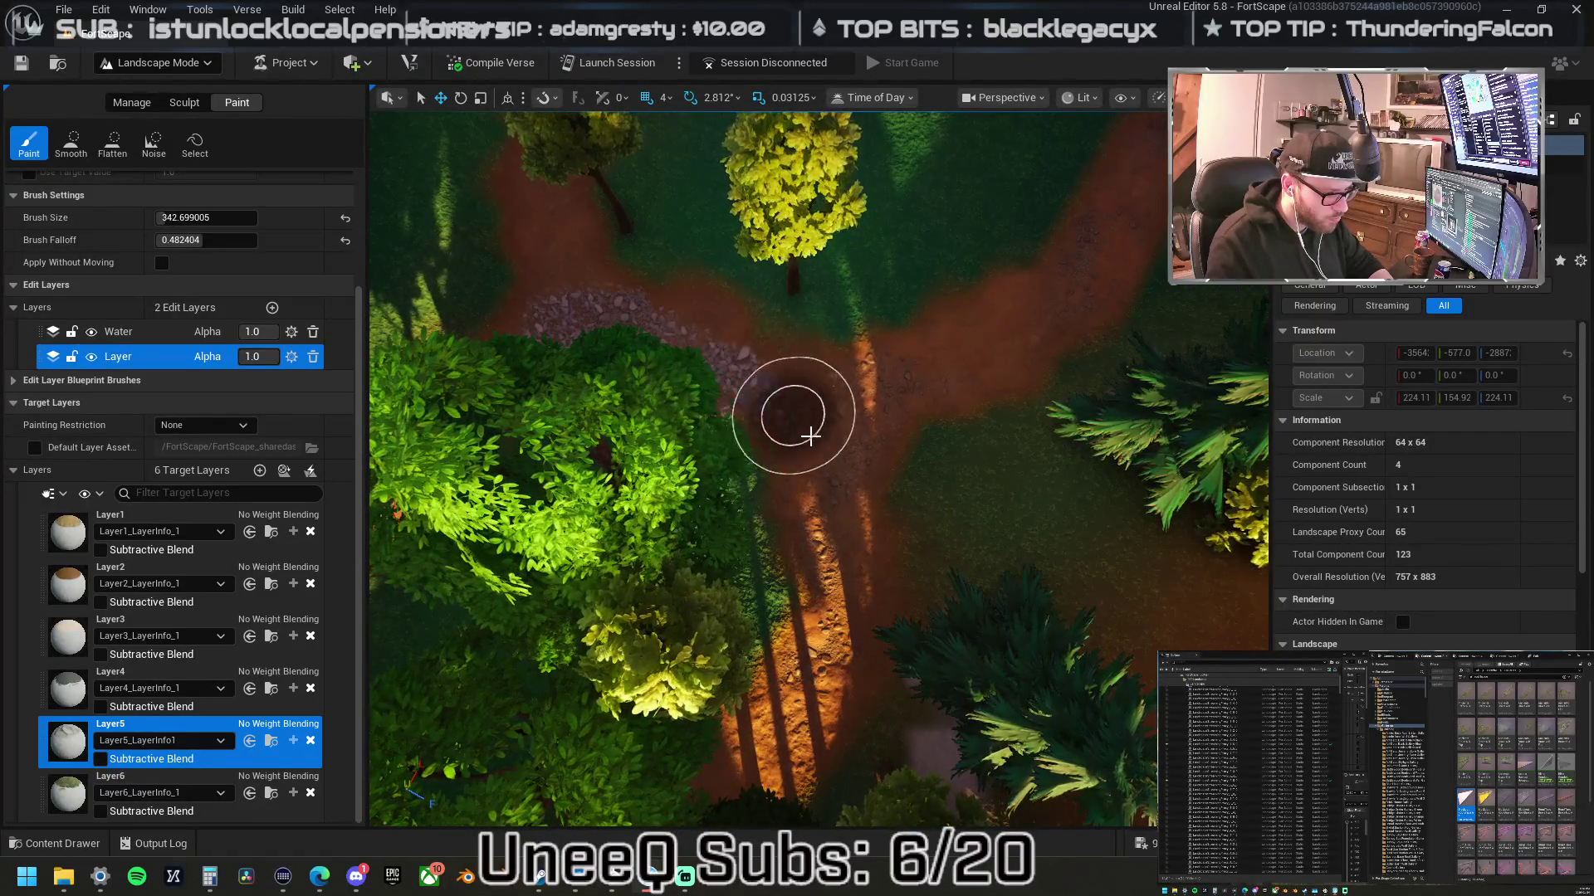
{"action": "scroll", "coordinate": [811, 658], "scroll_direction": "up", "scroll_amount": 5}
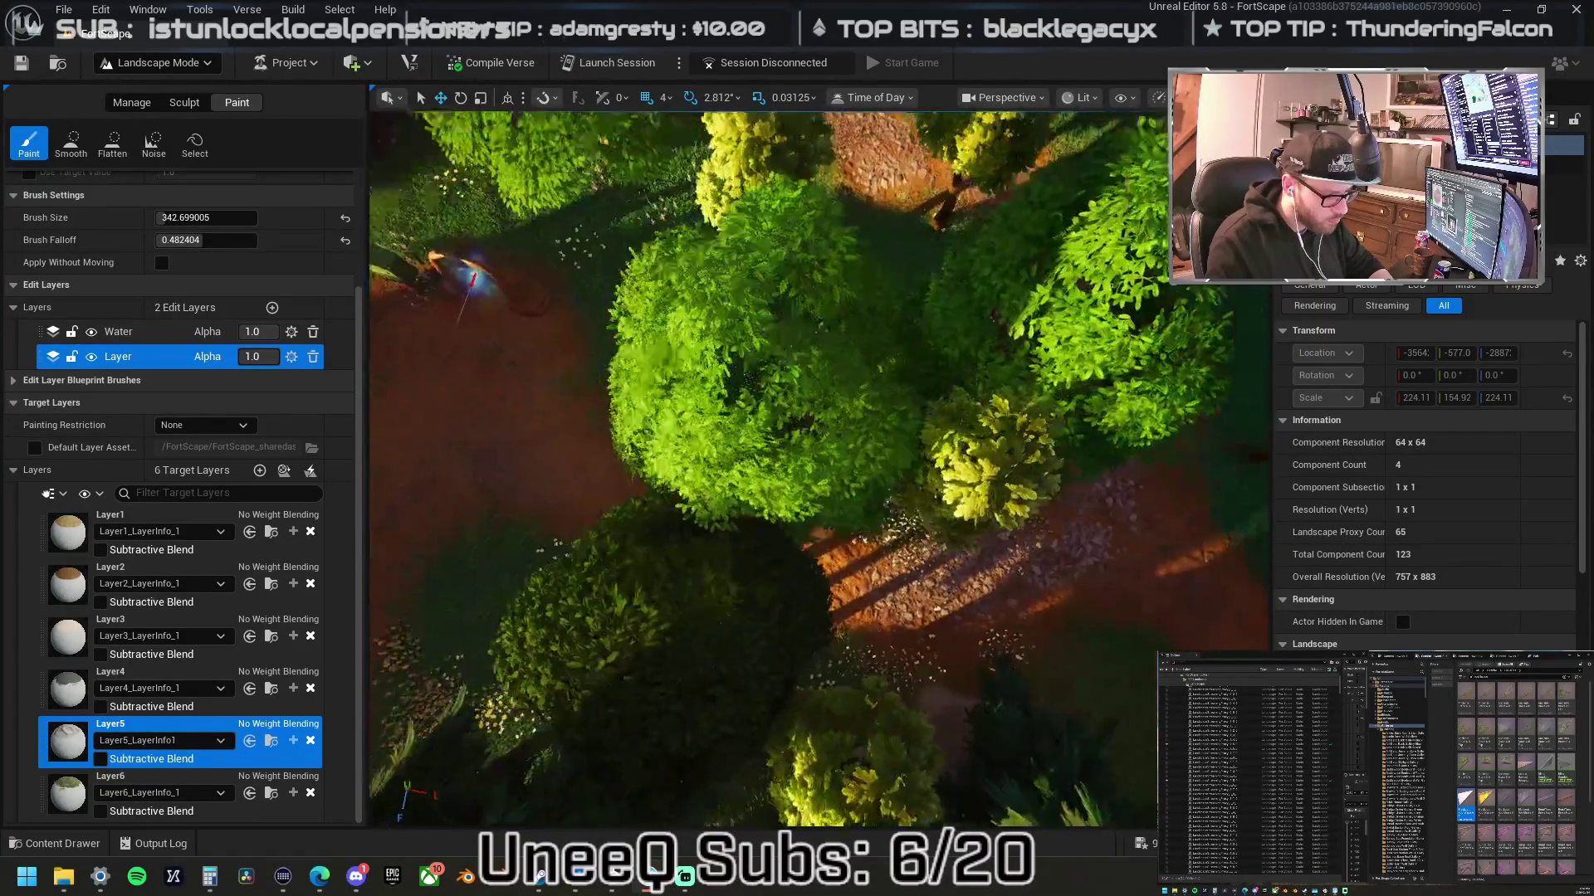
{"action": "scroll", "coordinate": [981, 642], "scroll_direction": "up", "scroll_amount": 2}
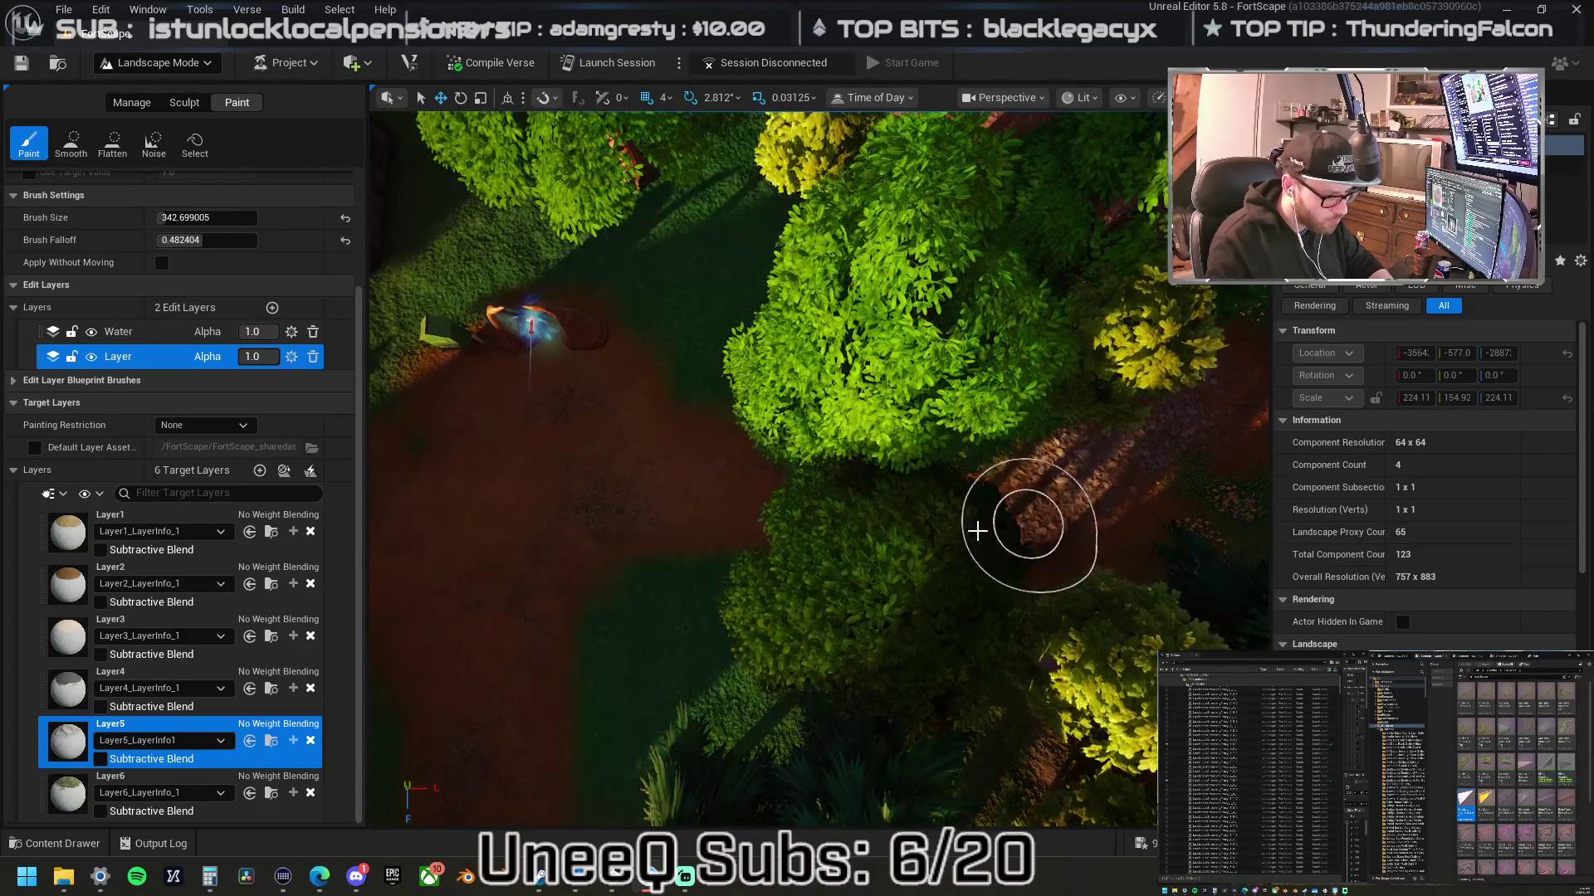
{"action": "scroll", "coordinate": [630, 473], "scroll_direction": "up", "scroll_amount": 3}
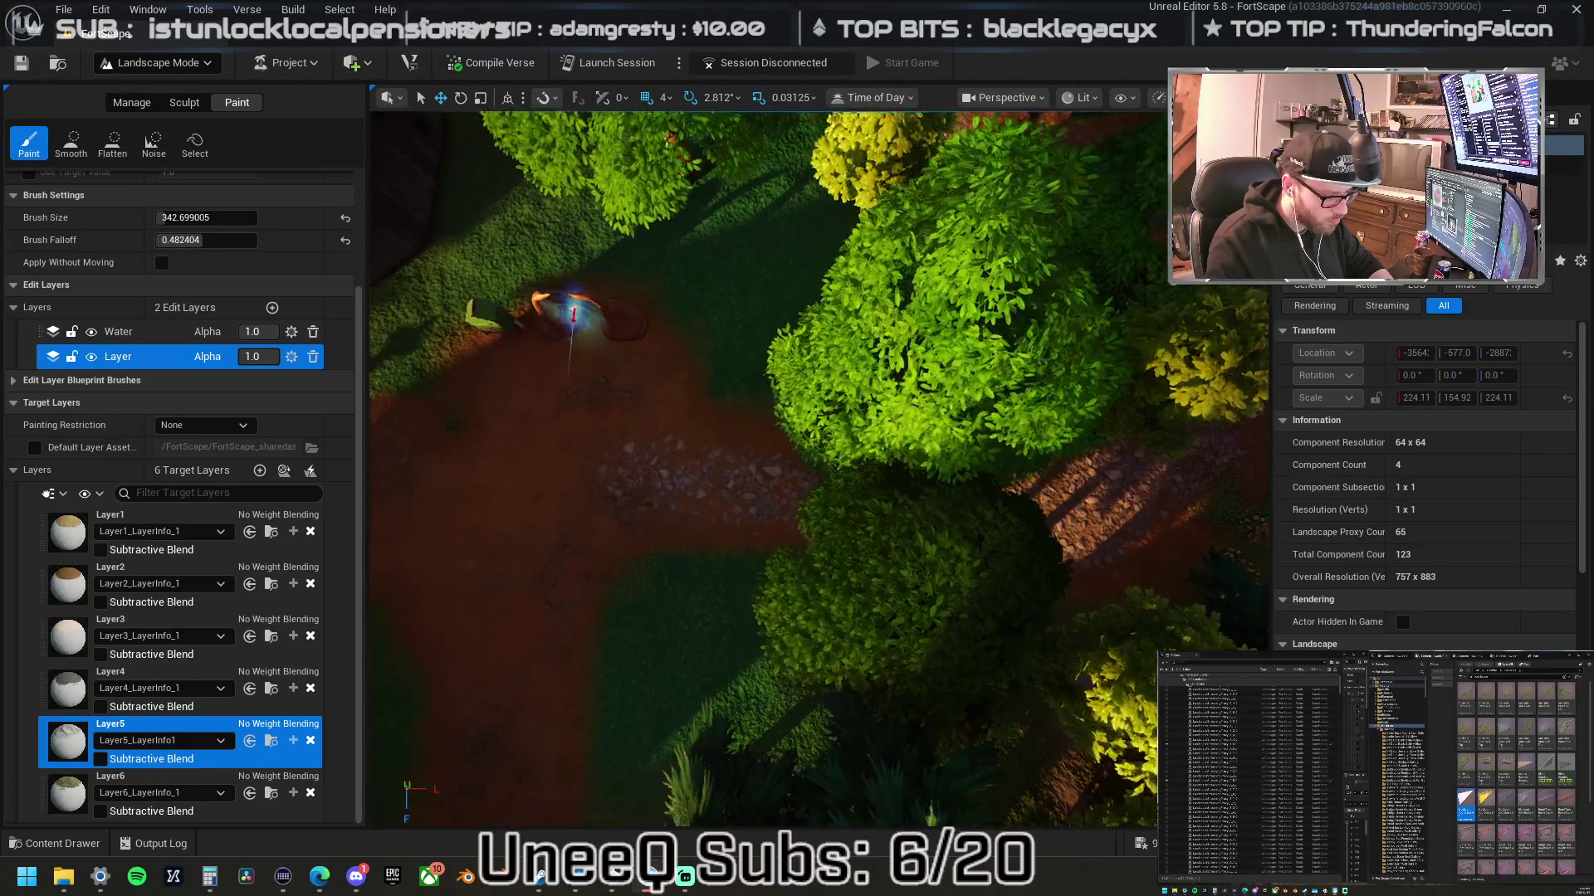
{"action": "left_click_drag", "start_coordinate": [833, 468], "coordinate": [773, 384]}
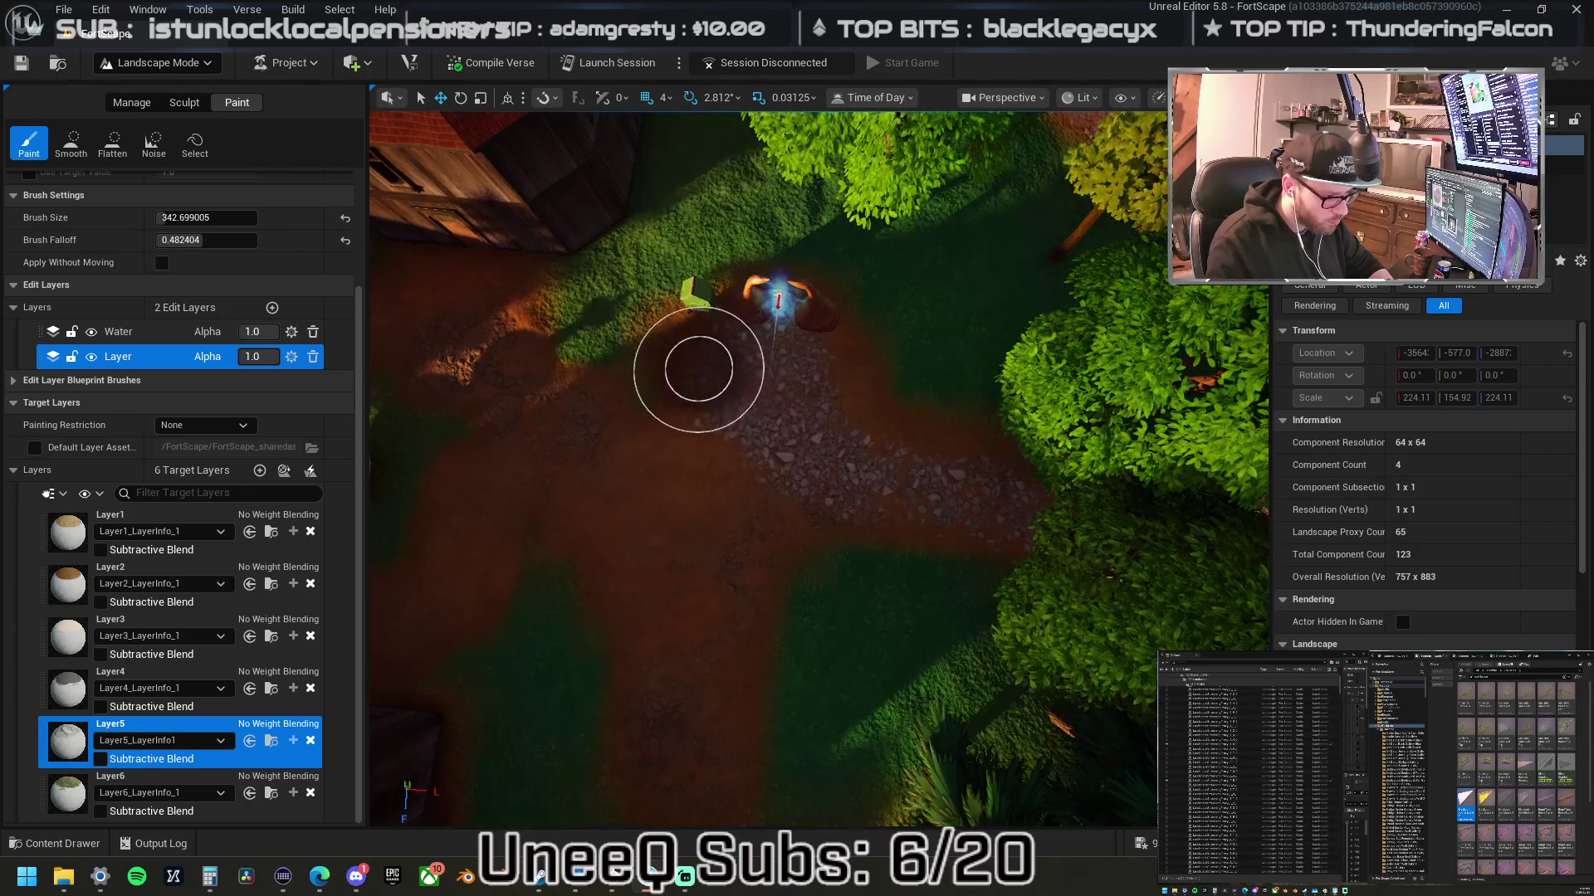
{"action": "key", "text": "Left"}
{"action": "key", "text": "Down"}
{"action": "mouse_move", "coordinate": [766, 369]}
{"action": "left_mouse_down"}
{"action": "mouse_move", "coordinate": [889, 363]}
{"action": "mouse_move", "coordinate": [822, 445]}
{"action": "mouse_move", "coordinate": [815, 614]}
{"action": "left_mouse_up"}
{"action": "key", "text": "Right"}
{"action": "key", "text": "Up"}
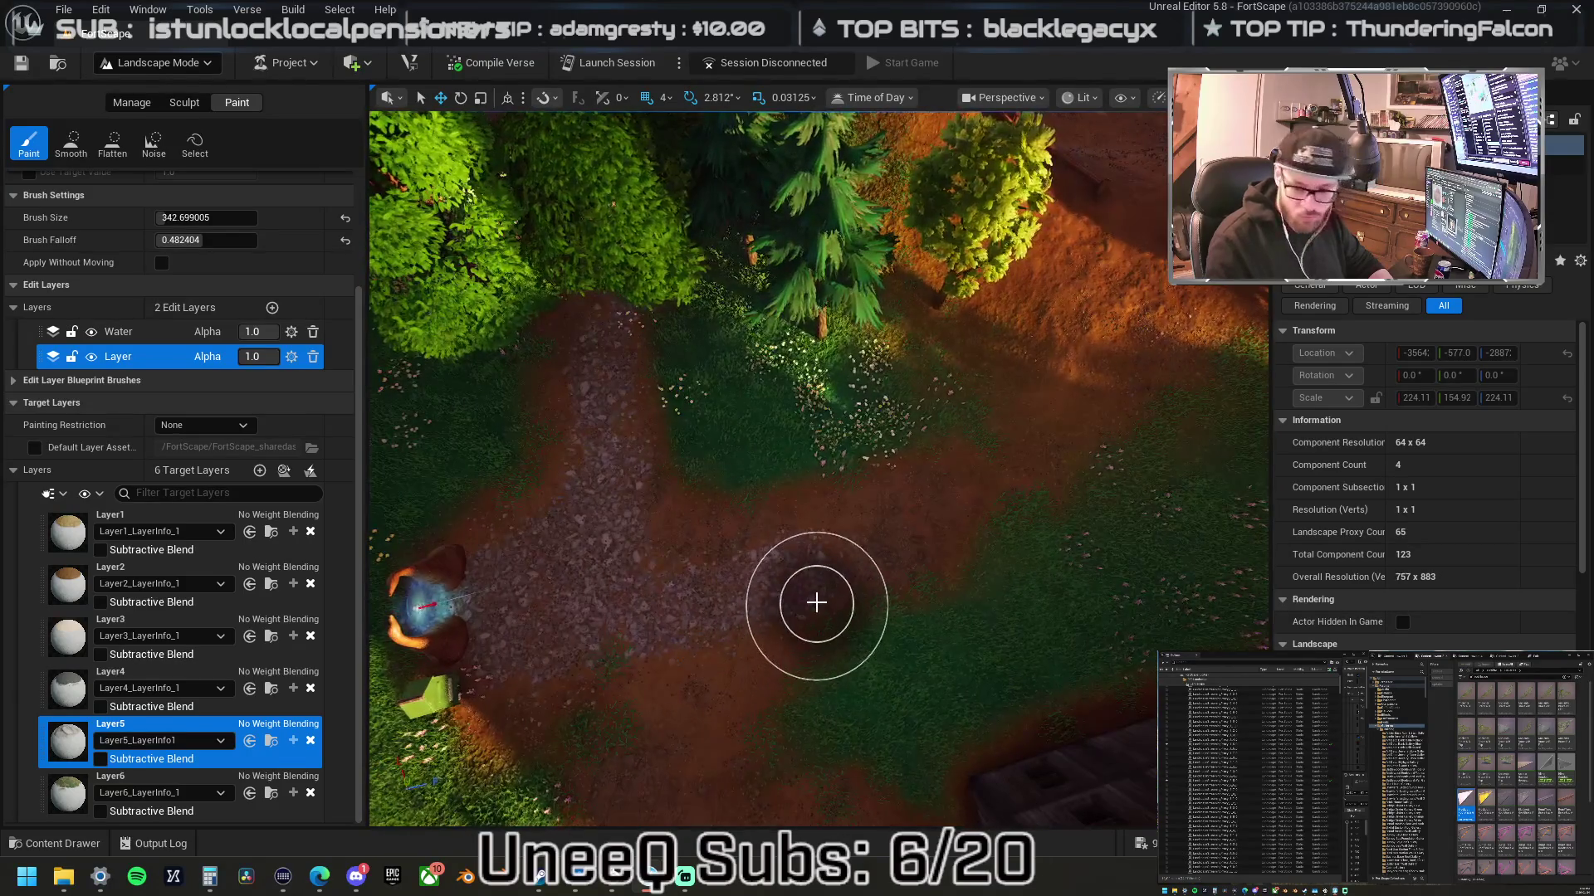
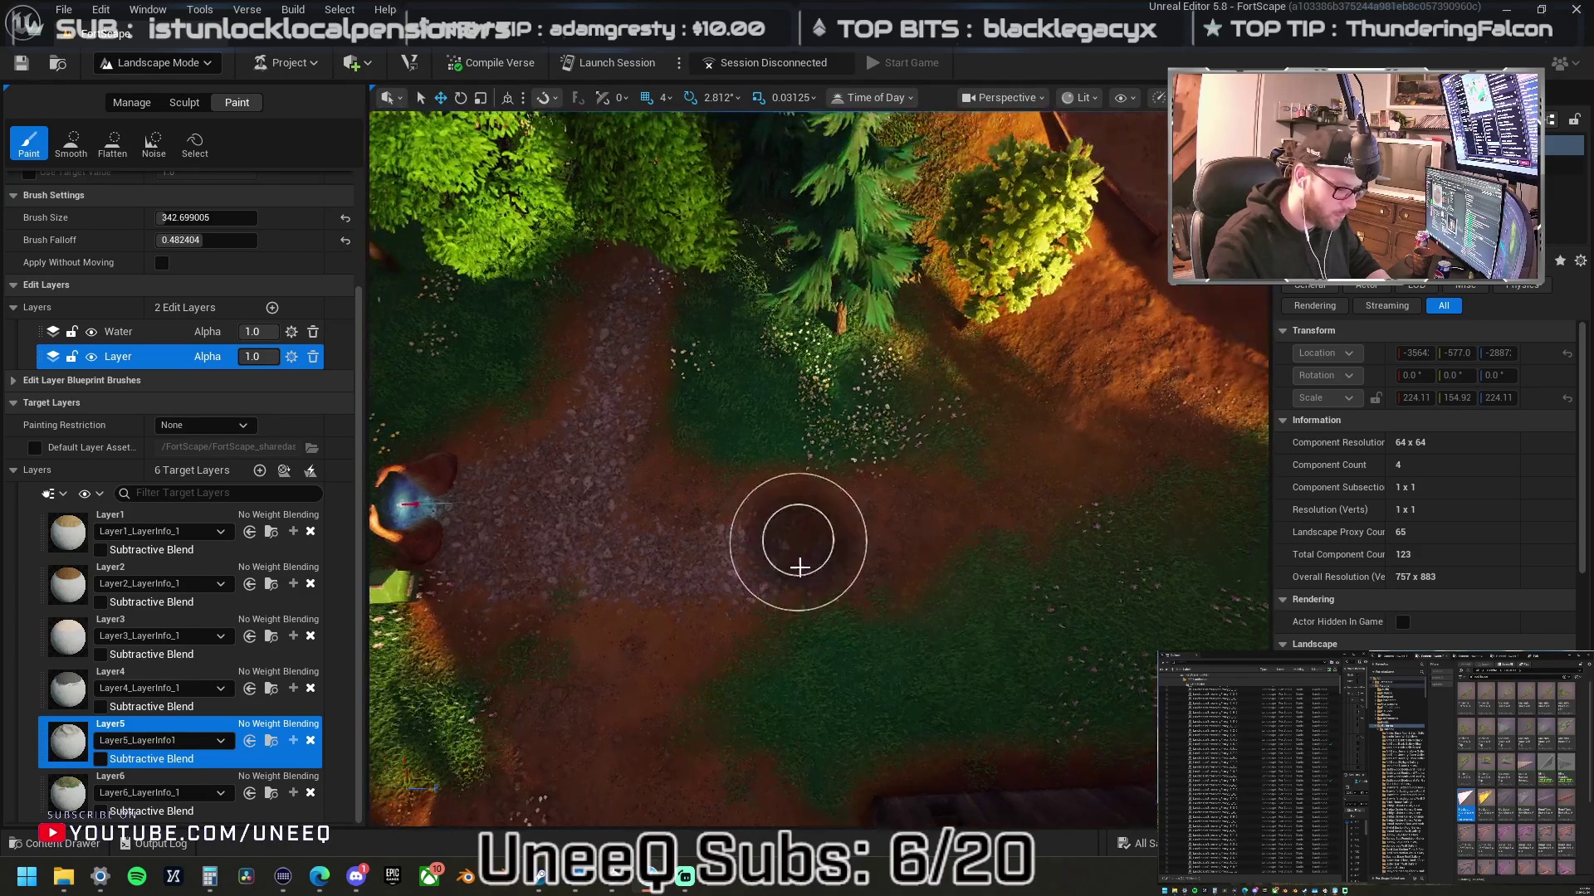
- Paint Layer5 gravel over the dirt path and across the village courtyard
{"action": "mouse_move", "coordinate": [864, 533]}
{"action": "left_mouse_down"}
{"action": "mouse_move", "coordinate": [413, 648]}
{"action": "mouse_move", "coordinate": [868, 536]}
{"action": "left_mouse_up"}
{"action": "mouse_move", "coordinate": [803, 518]}
{"action": "left_mouse_down"}
{"action": "mouse_move", "coordinate": [796, 452]}
{"action": "mouse_move", "coordinate": [598, 315]}
{"action": "mouse_move", "coordinate": [691, 365]}
{"action": "mouse_move", "coordinate": [836, 374]}
{"action": "left_mouse_up"}
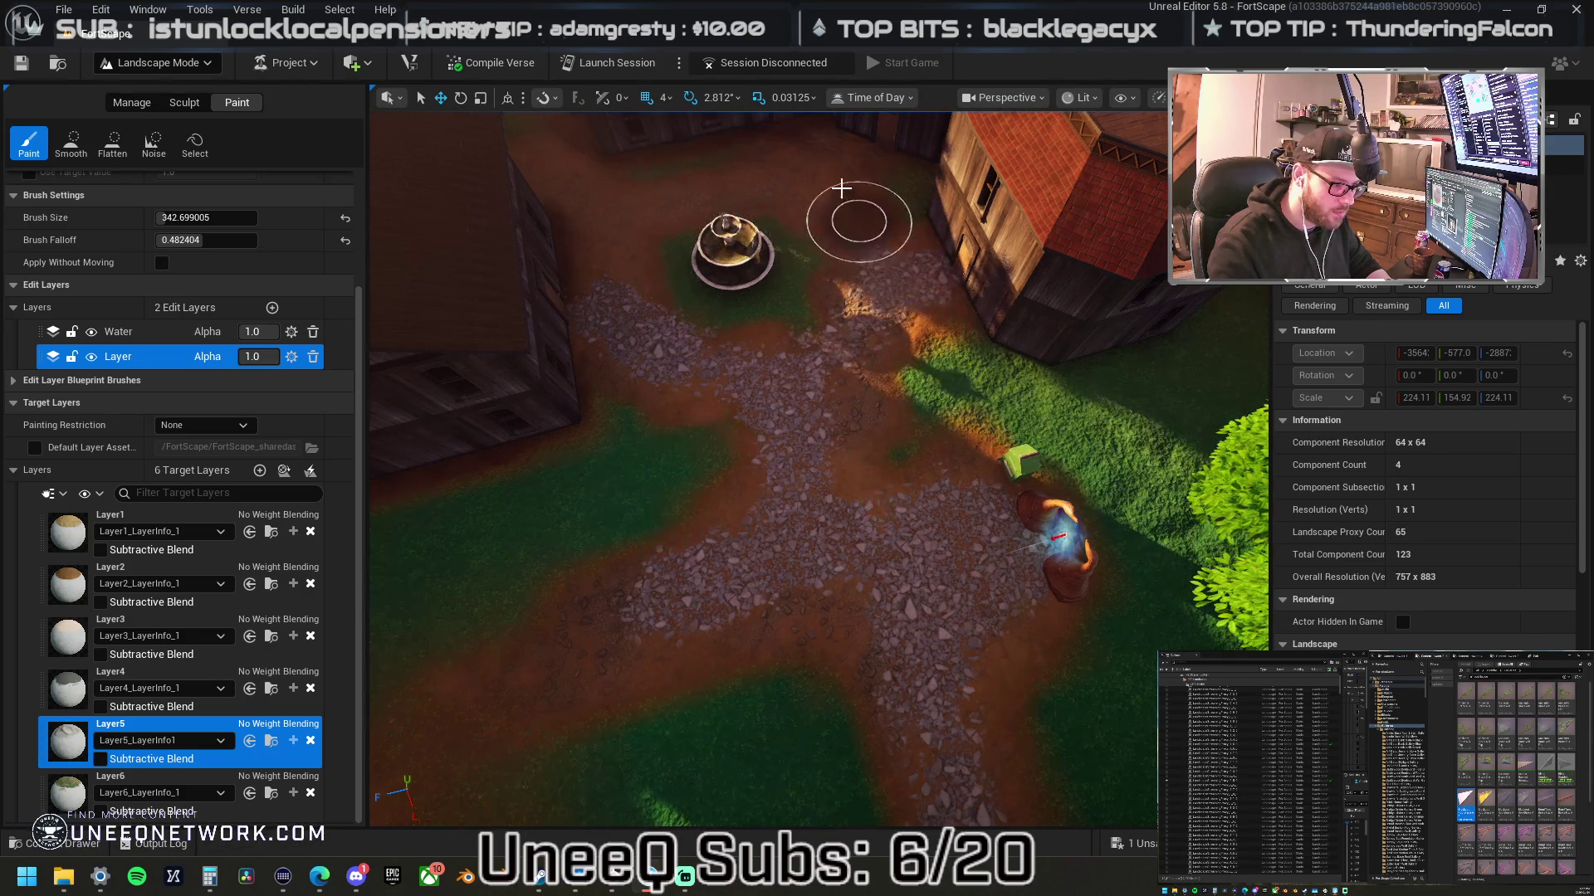
{"action": "right_click", "coordinate": [808, 167]}
{"action": "scroll", "coordinate": [930, 442], "scroll_direction": "up", "scroll_amount": 3}
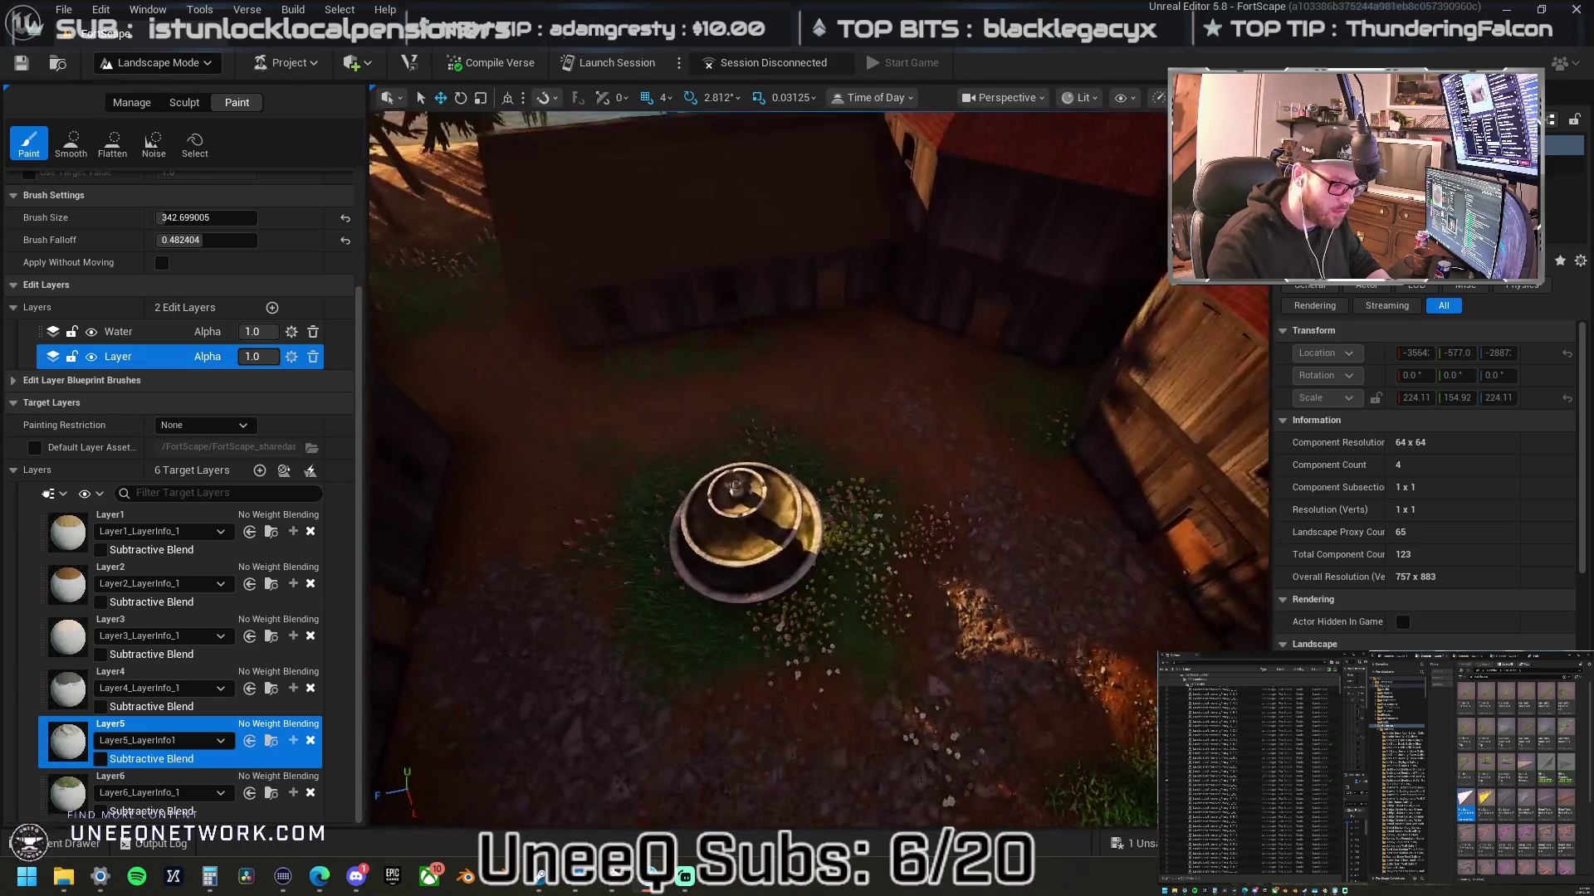
{"action": "left_click_drag", "start_coordinate": [929, 443], "coordinate": [845, 324]}
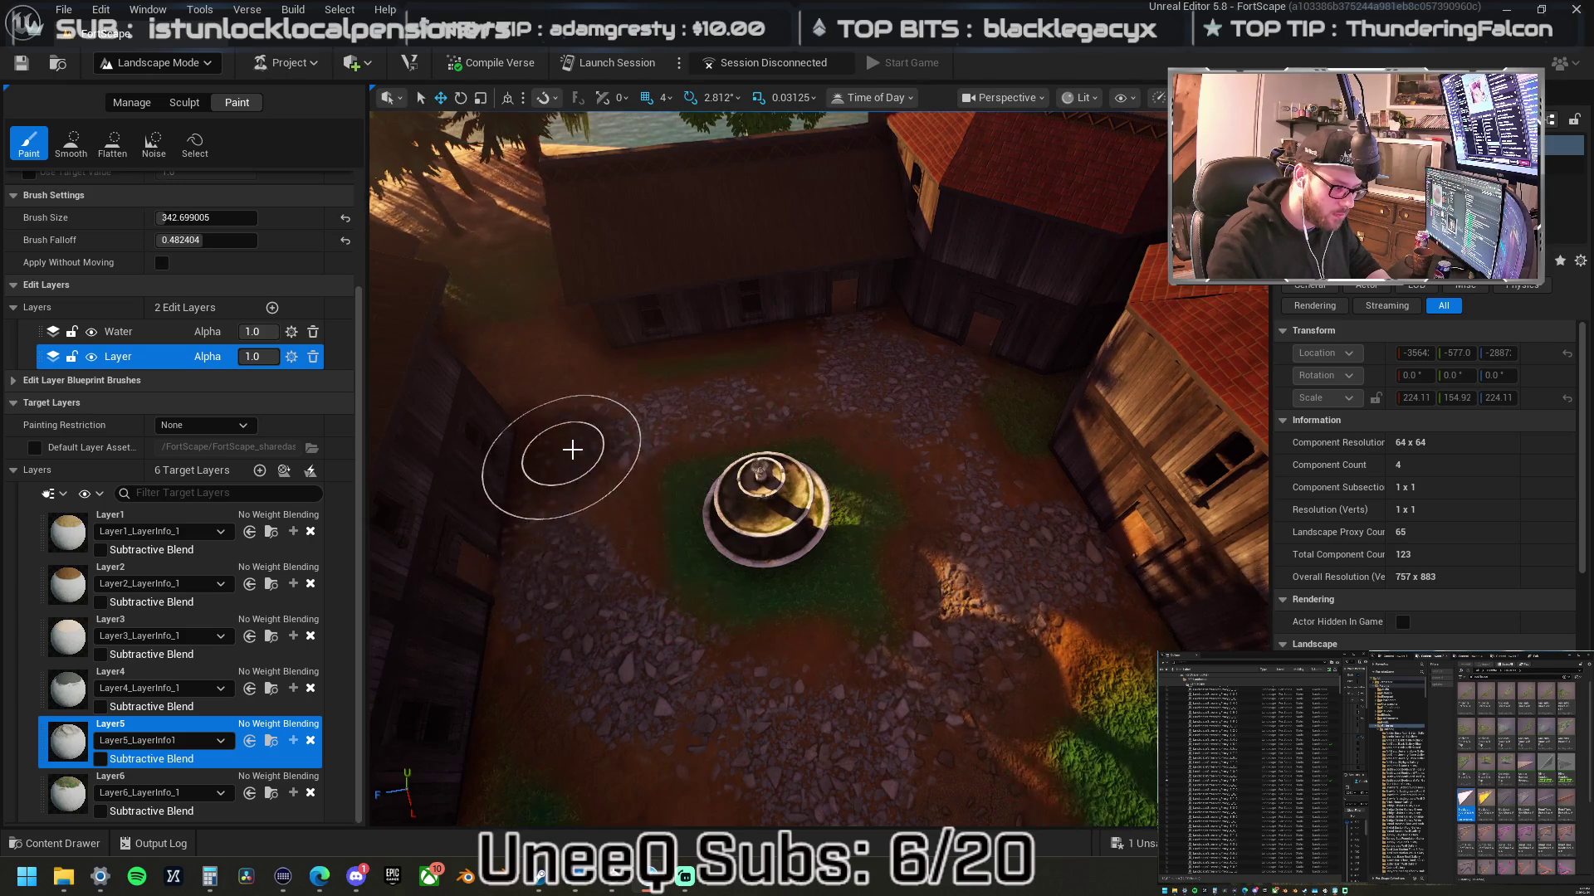
- Look down at the fountain, then fly the view across the village toward the forest trails
{"action": "right_click", "coordinate": [572, 449]}
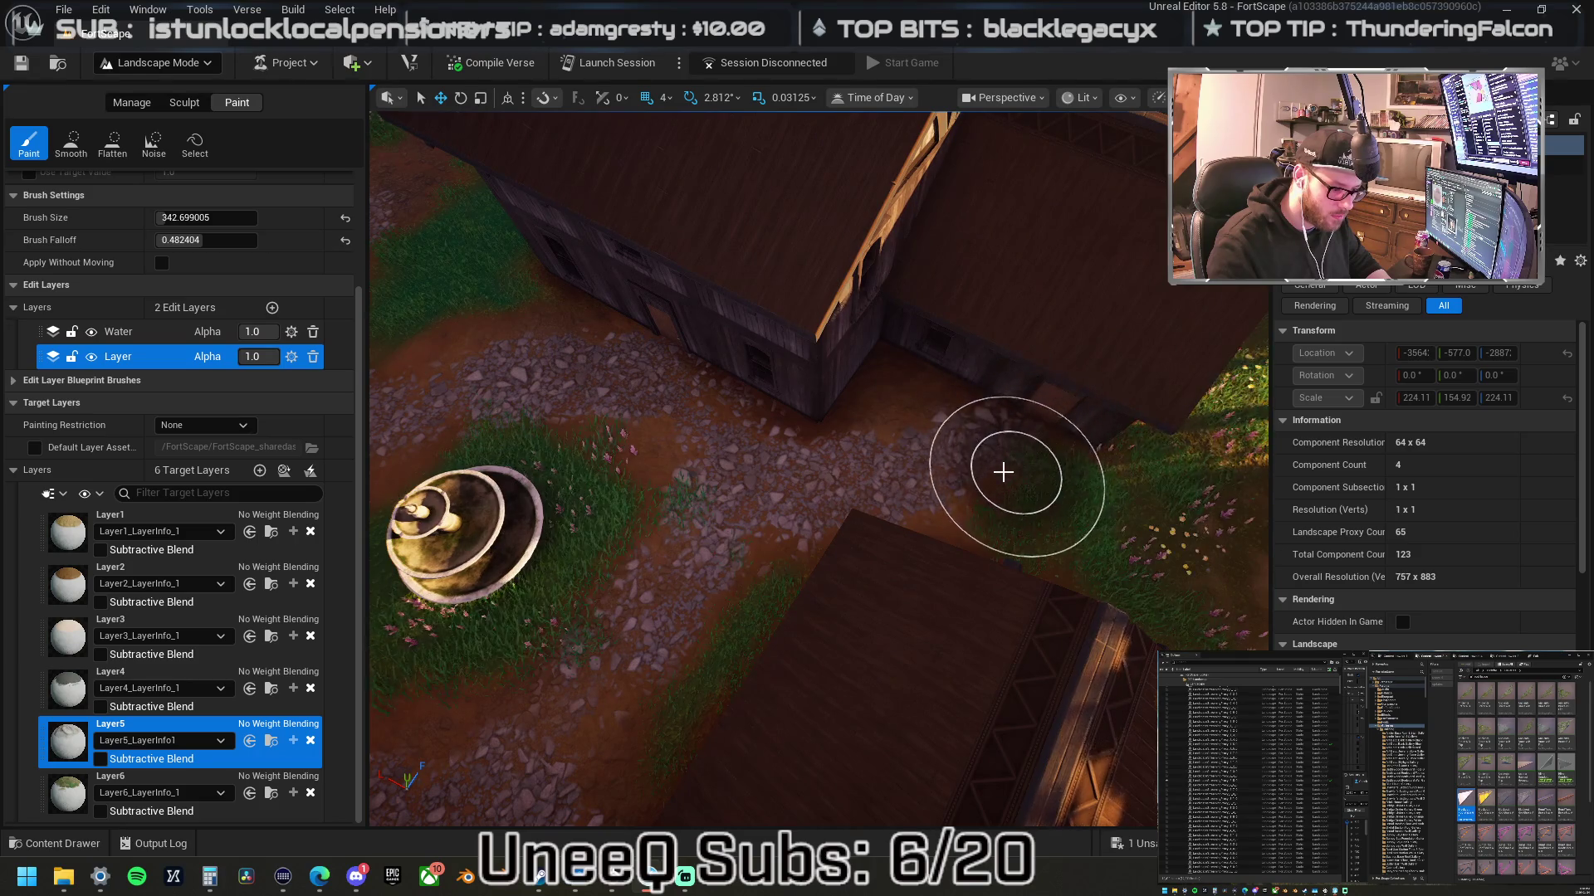
{"action": "key", "text": "w"}
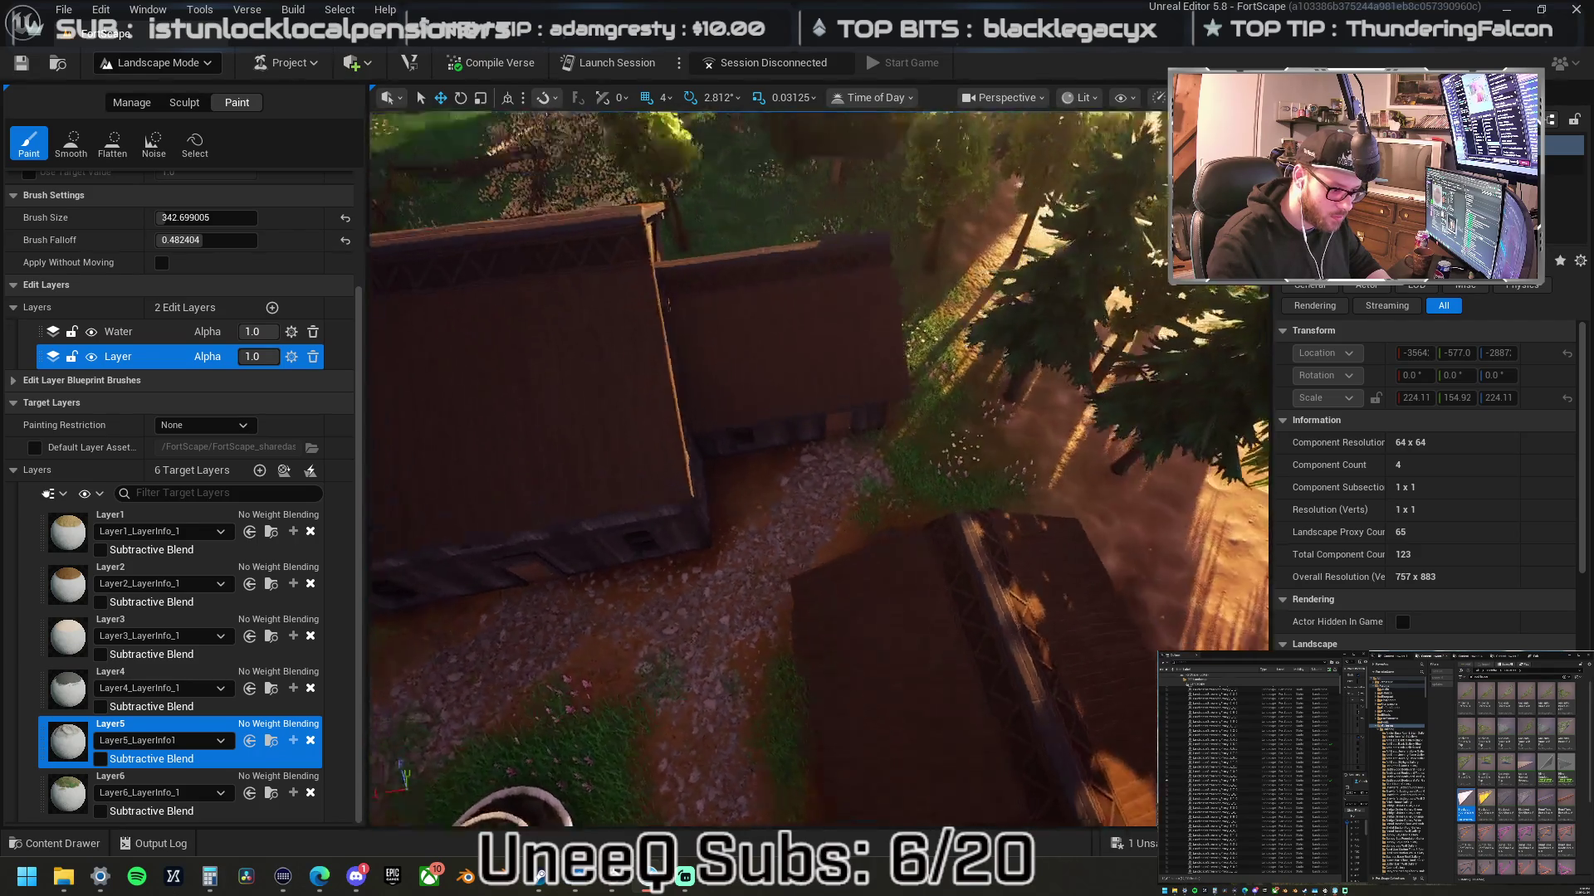
{"action": "key", "text": "w"}
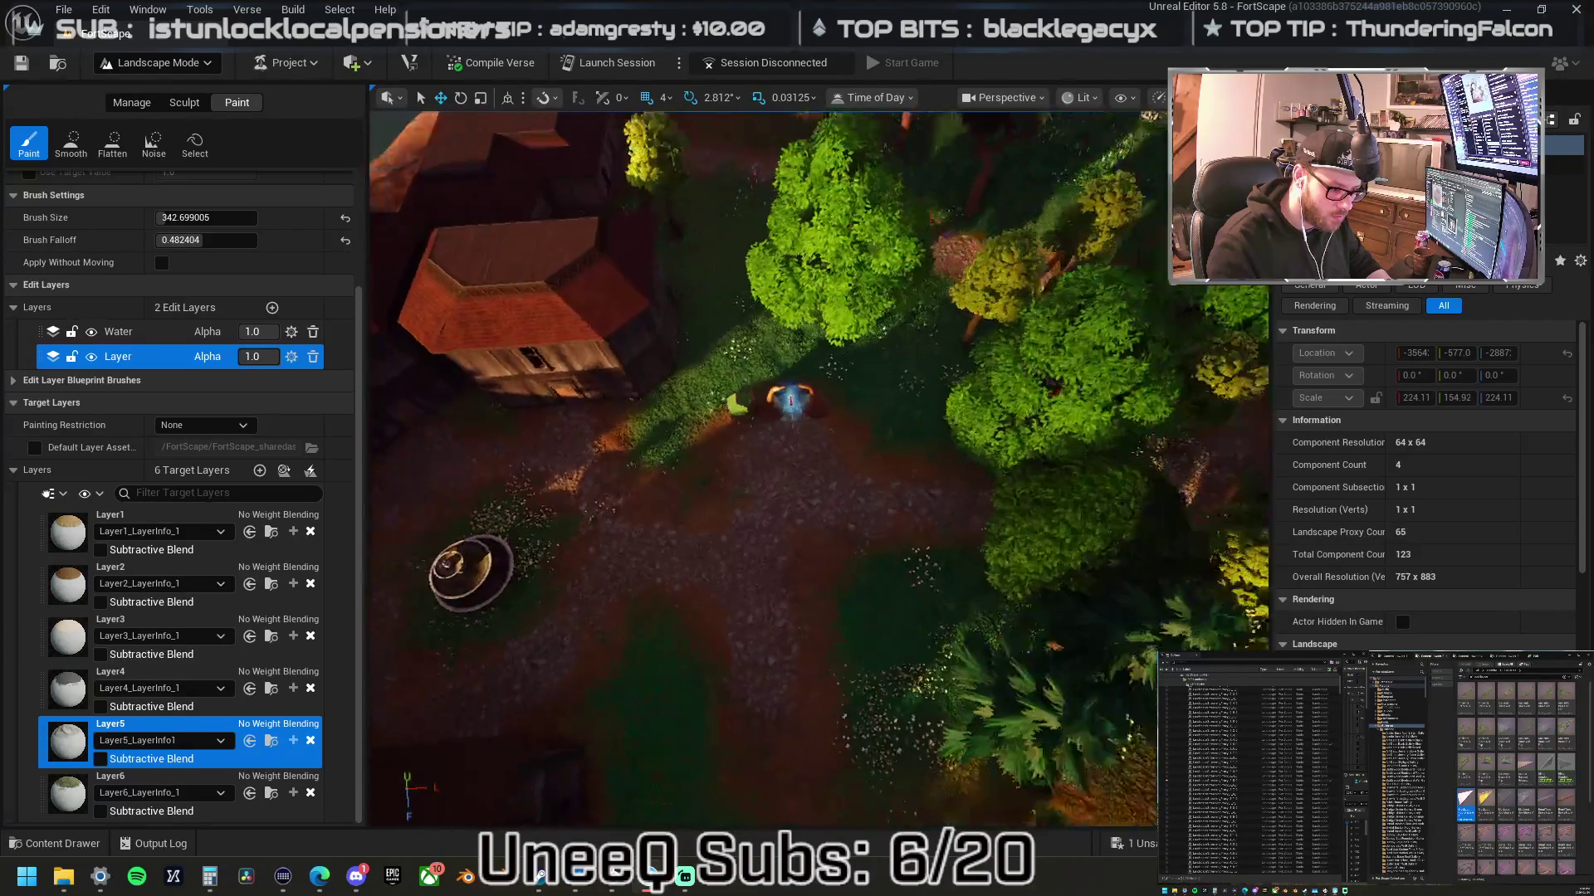
{"action": "key", "text": "w"}
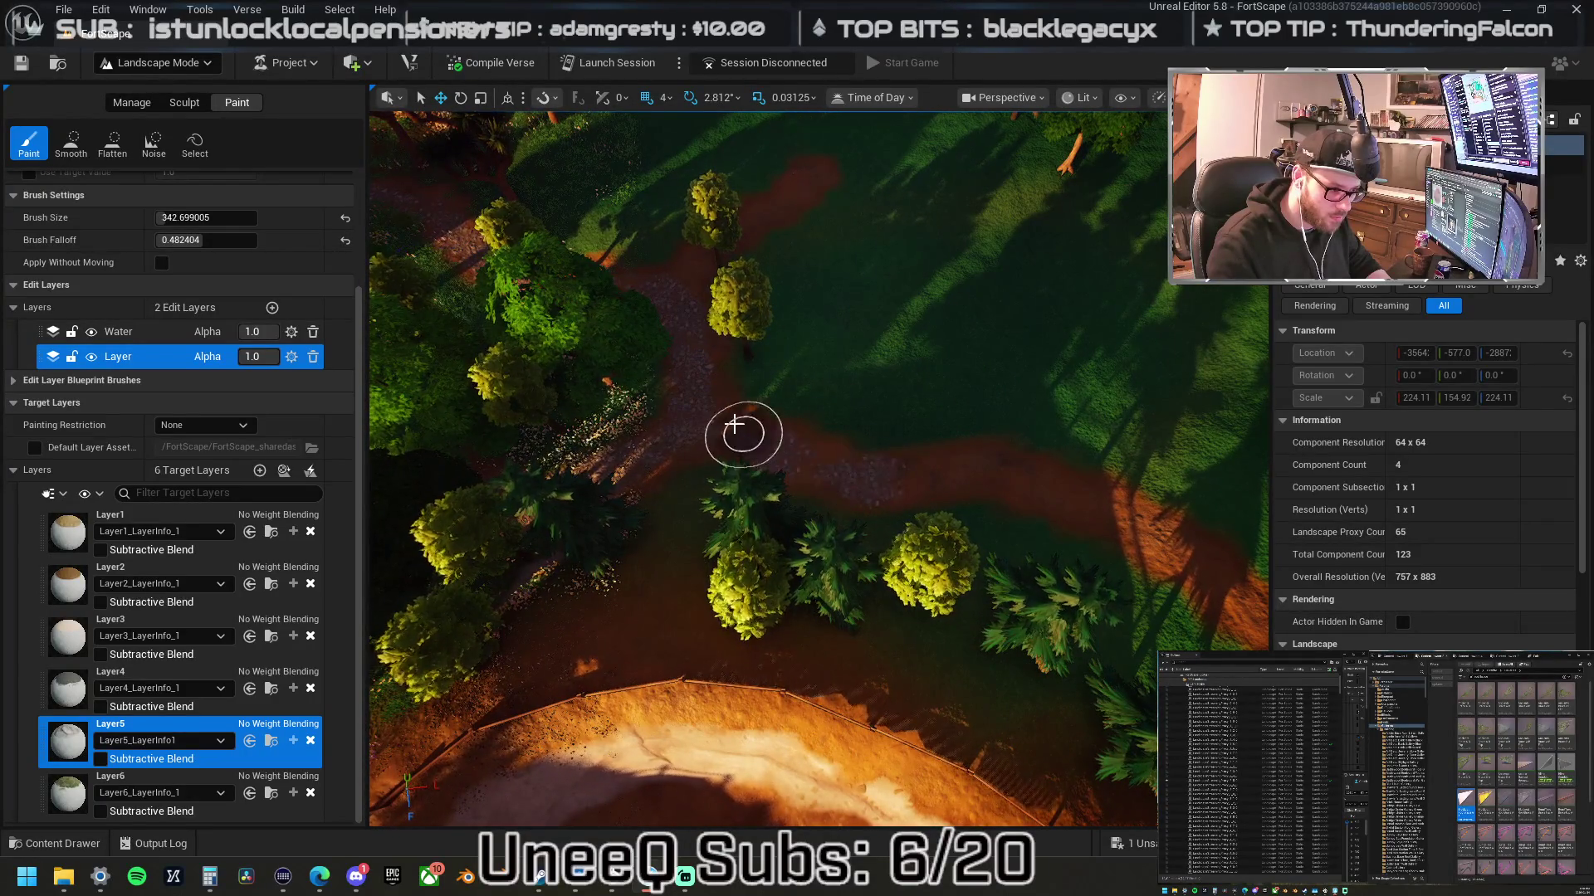
- Descend over the forest trail and paint gravel along it toward the lower right
{"action": "key", "text": "w"}
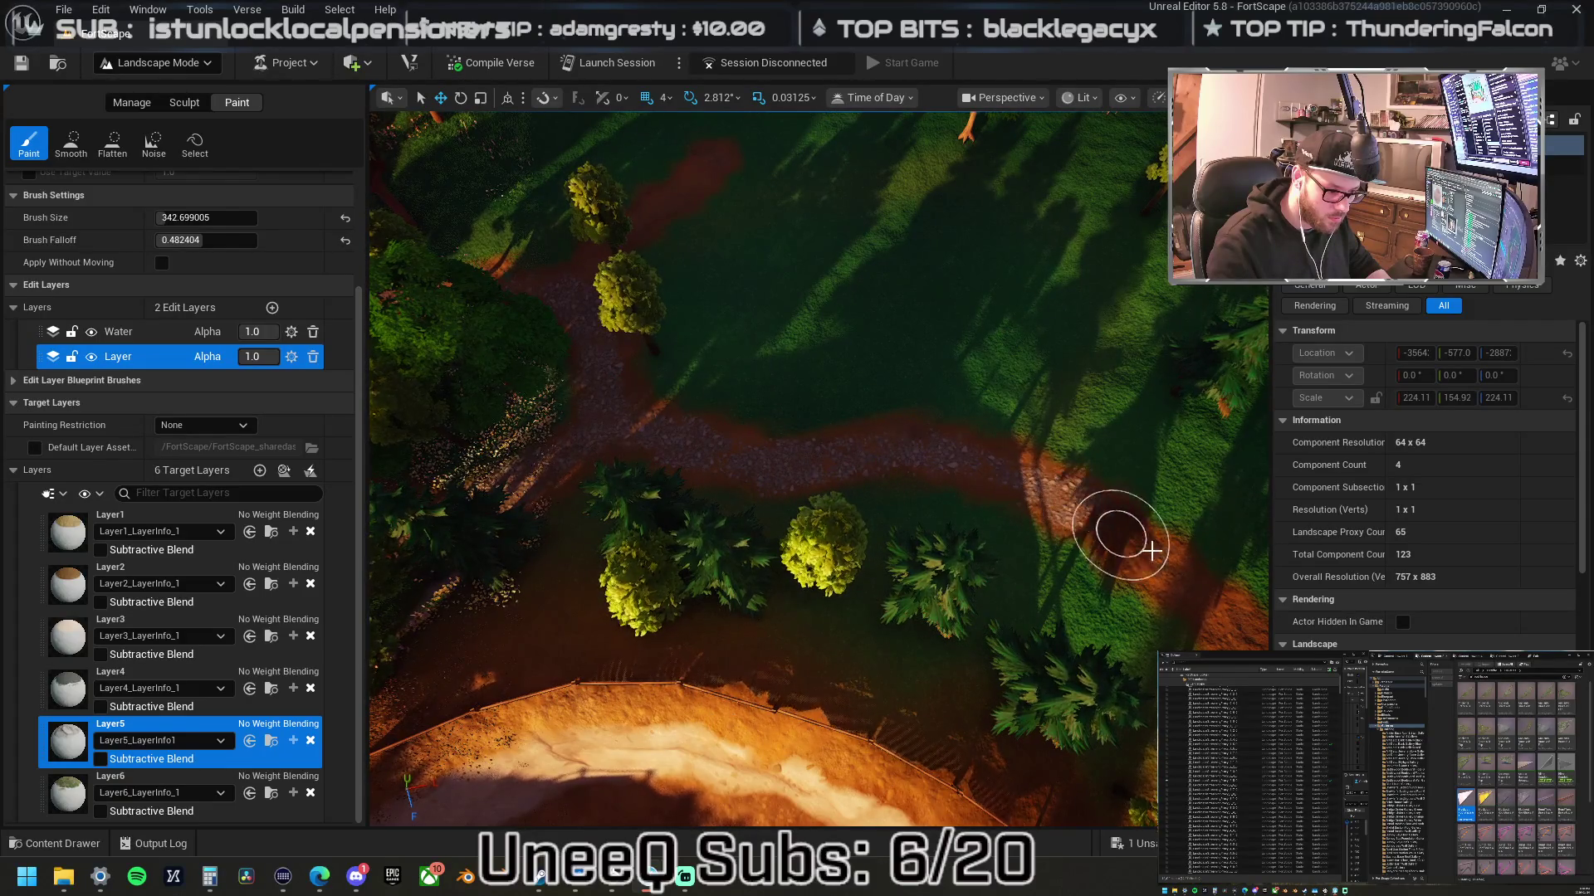
{"action": "key", "text": "w"}
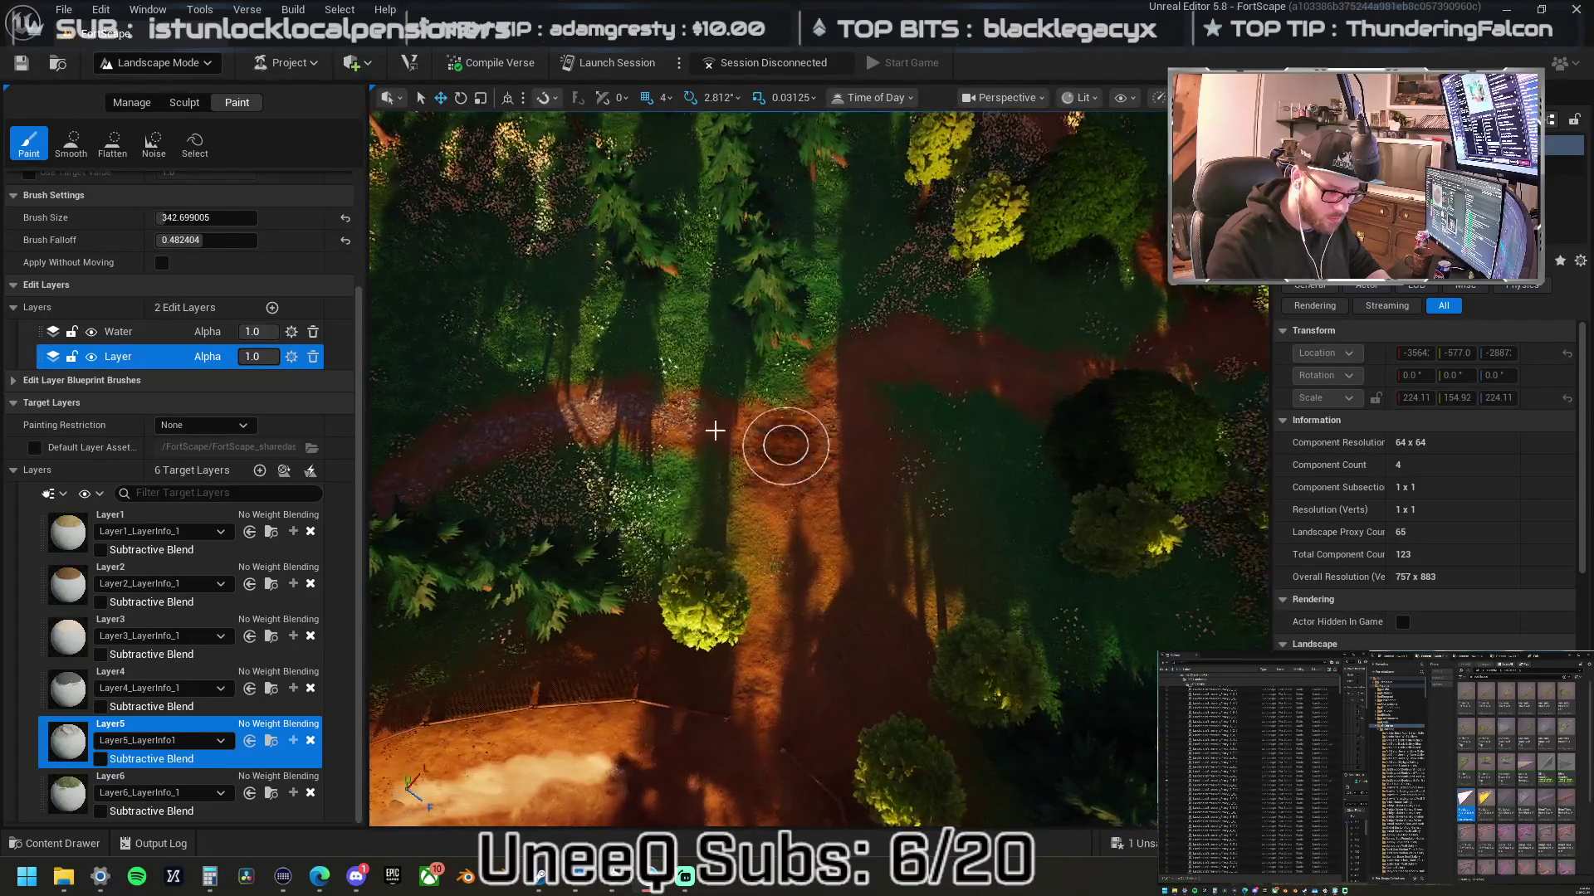
{"action": "key", "text": "w"}
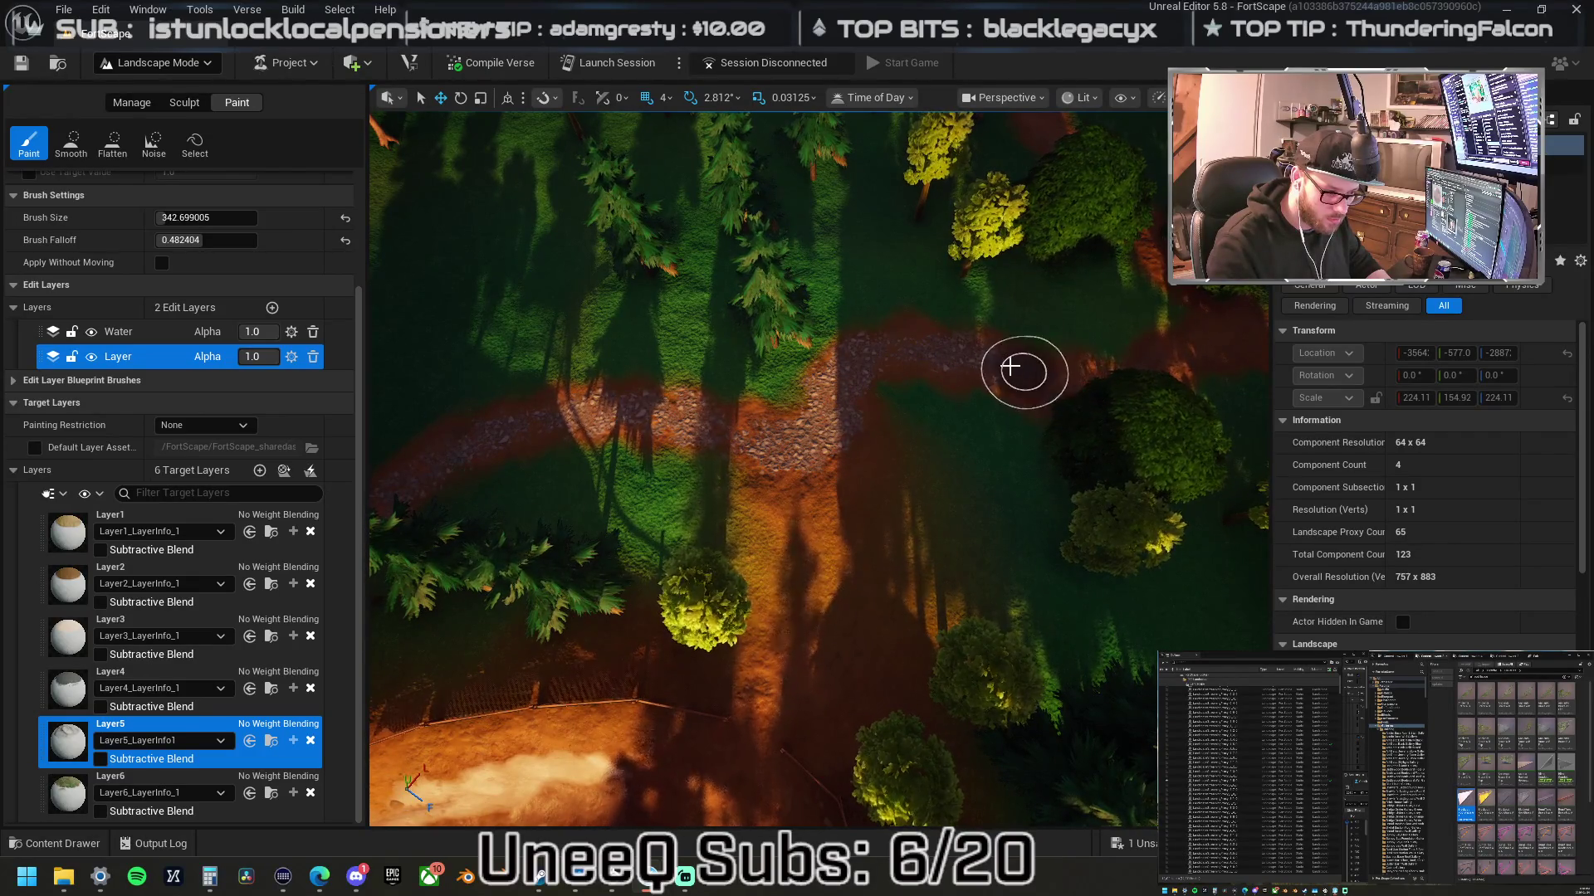
{"action": "key", "text": "w"}
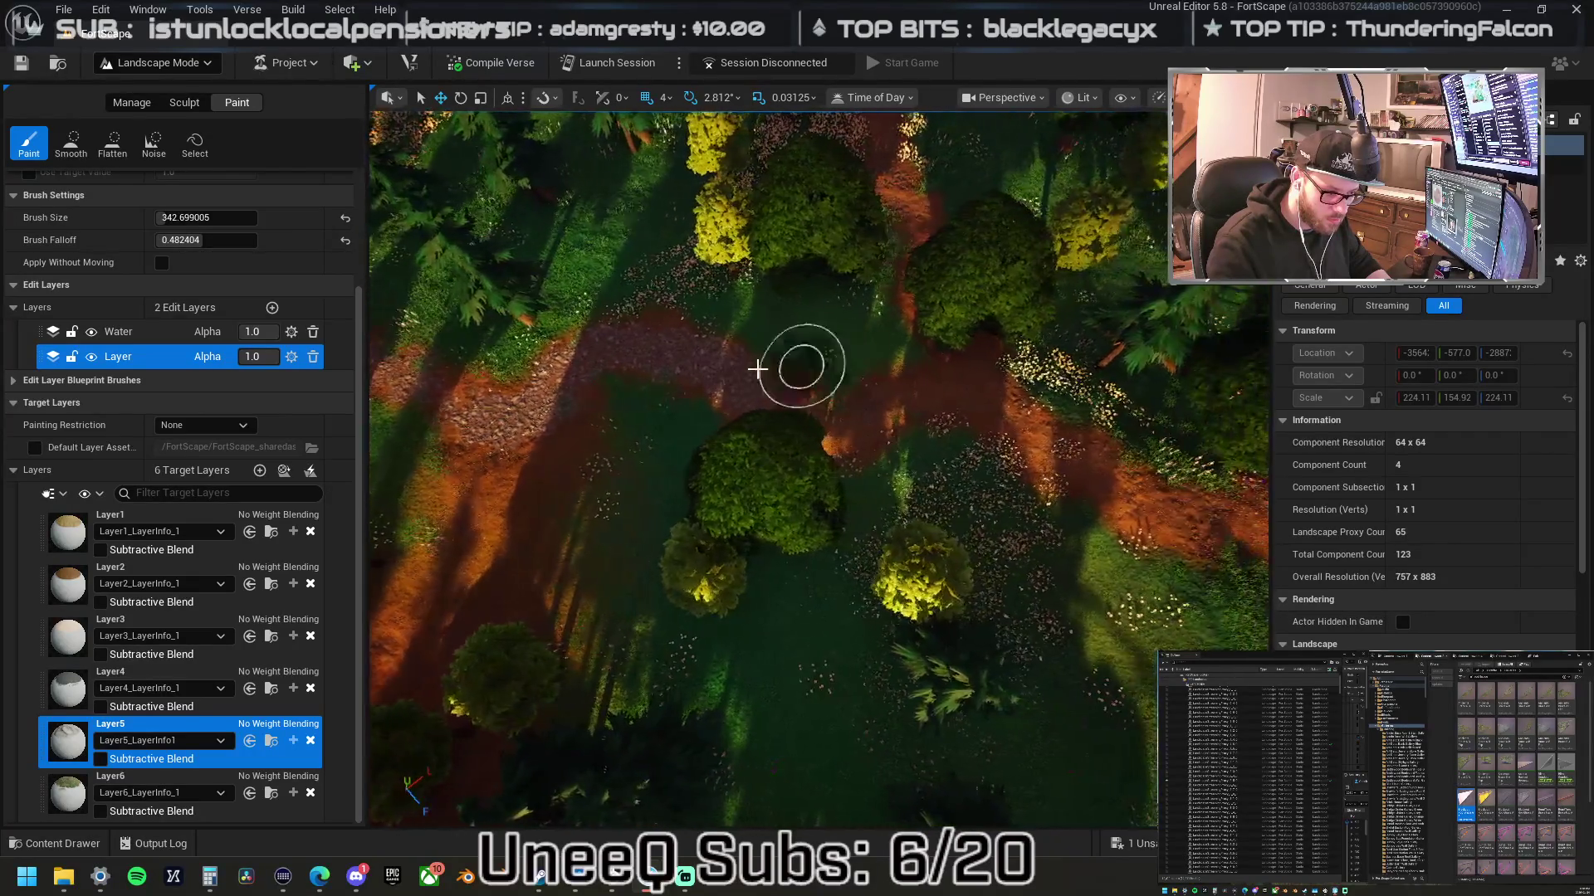
{"action": "mouse_move", "coordinate": [923, 391]}
{"action": "left_mouse_down"}
{"action": "mouse_move", "coordinate": [985, 384]}
{"action": "mouse_move", "coordinate": [1076, 467]}
{"action": "left_mouse_up"}
- Extend the gravel strip further along the winding dirt trail
{"action": "key", "text": "w"}
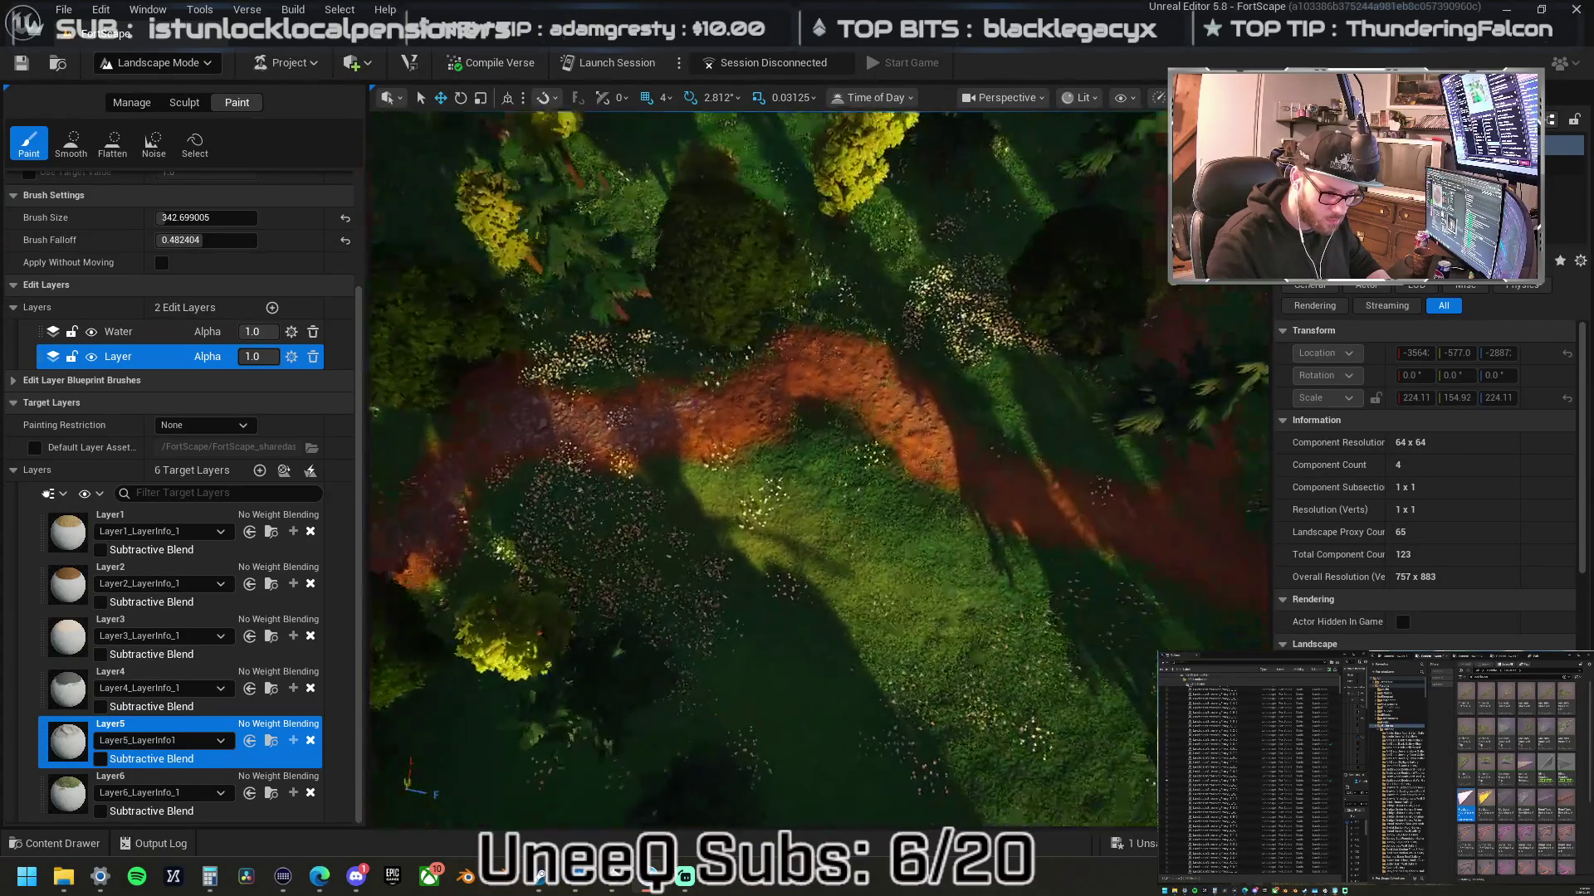
{"action": "left_click_drag", "start_coordinate": [647, 429], "coordinate": [743, 379]}
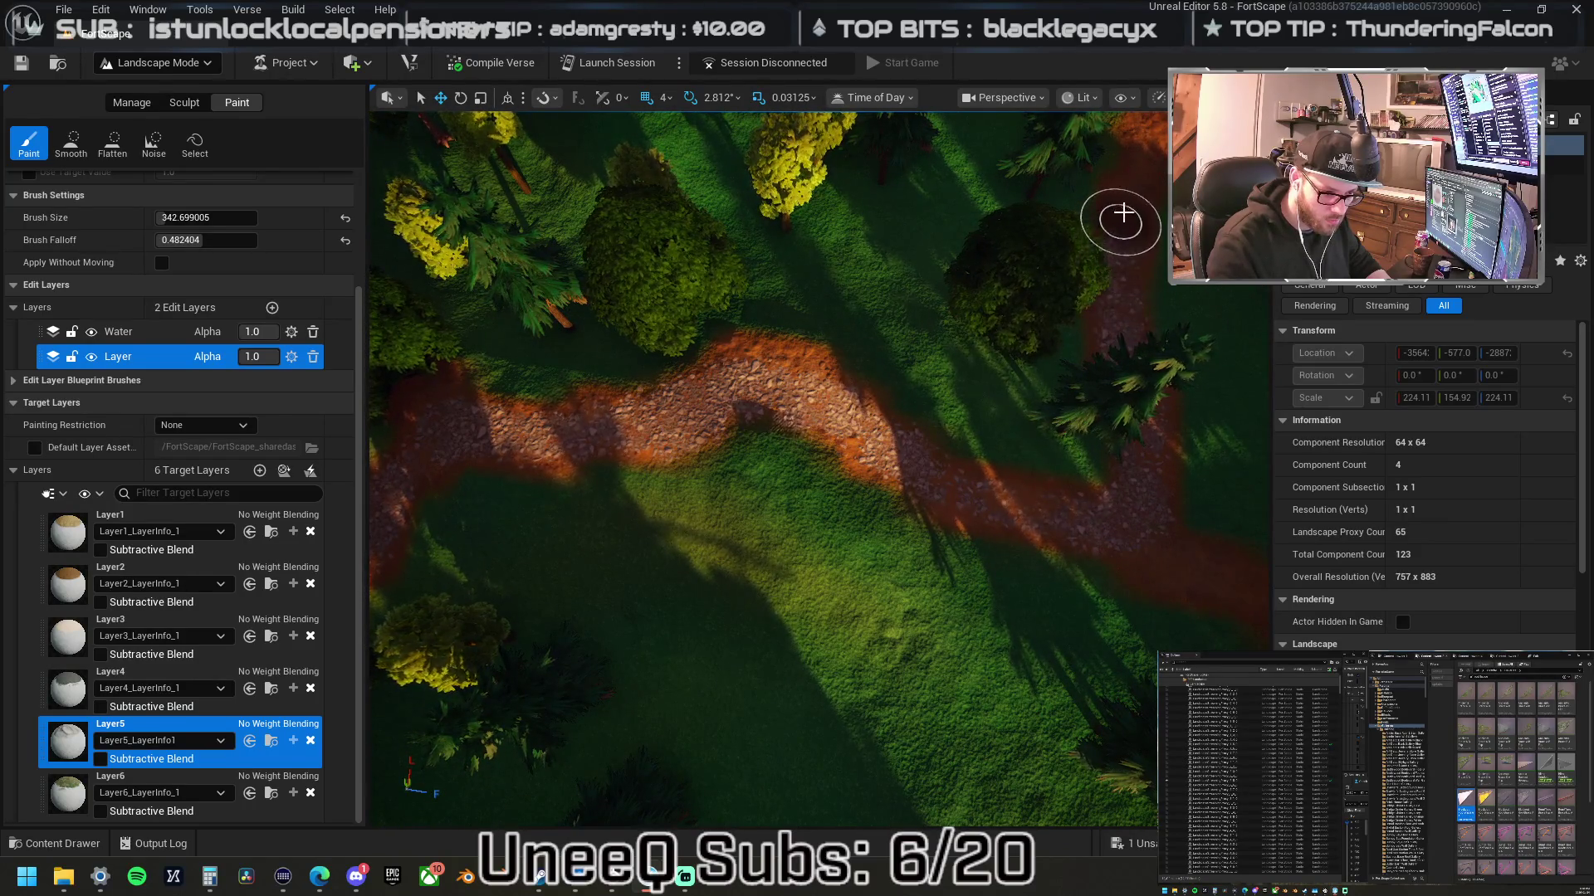
{"action": "key", "text": "w"}
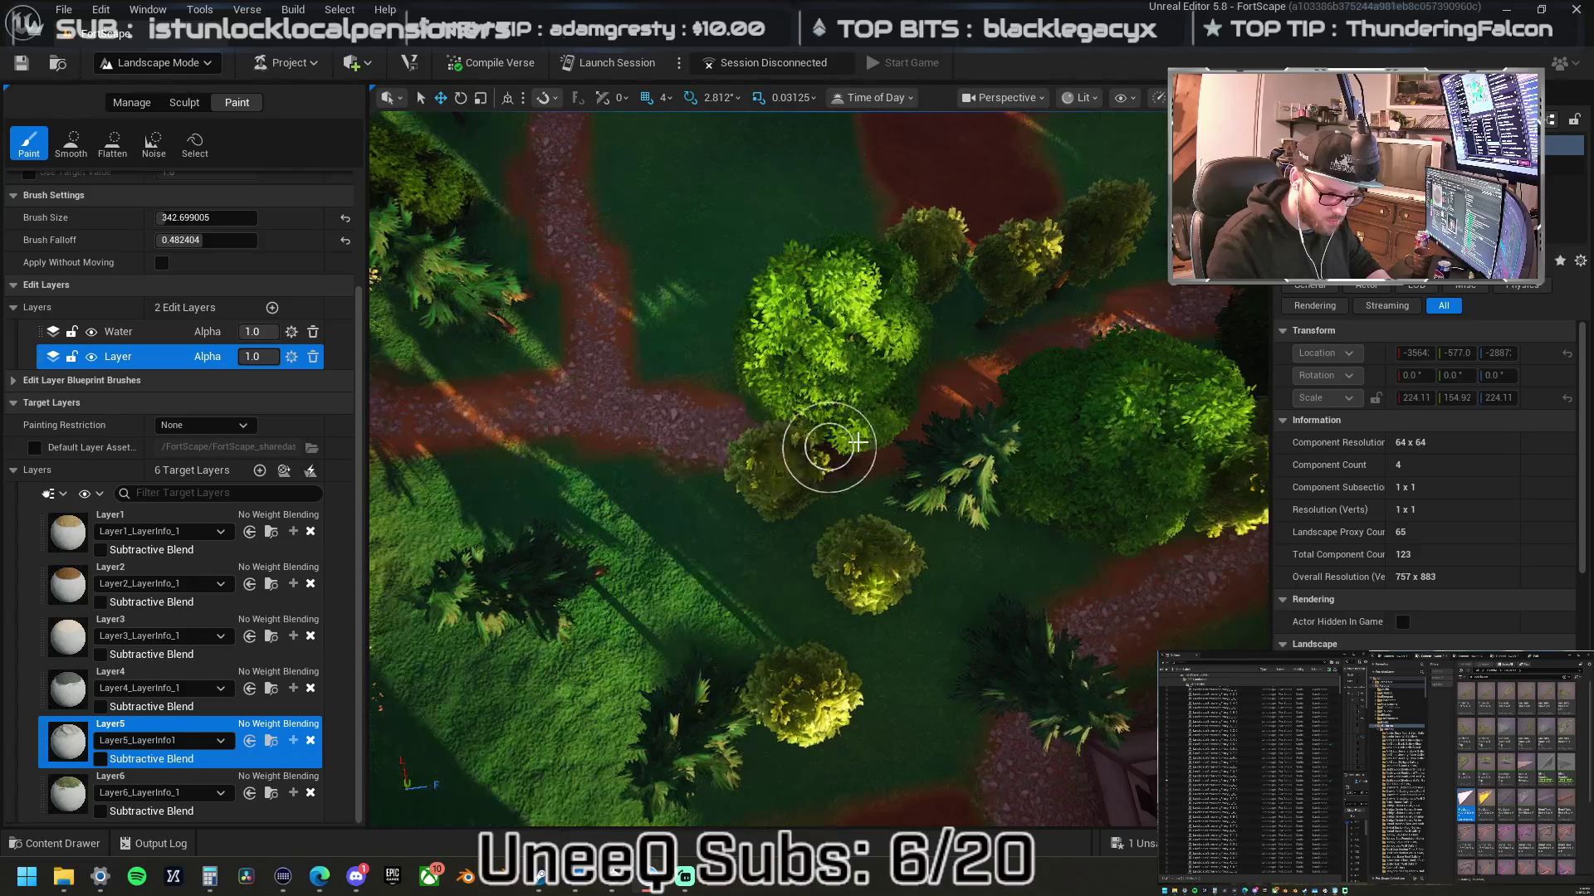
{"action": "left_click_drag", "start_coordinate": [1117, 342], "coordinate": [1117, 265]}
- Fly past the village houses and over the tree clusters to the red forest paths
{"action": "key", "text": "w"}
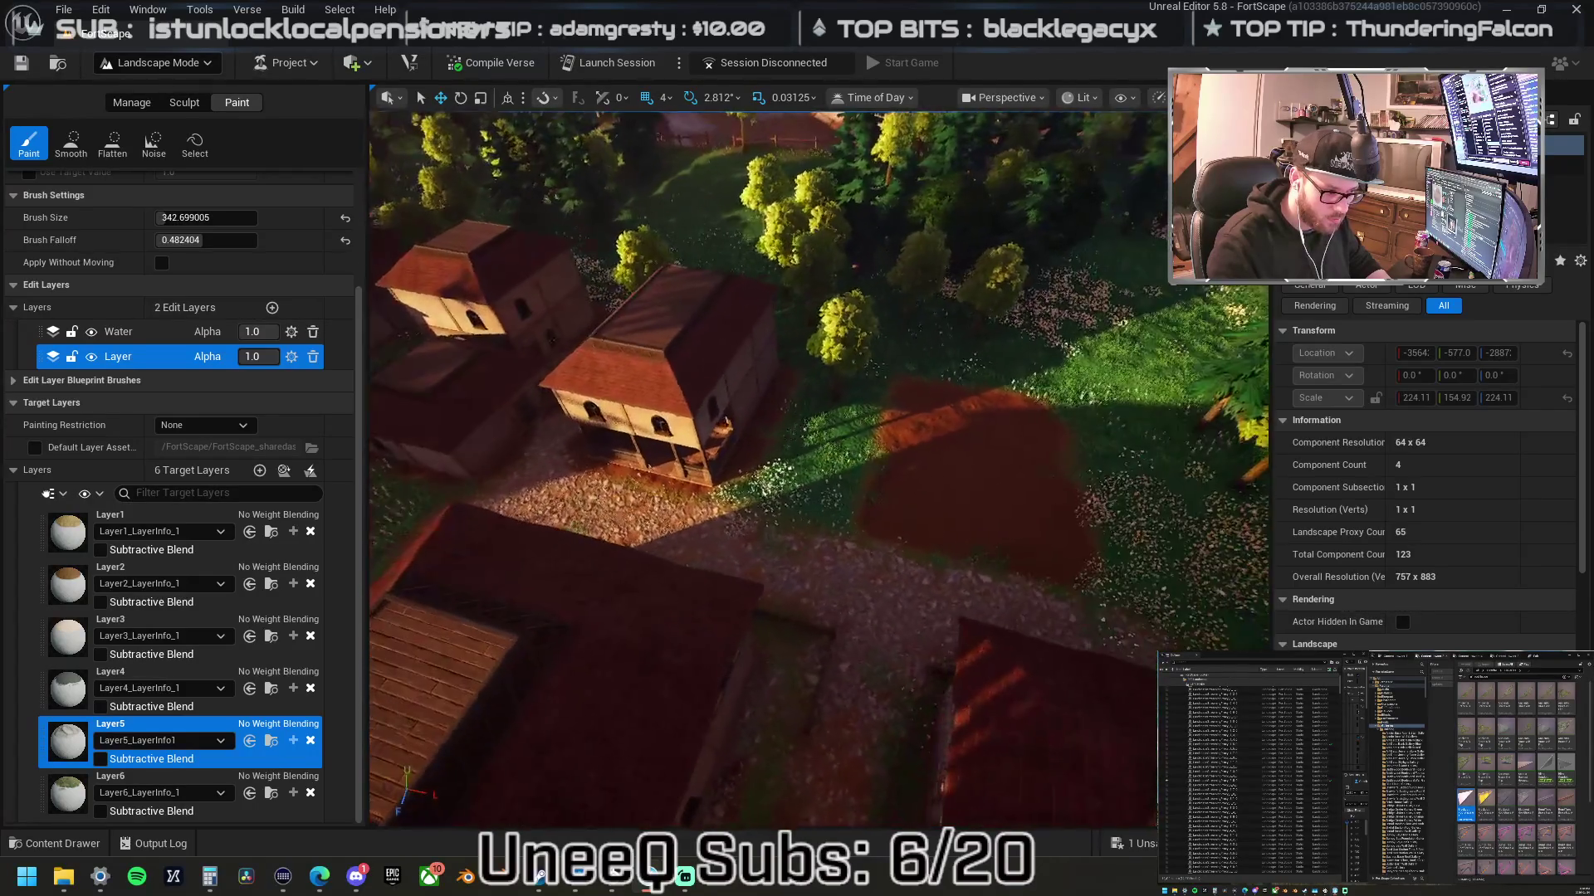
{"action": "key", "text": "w"}
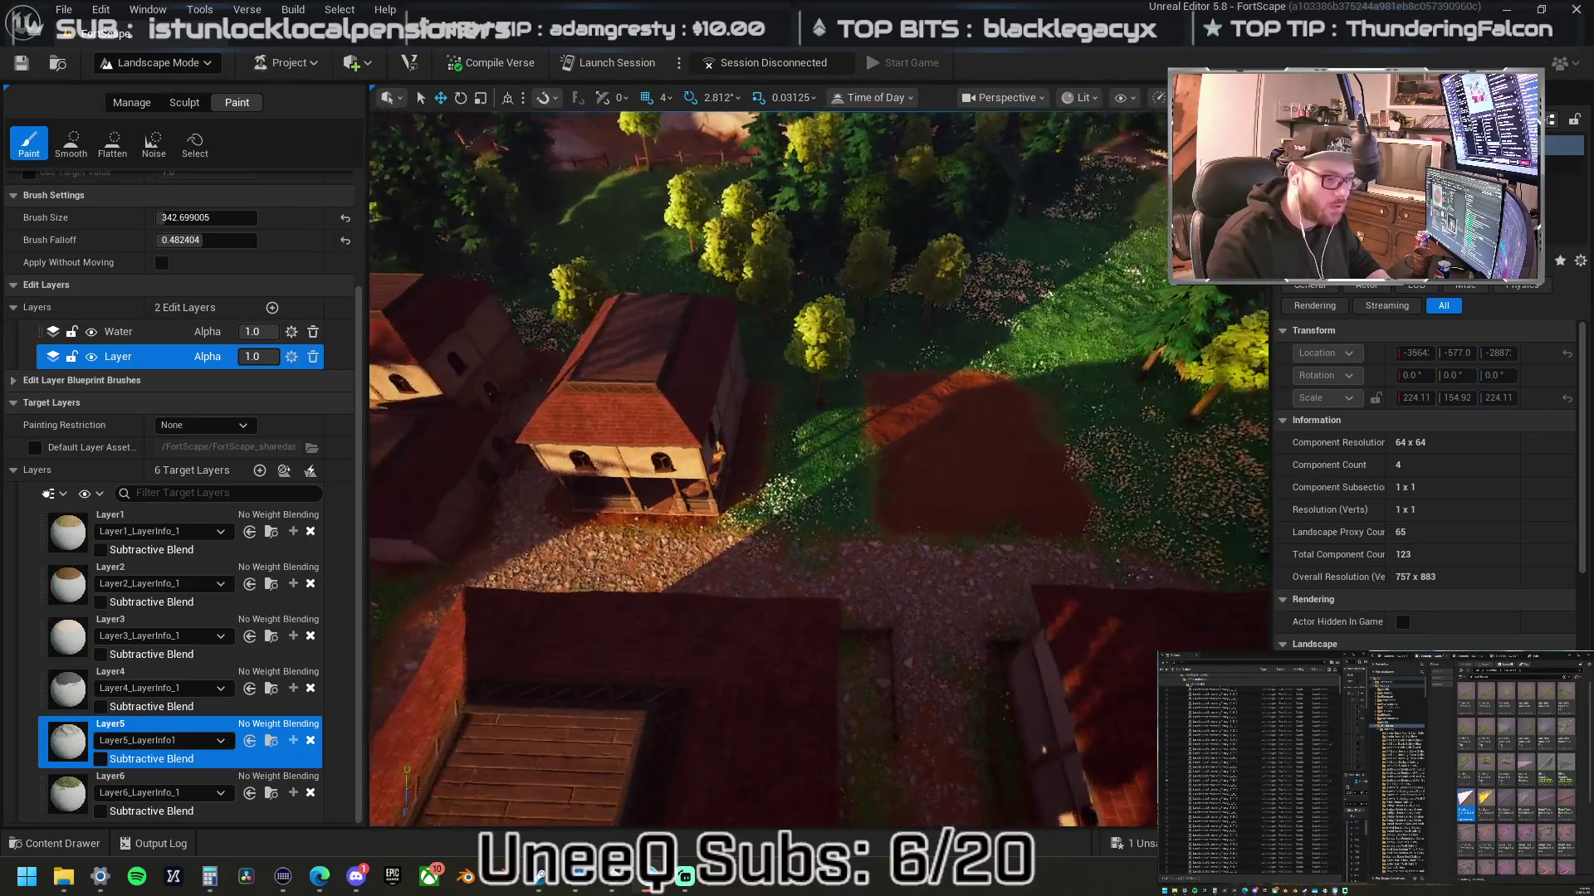
{"action": "key", "text": "s"}
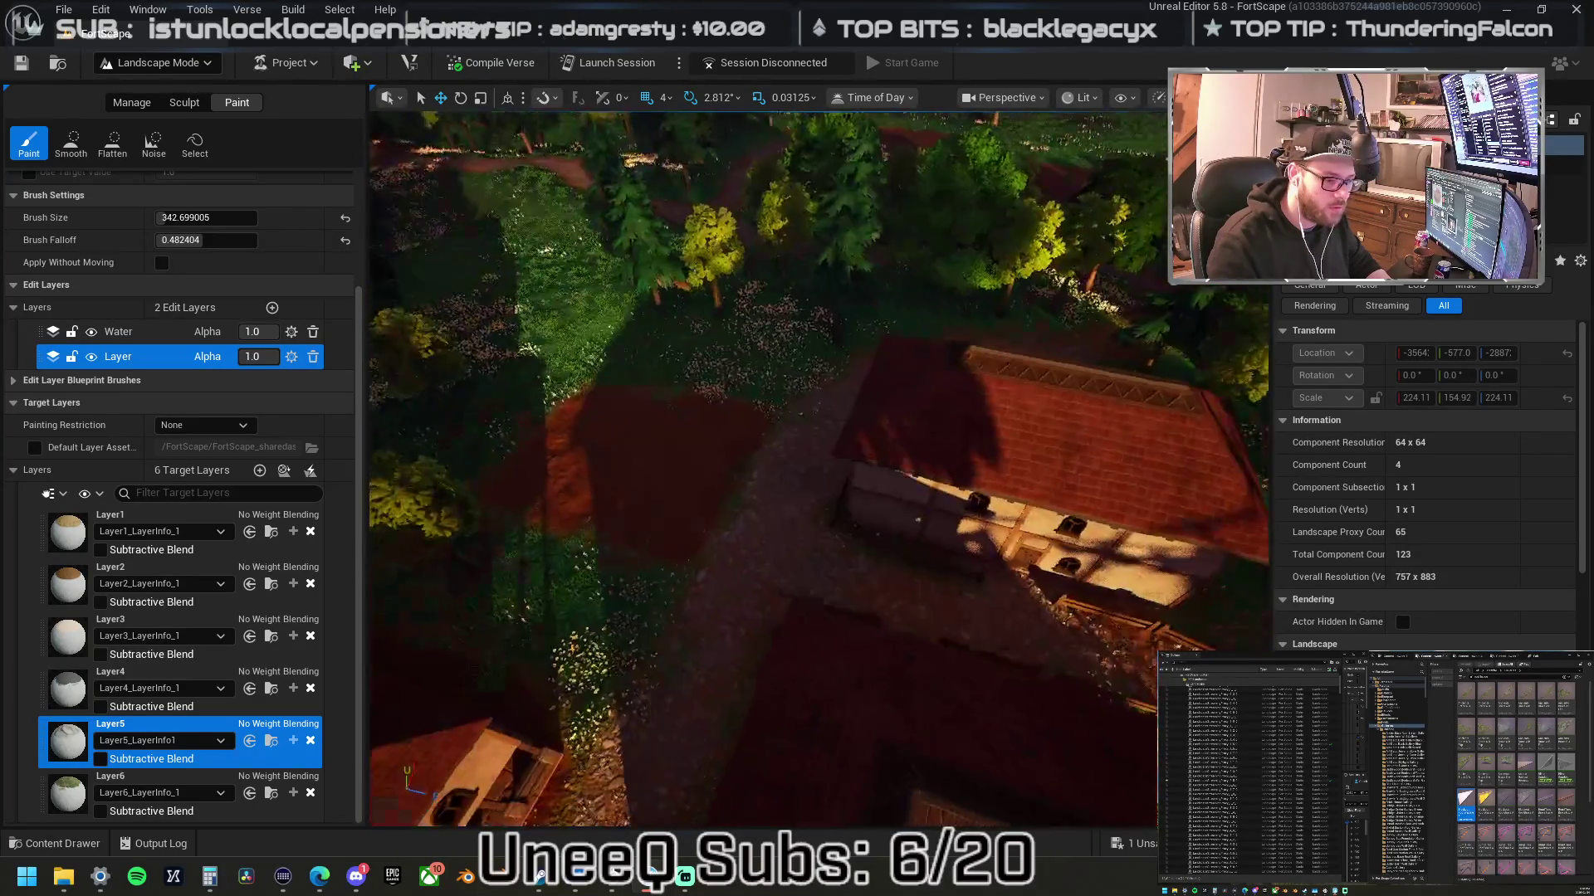
{"action": "key", "text": "w"}
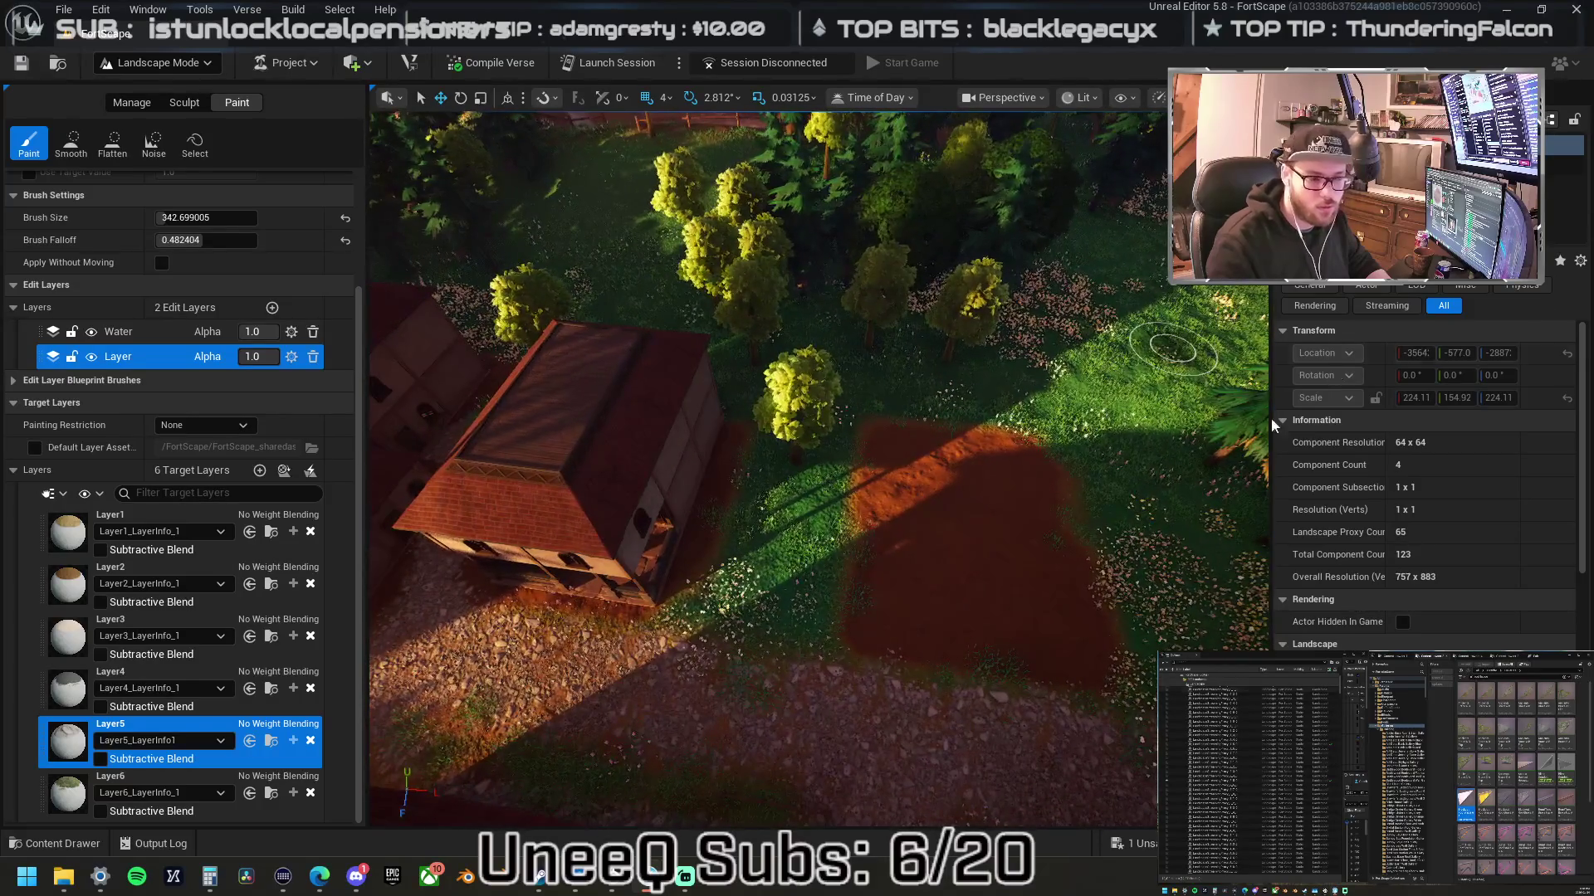
{"action": "key", "text": "w"}
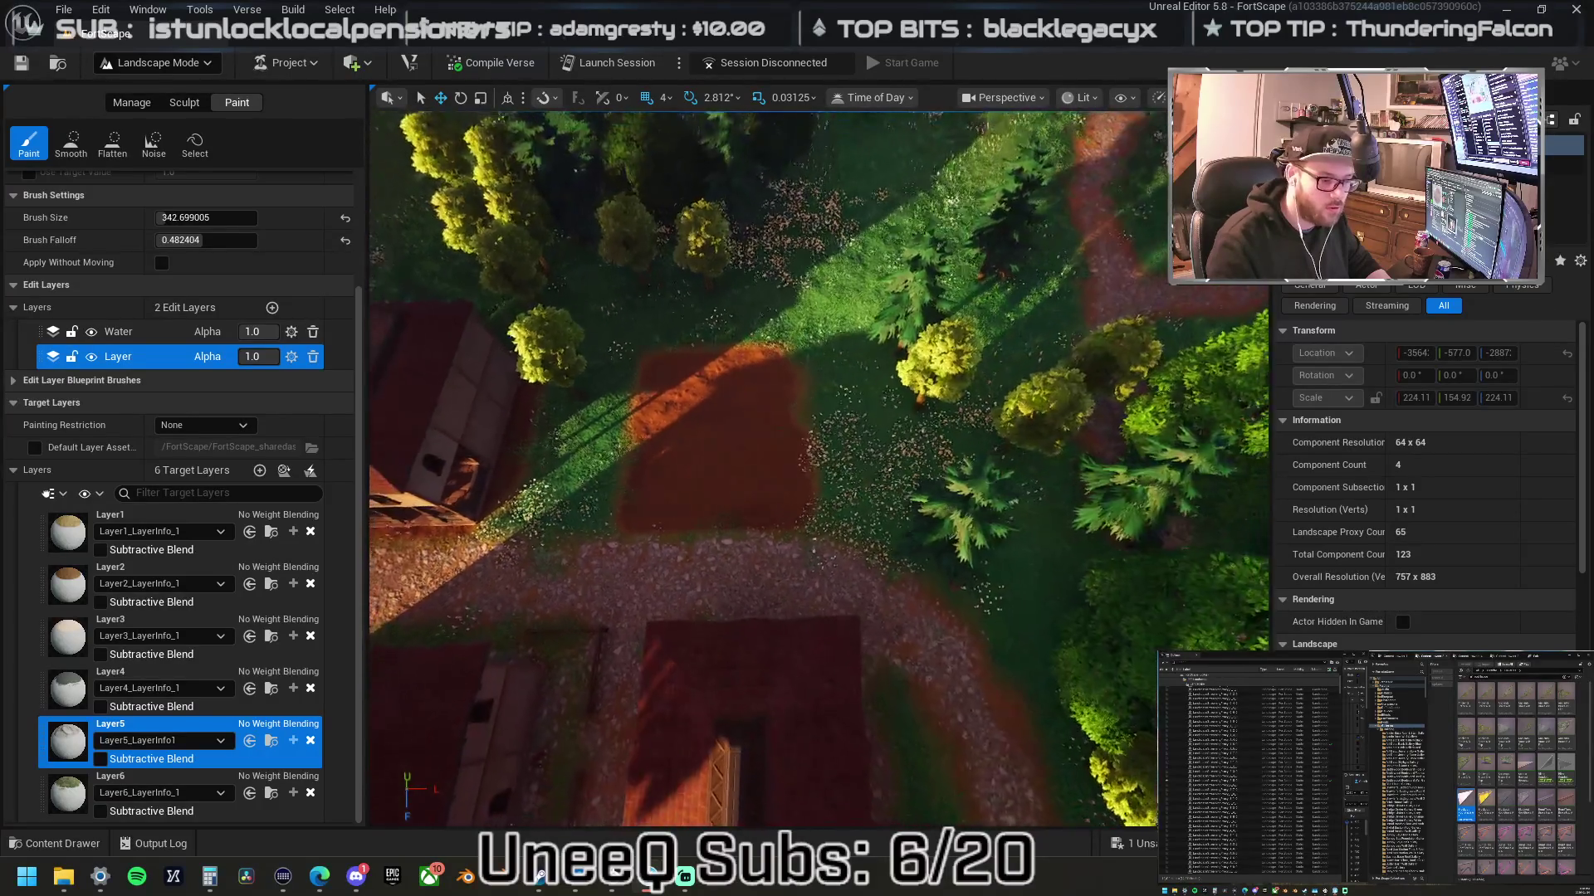
{"action": "key", "text": "w"}
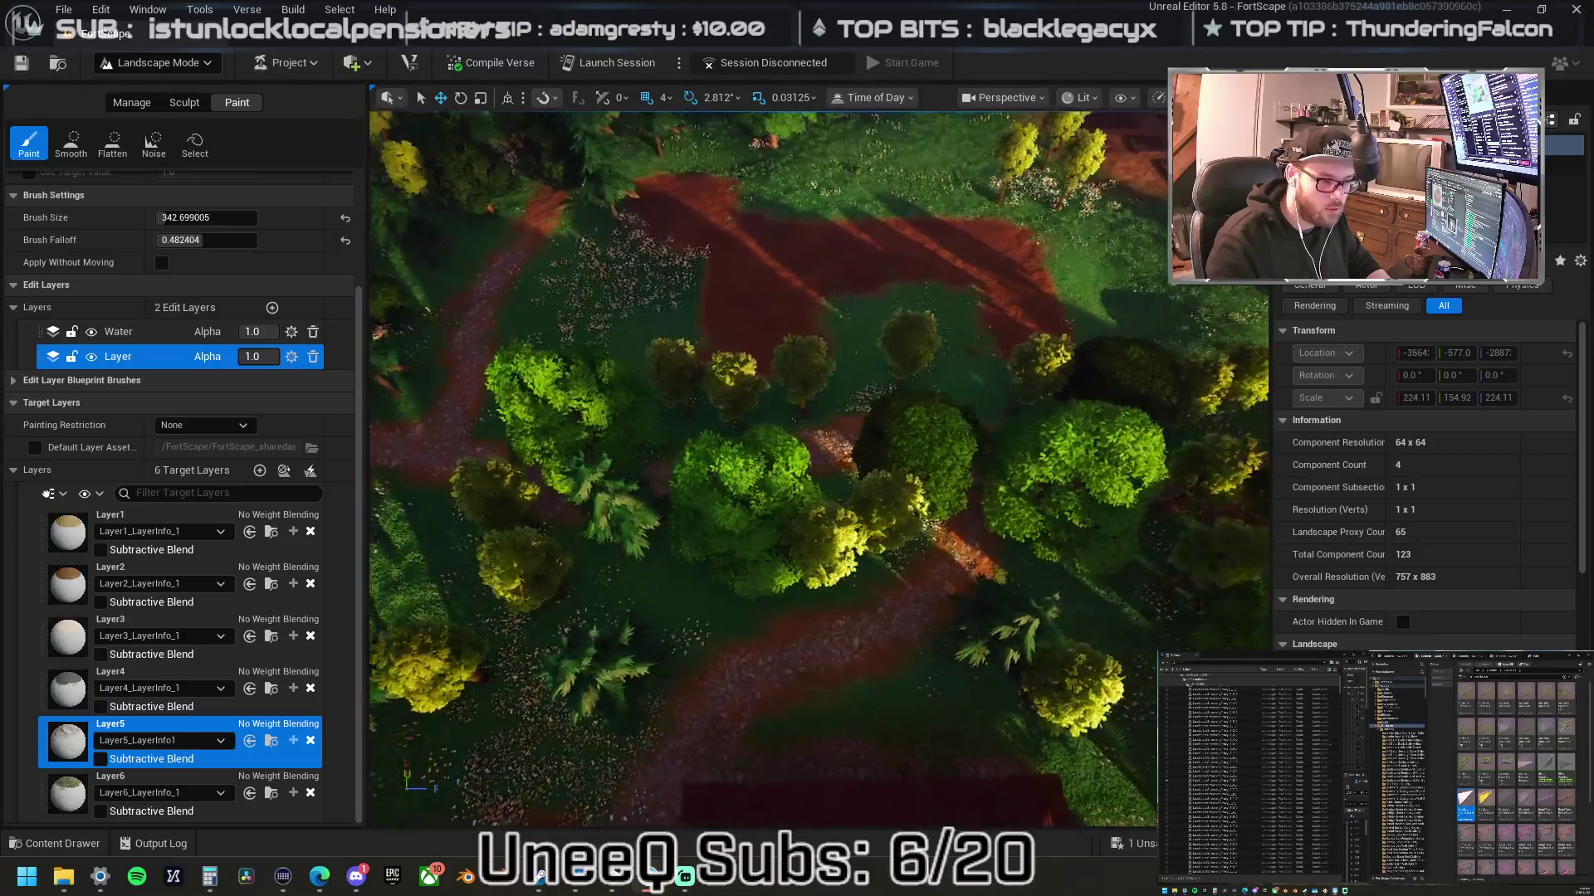
{"action": "key", "text": "w"}
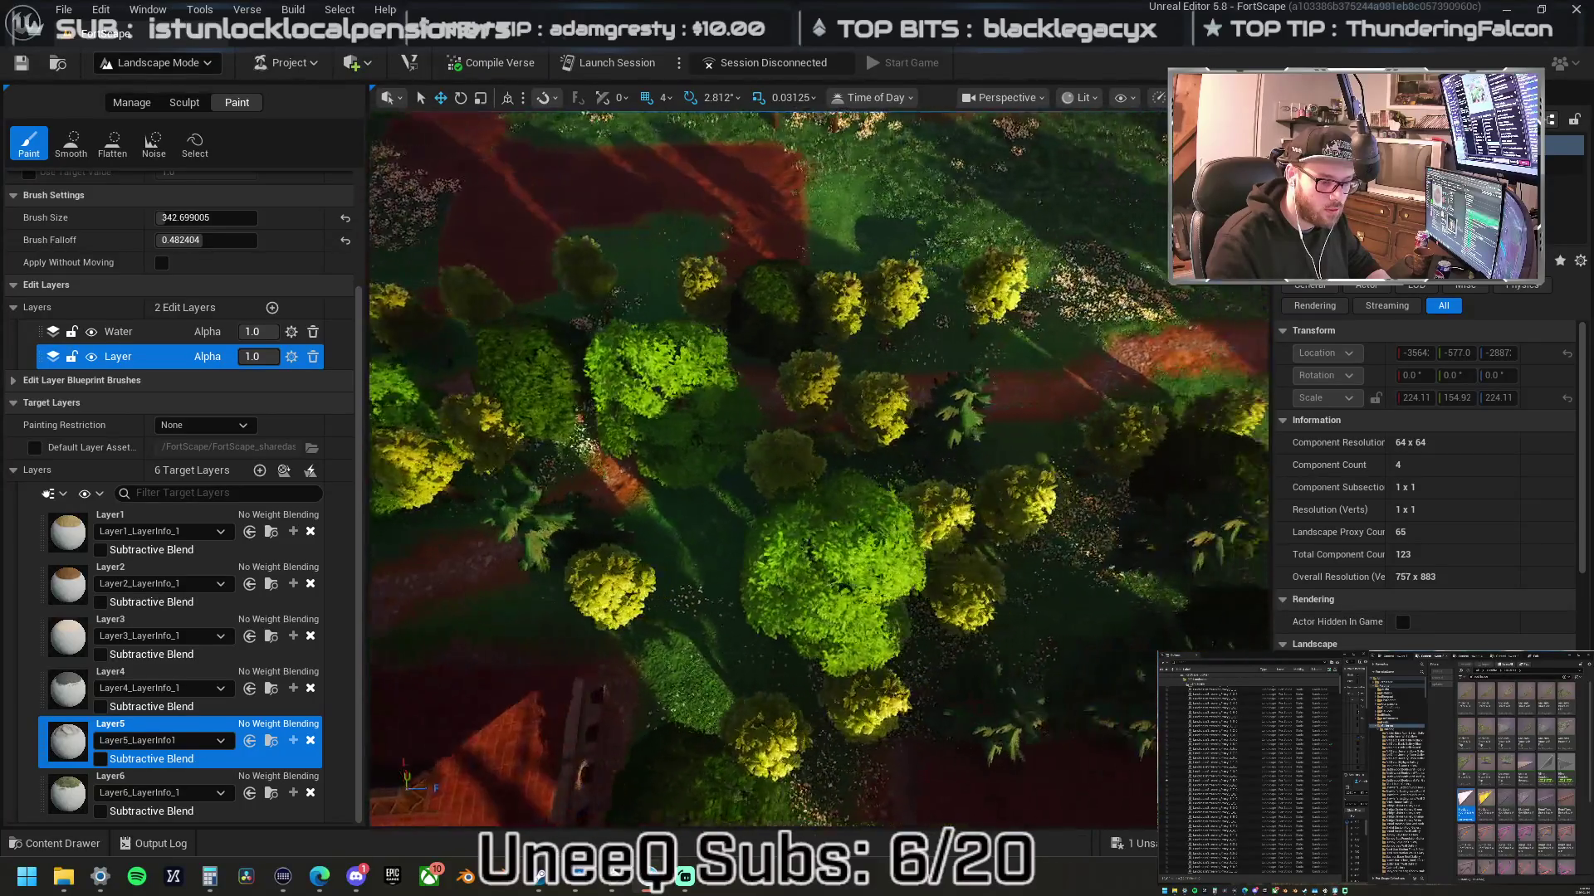
{"action": "key", "text": "w"}
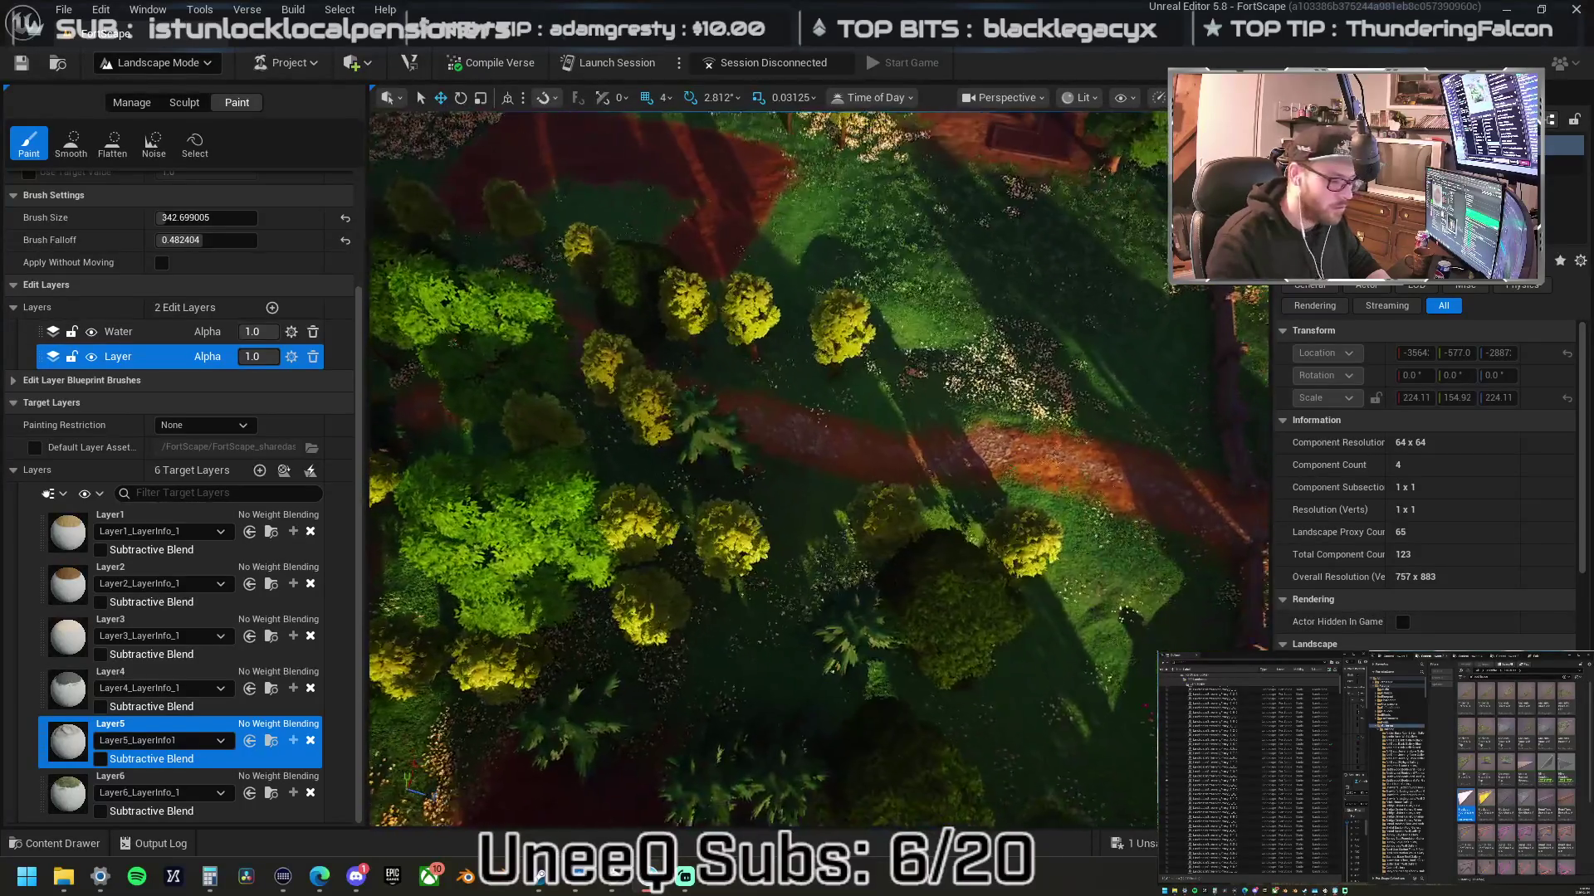
{"action": "key", "text": "w"}
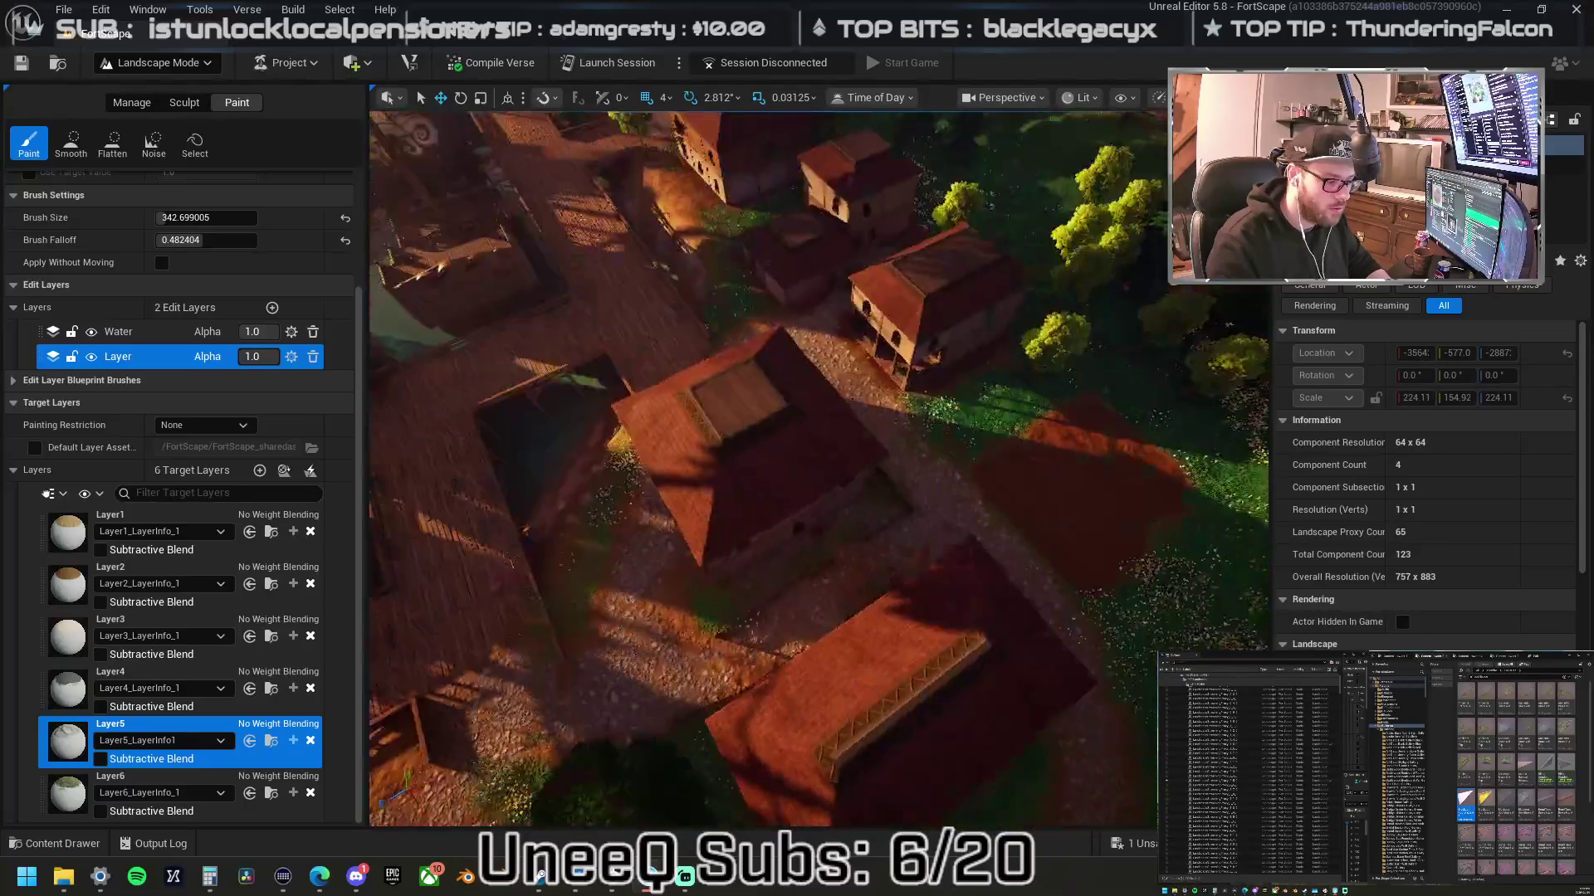
{"action": "key", "text": "w"}
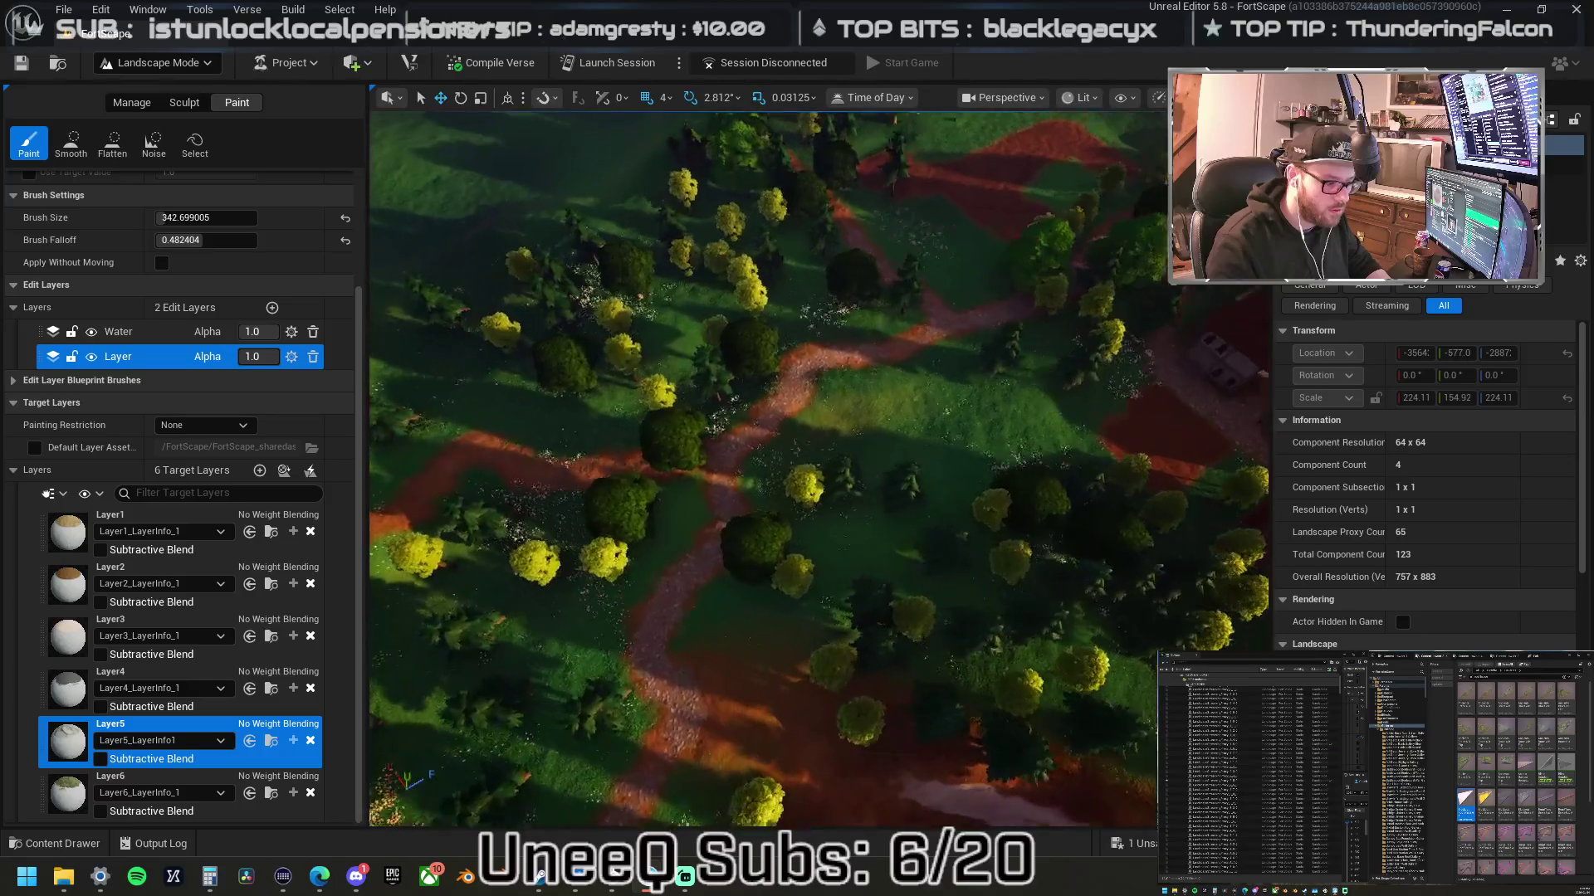
{"action": "key", "text": "w"}
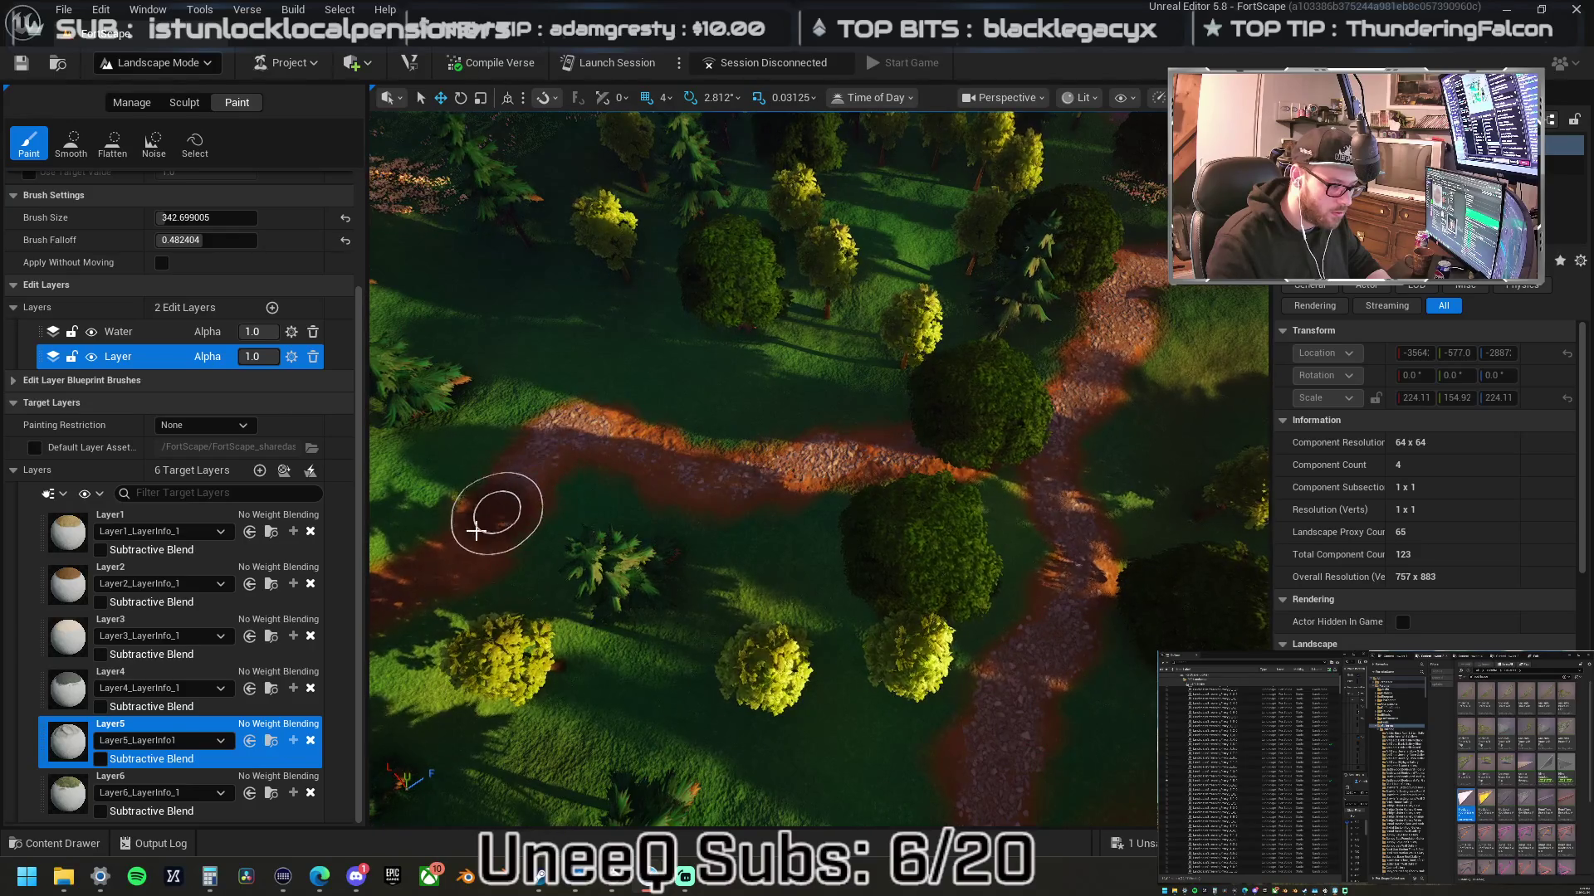
- Paint Layer5 gravel along two stretches of the winding forest path
{"action": "key", "text": "w"}
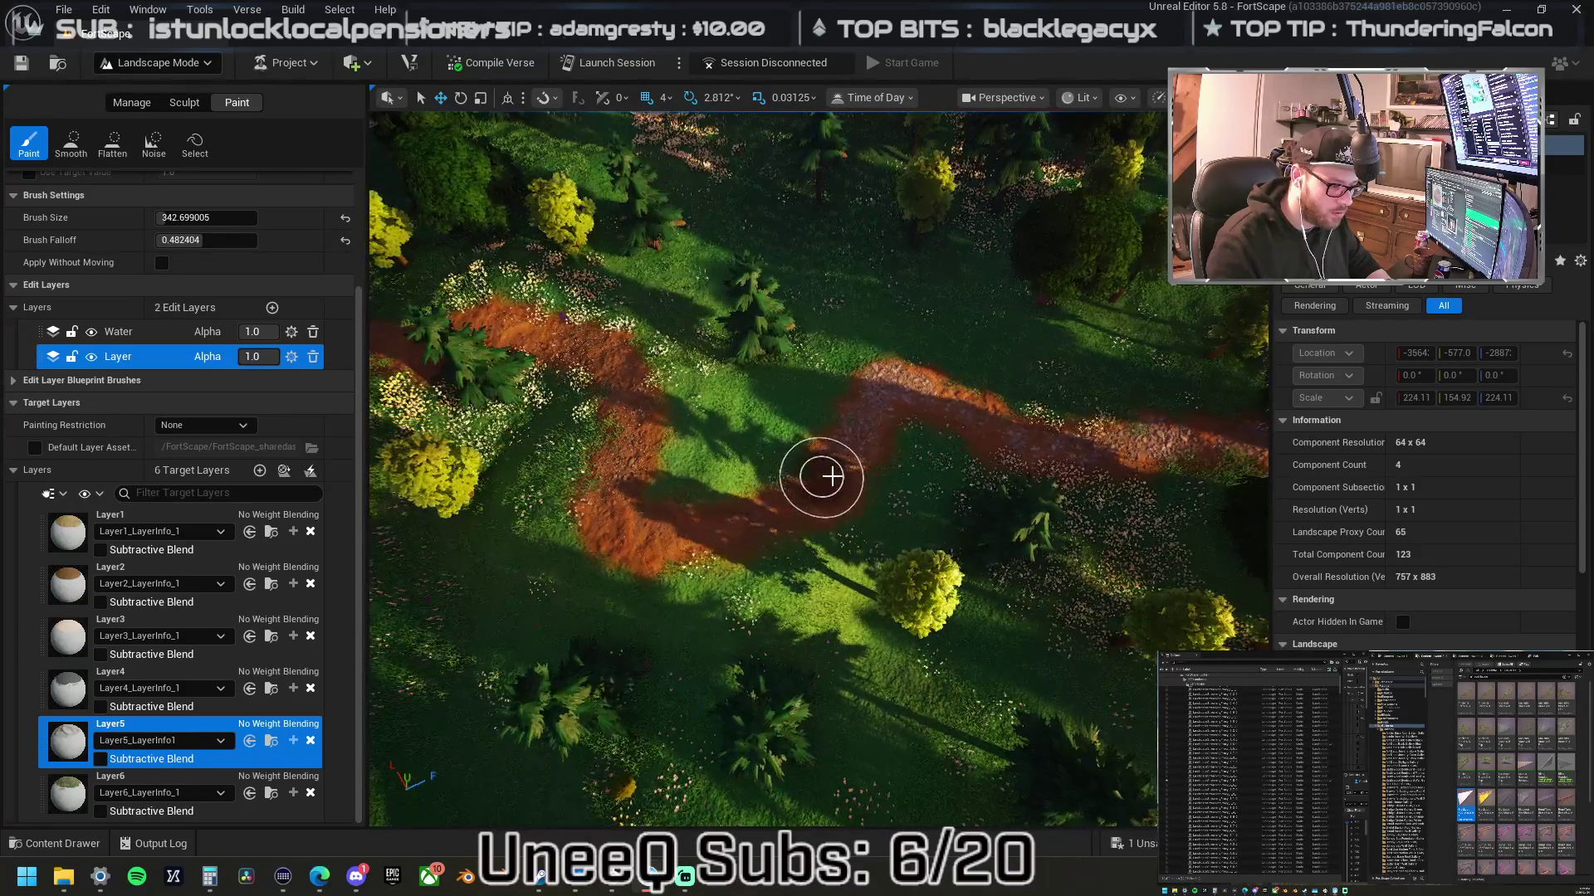
{"action": "mouse_move", "coordinate": [677, 520]}
{"action": "left_mouse_down"}
{"action": "mouse_move", "coordinate": [651, 502]}
{"action": "mouse_move", "coordinate": [625, 428]}
{"action": "left_mouse_up"}
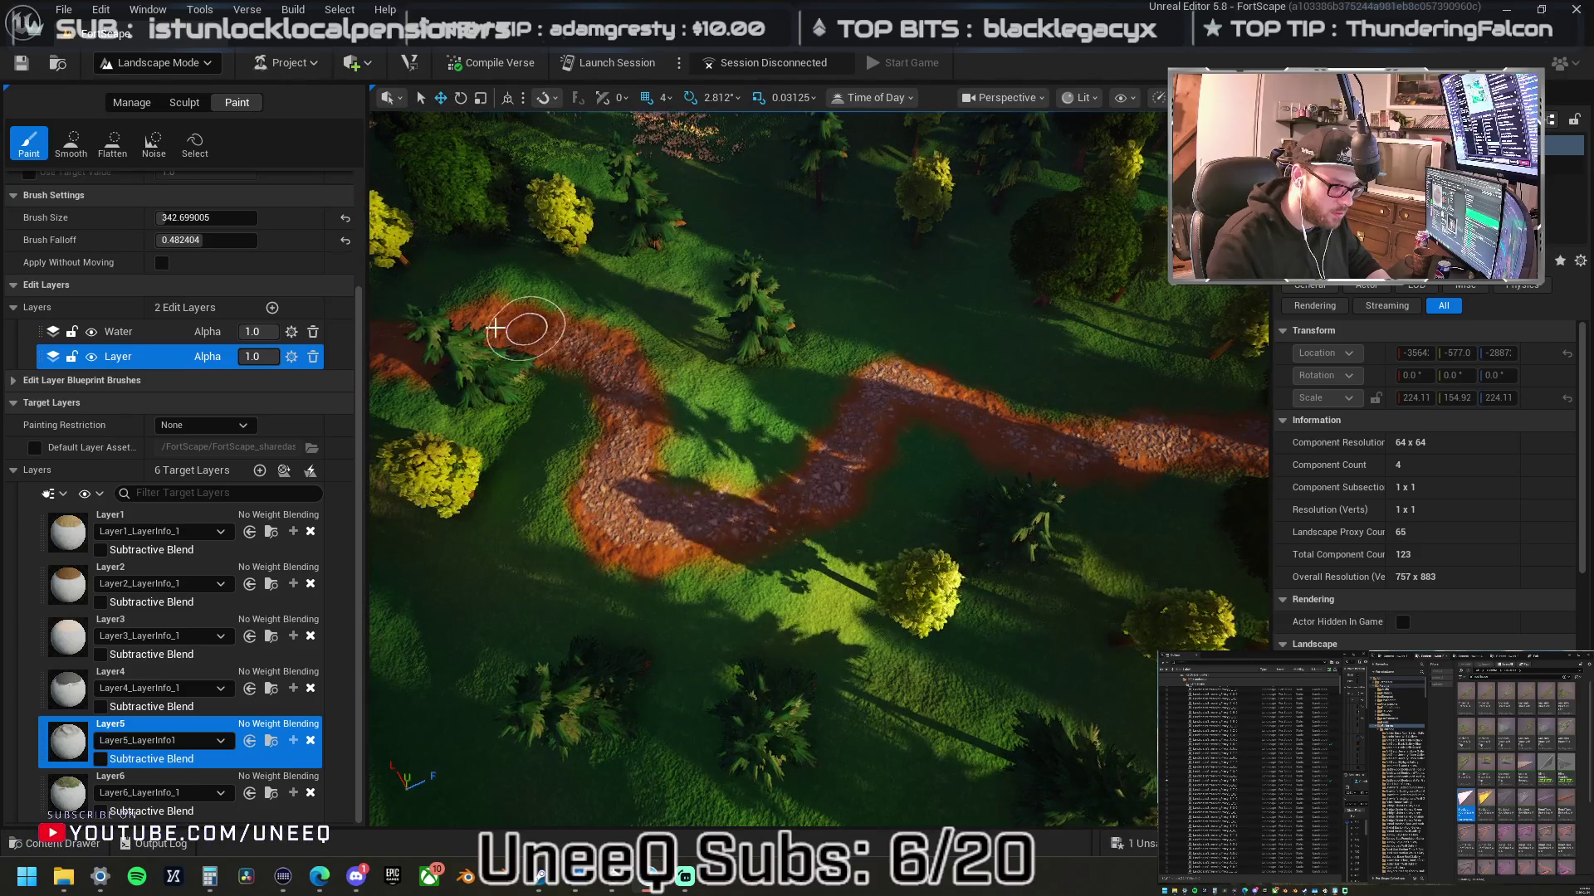
{"action": "key", "text": "w"}
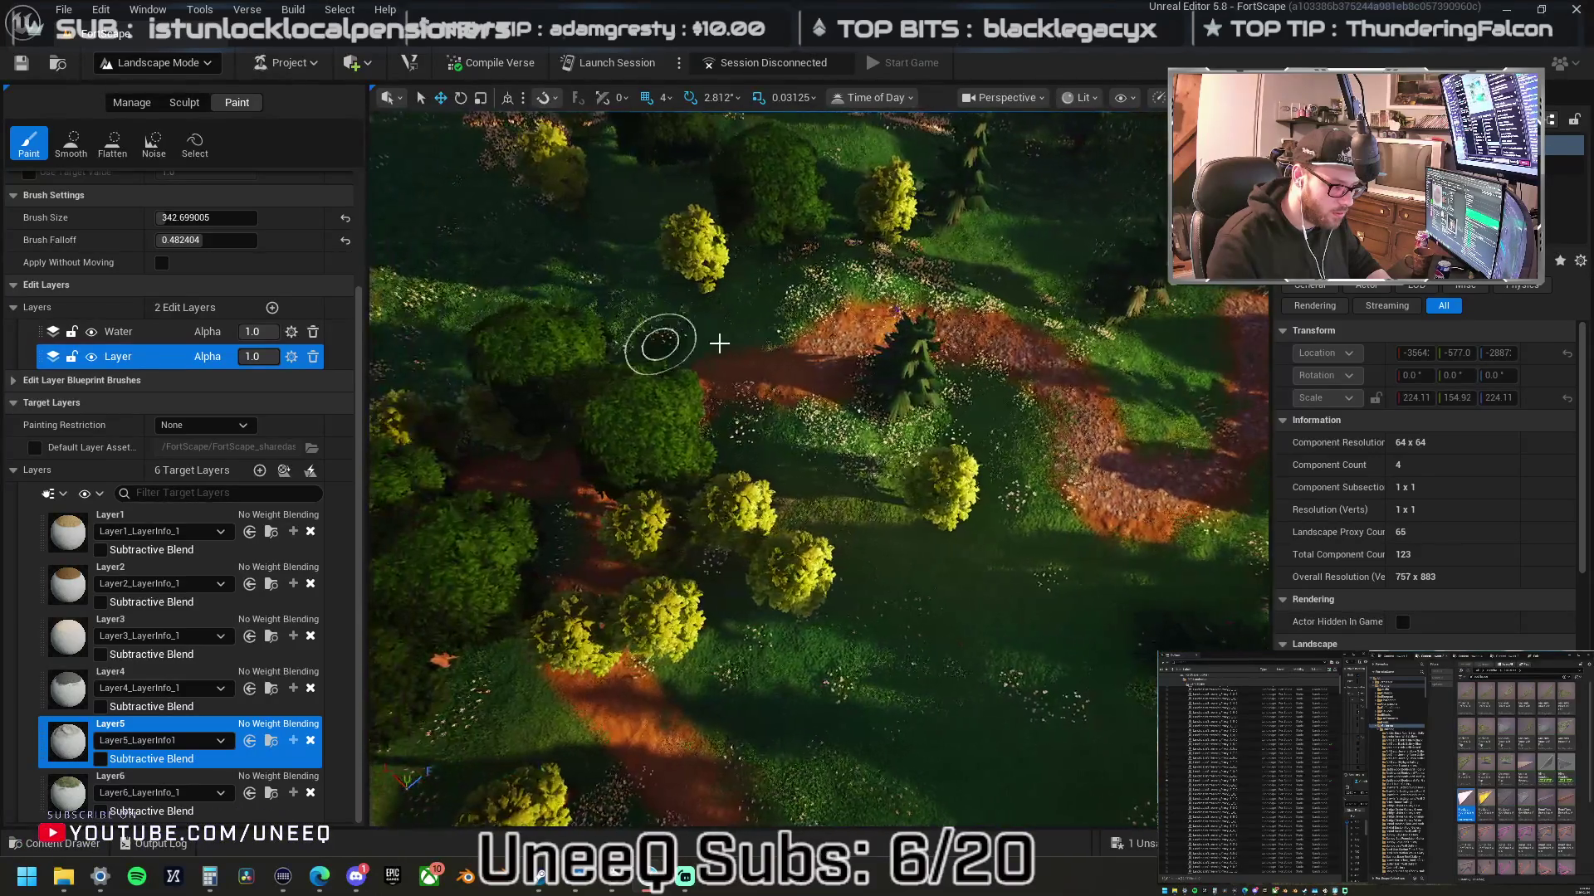
{"action": "left_click_drag", "start_coordinate": [822, 359], "coordinate": [666, 397]}
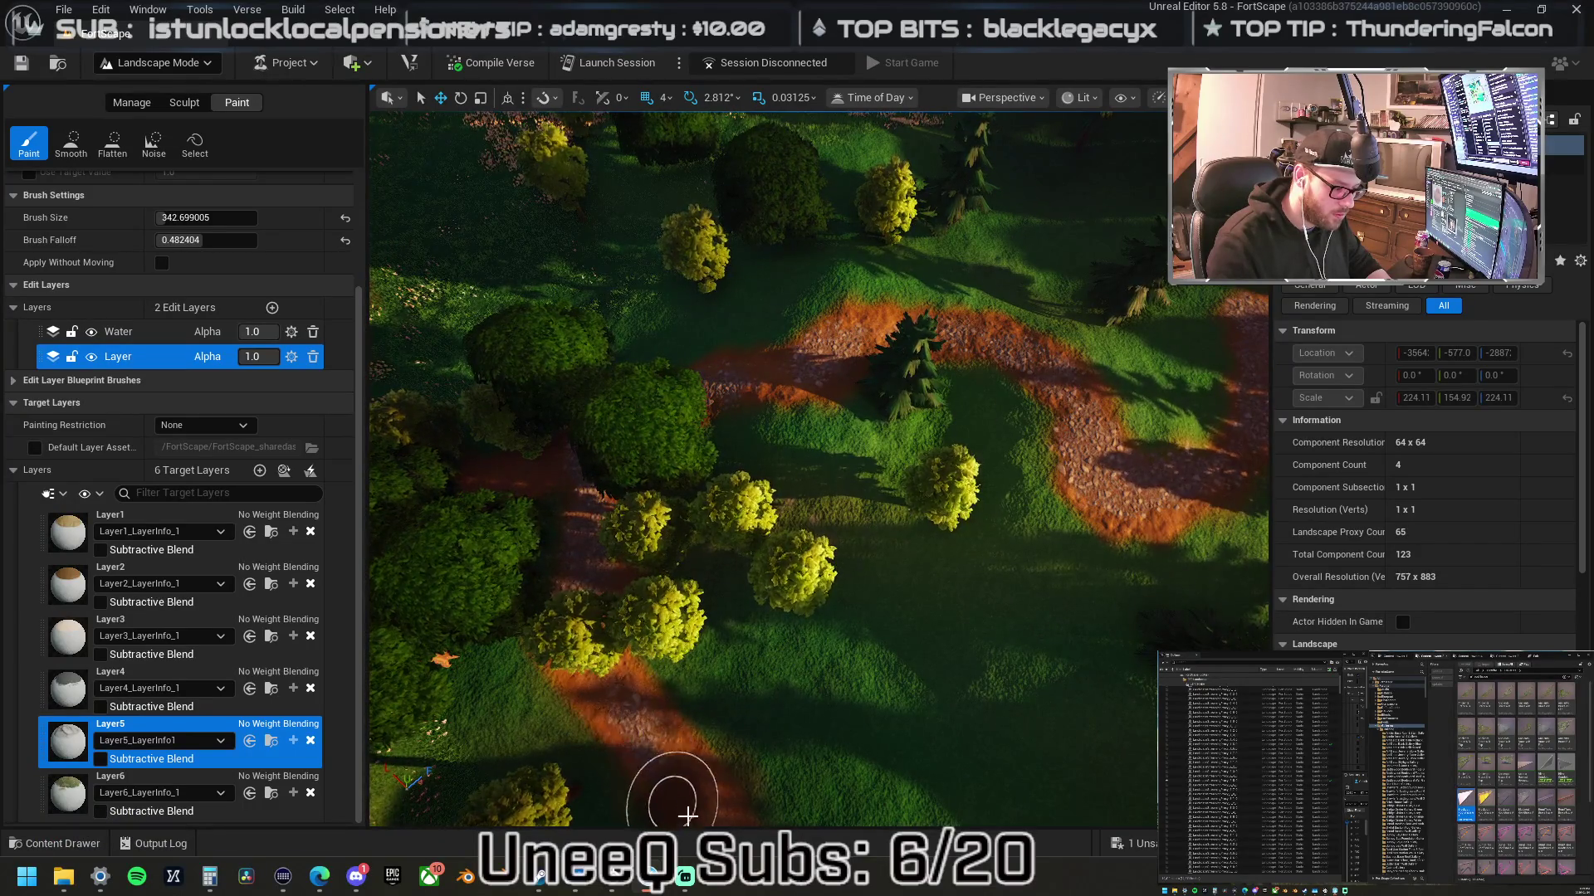
- In the dense woods, paint dirt onto the path and up the vertical path strip
{"action": "mouse_move", "coordinate": [585, 624]}
{"action": "left_mouse_down"}
{"action": "mouse_move", "coordinate": [572, 656]}
{"action": "mouse_move", "coordinate": [605, 669]}
{"action": "mouse_move", "coordinate": [811, 598]}
{"action": "mouse_move", "coordinate": [901, 606]}
{"action": "left_mouse_up"}
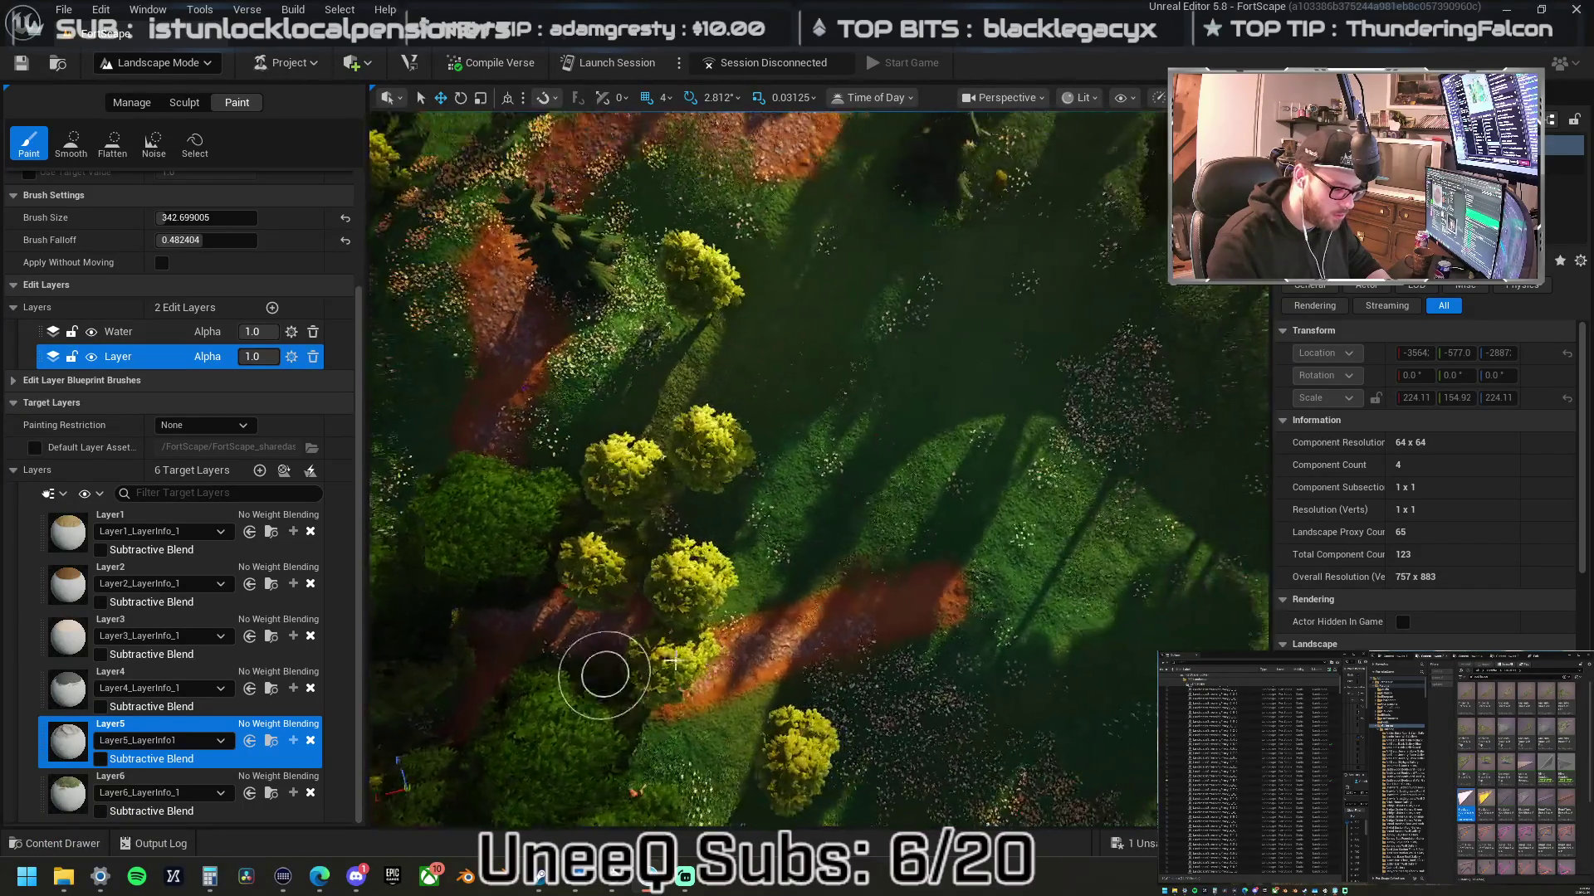
{"action": "key", "text": "w"}
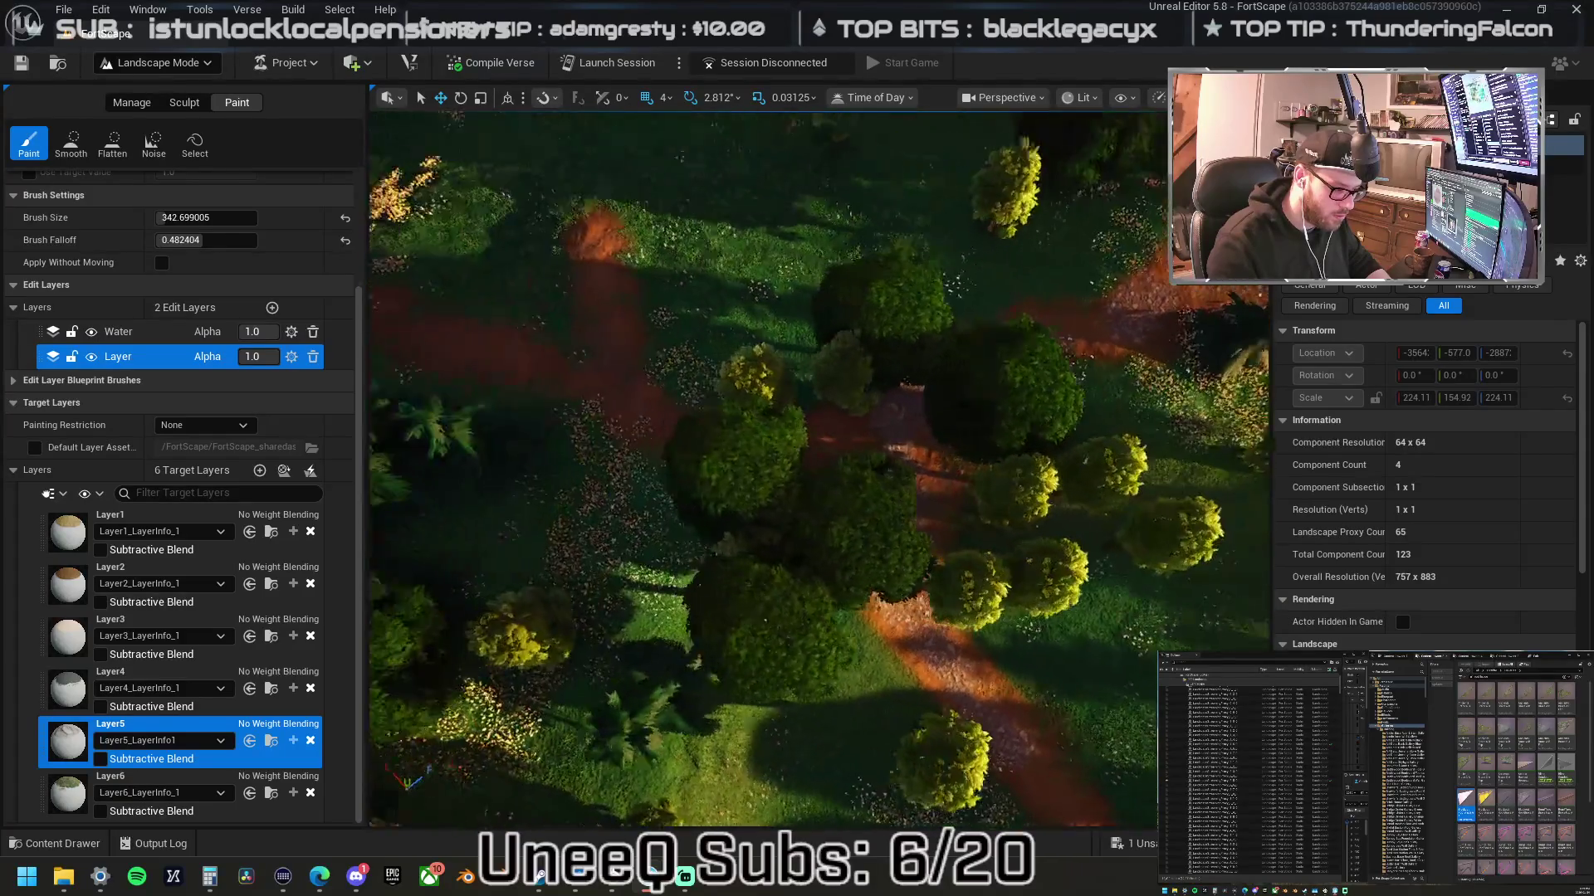
{"action": "left_click_drag", "start_coordinate": [875, 433], "coordinate": [725, 433]}
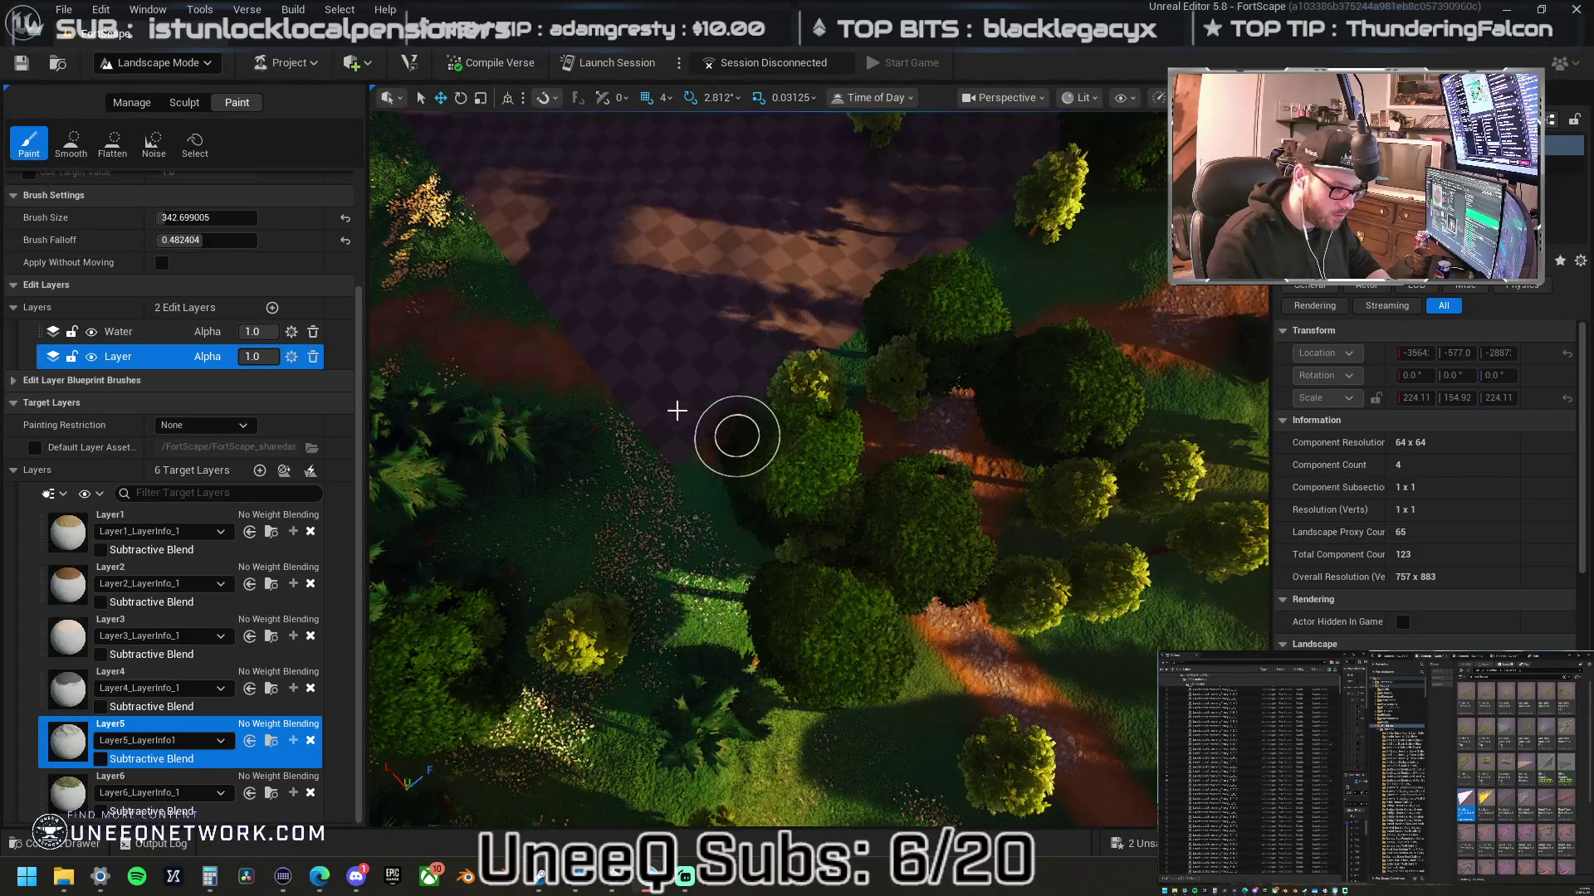
{"action": "mouse_move", "coordinate": [690, 423]}
{"action": "left_mouse_down"}
{"action": "mouse_move", "coordinate": [655, 377]}
{"action": "mouse_move", "coordinate": [638, 257]}
{"action": "left_mouse_up"}
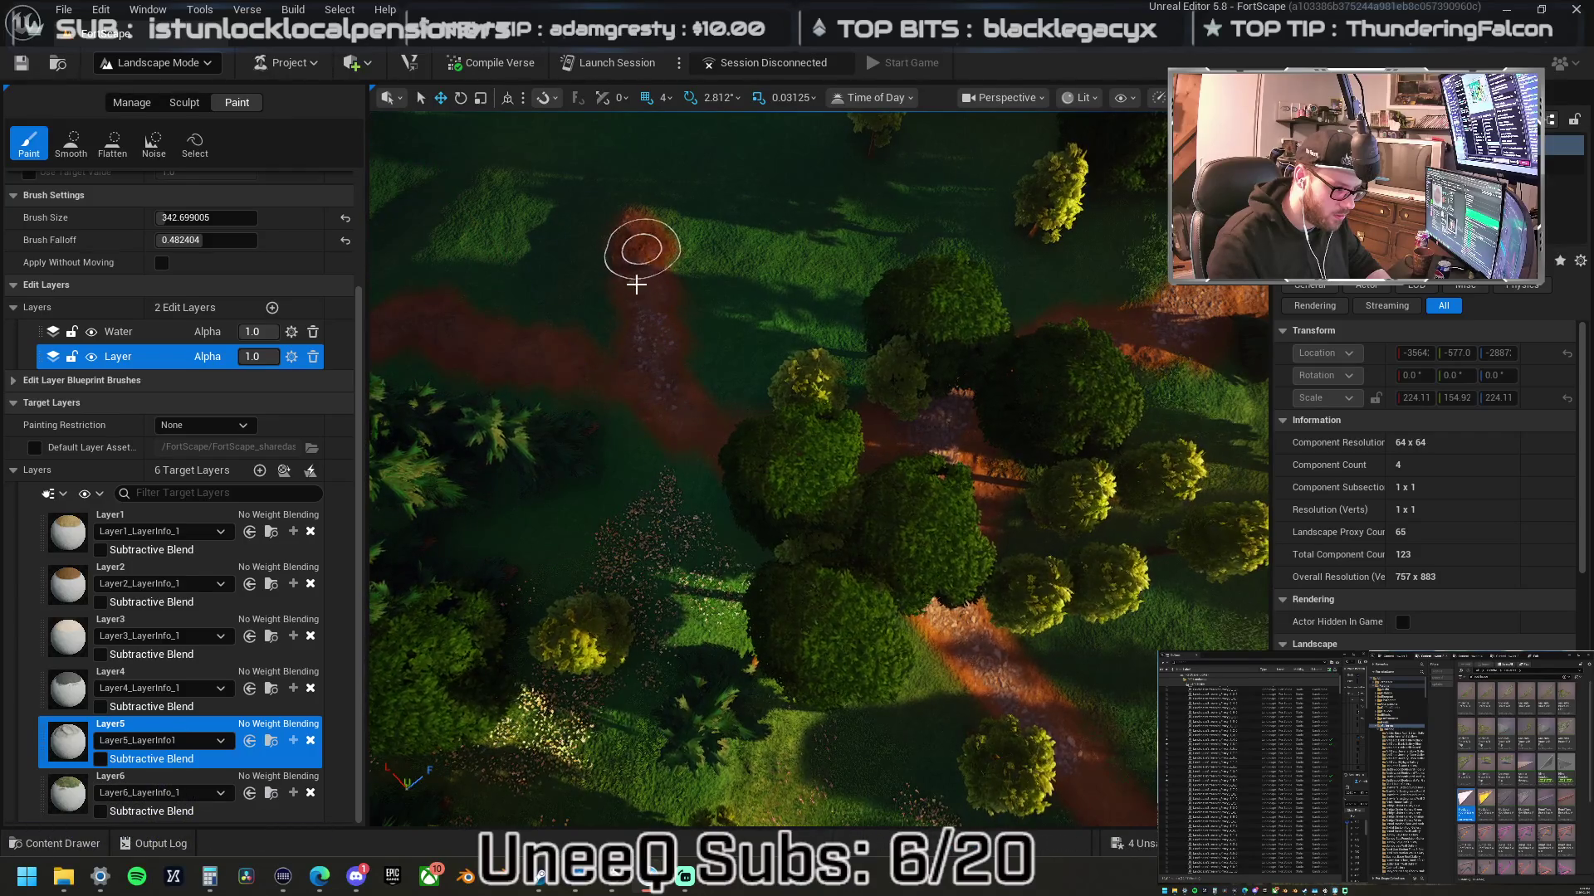
{"action": "scroll", "coordinate": [817, 462], "scroll_direction": "up", "scroll_amount": 5}
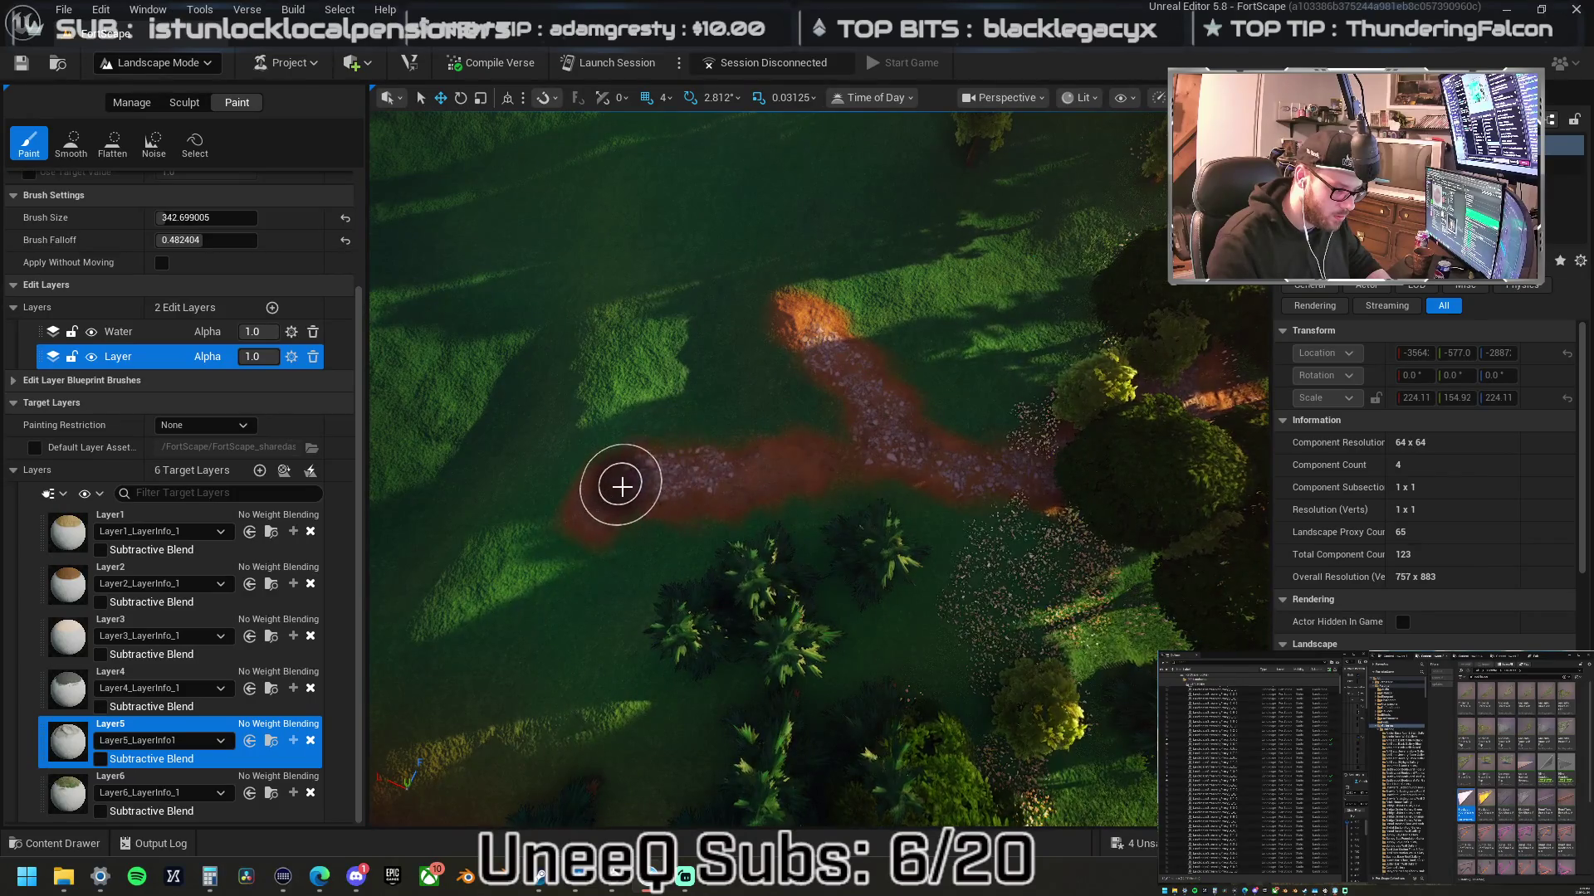
{"action": "scroll", "coordinate": [894, 447], "scroll_direction": "down", "scroll_amount": 10}
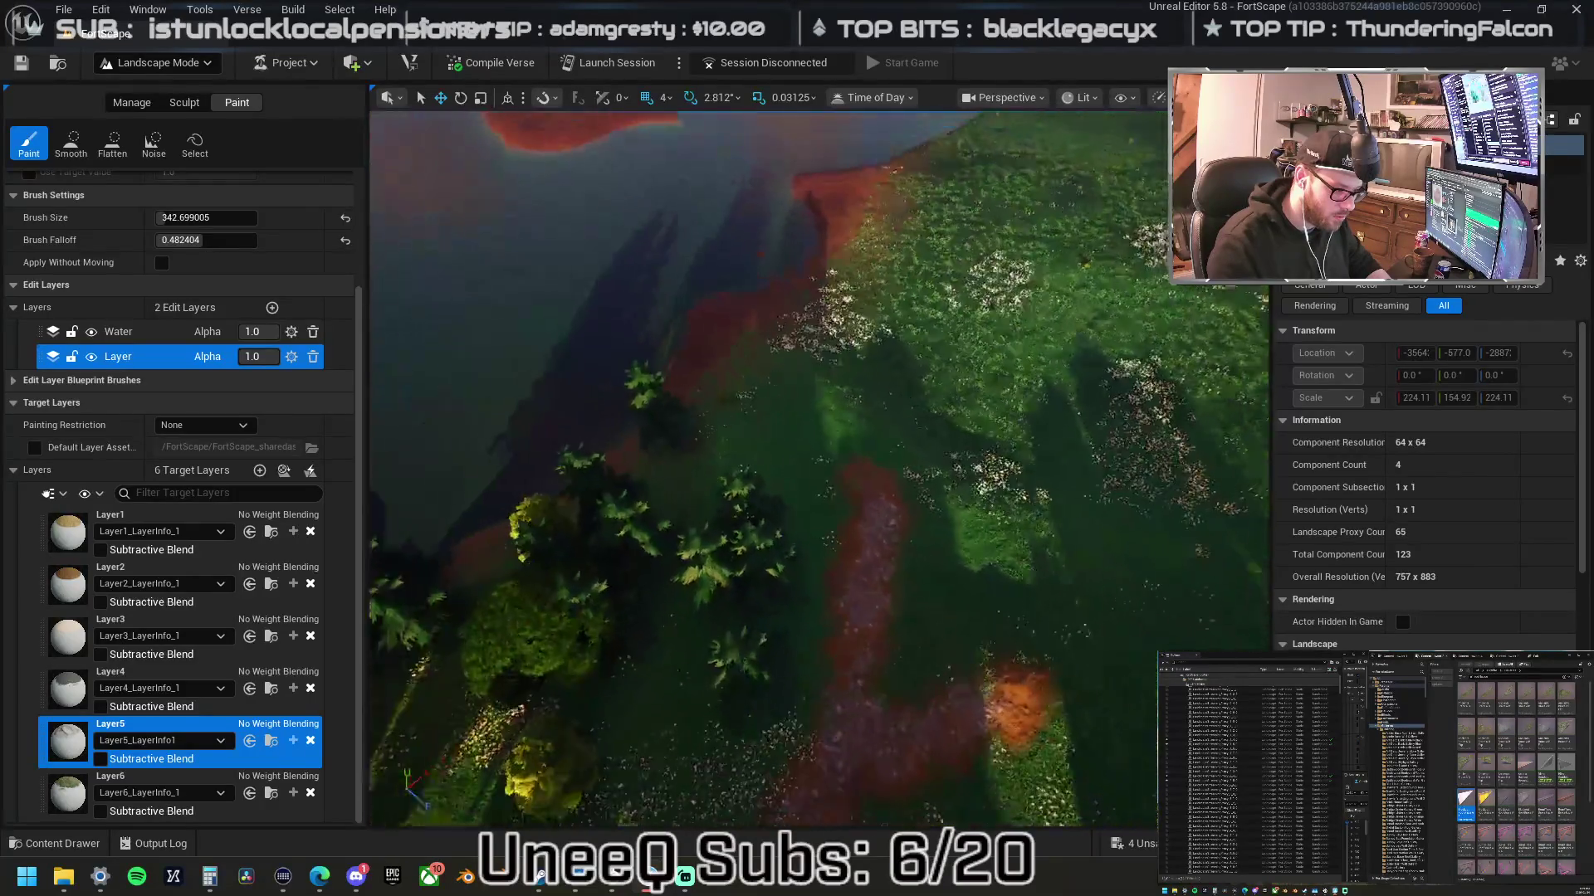
{"action": "scroll", "coordinate": [825, 401], "scroll_direction": "down", "scroll_amount": 3}
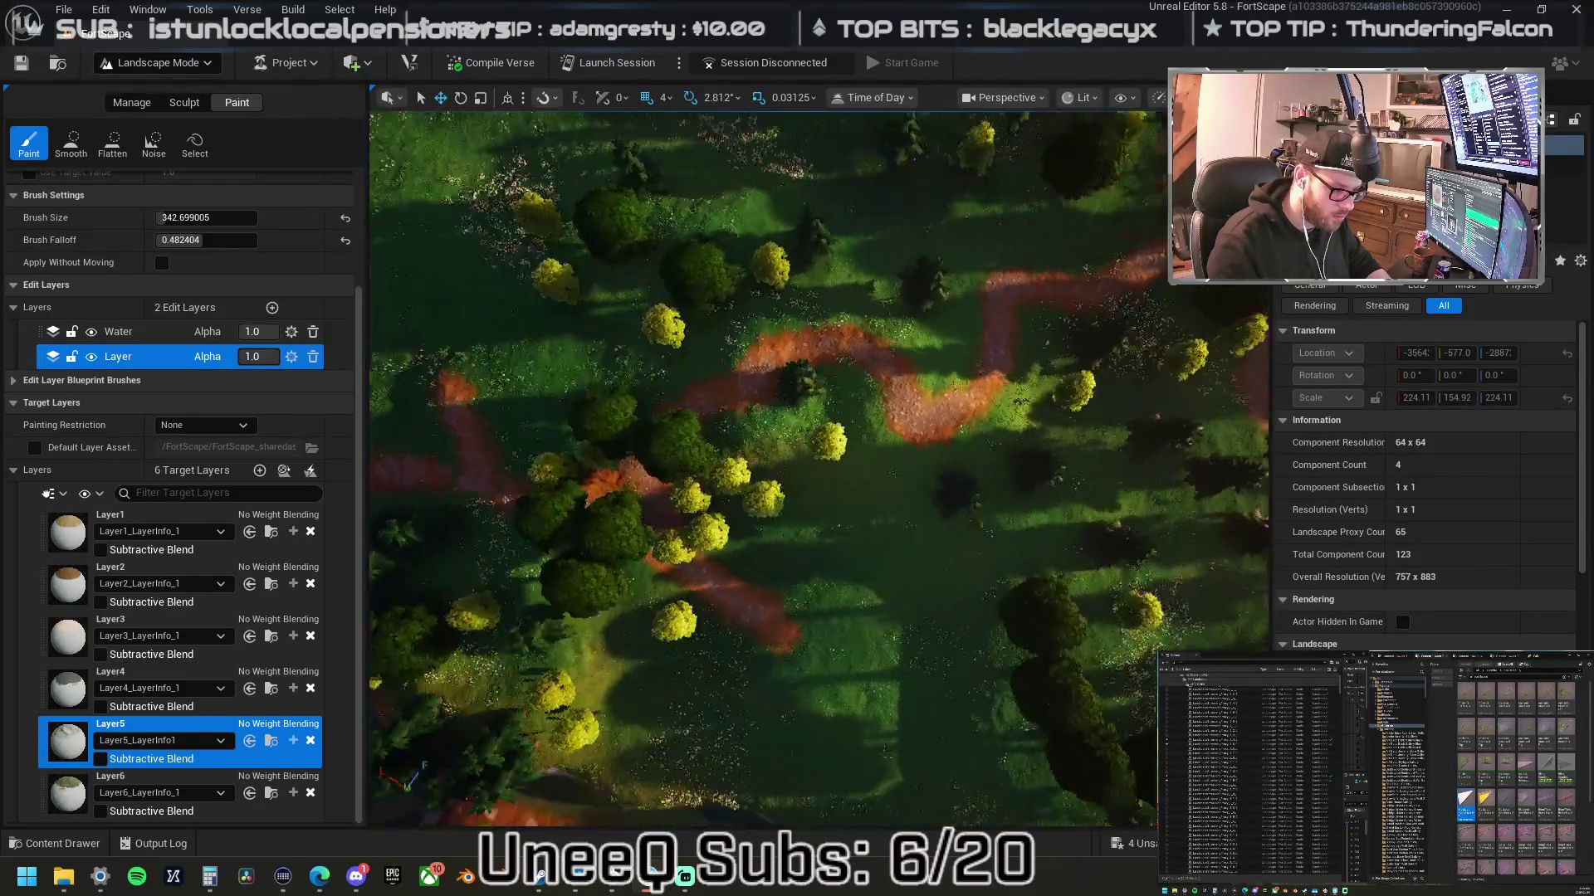
{"action": "scroll", "coordinate": [734, 386], "scroll_direction": "up", "scroll_amount": 5}
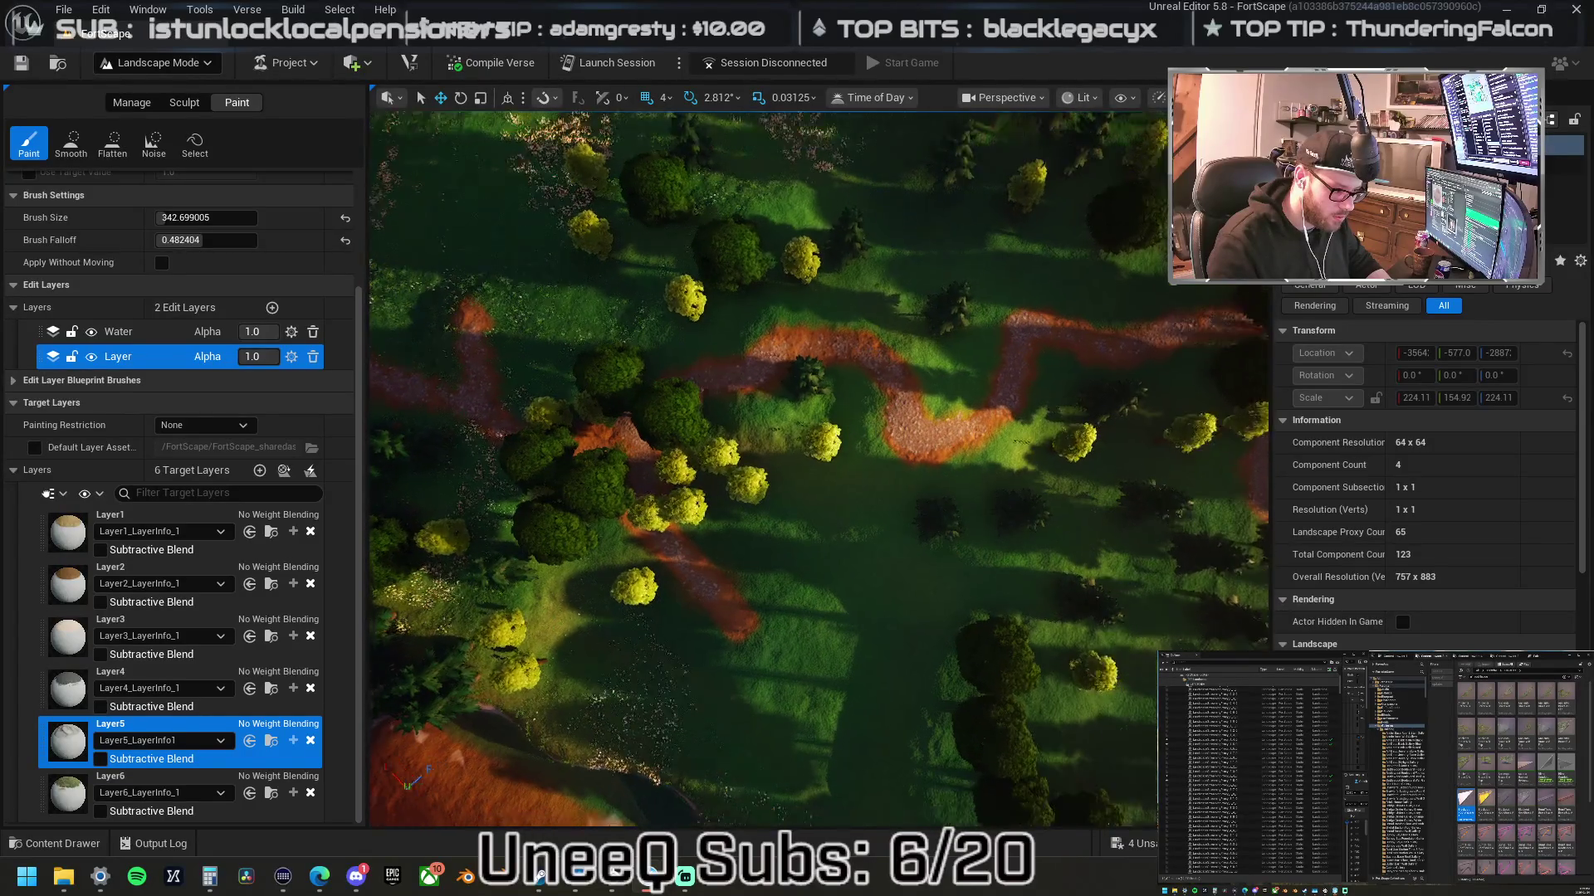